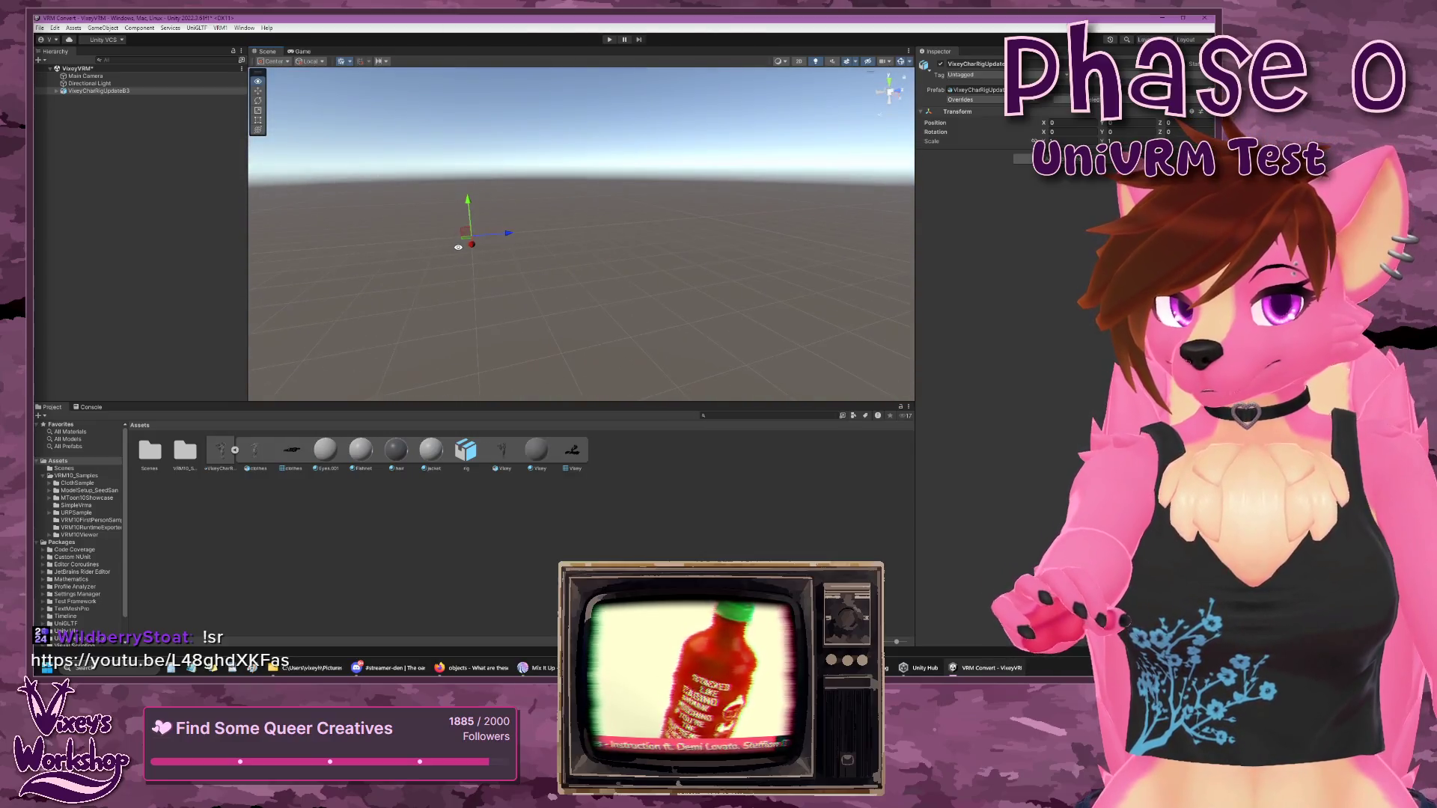
- Expand the imported character and frame the Scene view on the Vixey mesh
left_click(56, 91)
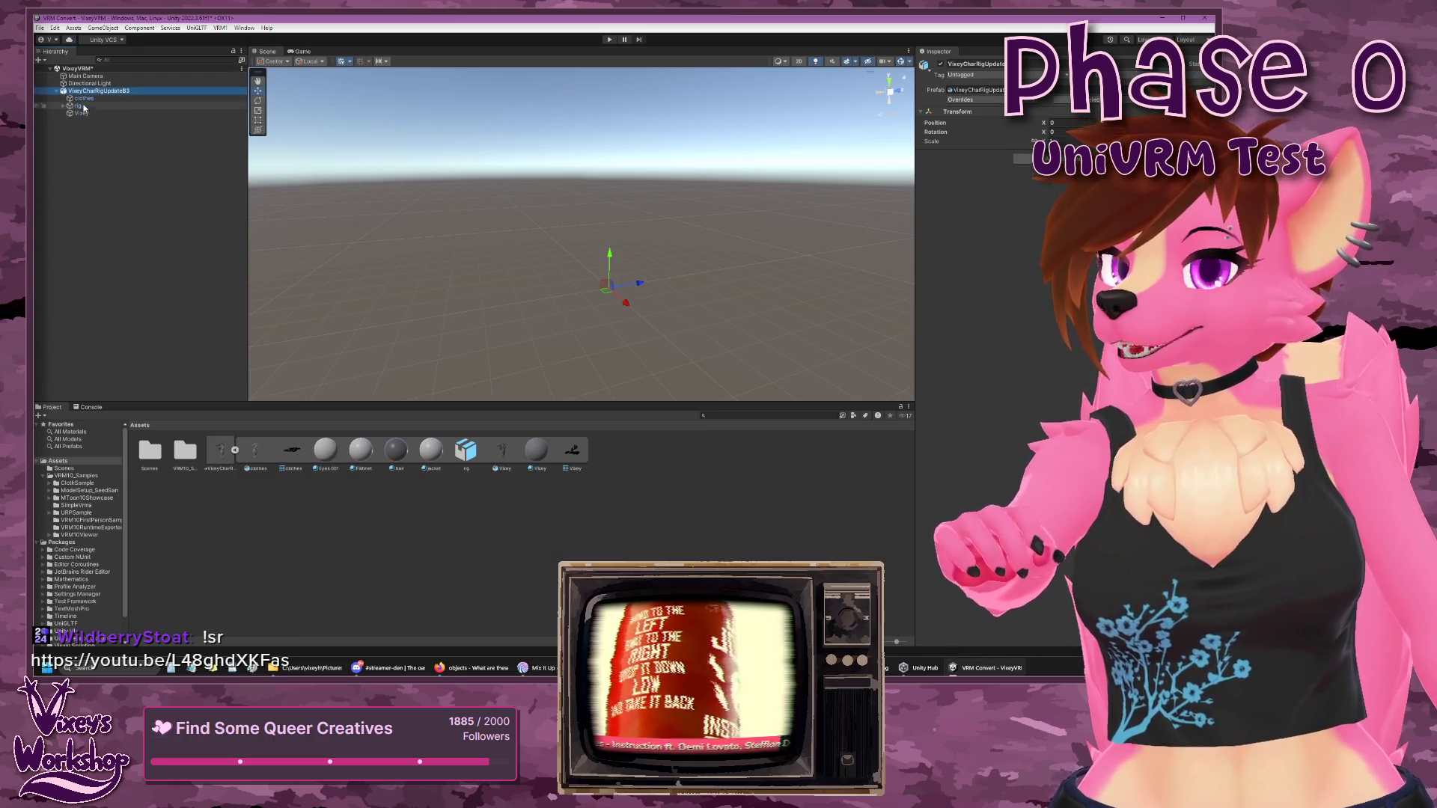
left_click(79, 113)
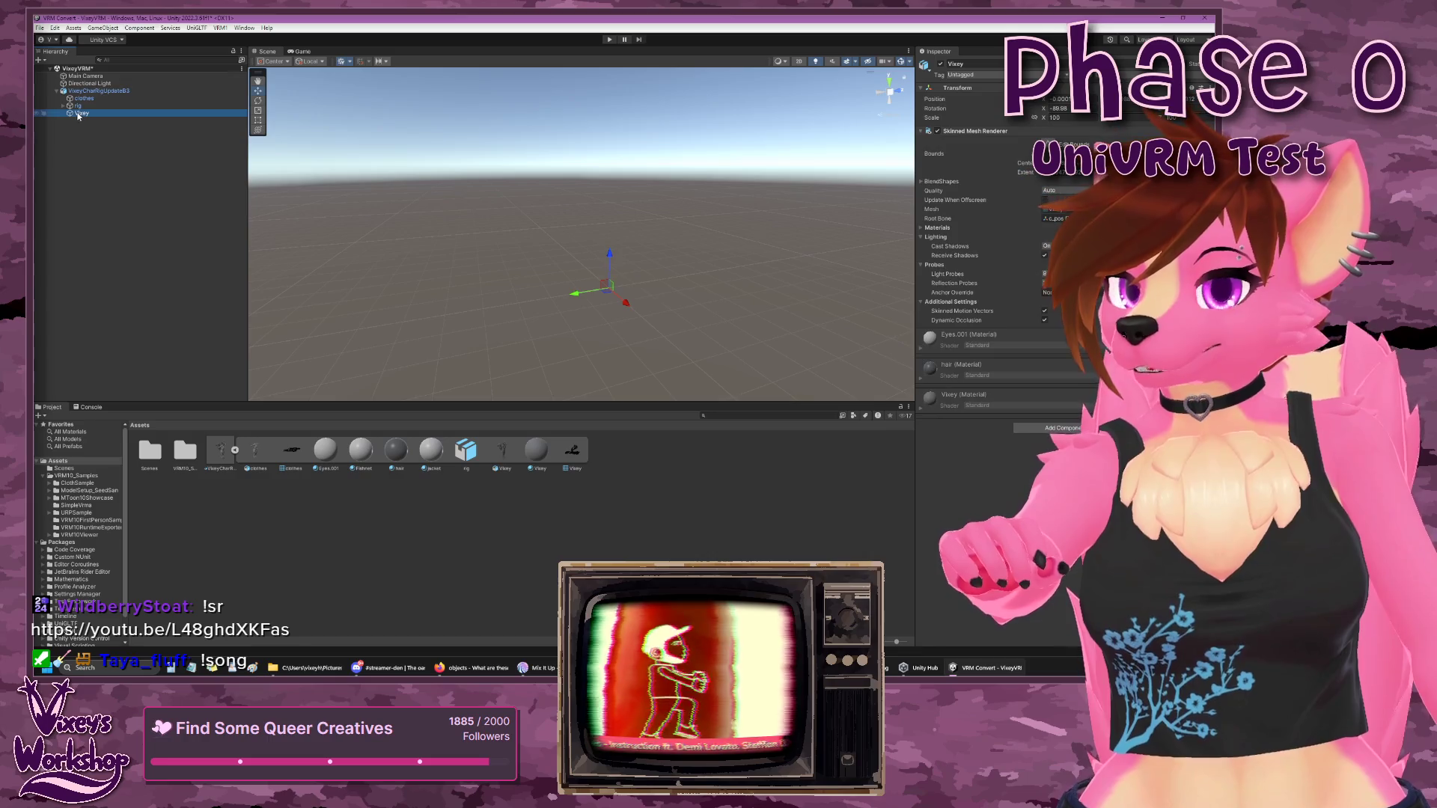
key("f")
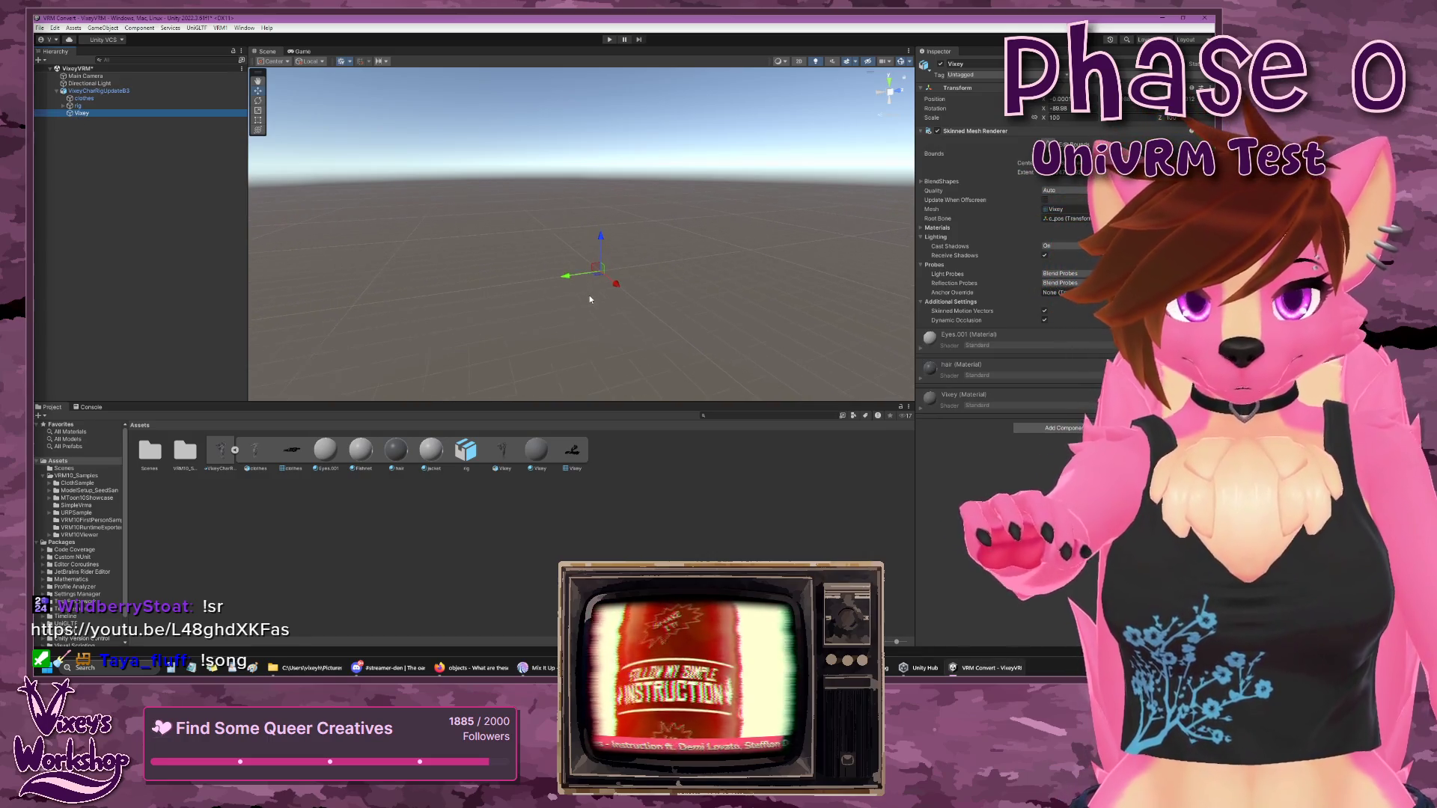
mouse_move(653, 268)
left_mouse_down()
mouse_move(684, 346)
mouse_move(501, 287)
left_mouse_up()
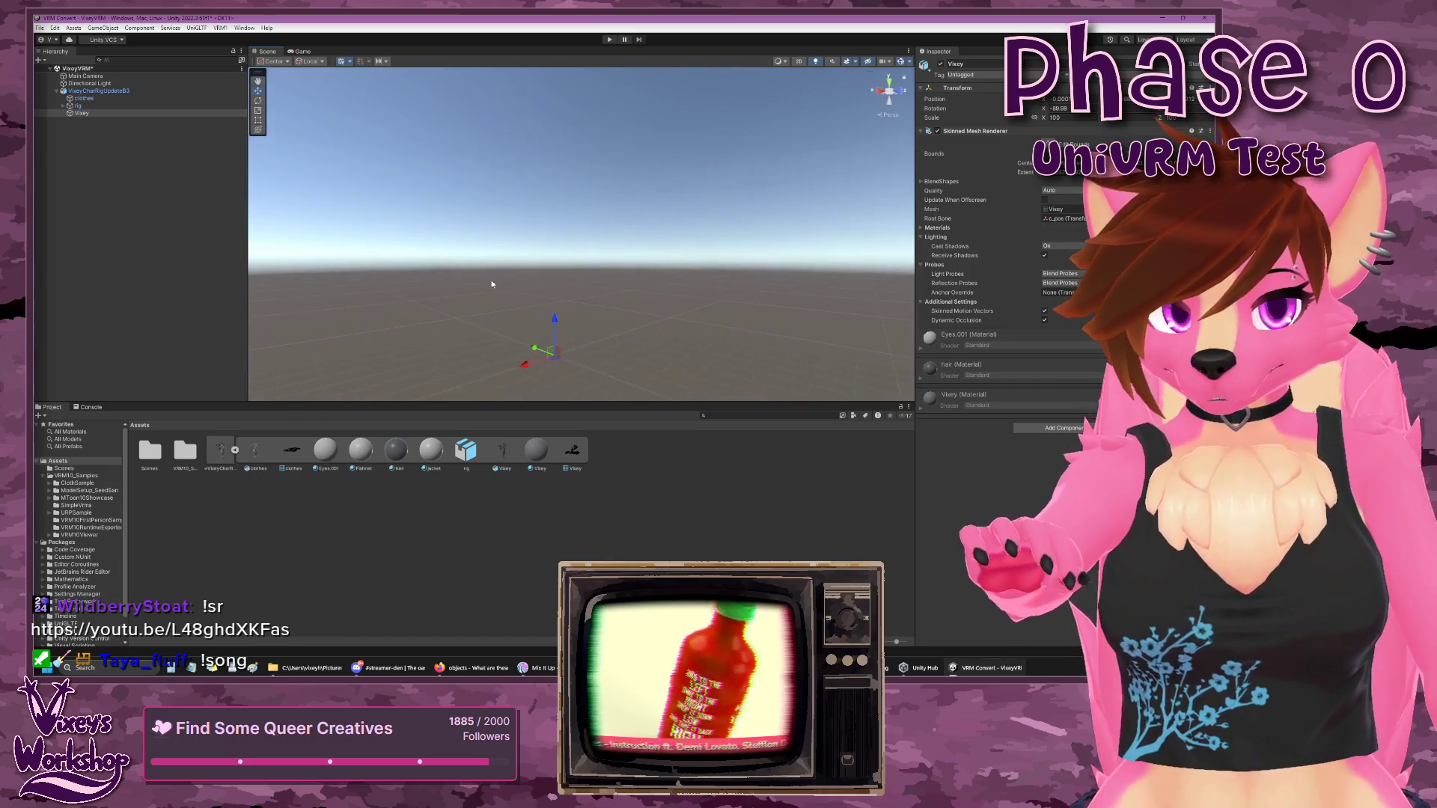
- Expand the rig to list its bones, then reselect the Vixey mesh
left_click(63, 109)
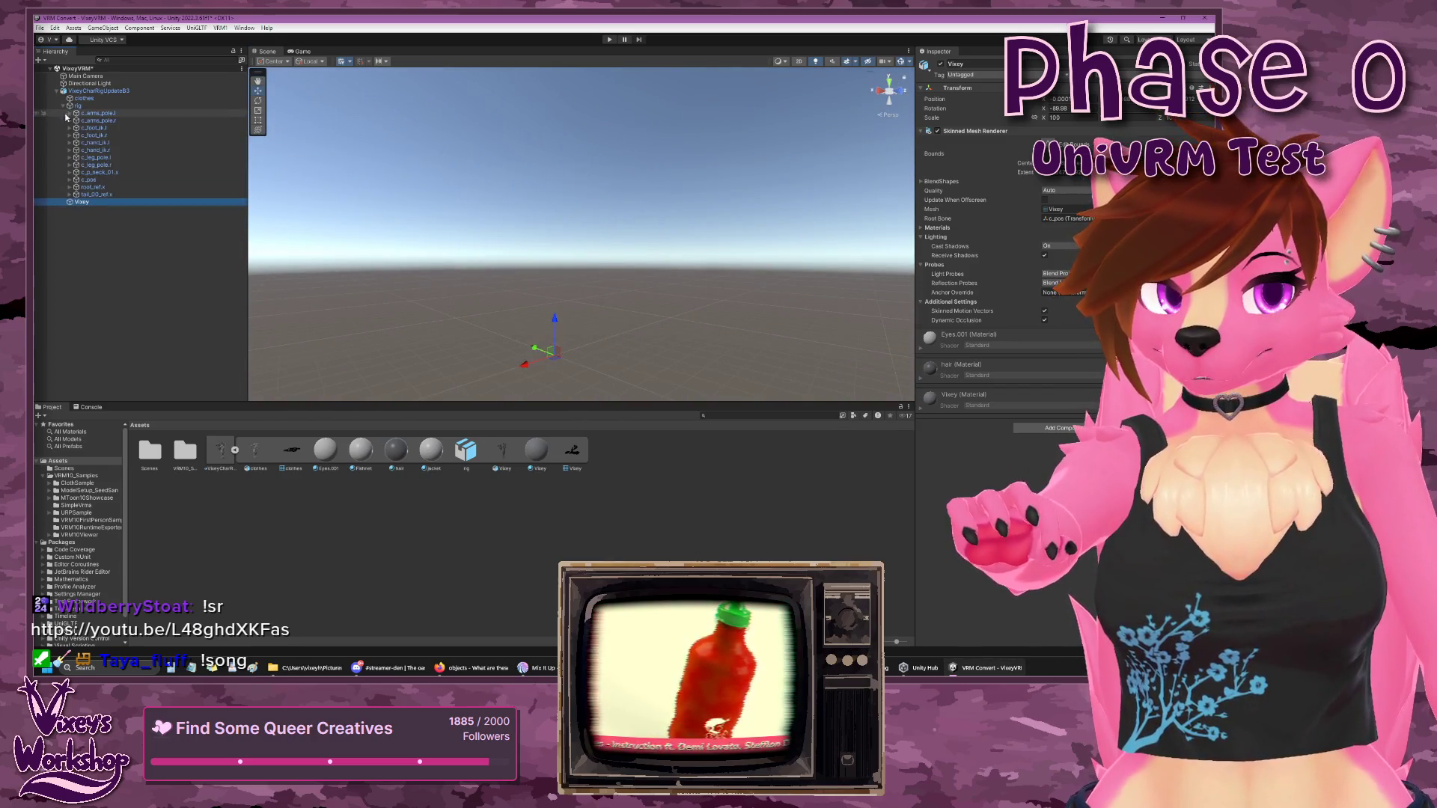
mouse_move(521, 304)
left_mouse_down()
mouse_move(615, 253)
mouse_move(682, 304)
mouse_move(624, 319)
mouse_move(807, 280)
mouse_move(542, 316)
mouse_move(539, 284)
mouse_move(562, 255)
mouse_move(505, 287)
left_mouse_up()
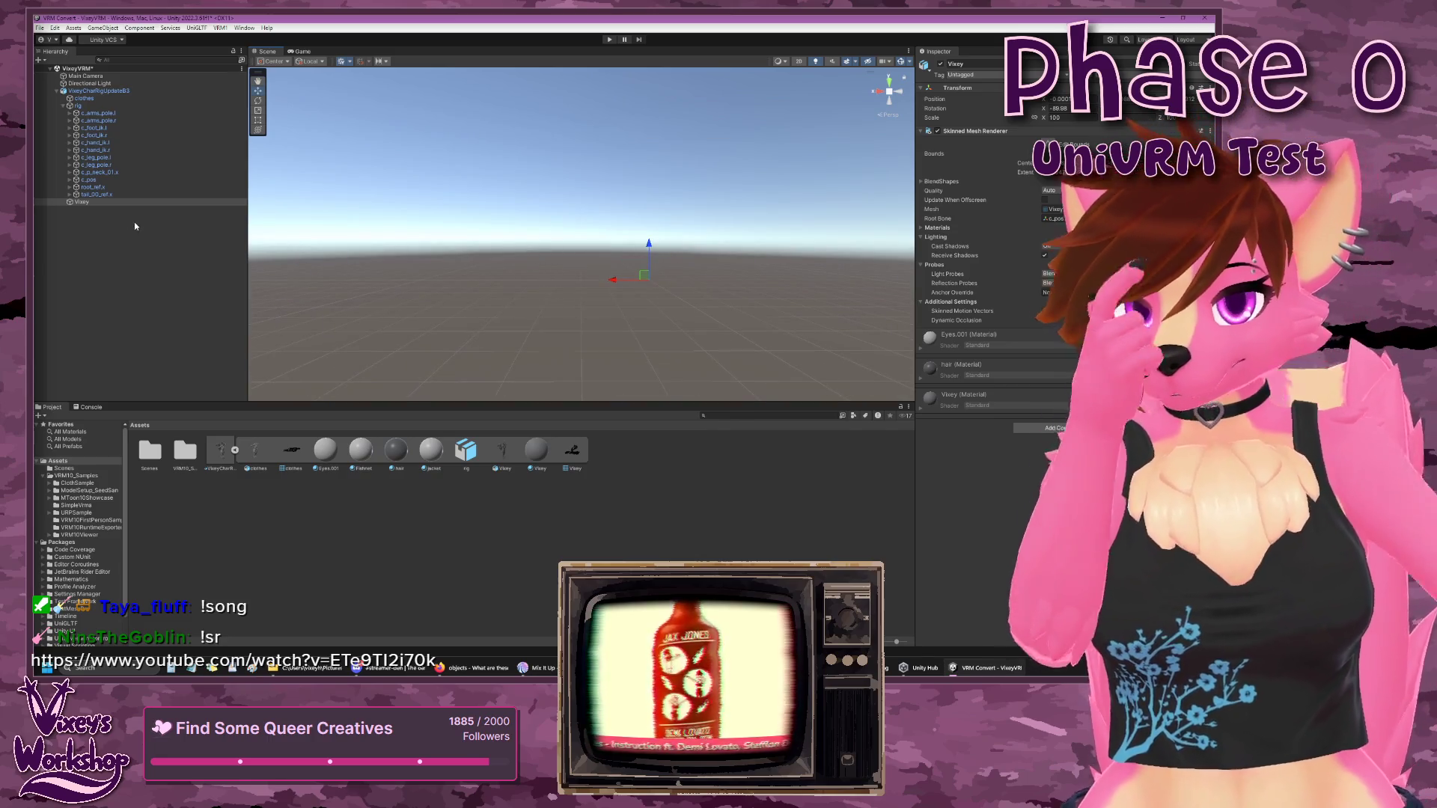
left_click(100, 204)
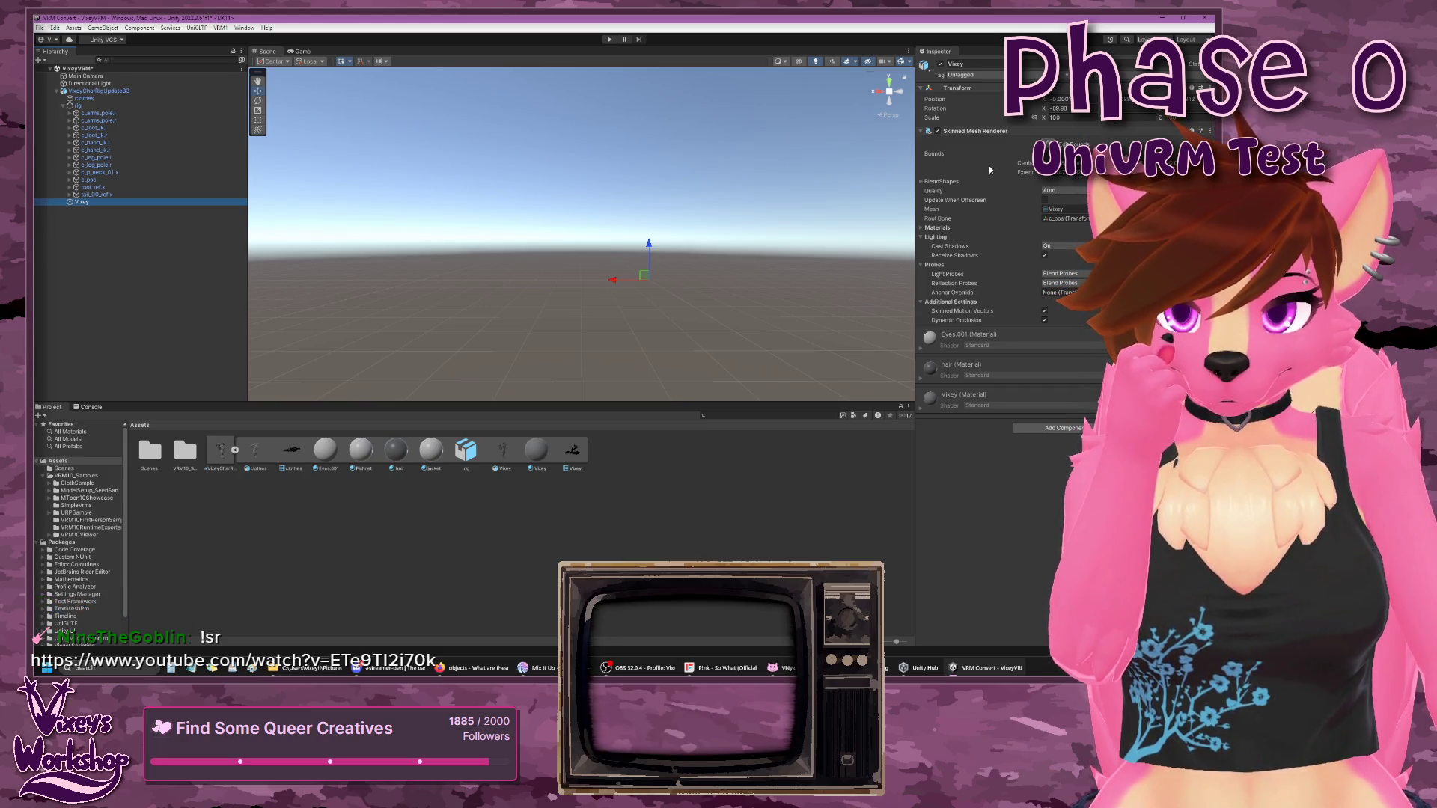
key("F2")
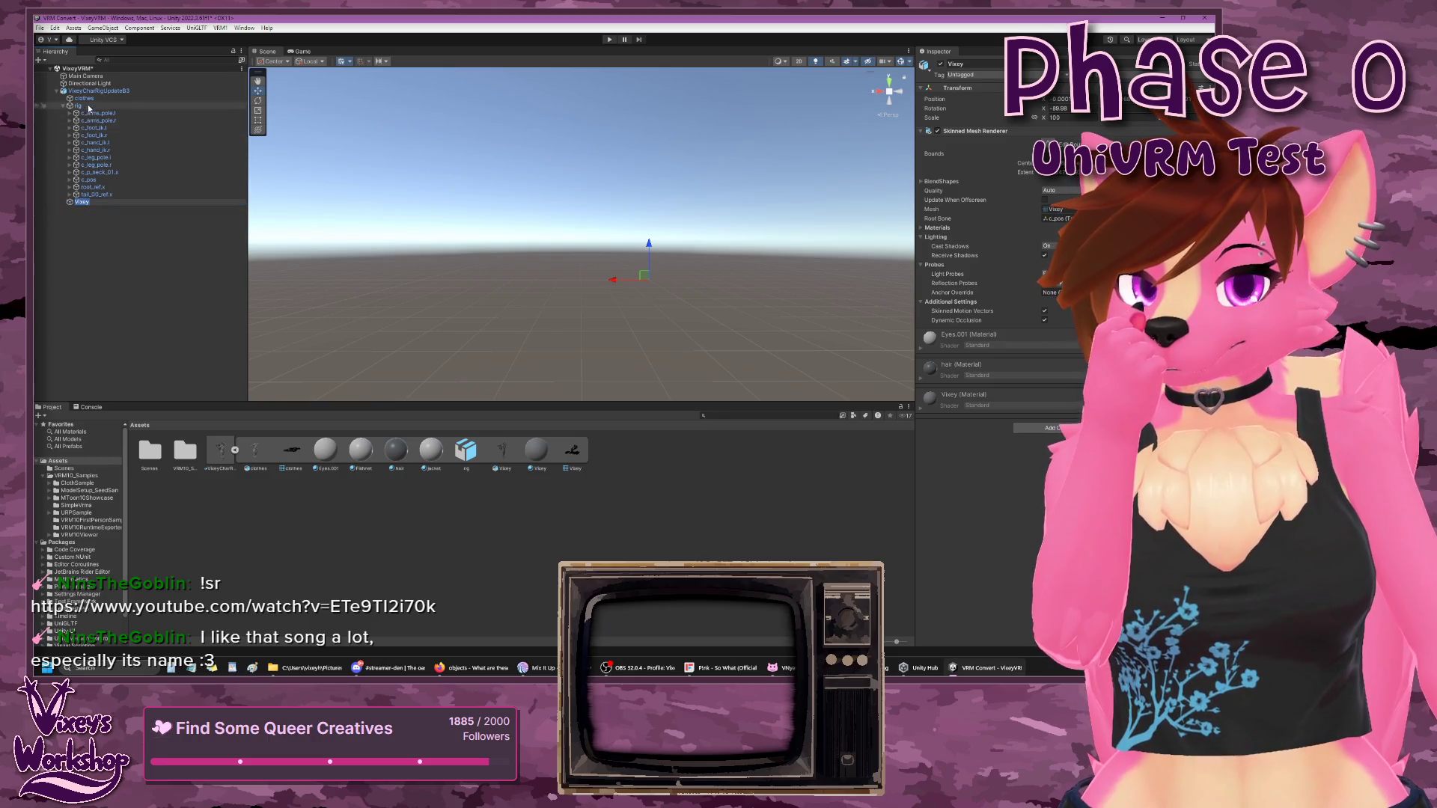
- Select the clothes object and frame the Scene view on it
left_click(82, 100)
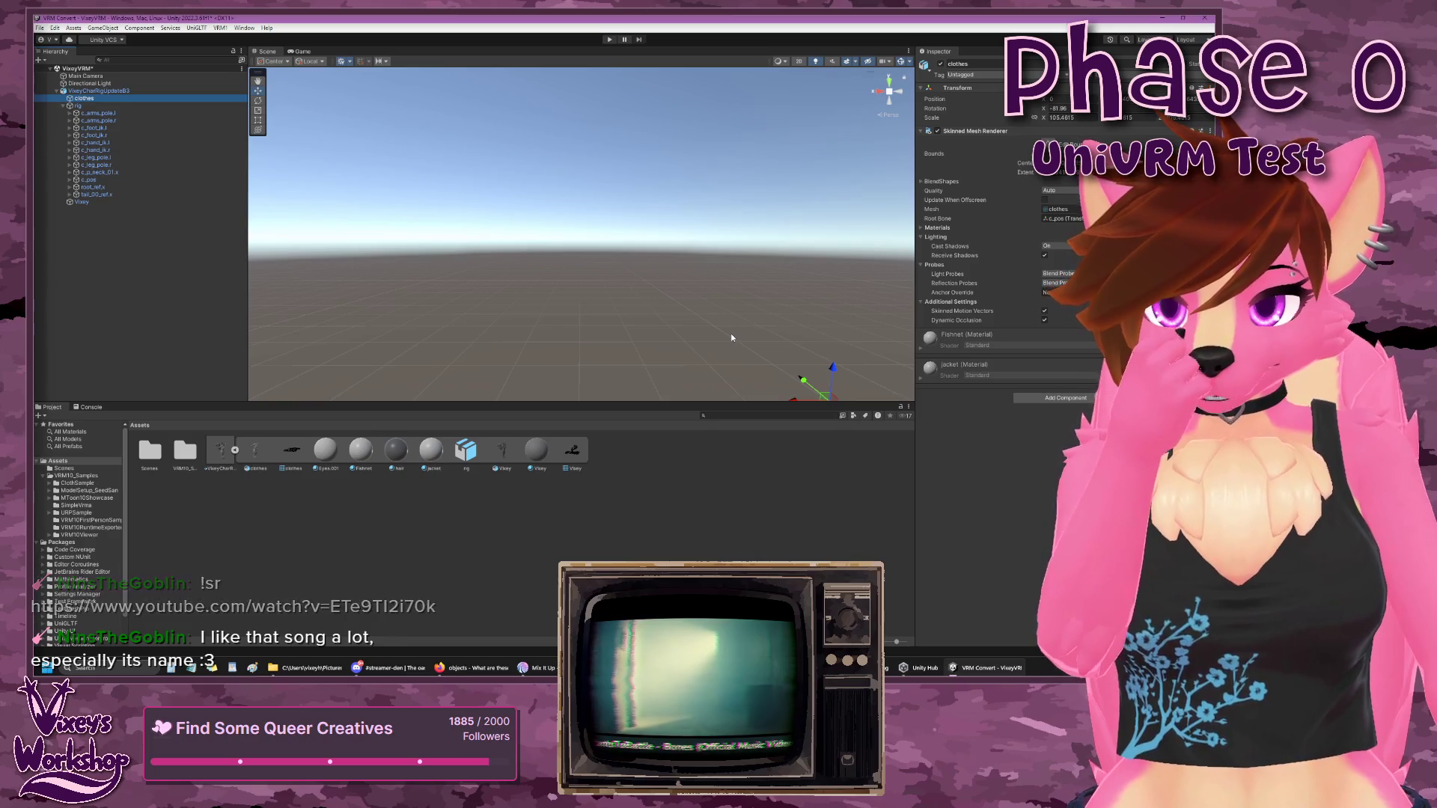
key("f")
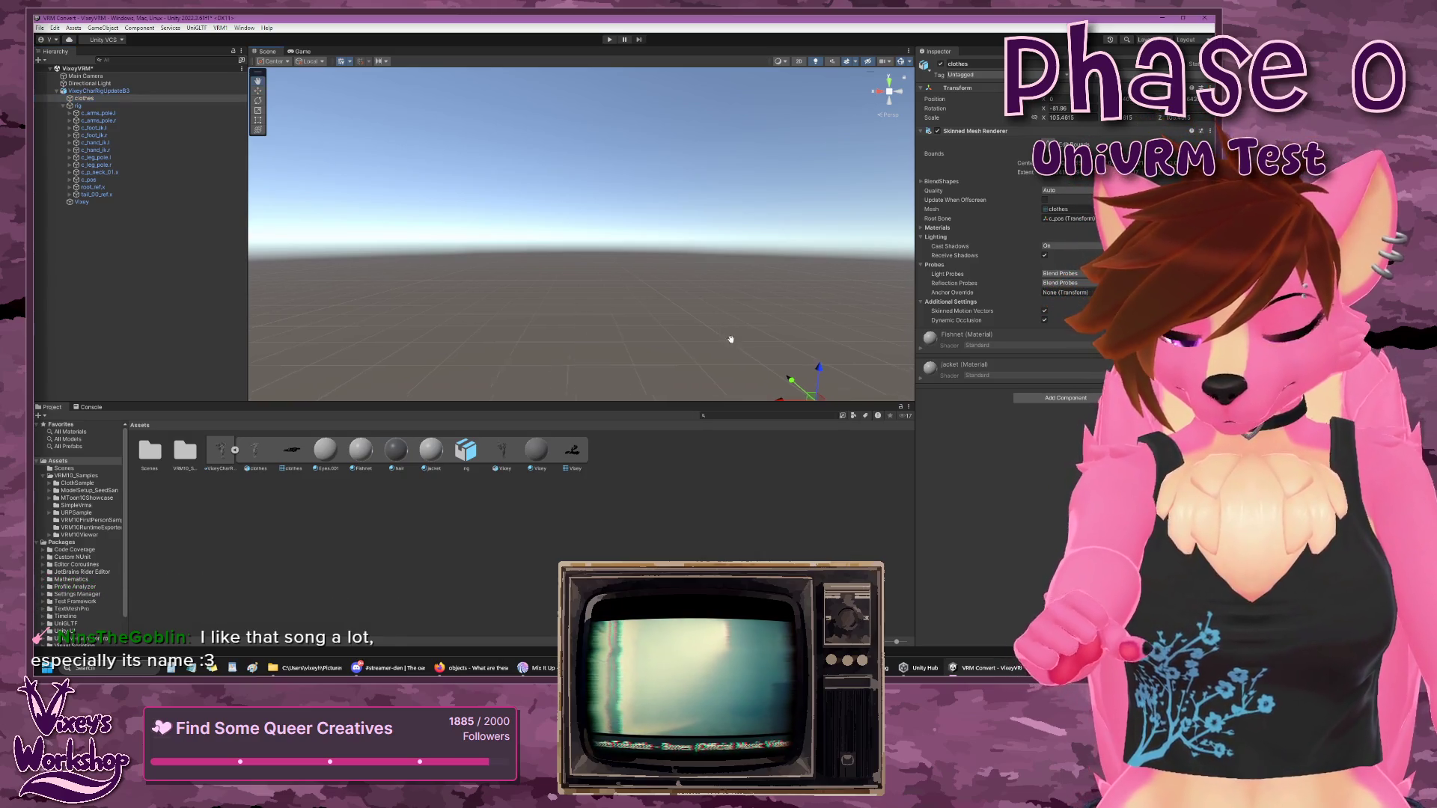
mouse_move(550, 272)
left_mouse_down()
mouse_move(589, 273)
mouse_move(558, 279)
mouse_move(626, 300)
mouse_move(596, 291)
mouse_move(585, 310)
left_mouse_up()
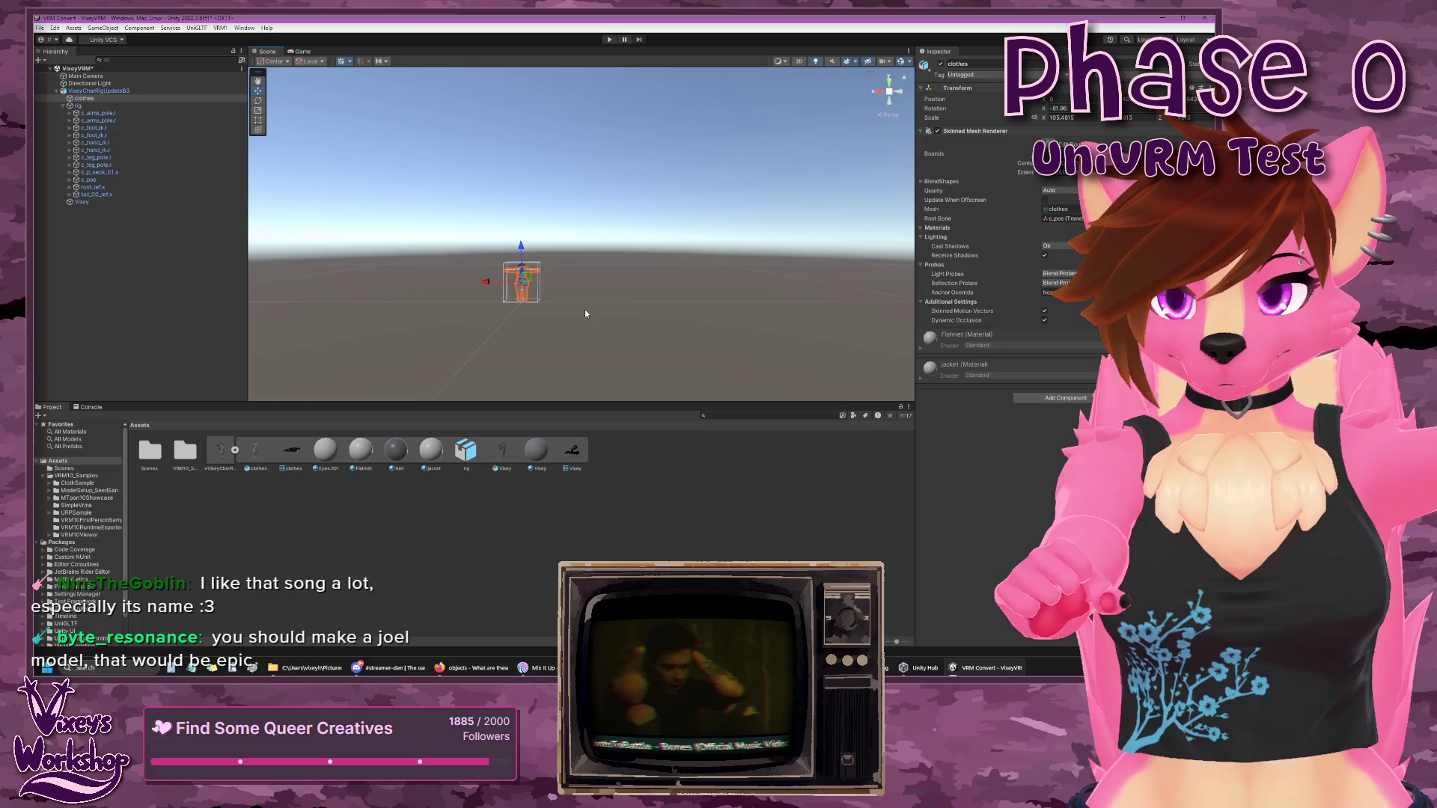
left_click(134, 91)
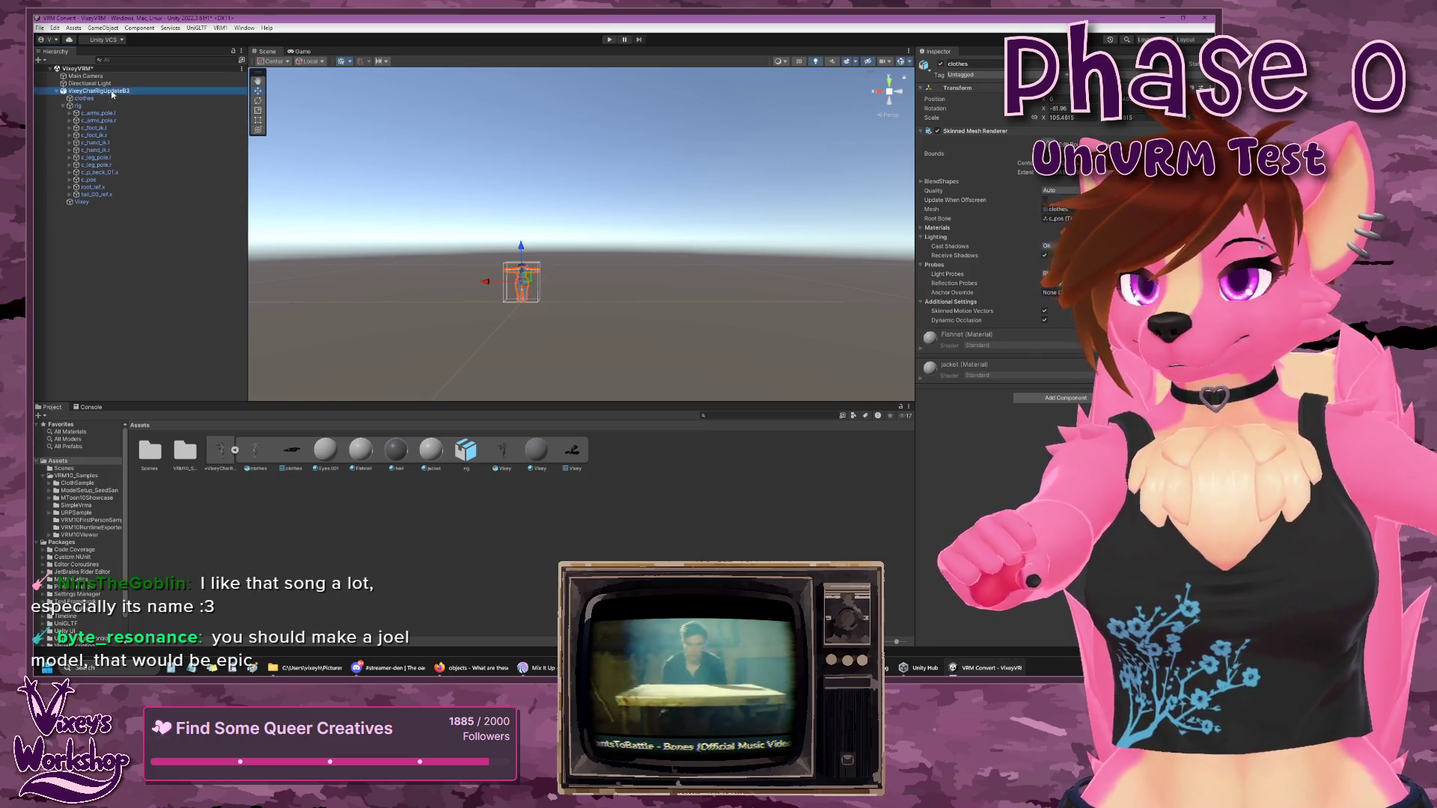
- Raise the character's Scale to 100 and centre the T-posed model in the Scene view
left_click_drag(584, 280, 584, 352)
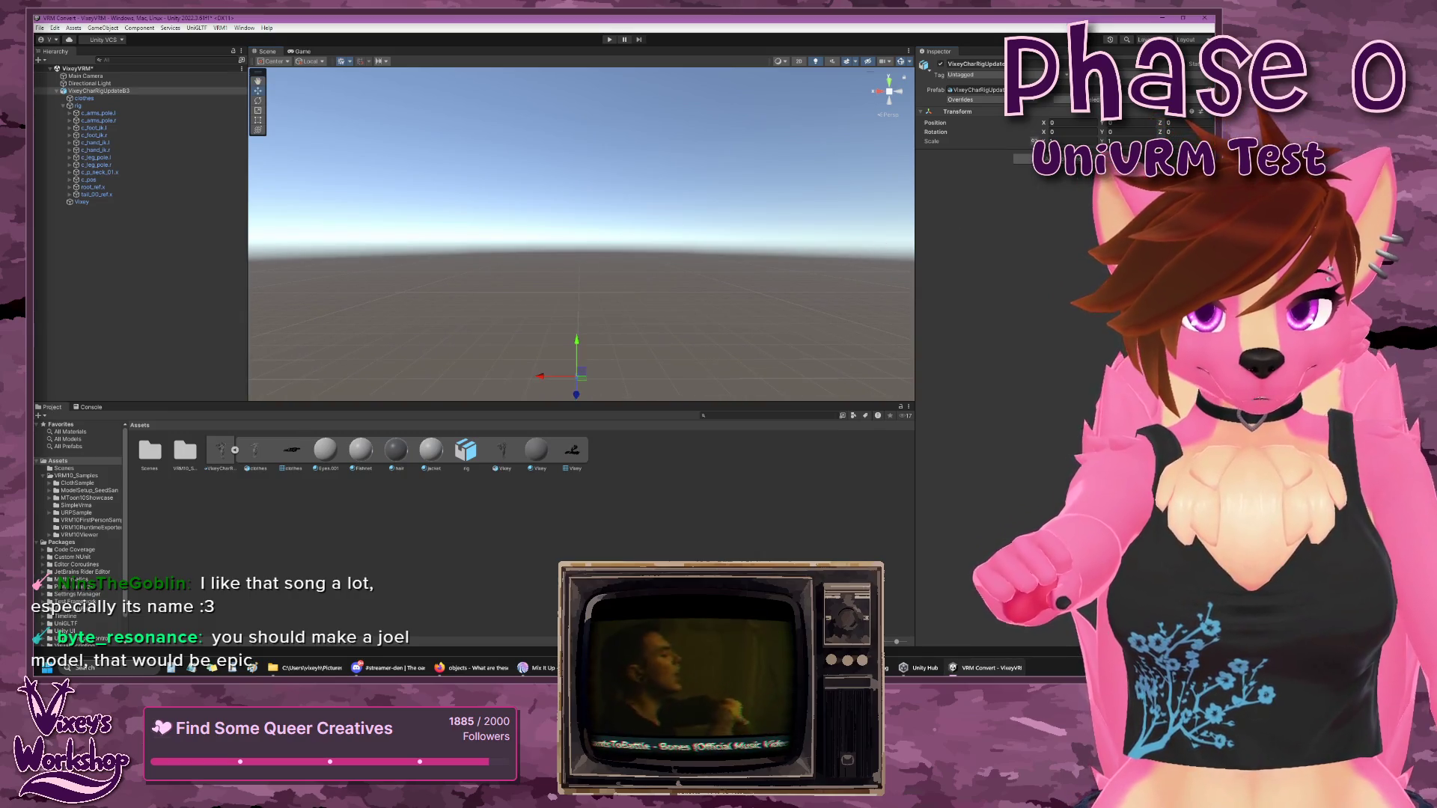
mouse_move(722, 284)
left_mouse_down()
mouse_move(699, 293)
mouse_move(731, 275)
left_mouse_up()
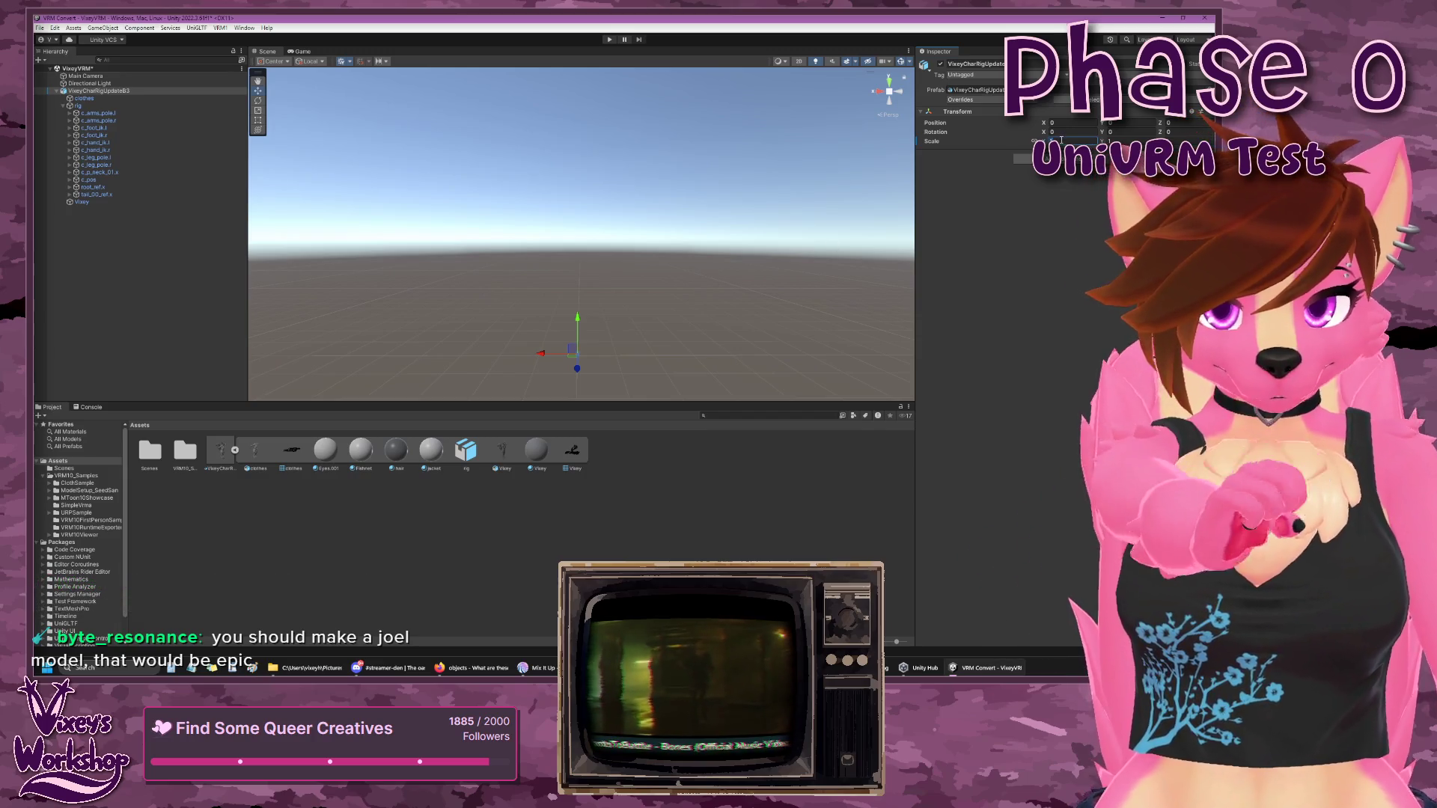
left_click_drag(1036, 141, 1031, 176)
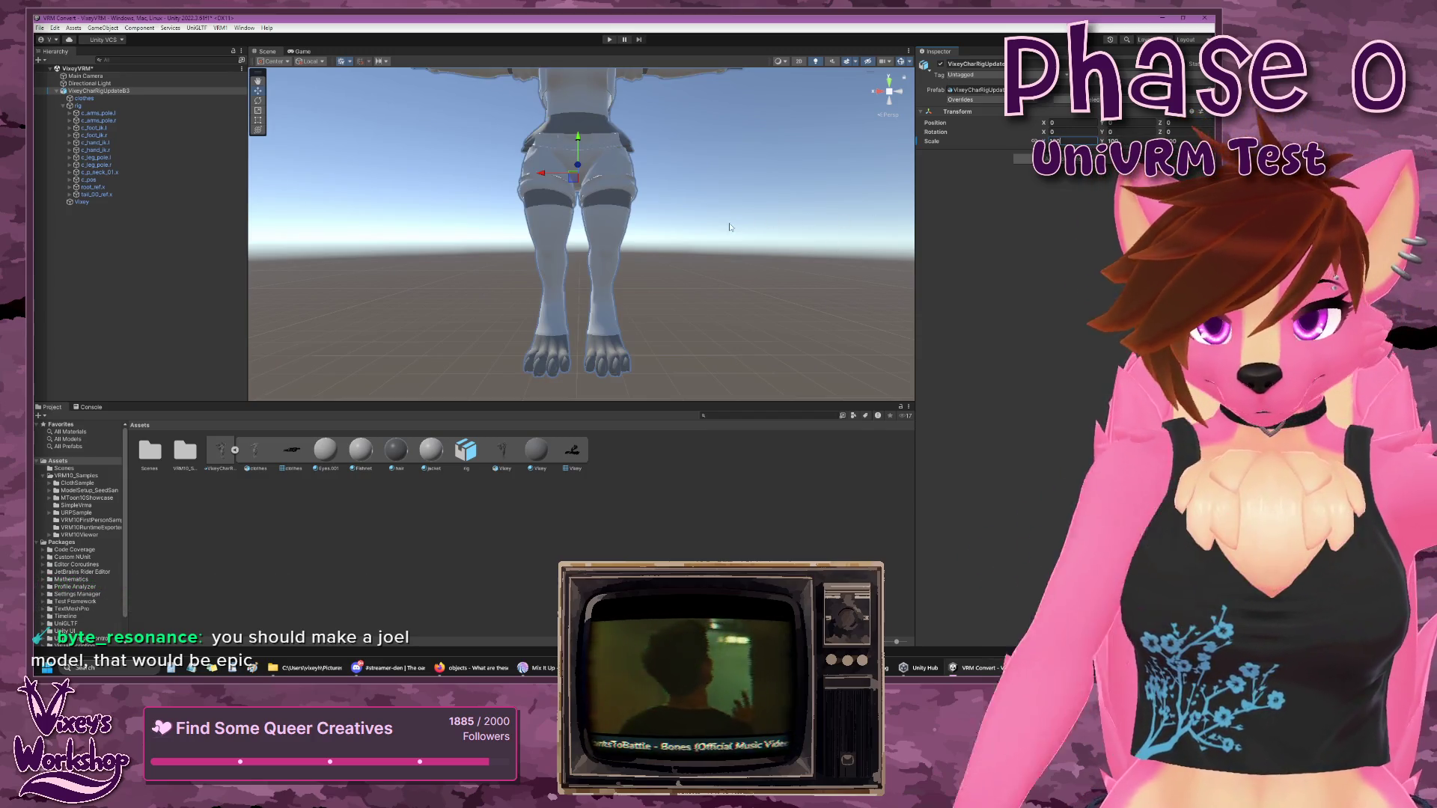
scroll(726, 209, "down", 3)
mouse_move(734, 244)
left_mouse_down()
mouse_move(757, 247)
mouse_move(694, 273)
mouse_move(708, 264)
mouse_move(696, 247)
mouse_move(702, 265)
left_mouse_up()
left_click(757, 250)
scroll(697, 272, "up", 3)
scroll(694, 270, "up", 1)
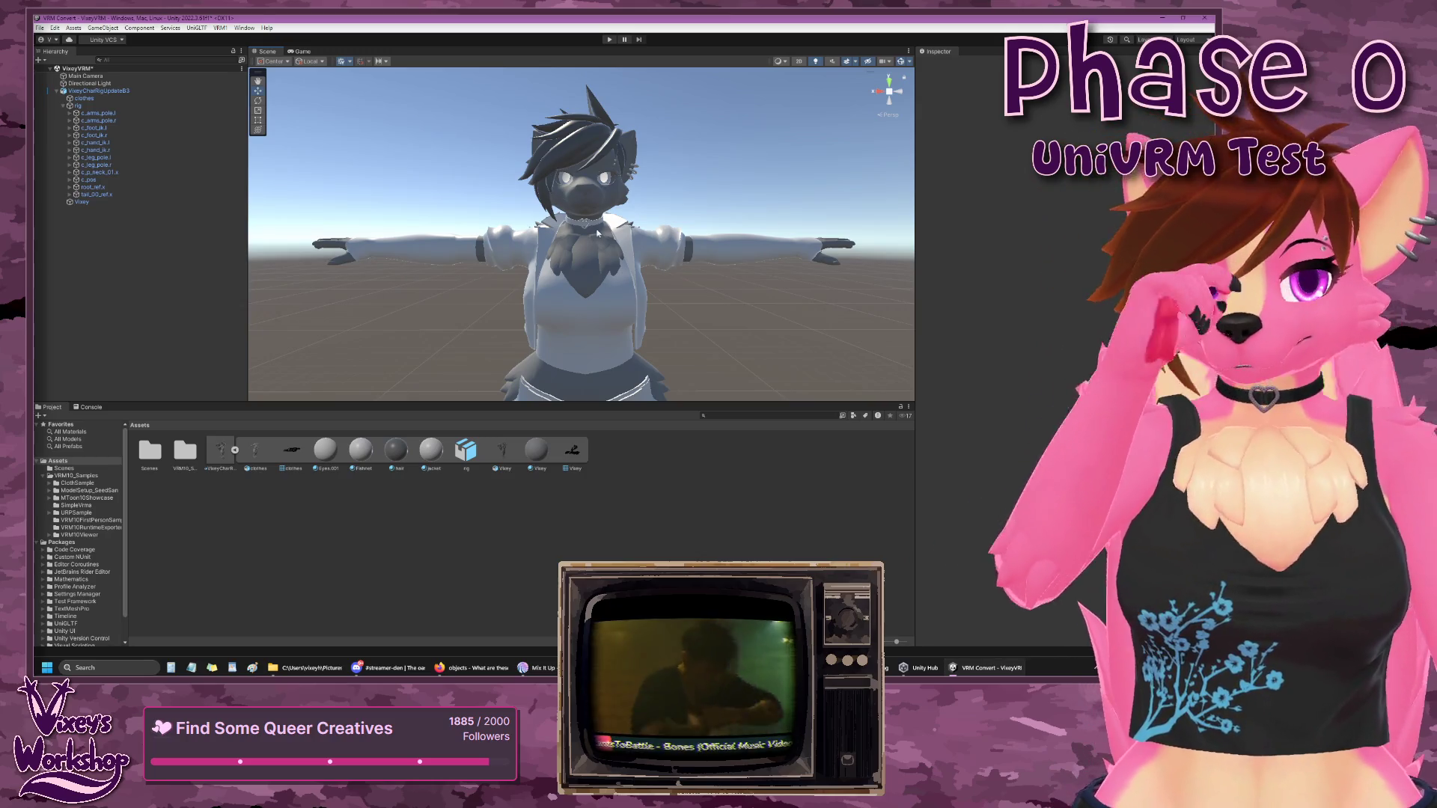
- Select the rig and expand c_arms_pole.l and c_arms_pole.r to show their children
left_click(114, 106)
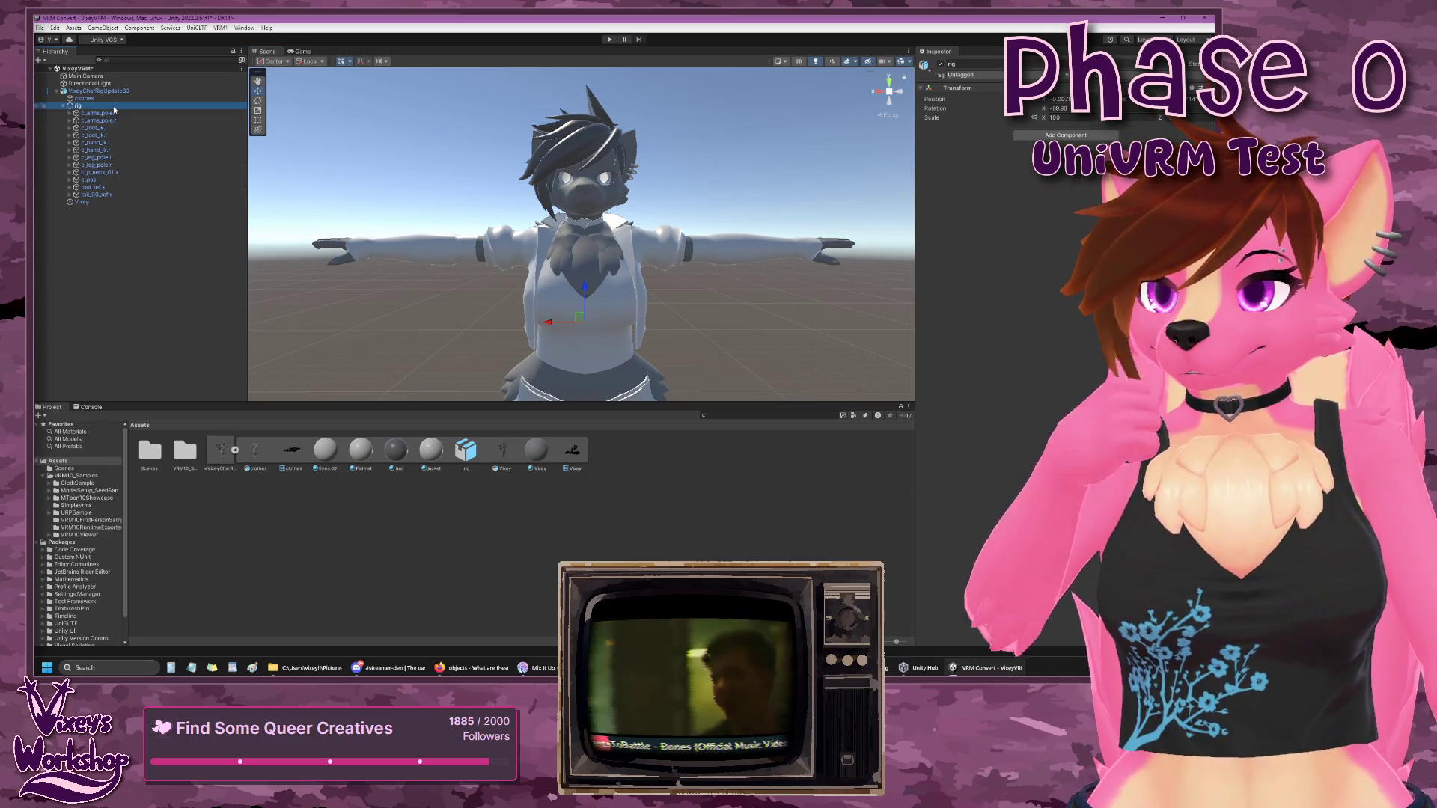
left_click(104, 135)
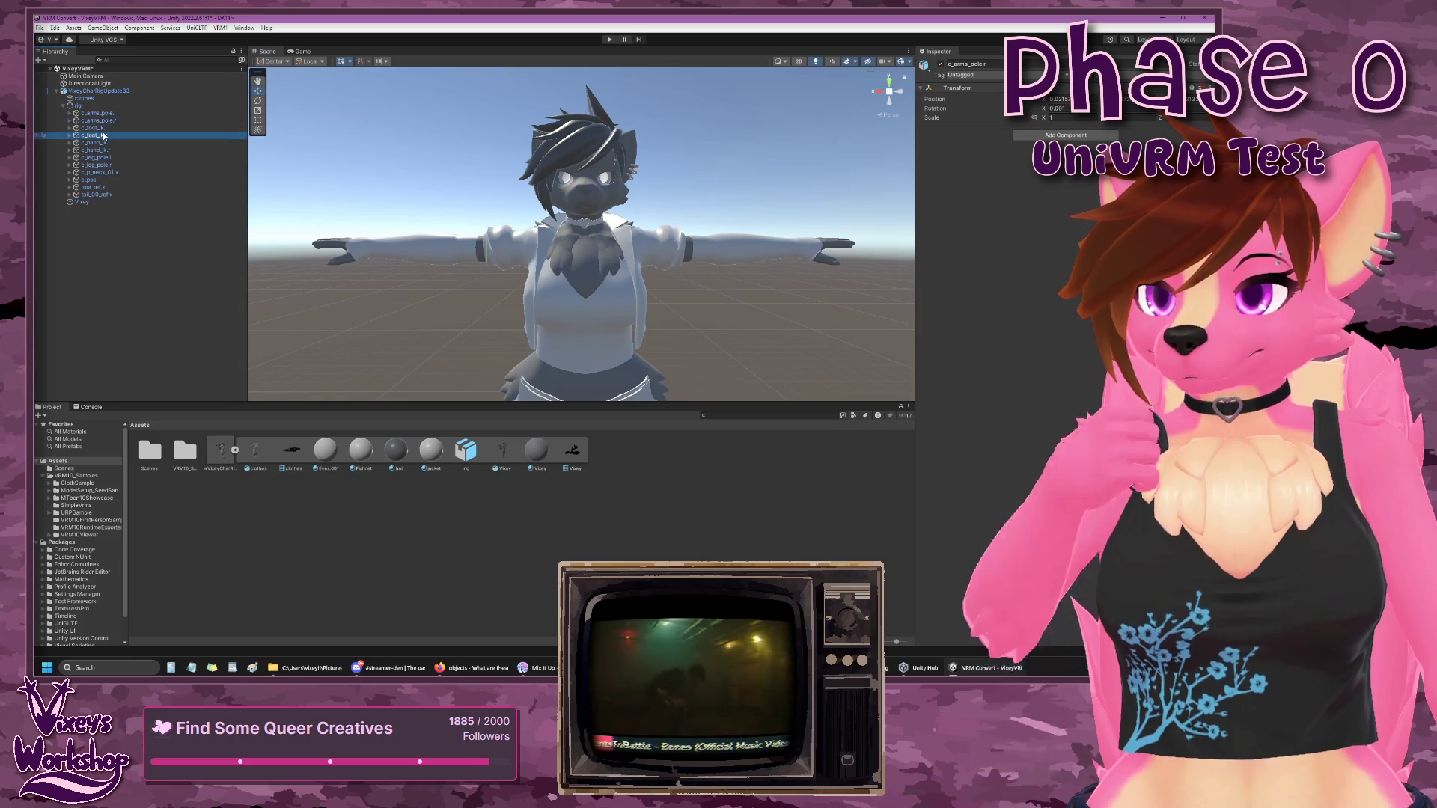
left_click(102, 107)
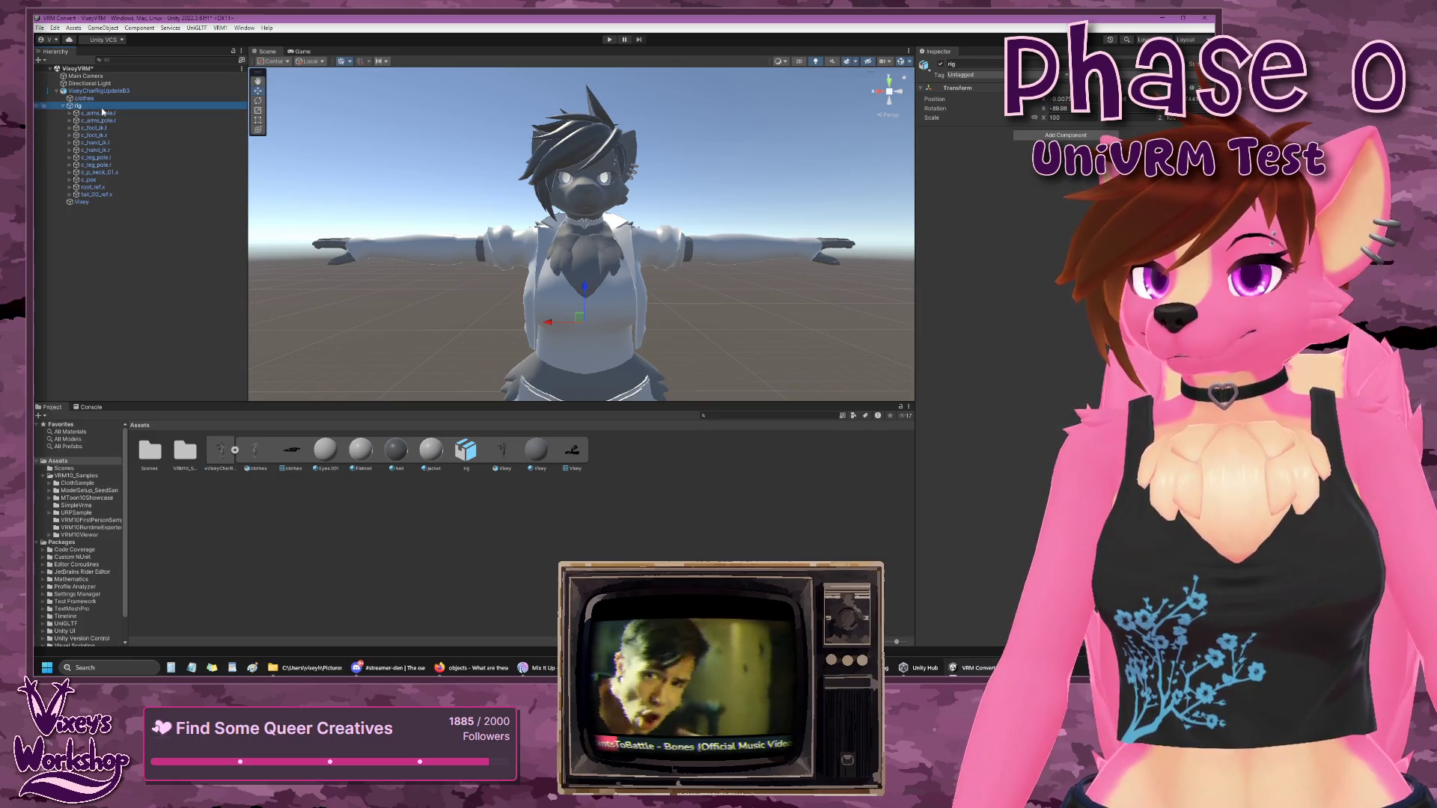
left_click(70, 113)
left_click(81, 128)
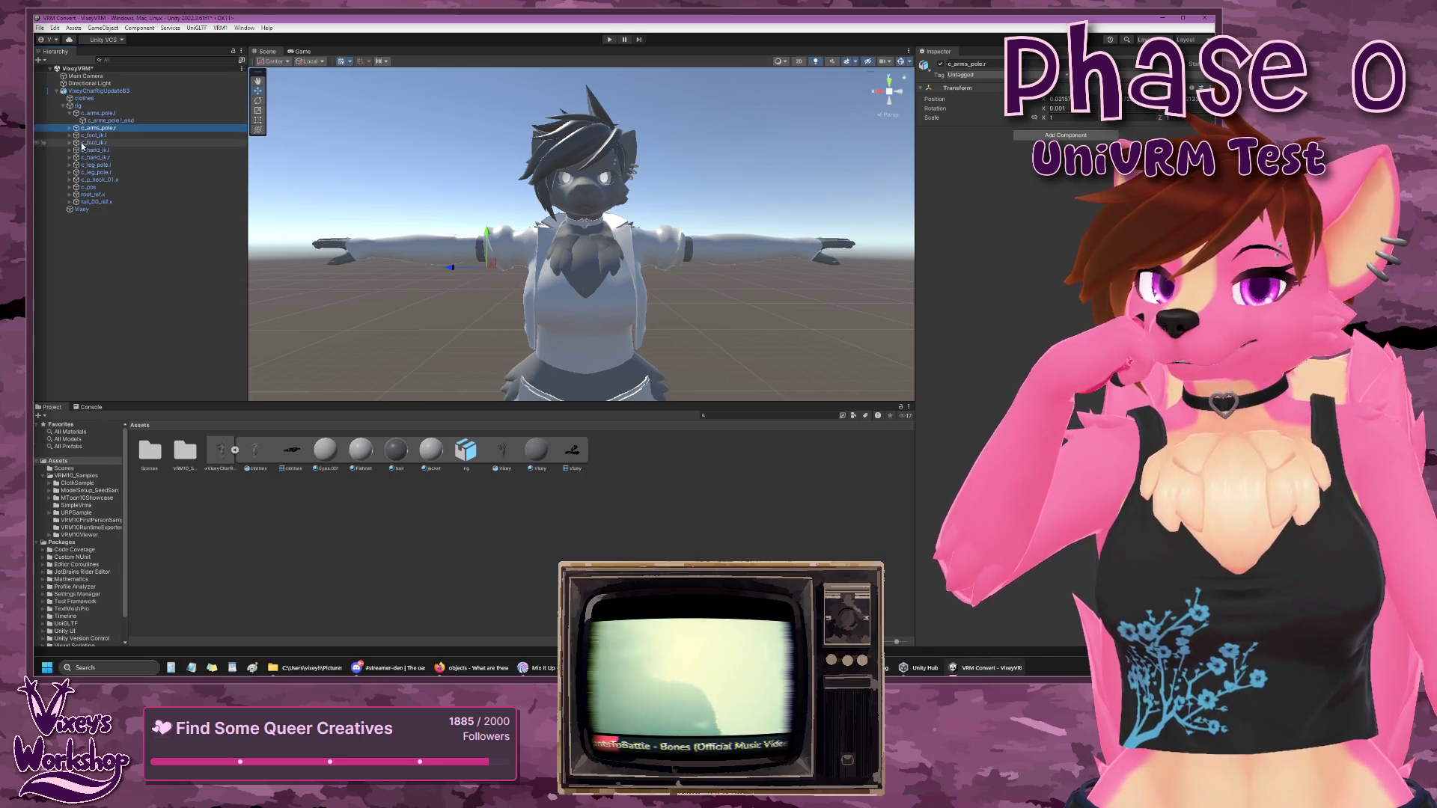
left_click(69, 128)
- Expand c_foot_ik.l, c_p_foot_ik.l and foot_ik.l to reveal their child bones
left_click(70, 143)
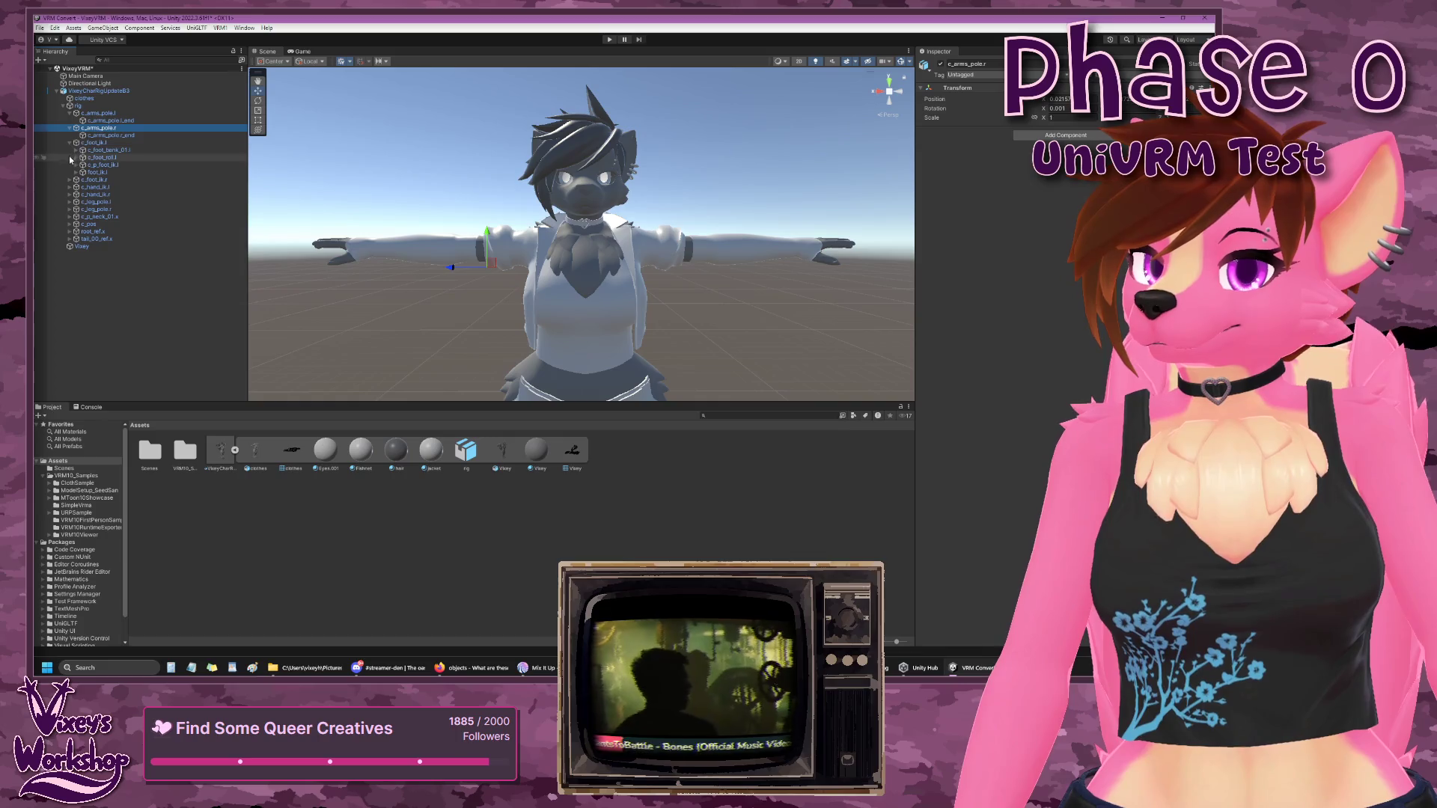
left_click(76, 165)
left_click(76, 180)
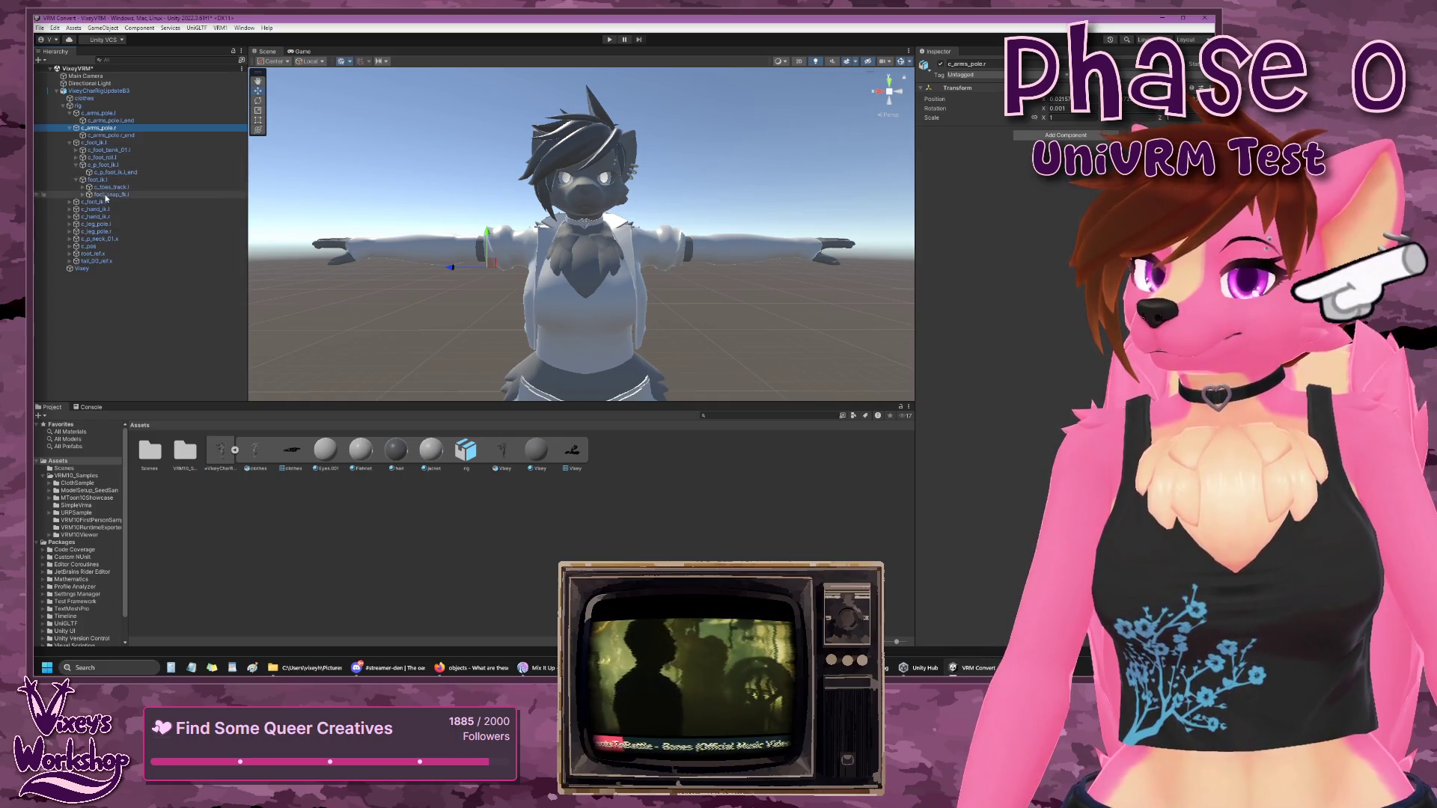
left_click(97, 113)
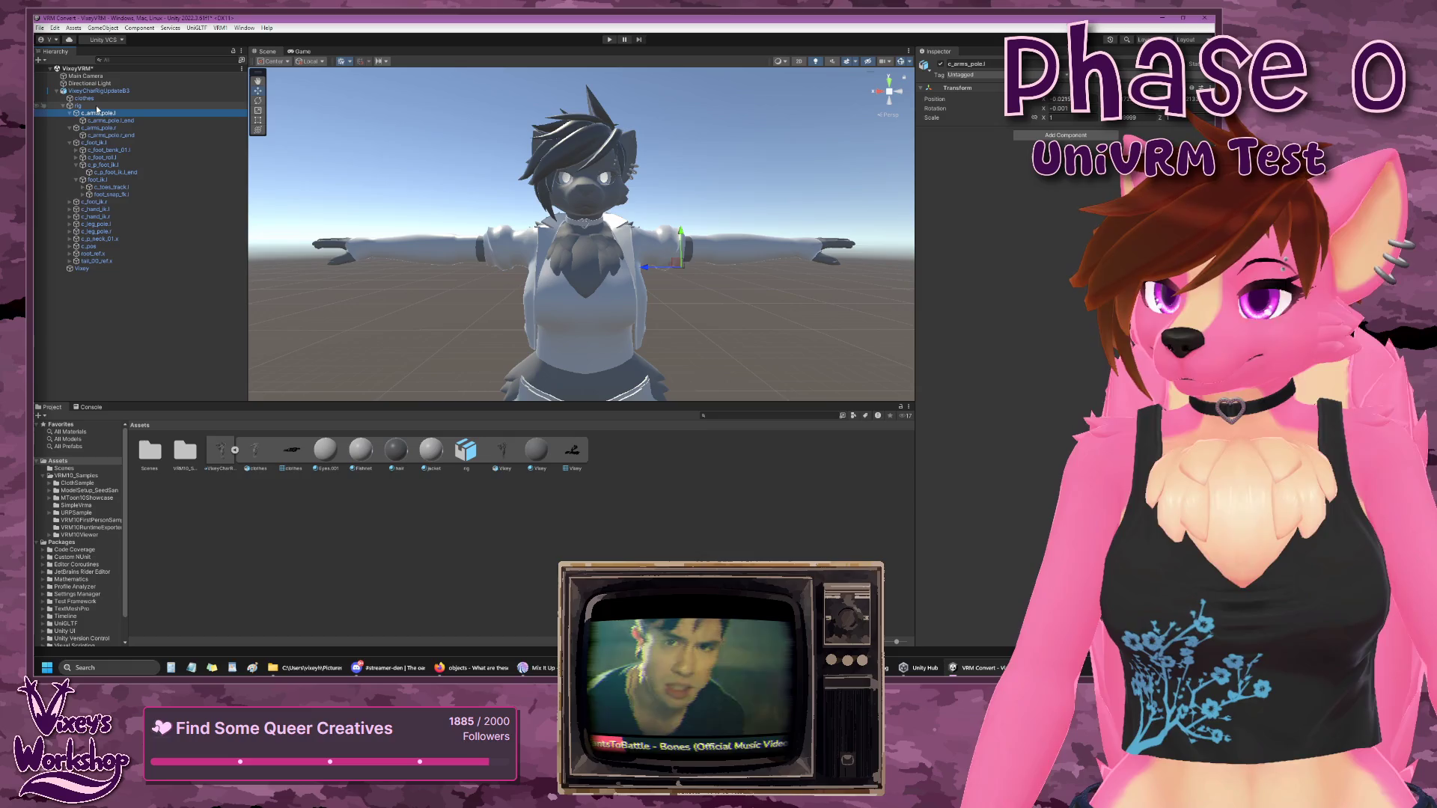
left_click(96, 106)
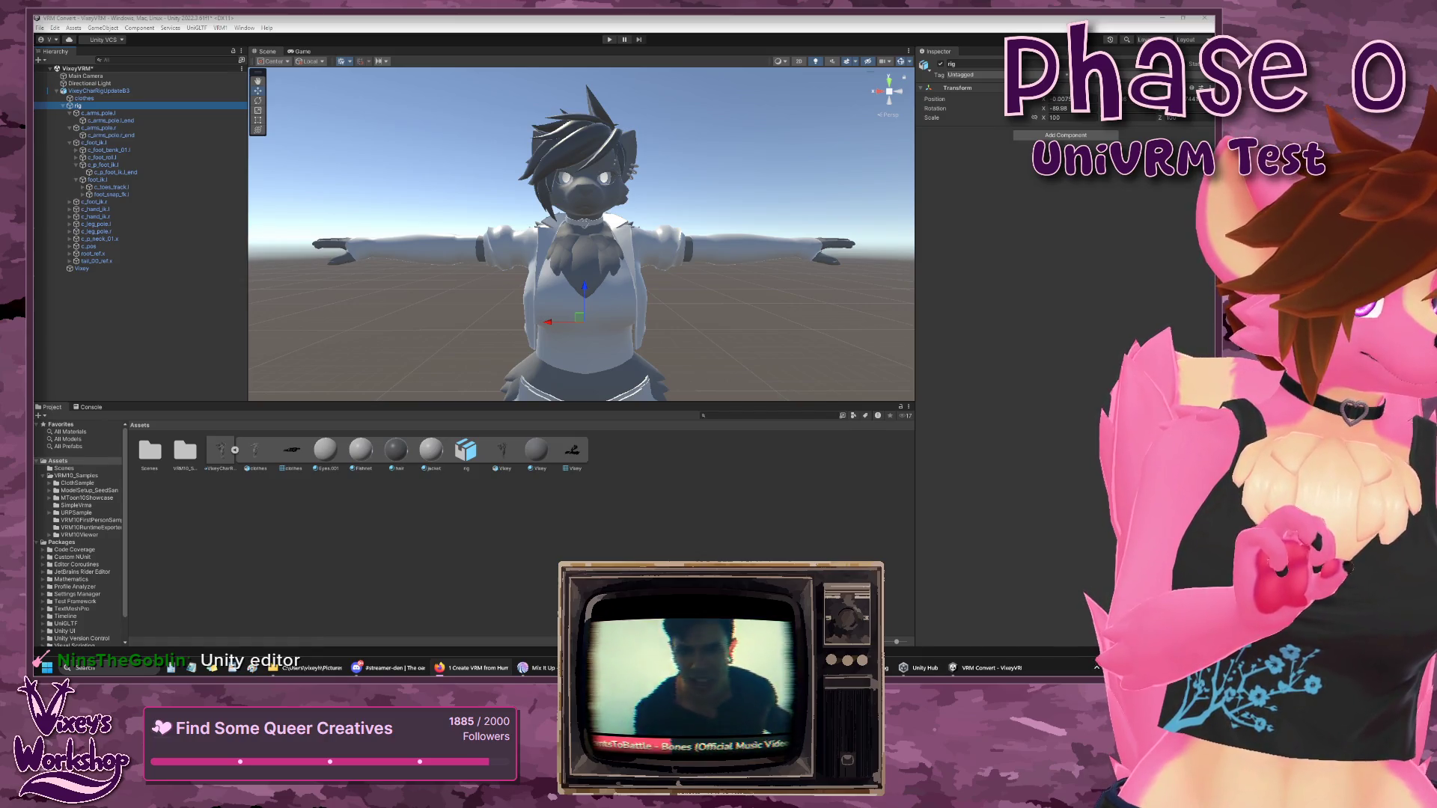
left_click(94, 92)
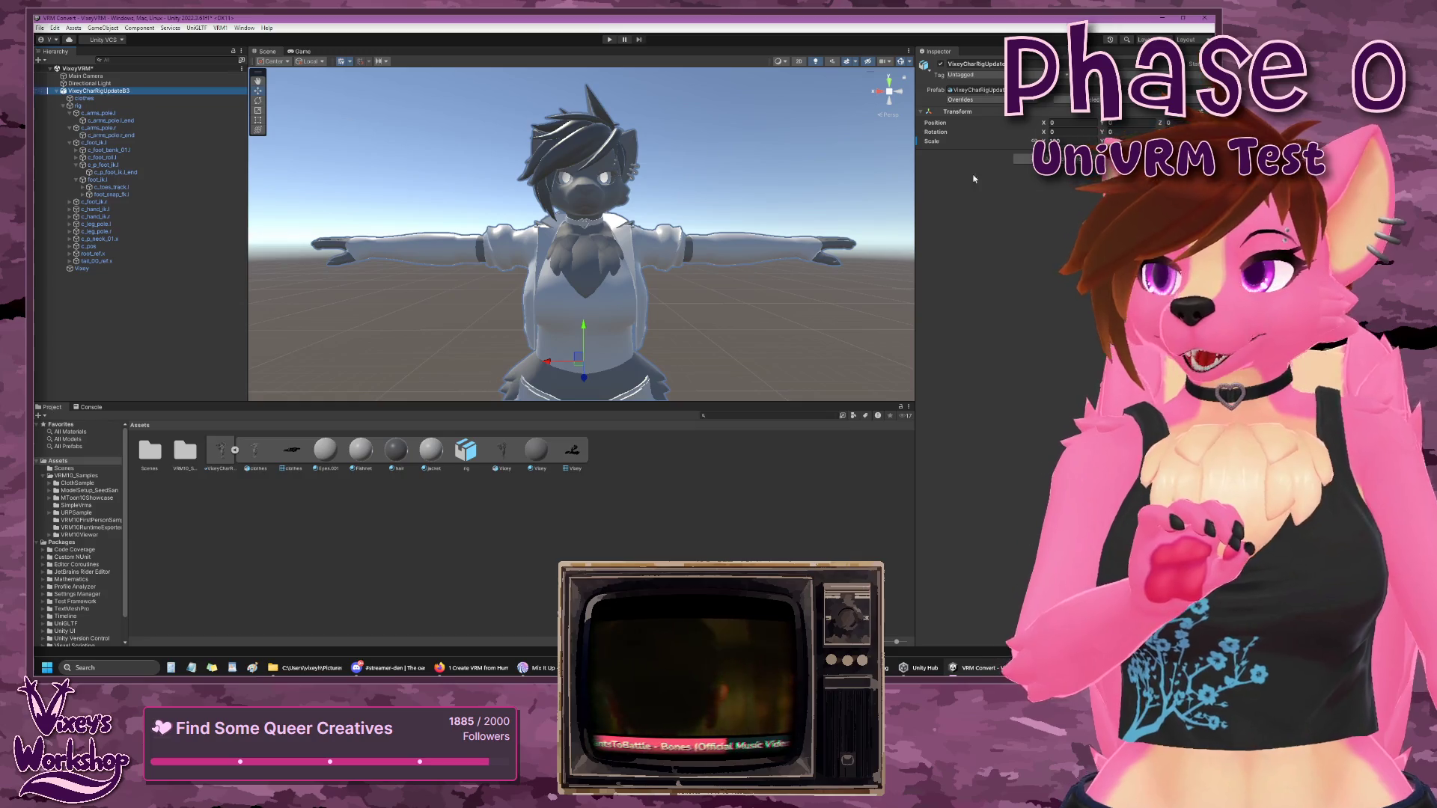
key("F2")
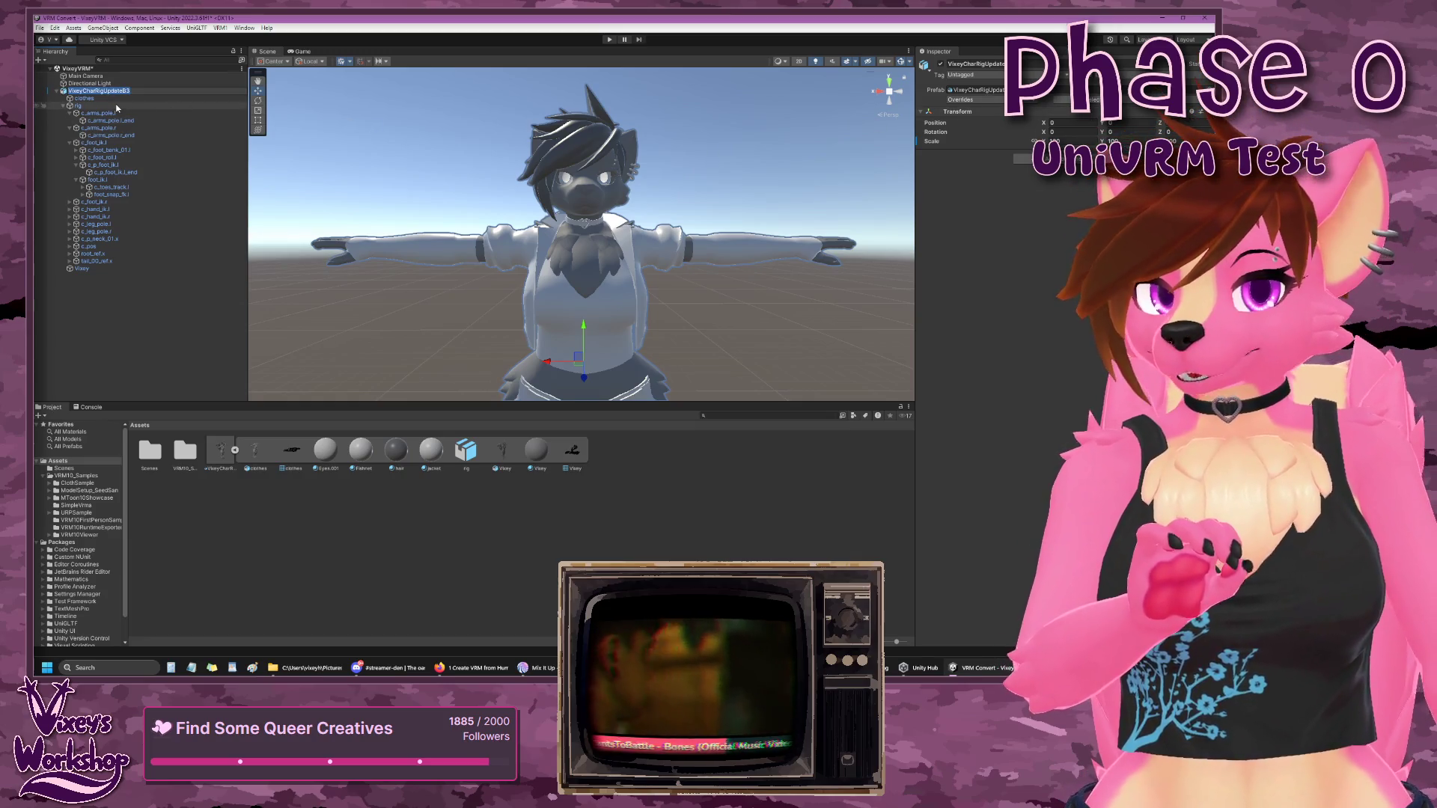
key("Return")
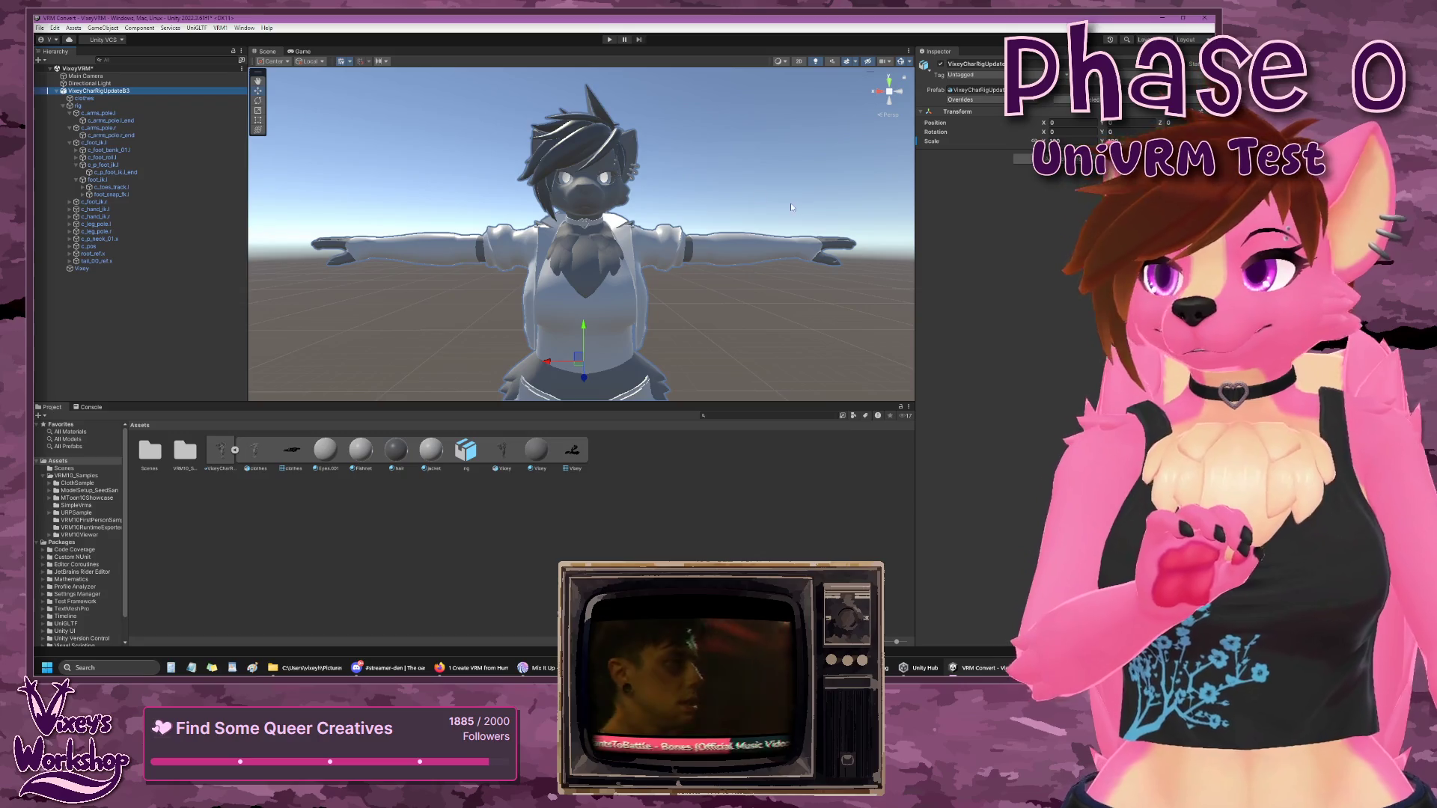
- Set the character model's rig Animation Type to Humanoid
left_click(57, 91)
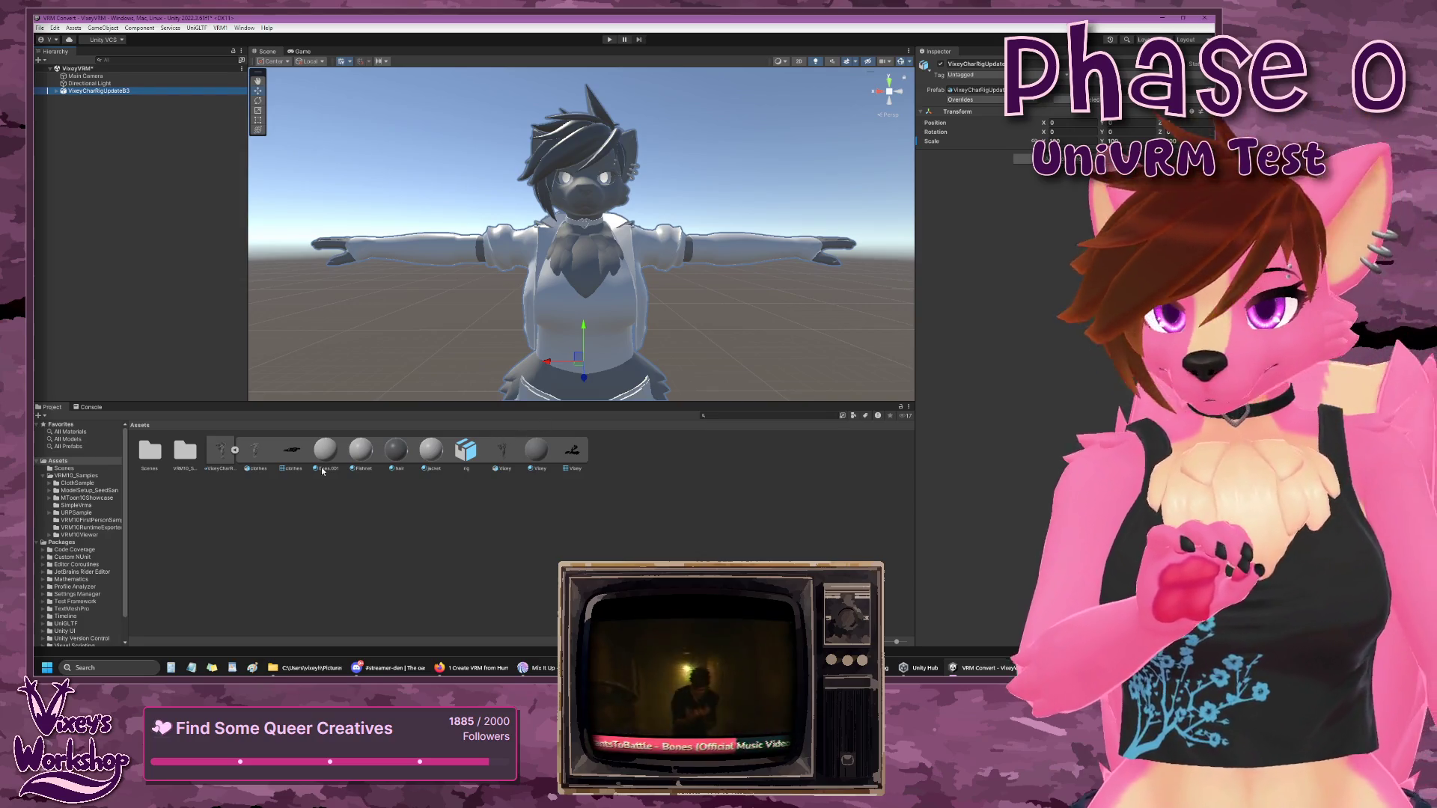
left_click(221, 452)
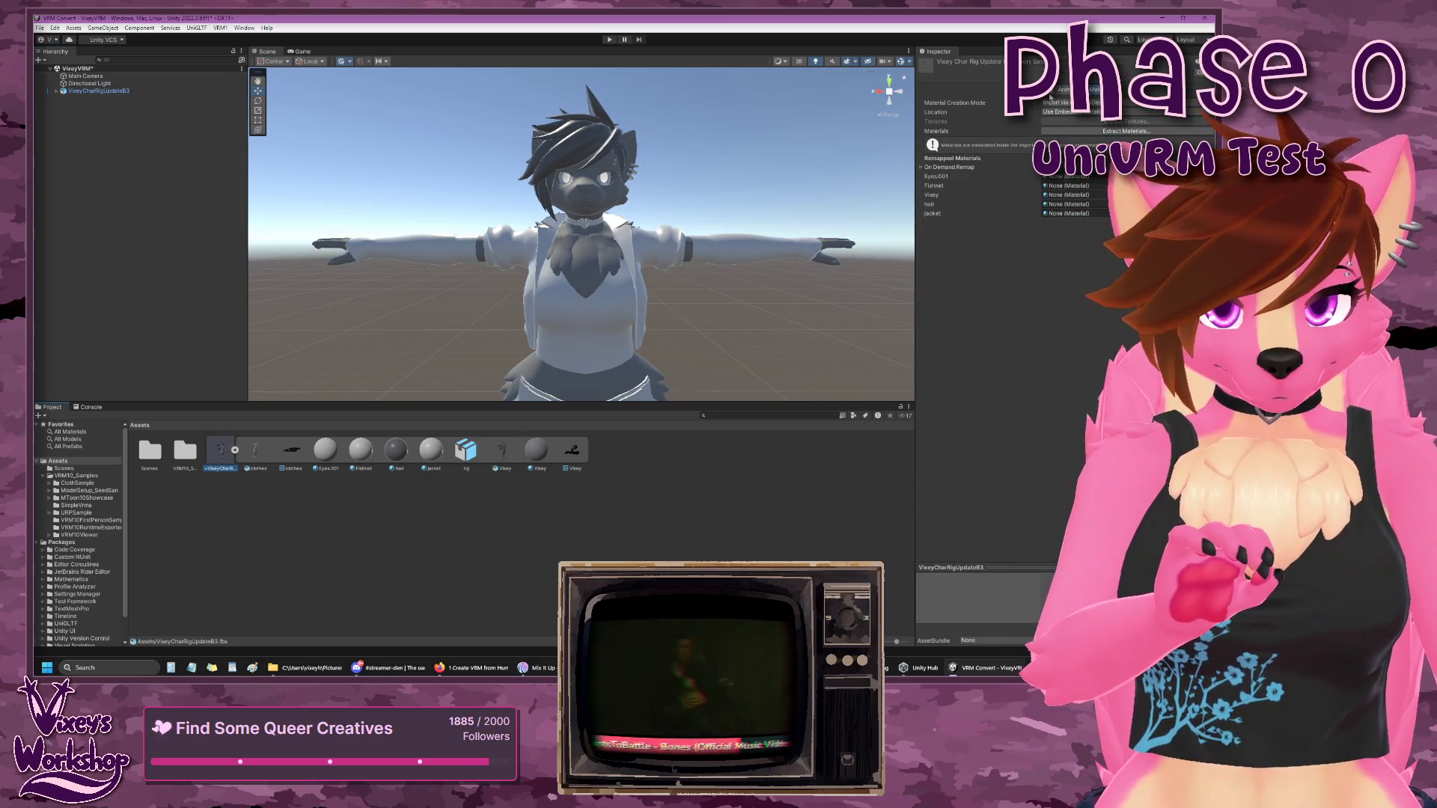
left_click(1050, 93)
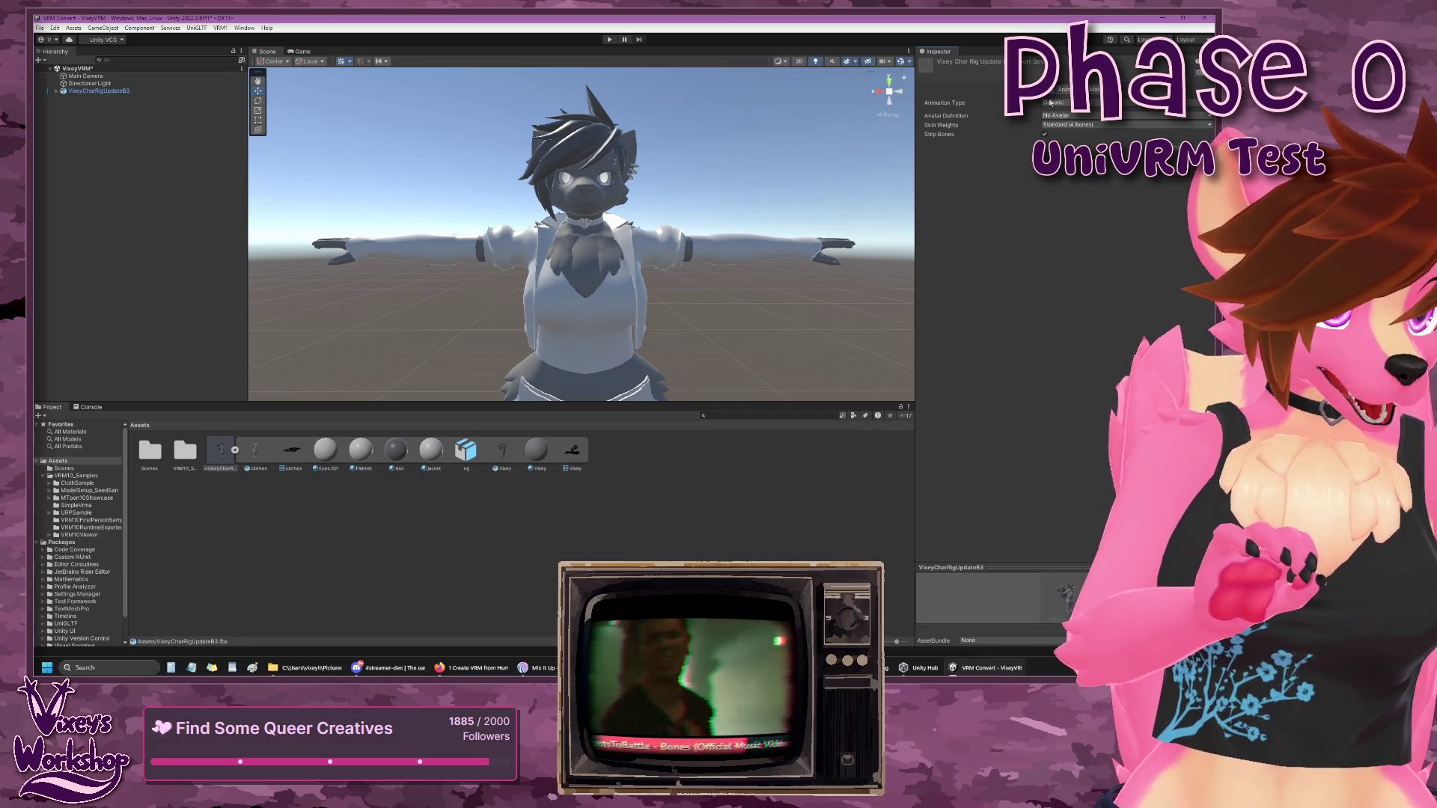
left_click(1051, 103)
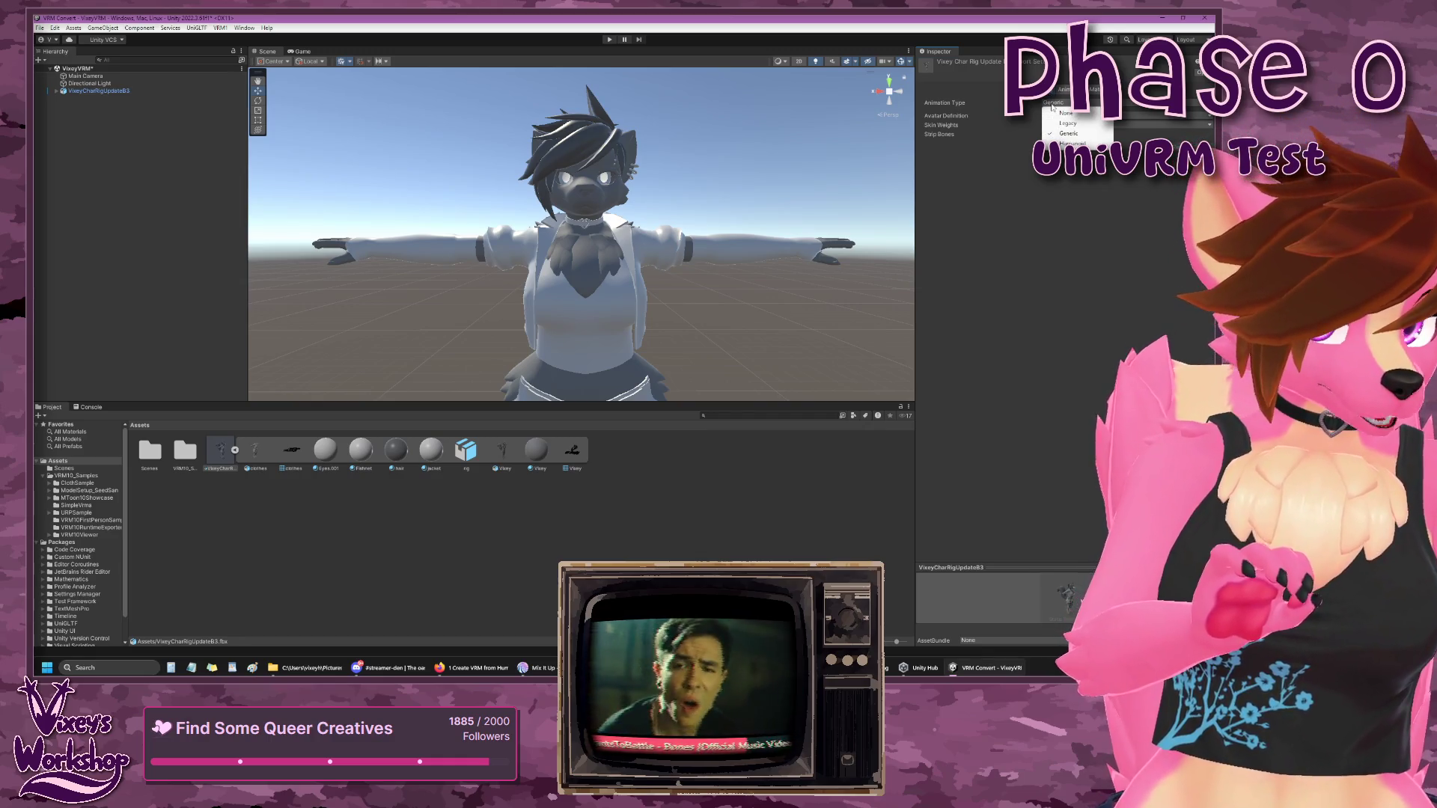
left_click(1072, 143)
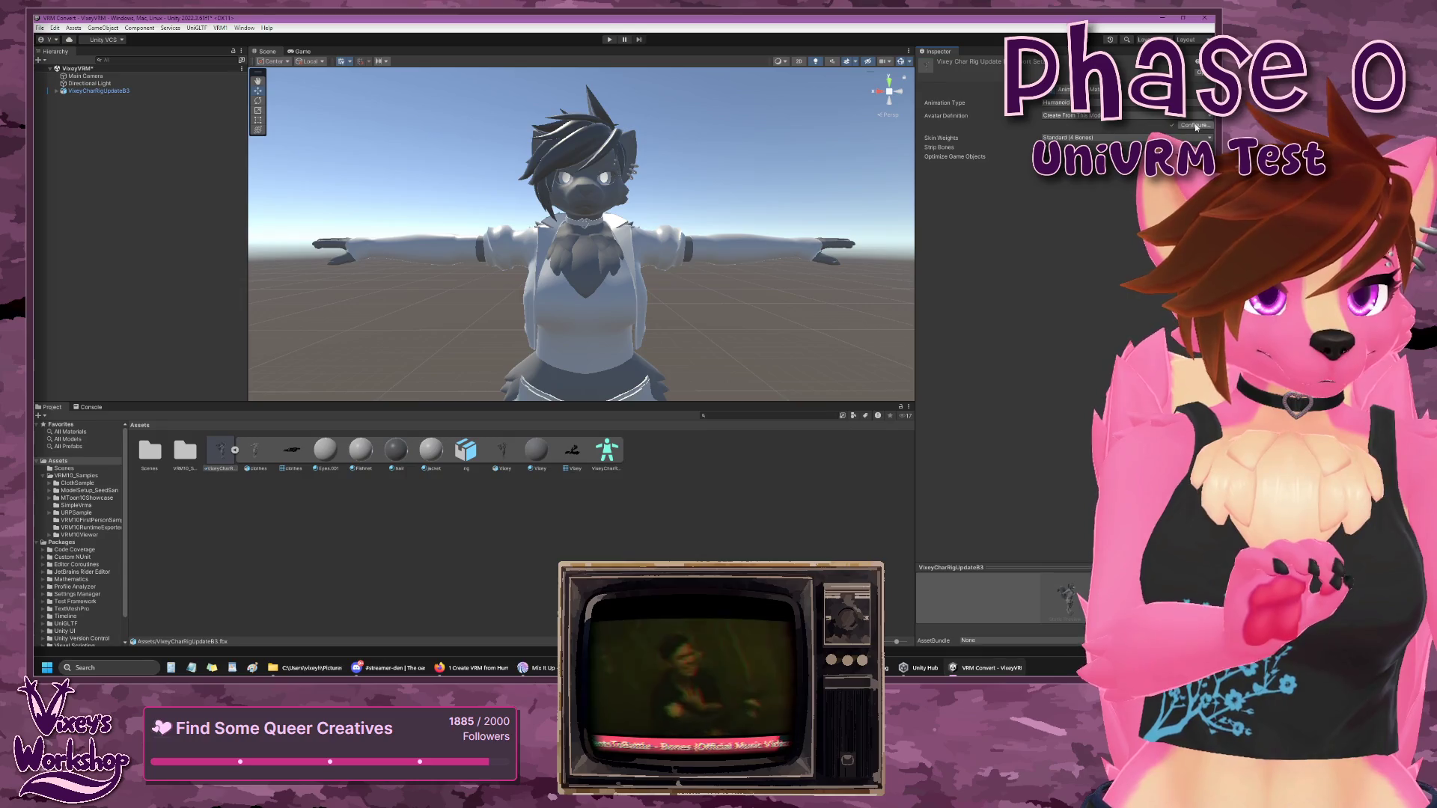
- Set Avatar Definition to Create From This Model and enter the avatar configuration
left_click(1199, 117)
left_click(1161, 130)
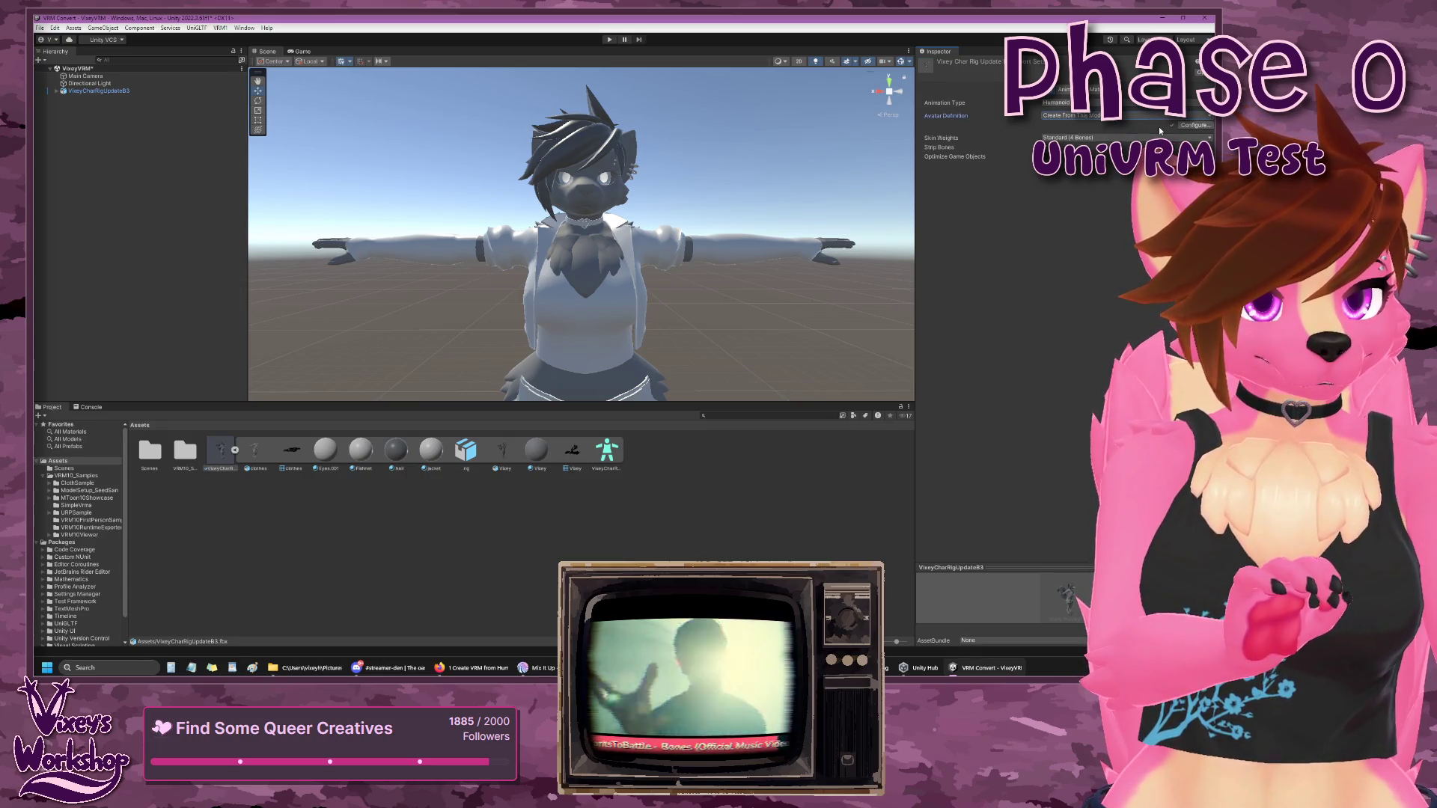
left_click(1195, 127)
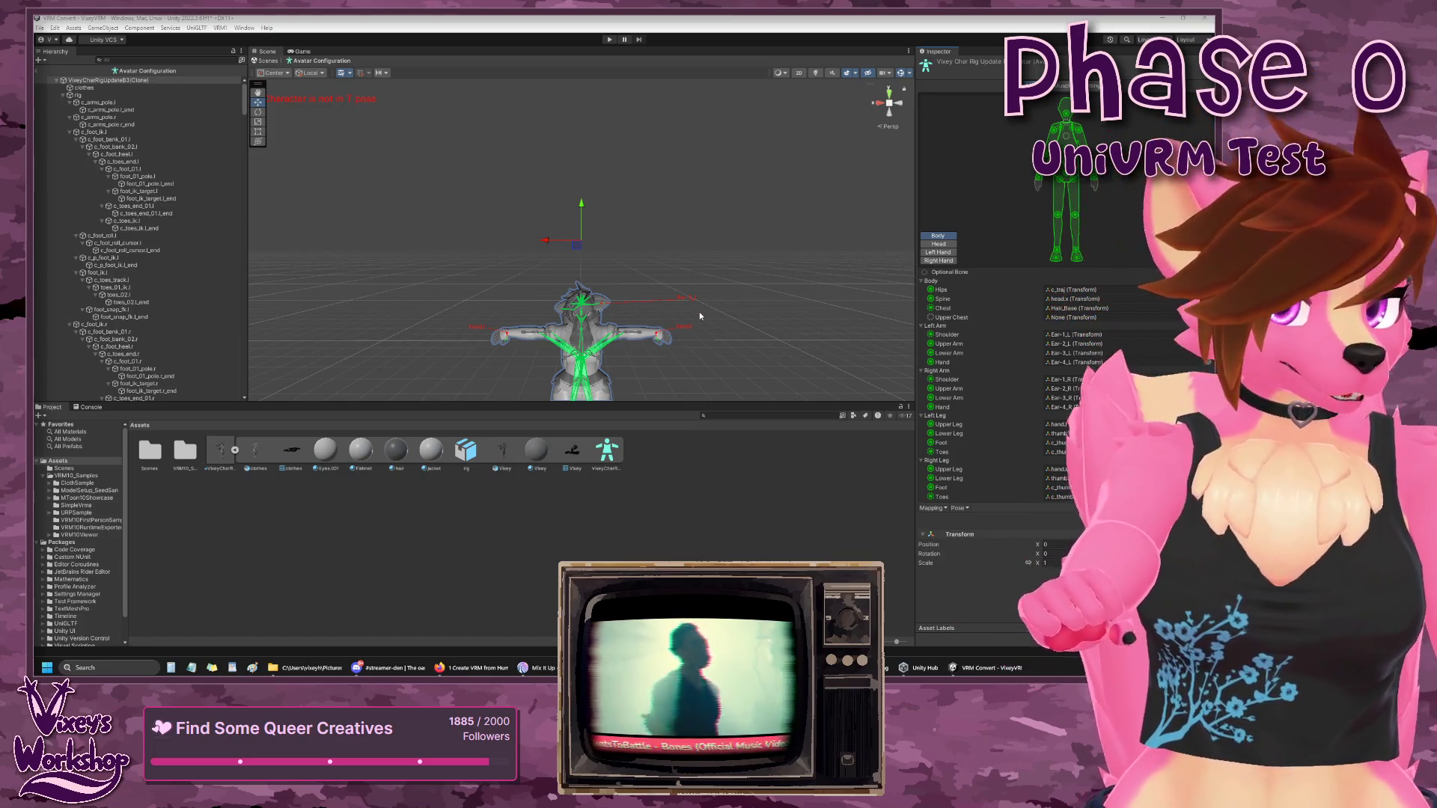
key("shift")
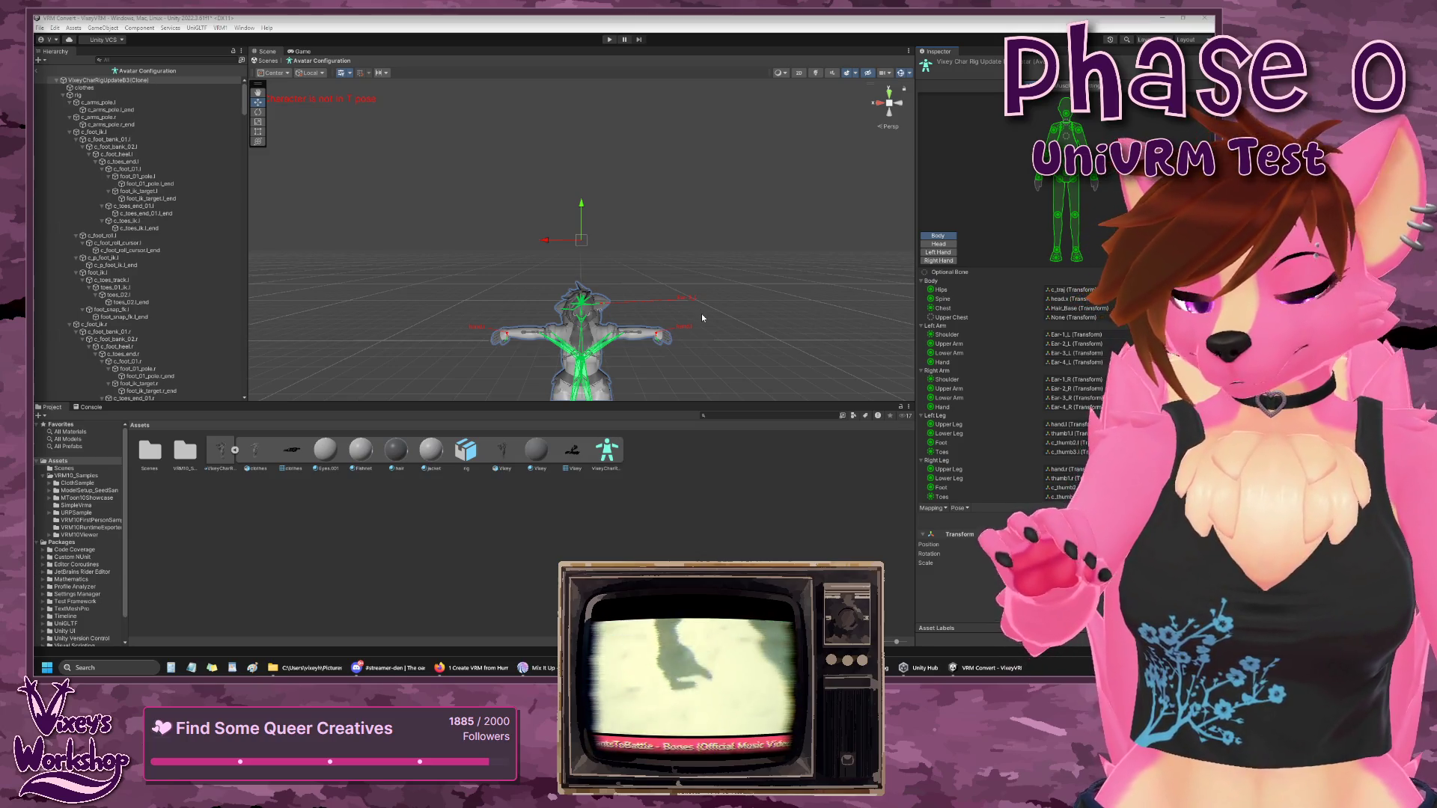
mouse_move(702, 317)
left_mouse_down()
mouse_move(715, 196)
mouse_move(763, 238)
mouse_move(762, 288)
mouse_move(730, 297)
mouse_move(725, 282)
mouse_move(770, 314)
mouse_move(749, 303)
mouse_move(763, 161)
mouse_move(708, 341)
left_mouse_up()
scroll(718, 217, "up", 5)
mouse_move(729, 245)
left_mouse_down()
mouse_move(750, 345)
mouse_move(731, 363)
mouse_move(914, 364)
mouse_move(669, 361)
mouse_move(708, 360)
mouse_move(798, 307)
mouse_move(721, 355)
mouse_move(749, 365)
mouse_move(812, 330)
mouse_move(682, 253)
left_mouse_up()
key("w")
scroll(687, 355, "down", 3)
scroll(771, 337, "up", 2)
scroll(682, 253, "down", 2)
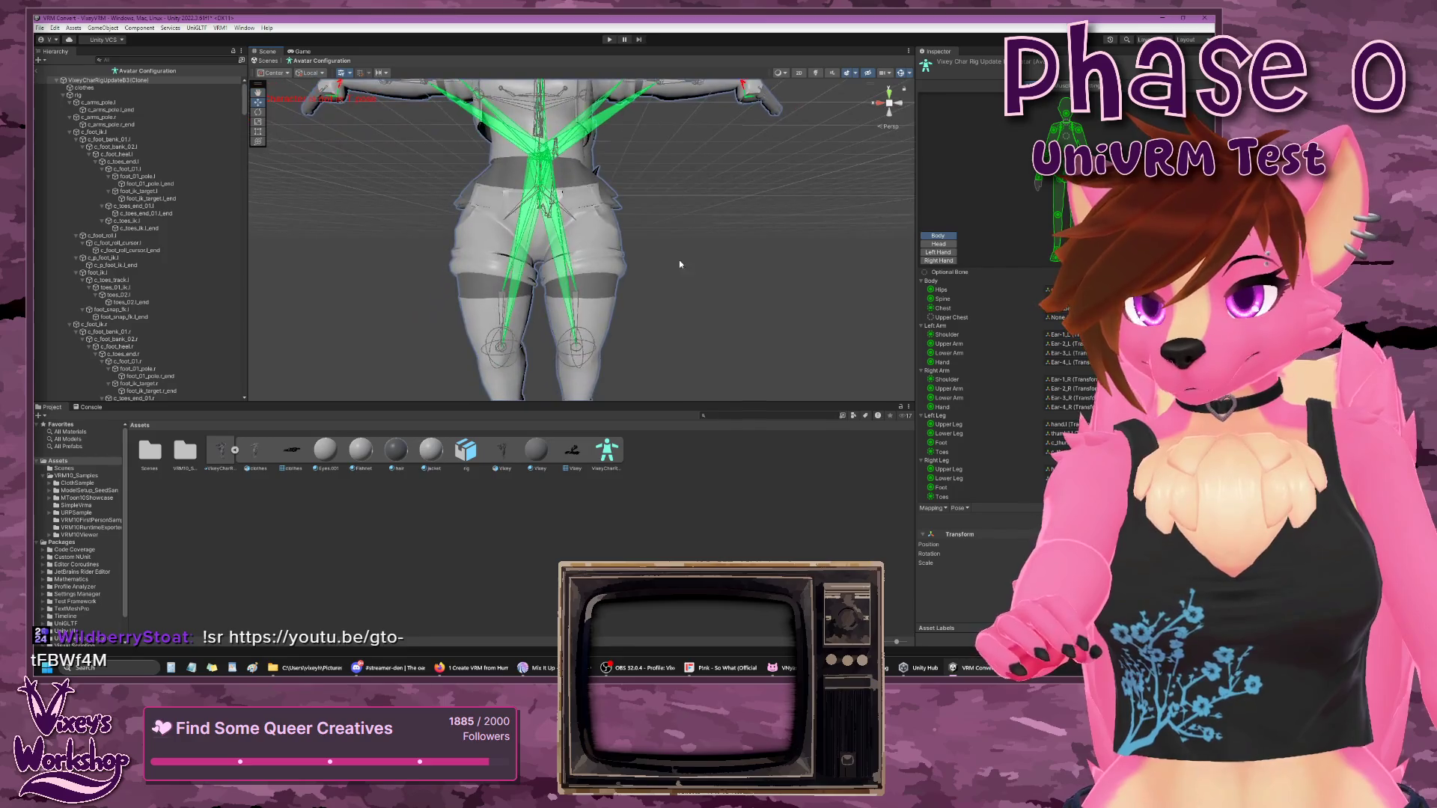
scroll(707, 196, "down", 2)
scroll(707, 195, "down", 3)
- Locate the Ear-1_L bone, currently mapped to the arm slots, in the rig hierarchy
left_click_drag(708, 195, 731, 373)
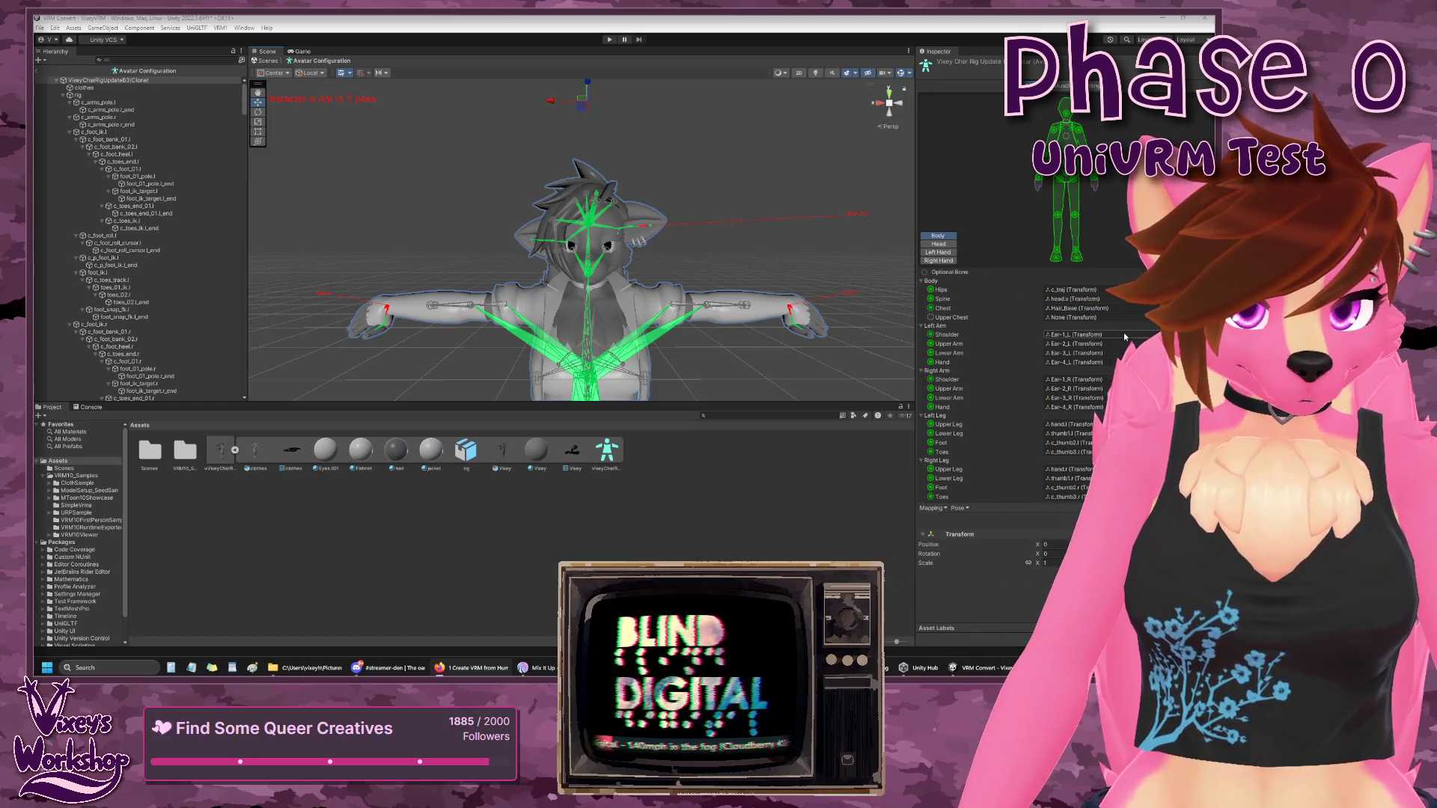
left_click(1124, 335)
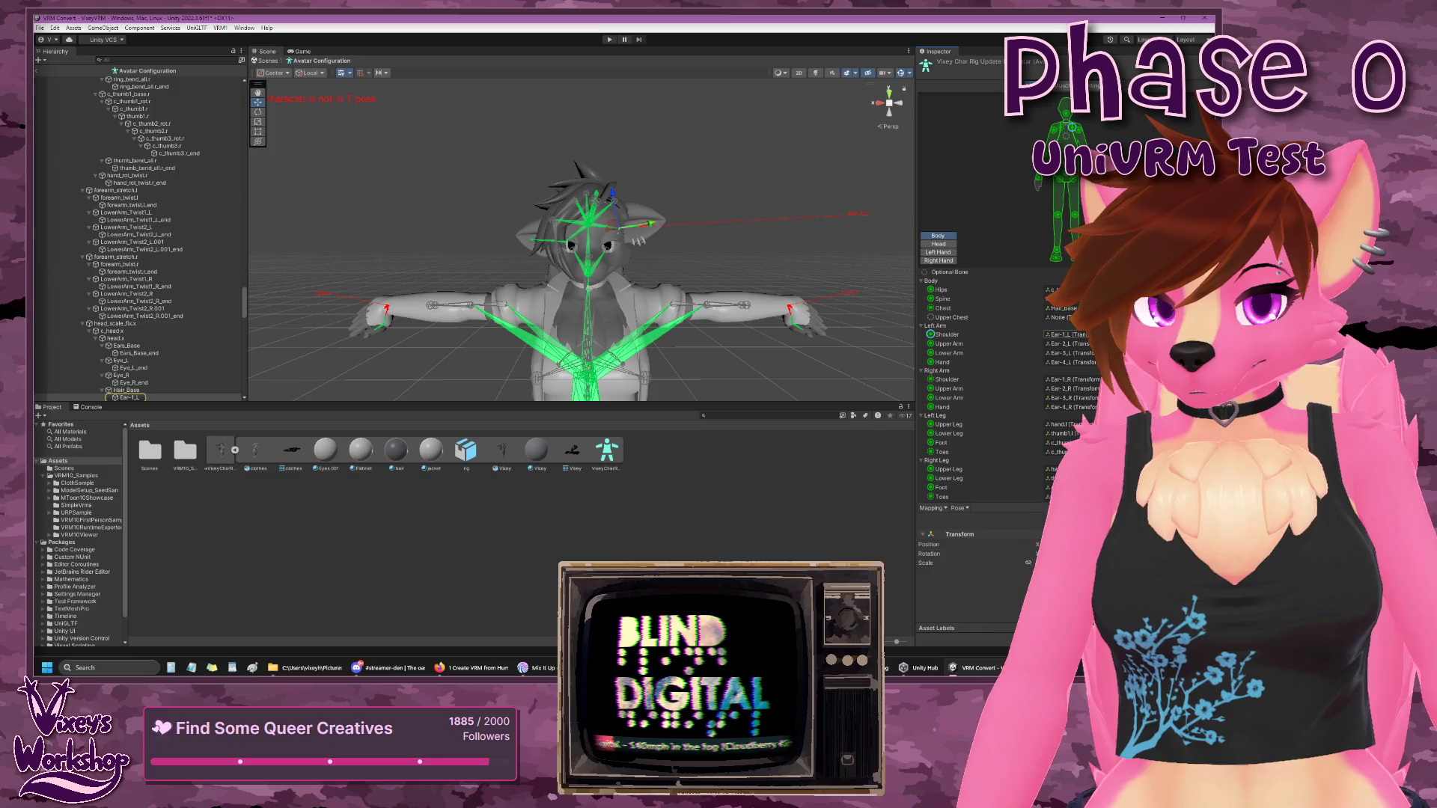
scroll(153, 349, "down", 3)
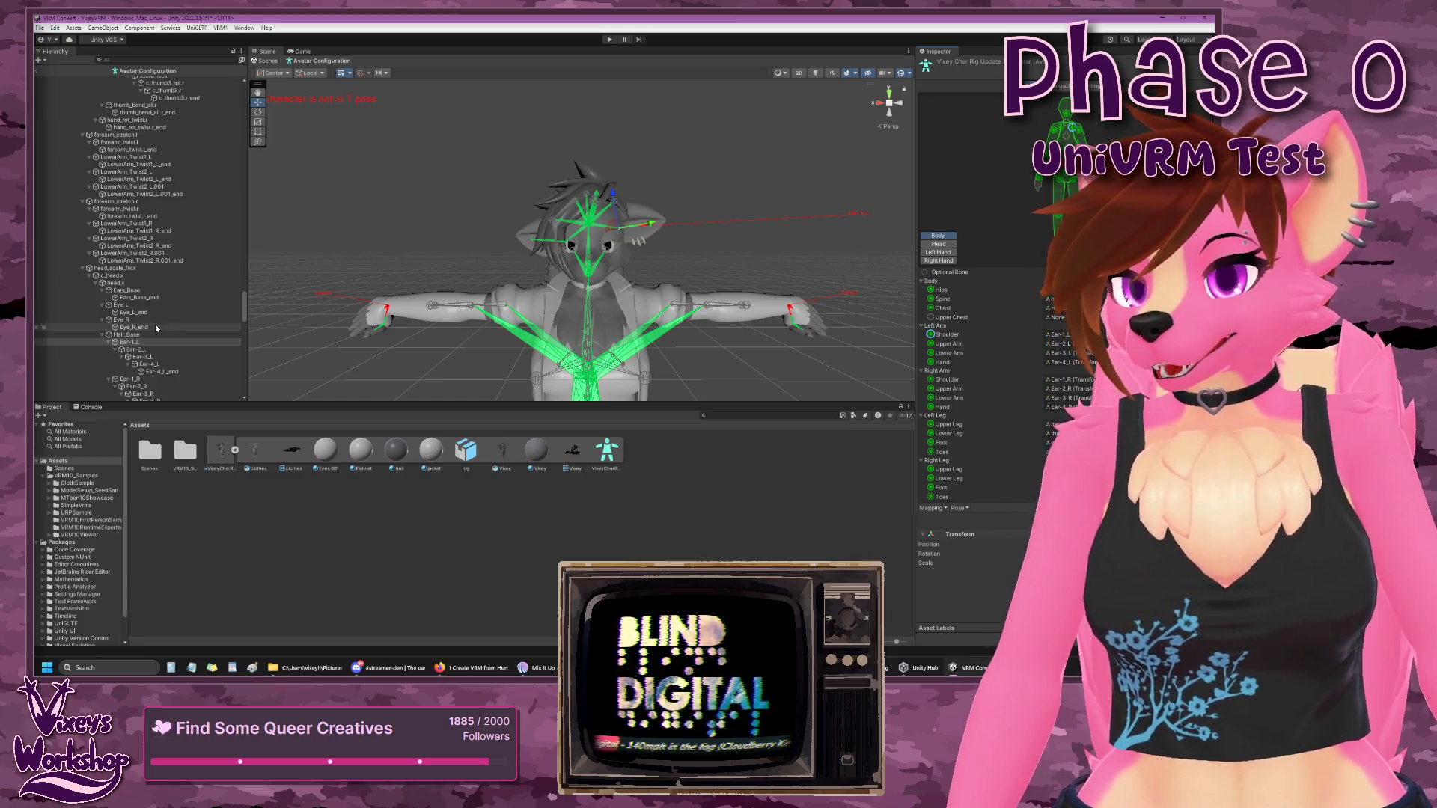
scroll(155, 325, "up", 6)
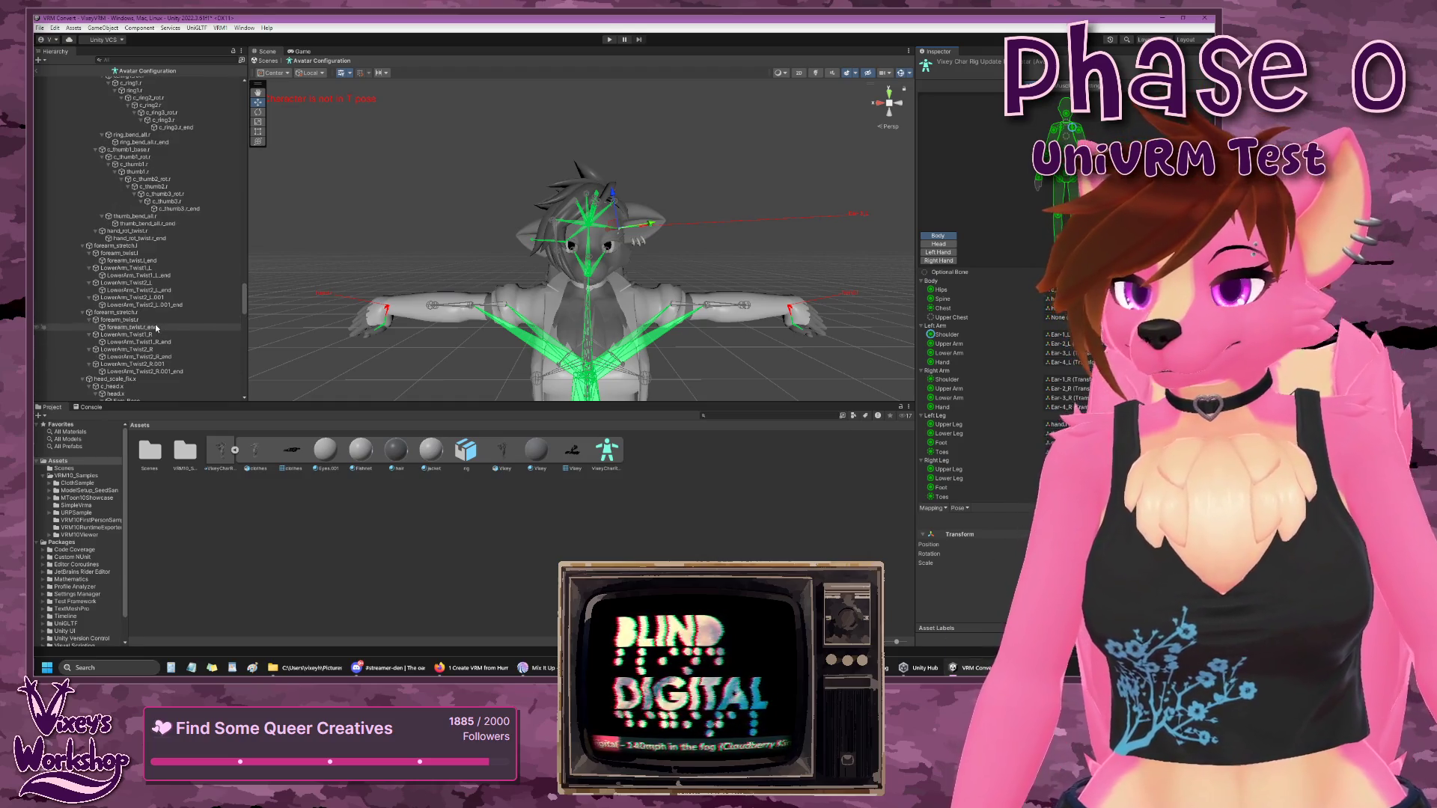
scroll(155, 325, "up", 9)
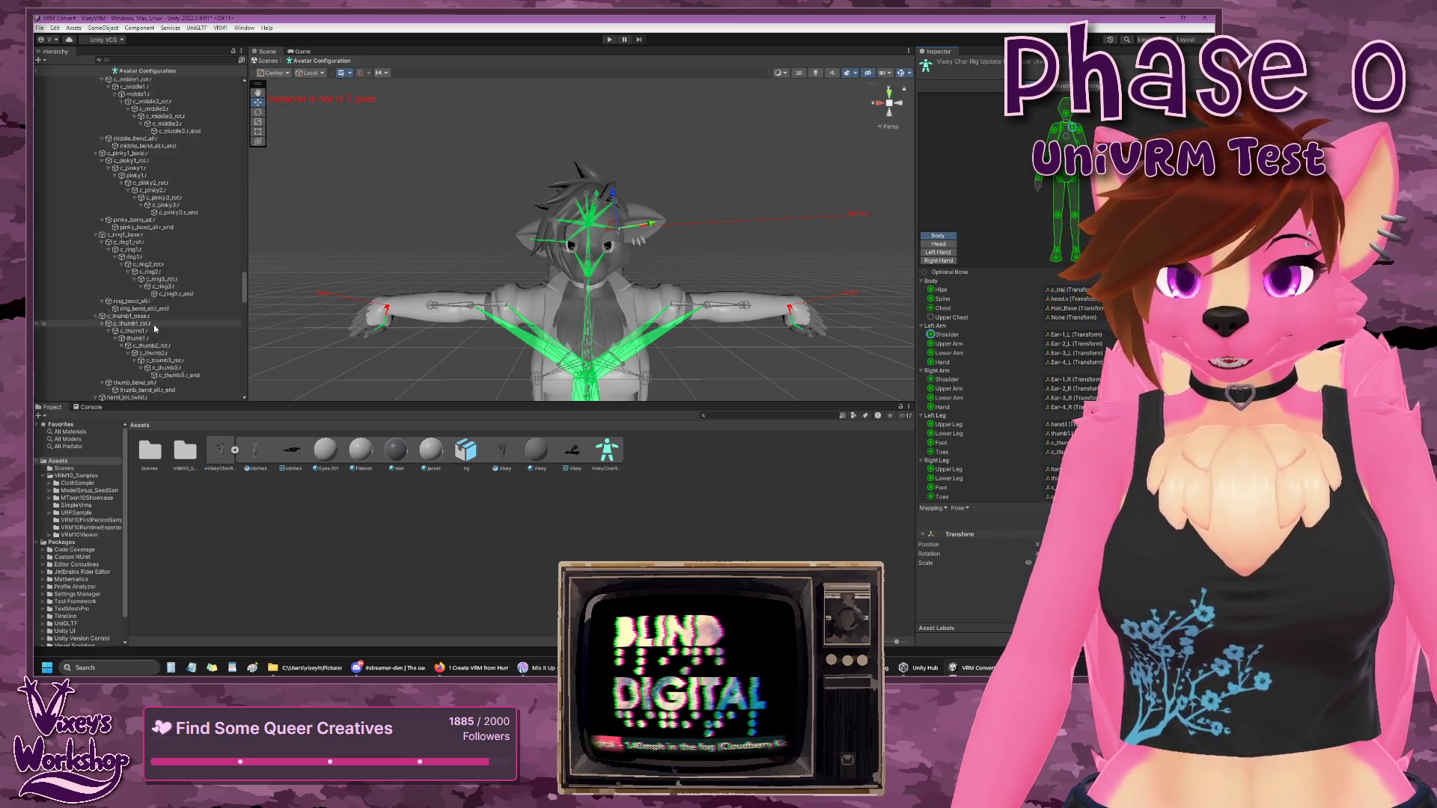
scroll(154, 325, "up", 10)
mouse_move(244, 249)
left_mouse_down()
mouse_move(260, 129)
mouse_move(256, 195)
left_mouse_up()
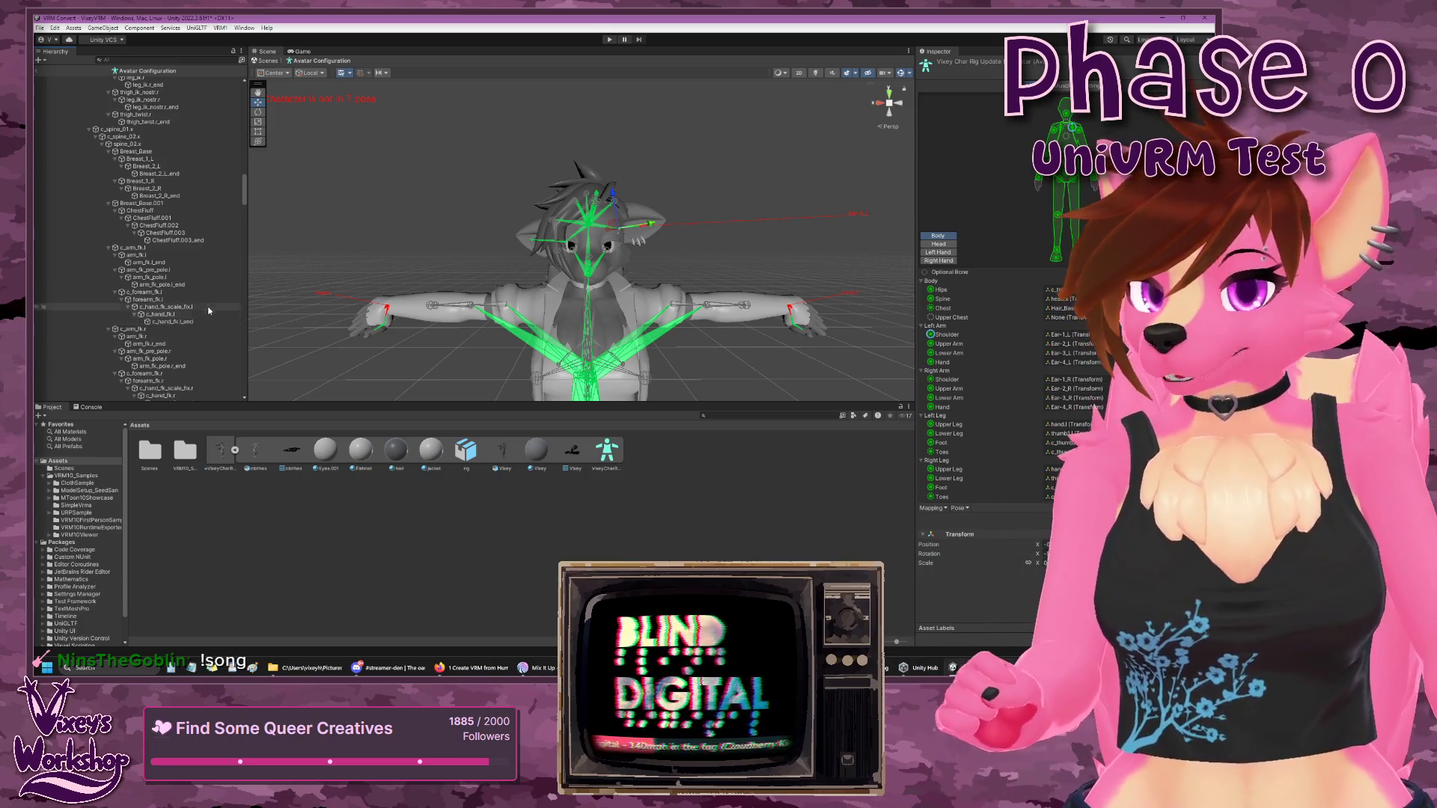
scroll(215, 292, "down", 3)
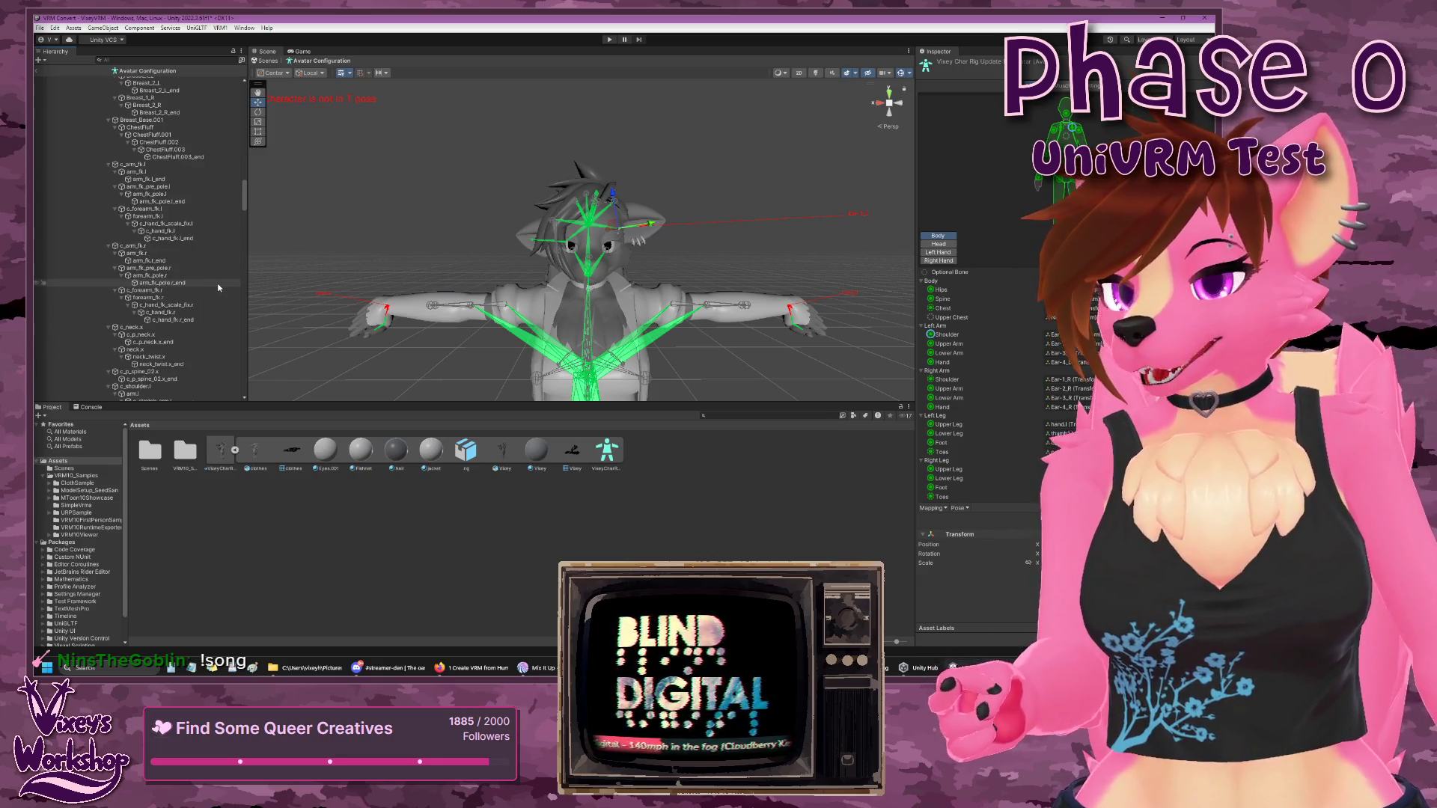
scroll(217, 288, "down", 3)
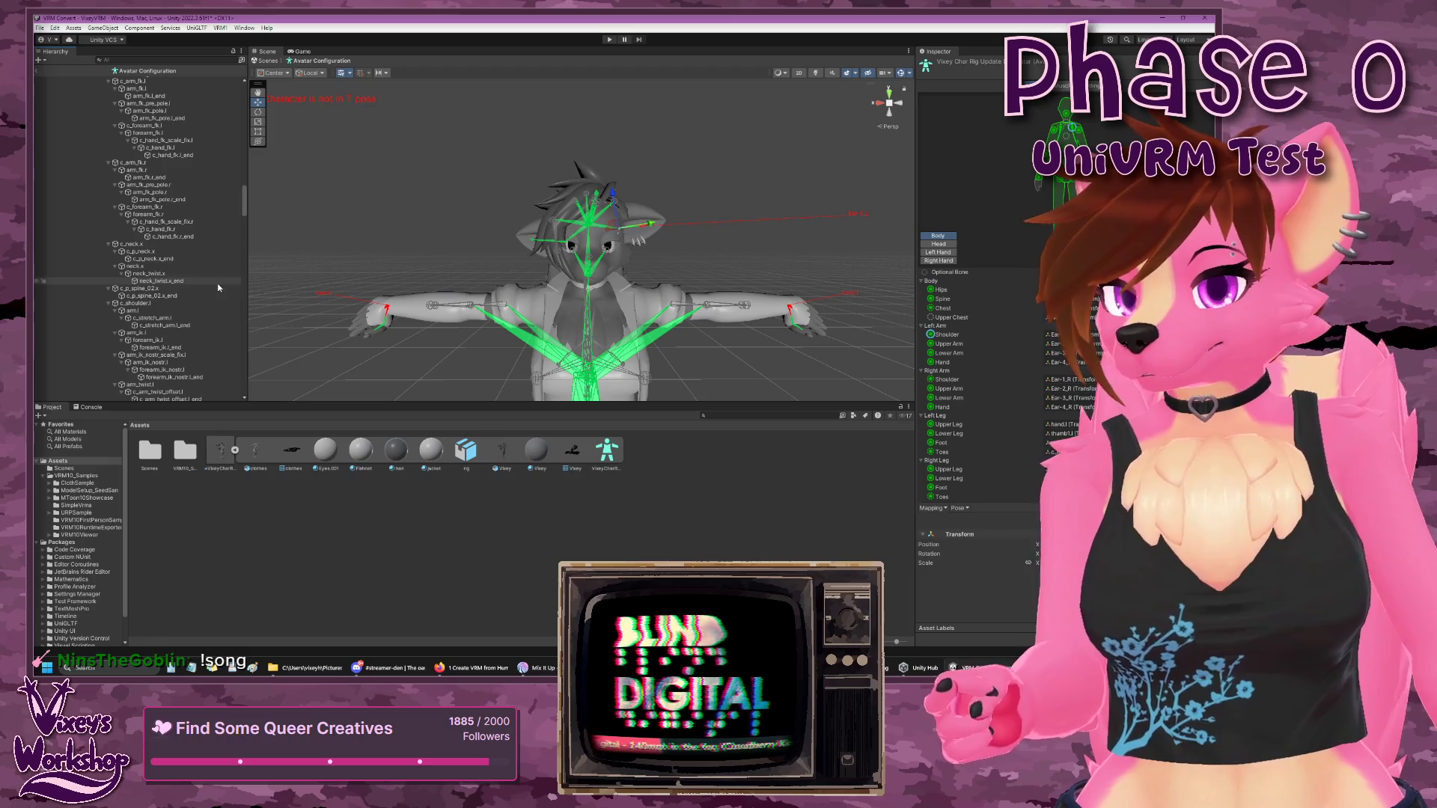
scroll(168, 299, "down", 1)
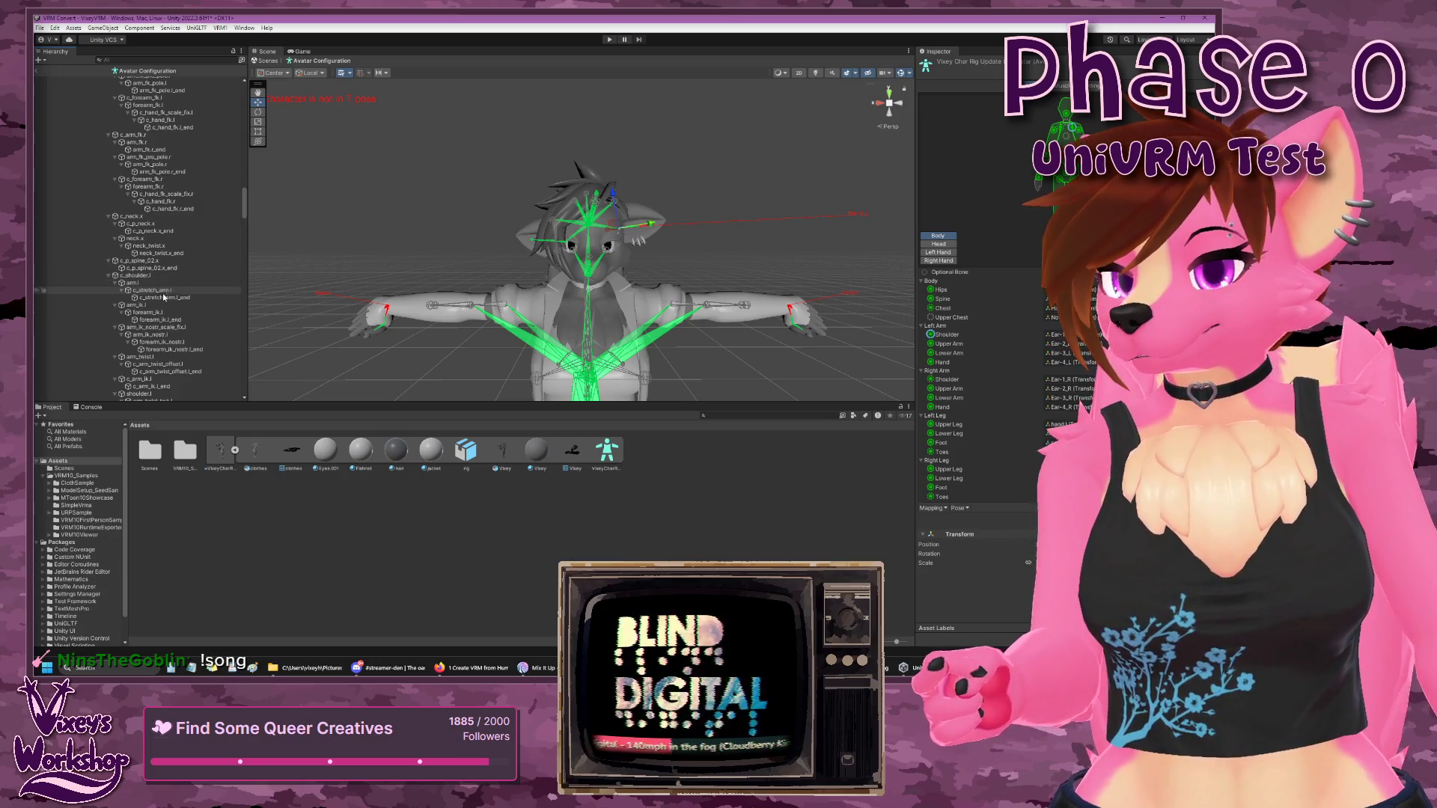
- Collapse the left arm branches arm.l, arm_ik.l, arm_ik_nostr_scale_fix.l, arm_twist.l and c_arm_ik.l
left_click(114, 283)
left_click(114, 291)
left_click(115, 297)
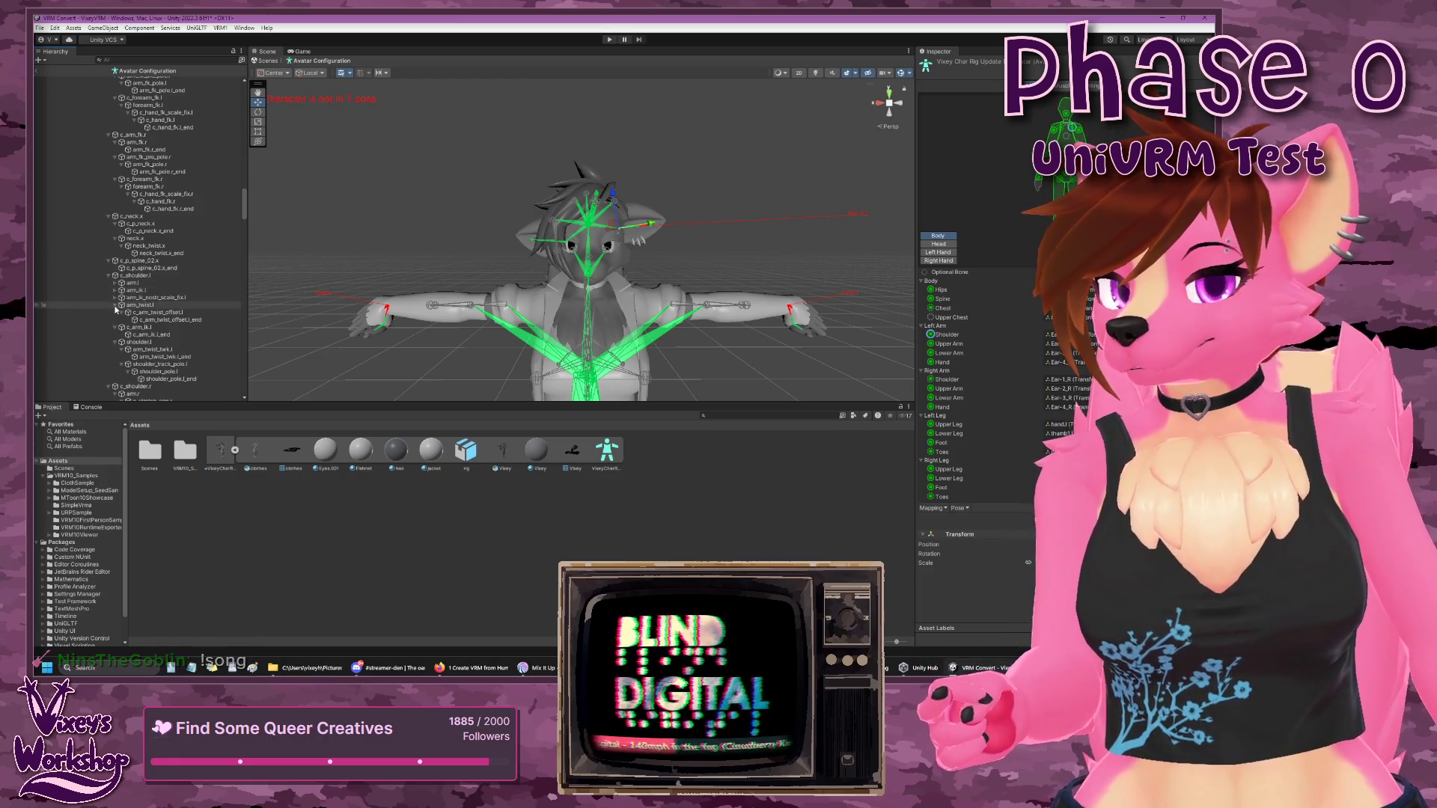
left_click(115, 305)
left_click(114, 313)
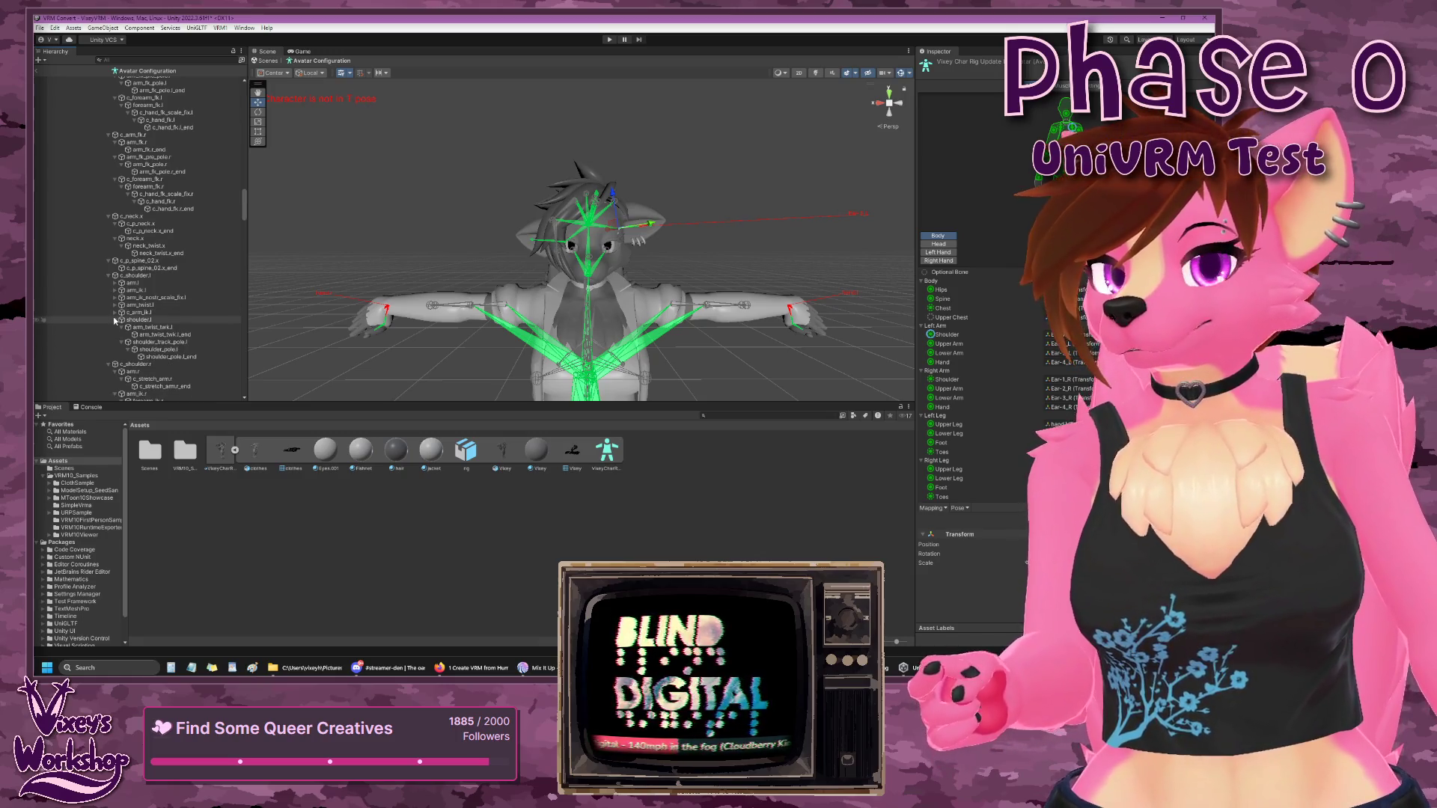
left_click(116, 321)
left_click(116, 321)
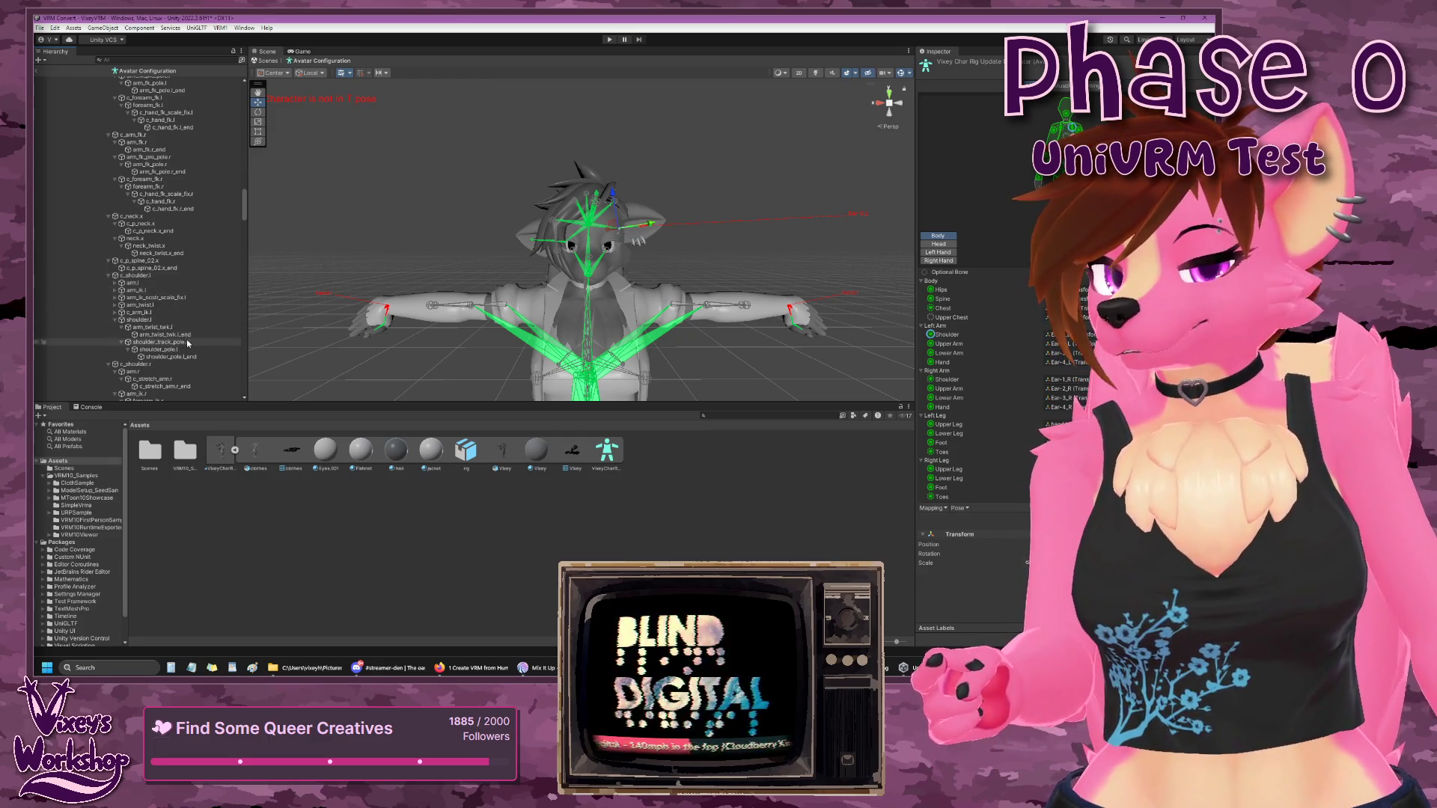
- Collapse the right arm branches arm.r, arm_ik.r, arm_ik_nostr_scale_fix.r, arm_twist.r, c_arm_ik.r and shoulder.r
scroll(185, 353, "down", 3)
scroll(186, 358, "down", 5)
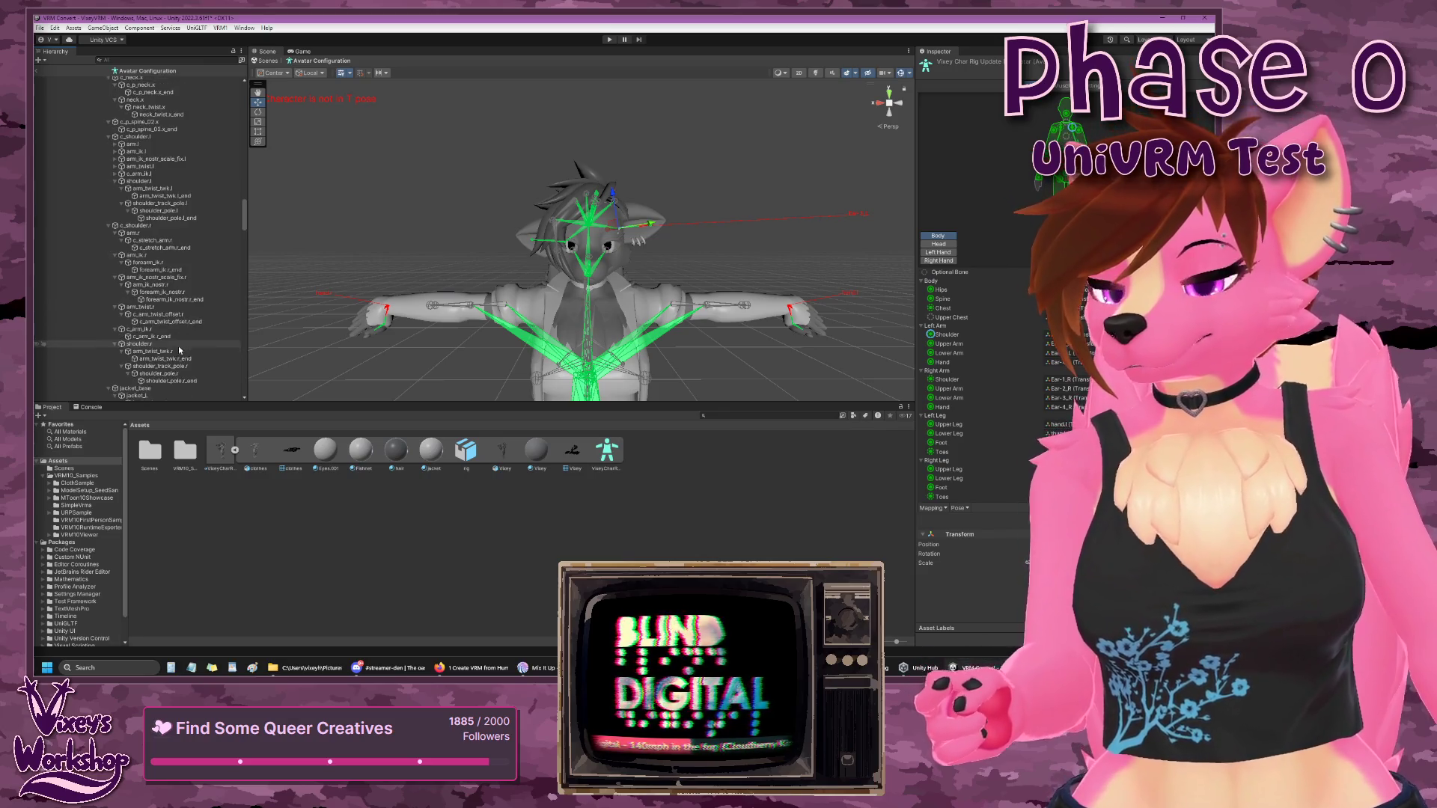
left_click(116, 233)
left_click(115, 240)
left_click(115, 248)
left_click(115, 255)
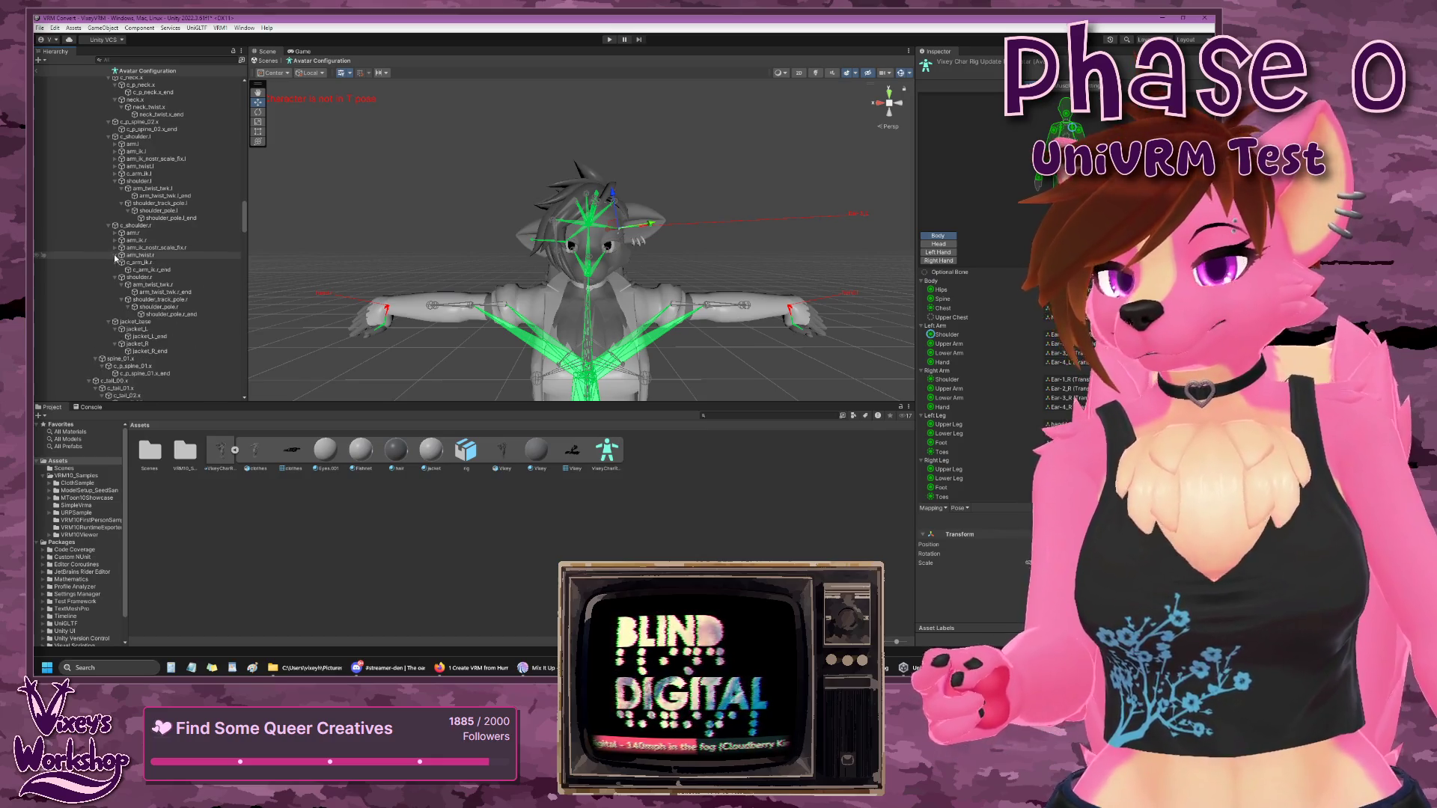
left_click(115, 263)
left_click(116, 270)
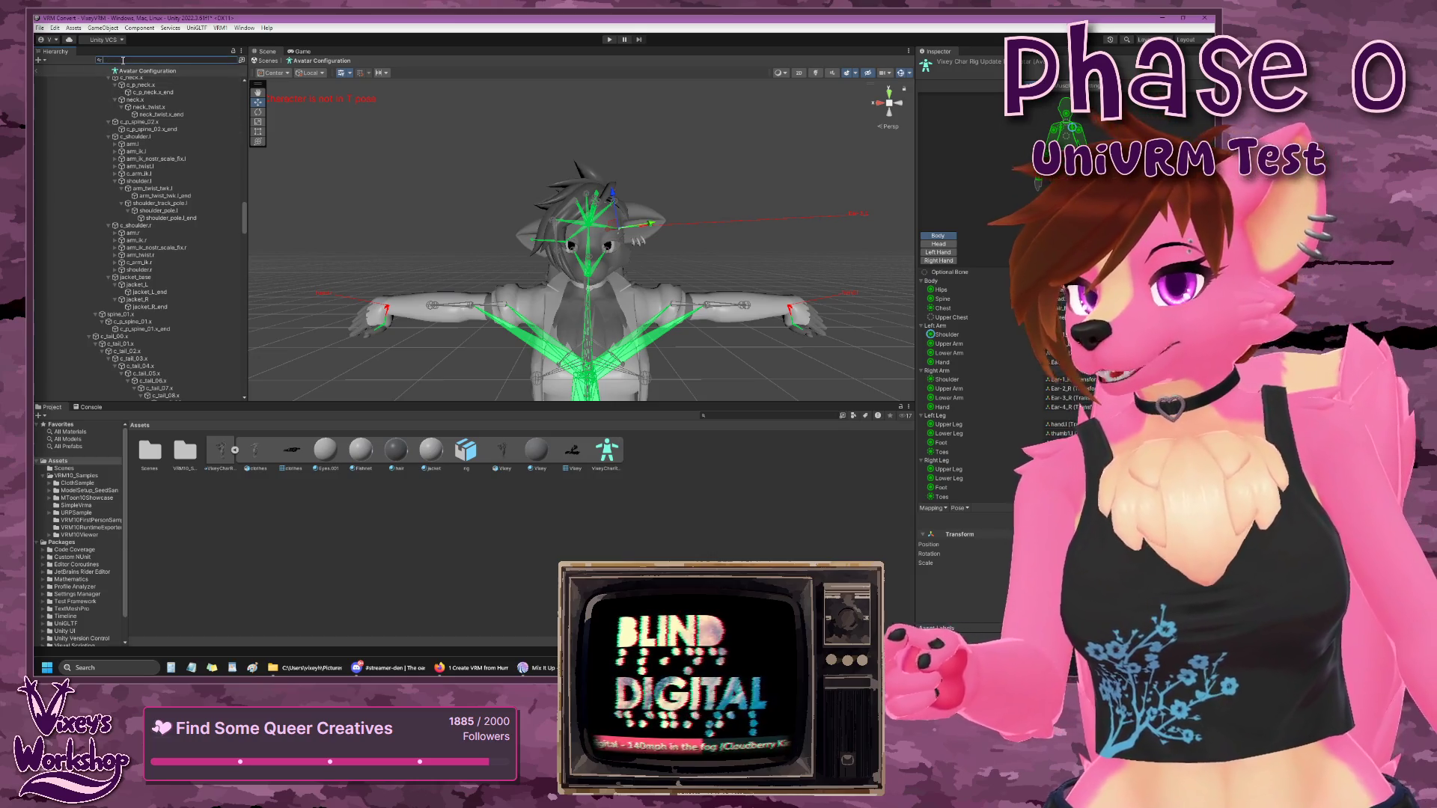
- Clear the Hierarchy search filter and return to the top of the rig
type("wrist")
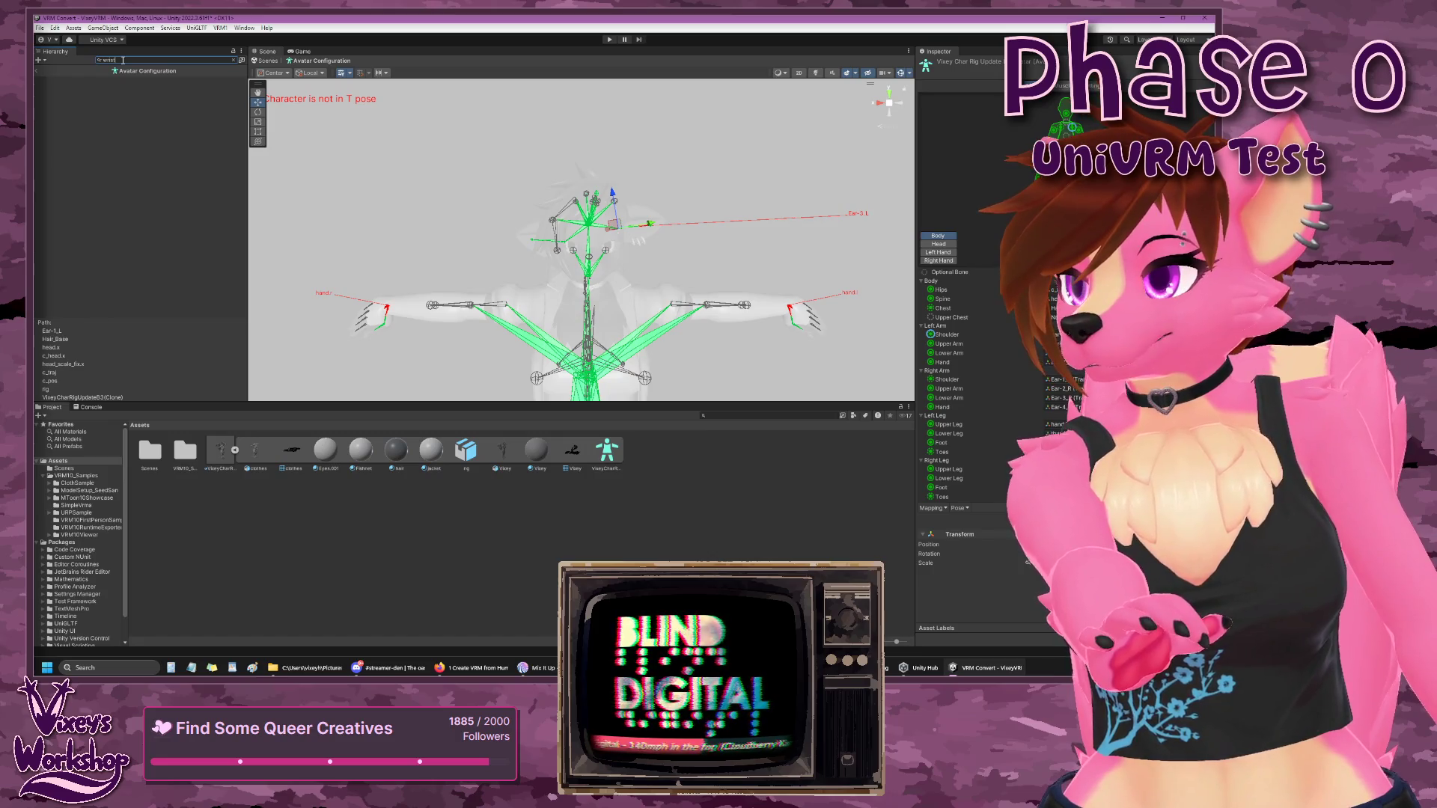
key("BackSpace")
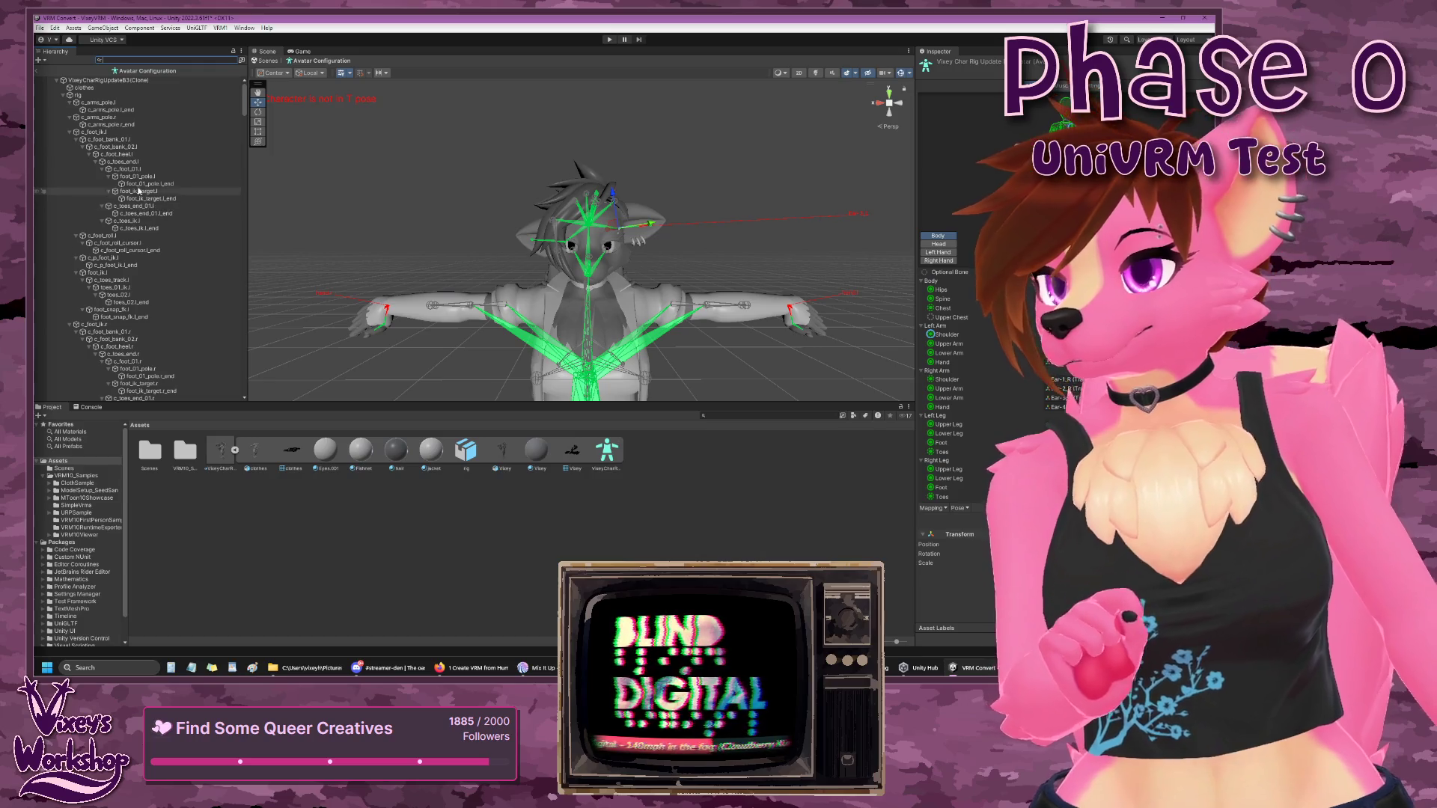
scroll(137, 195, "down", 5)
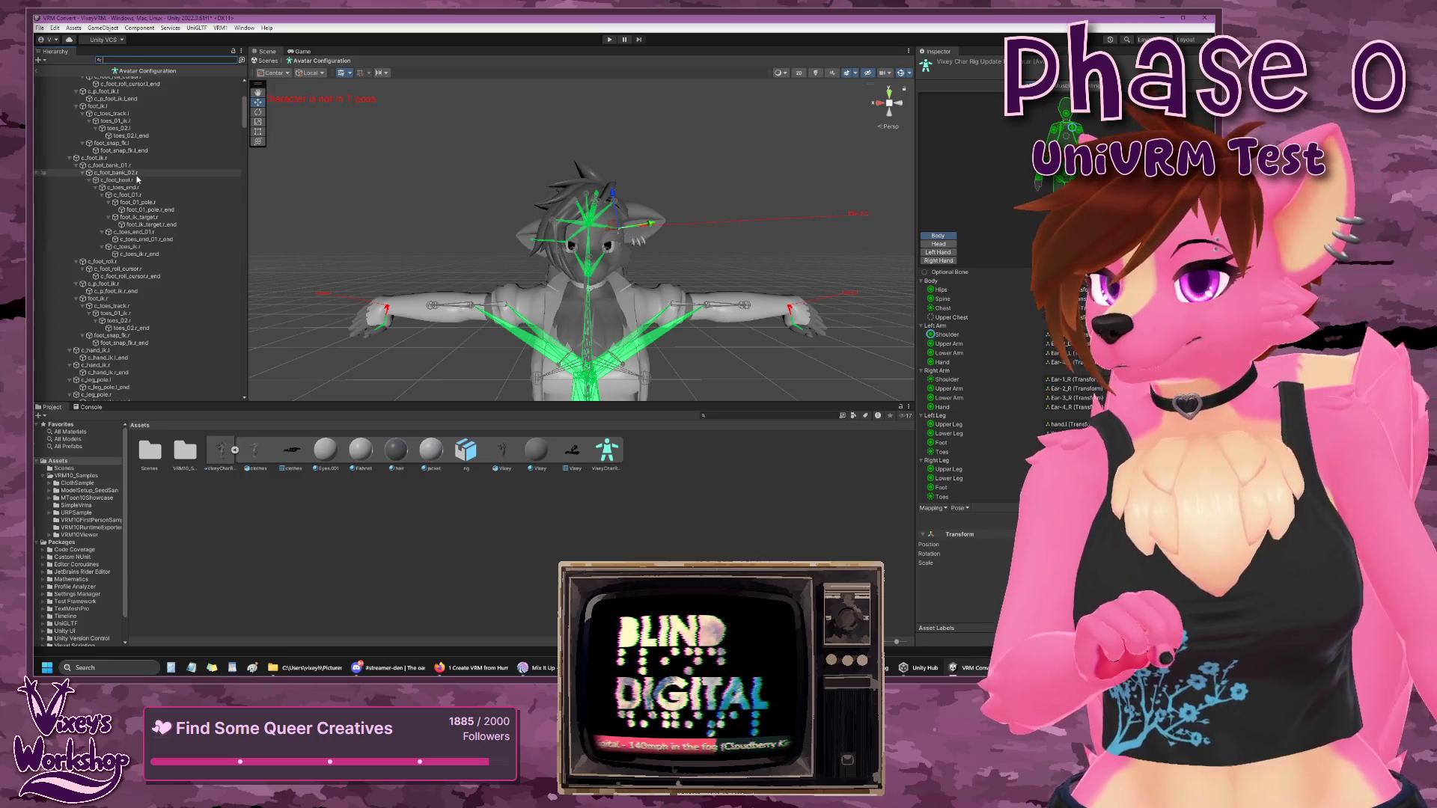
scroll(137, 180, "down", 5)
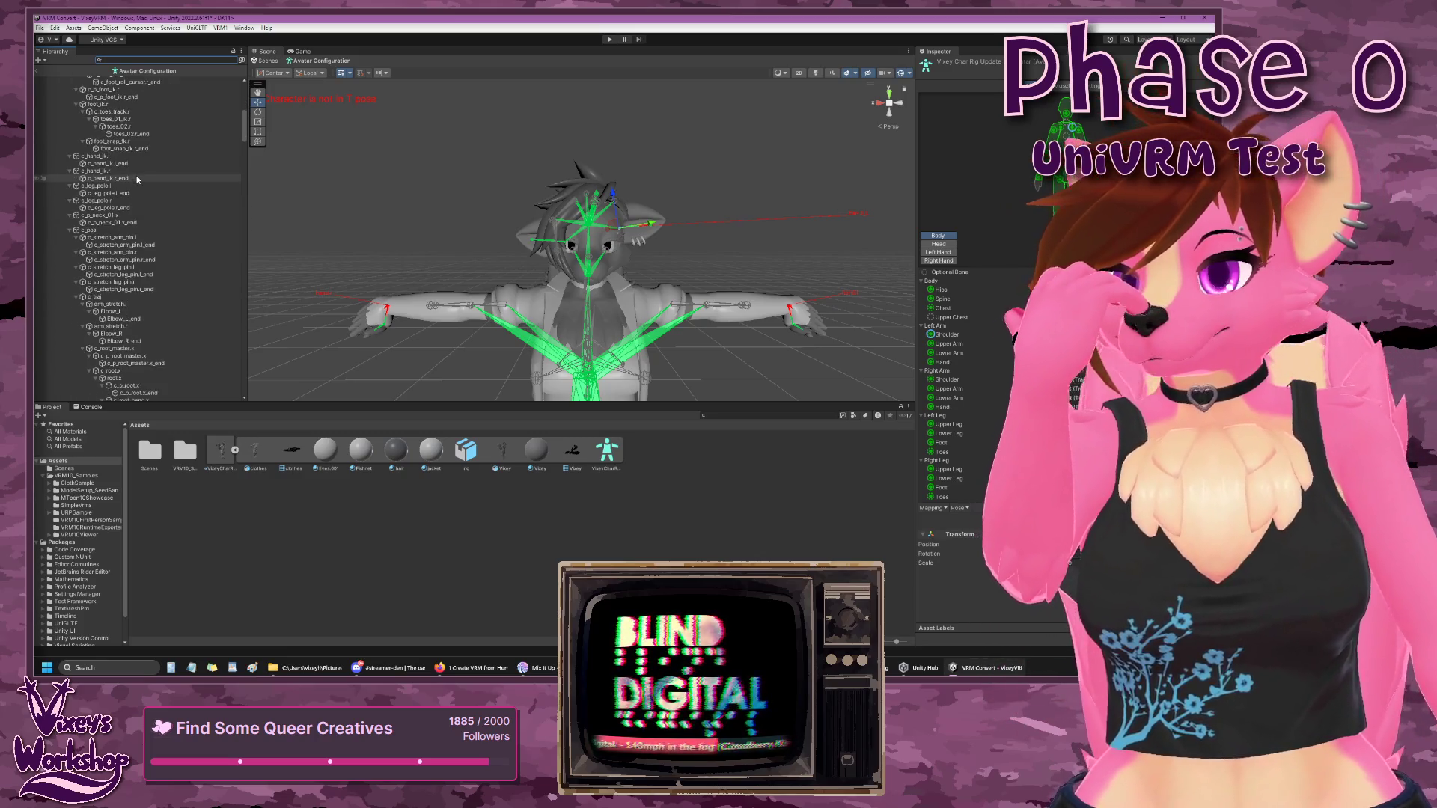
scroll(119, 206, "up", 10)
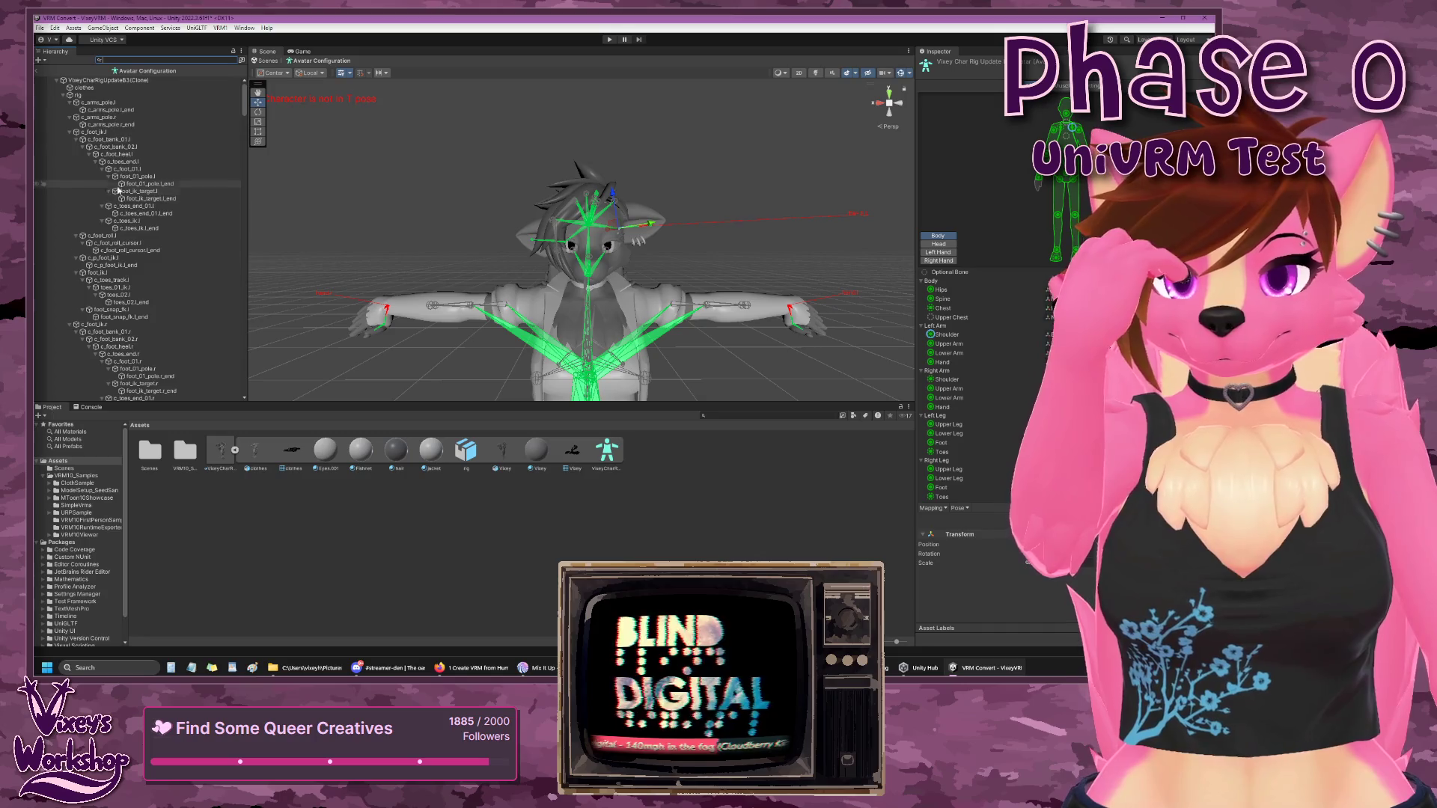
- Collapse the c_arms_pole, c_foot_ik, c_hand_ik, c_leg_pole, c_p_neck_01.x, c_pos and root_ref.x branches
left_click(69, 103)
left_click(70, 110)
left_click(70, 118)
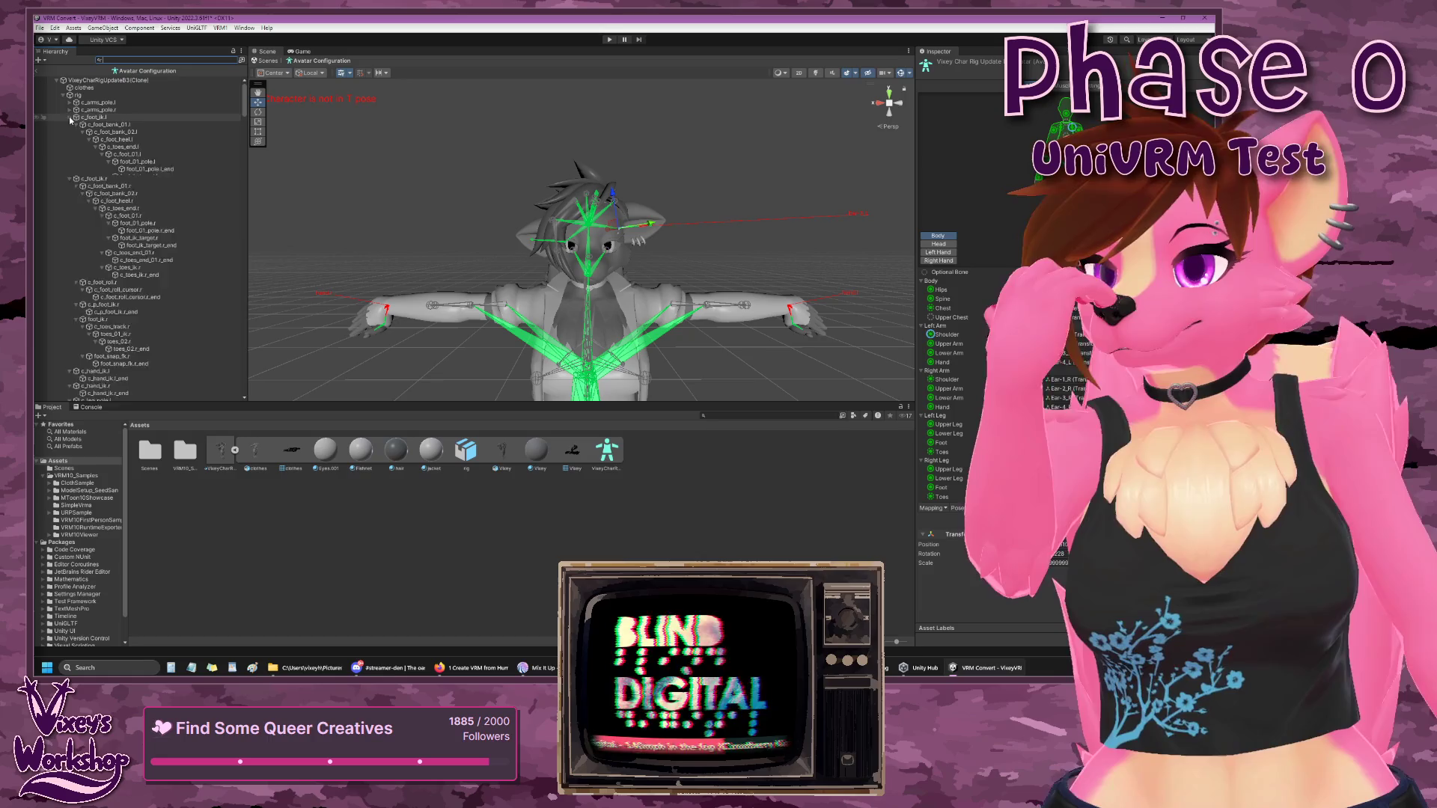
left_click(70, 125)
left_click(70, 133)
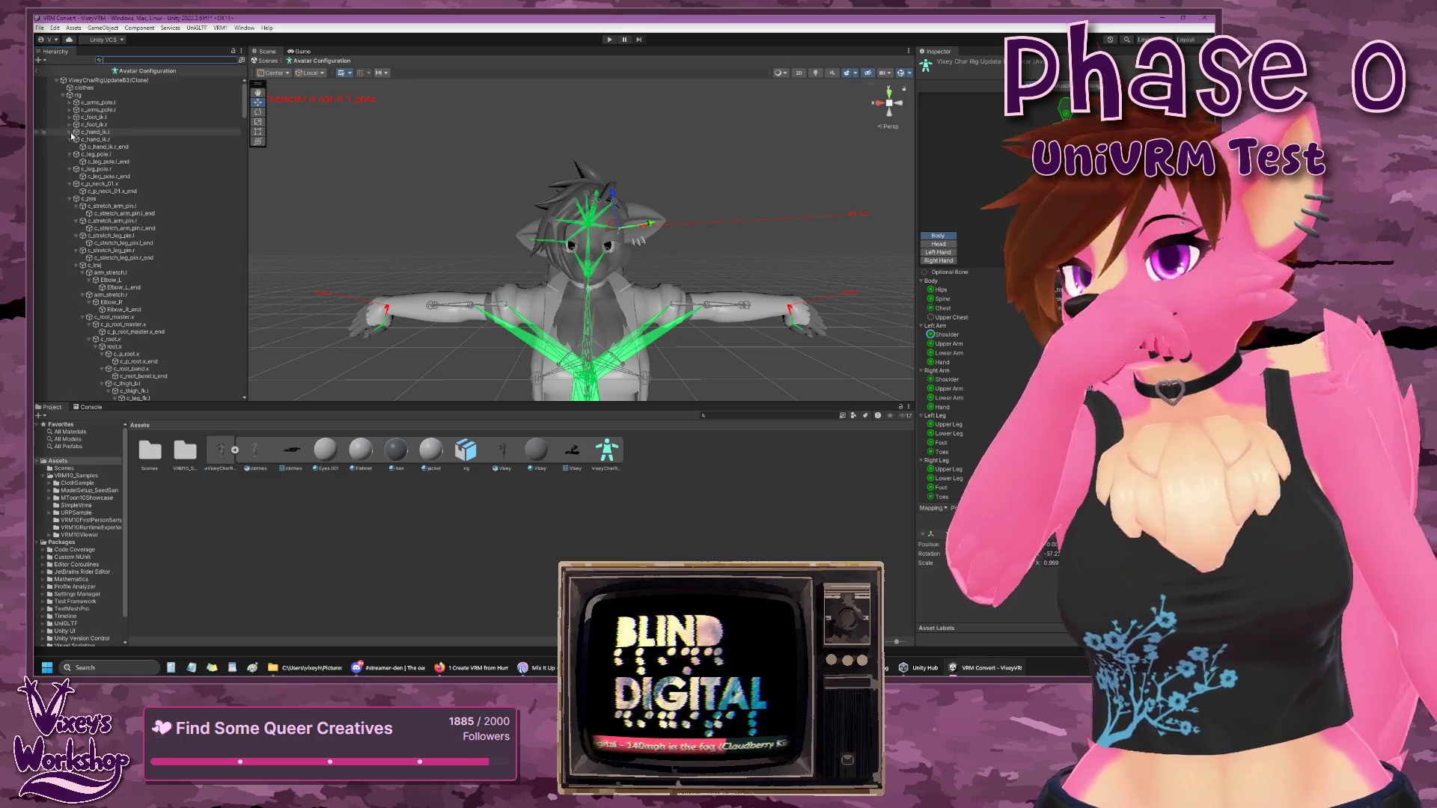
left_click(70, 140)
left_click(69, 148)
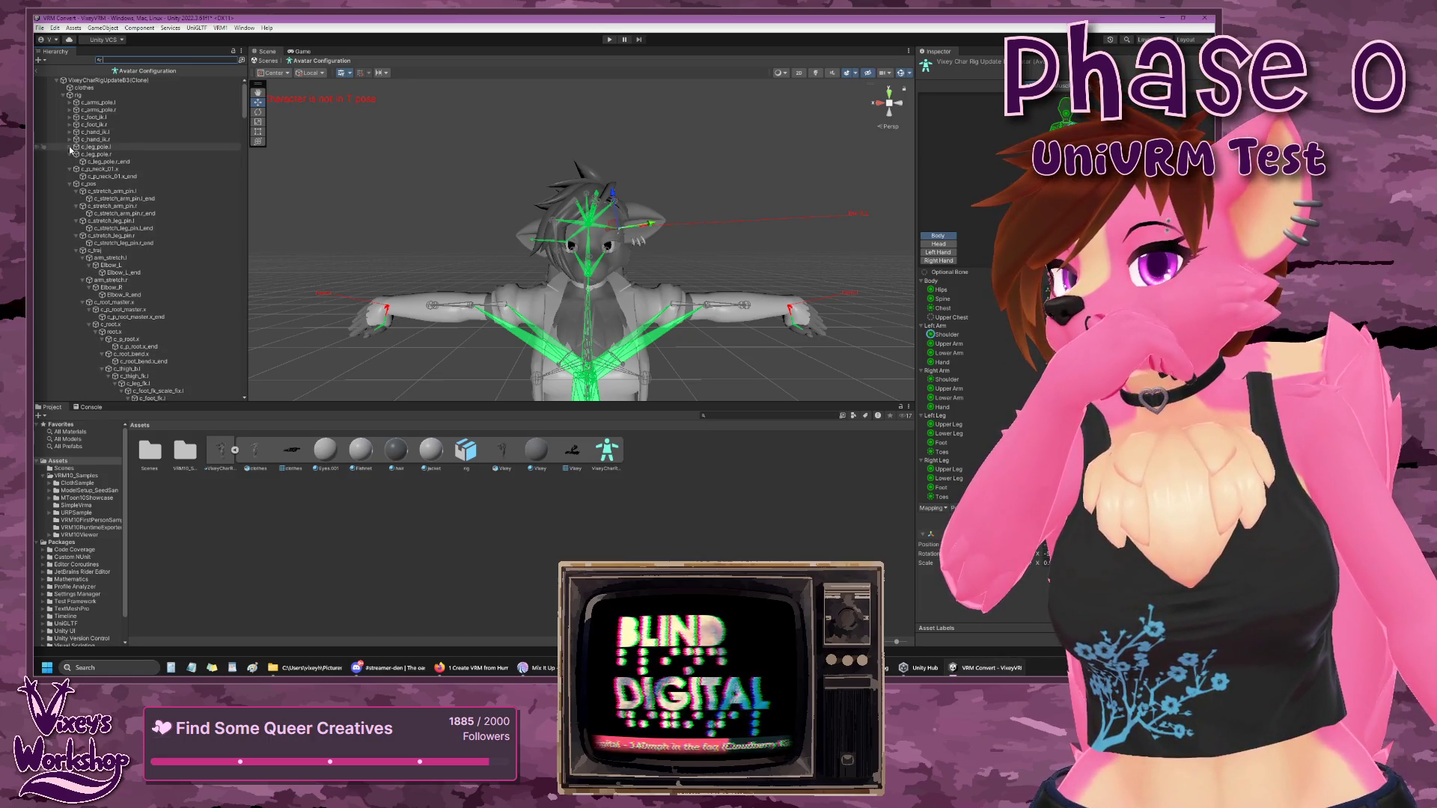
left_click(70, 155)
left_click(70, 163)
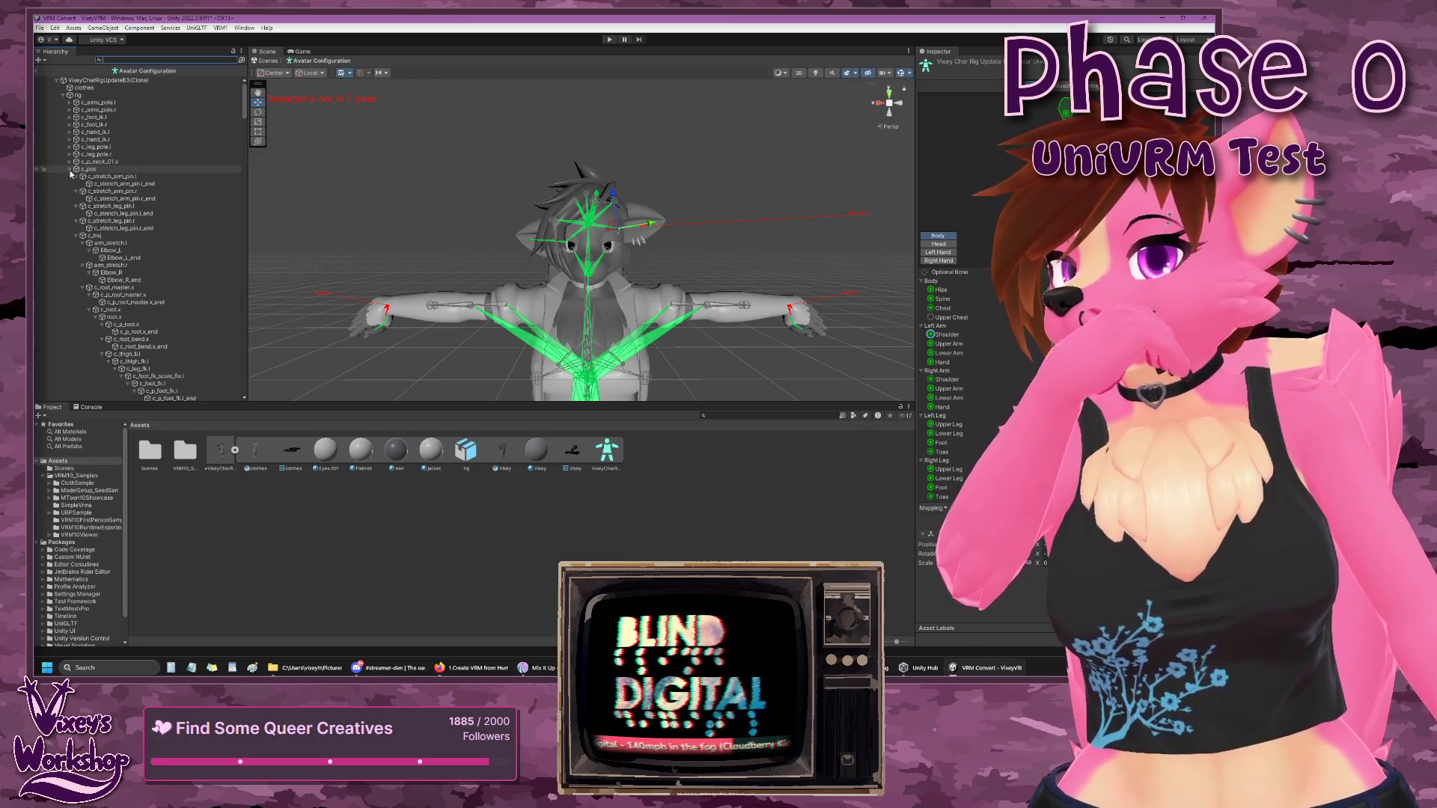
left_click(70, 168)
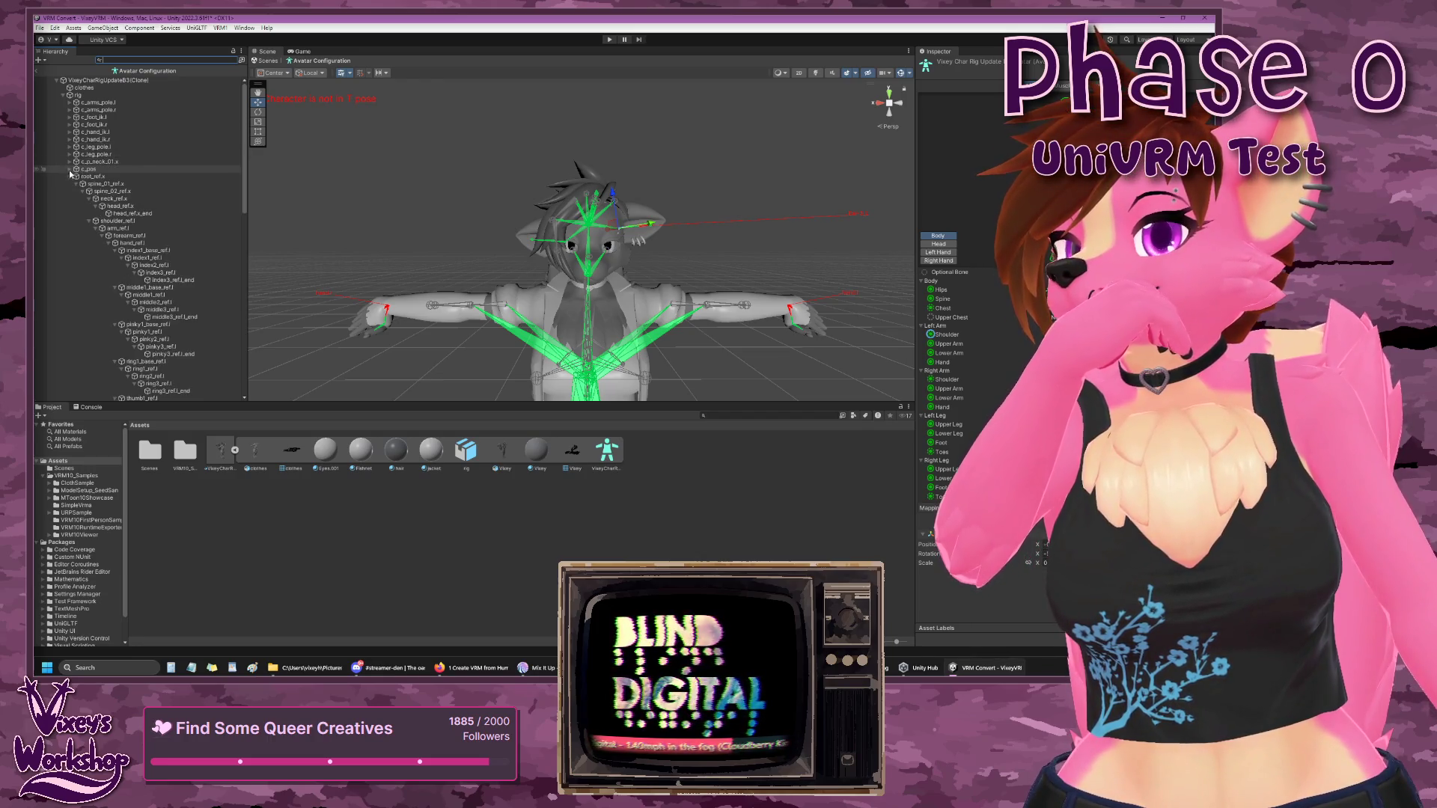
left_click(70, 177)
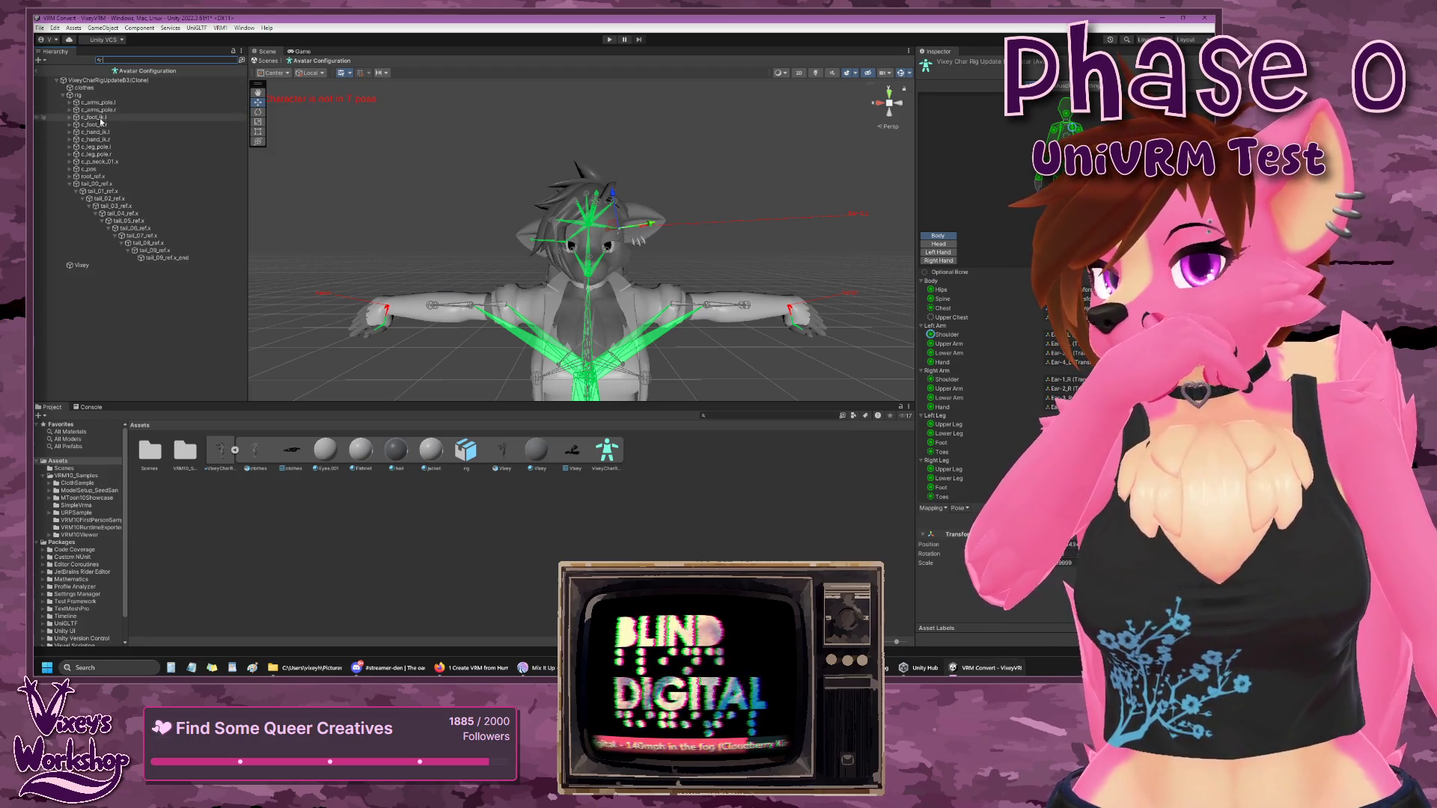
- Collapse the tail chain and expand root_ref.x, folding shoulder_ref.l and shoulder_ref.r
left_click(96, 118)
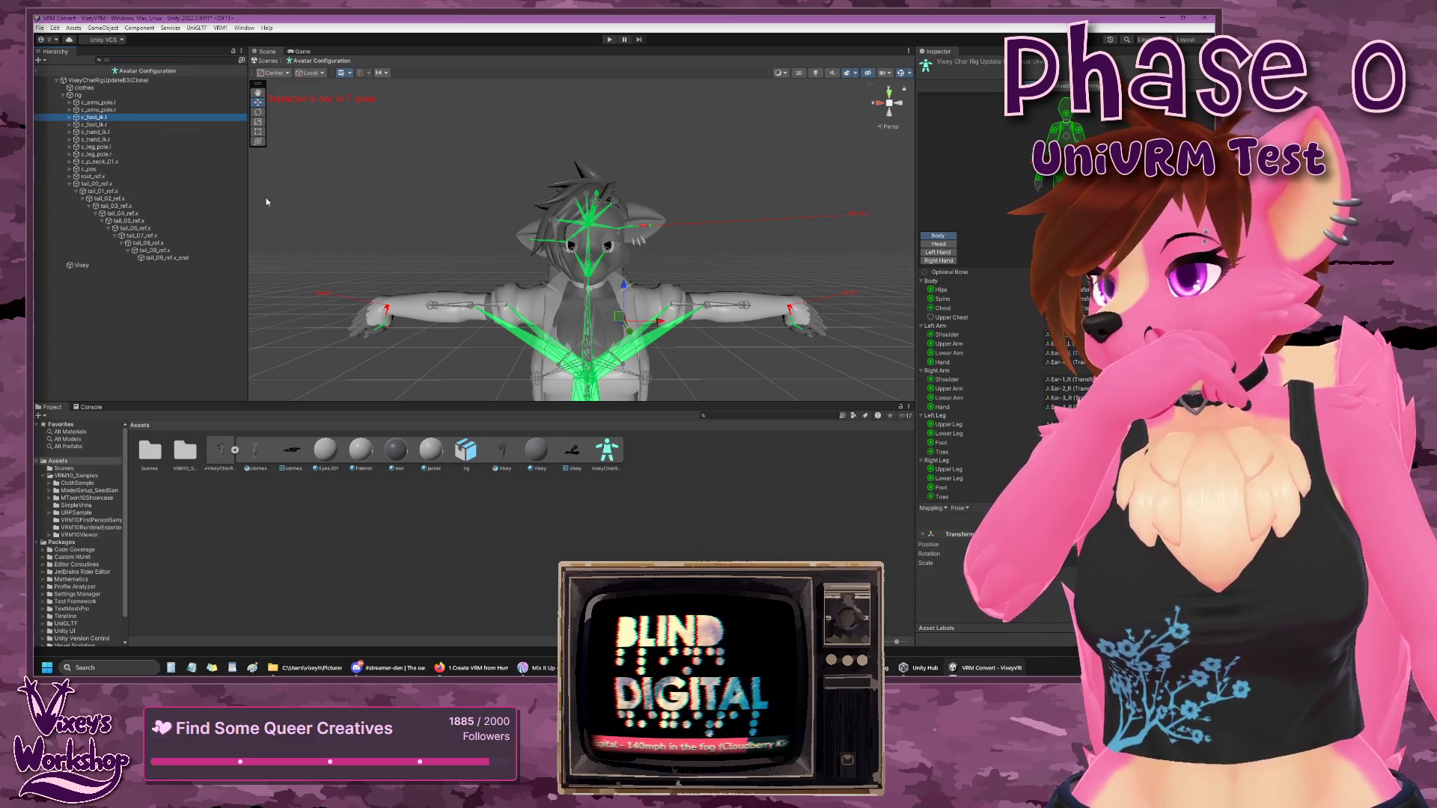
scroll(326, 222, "down", 5)
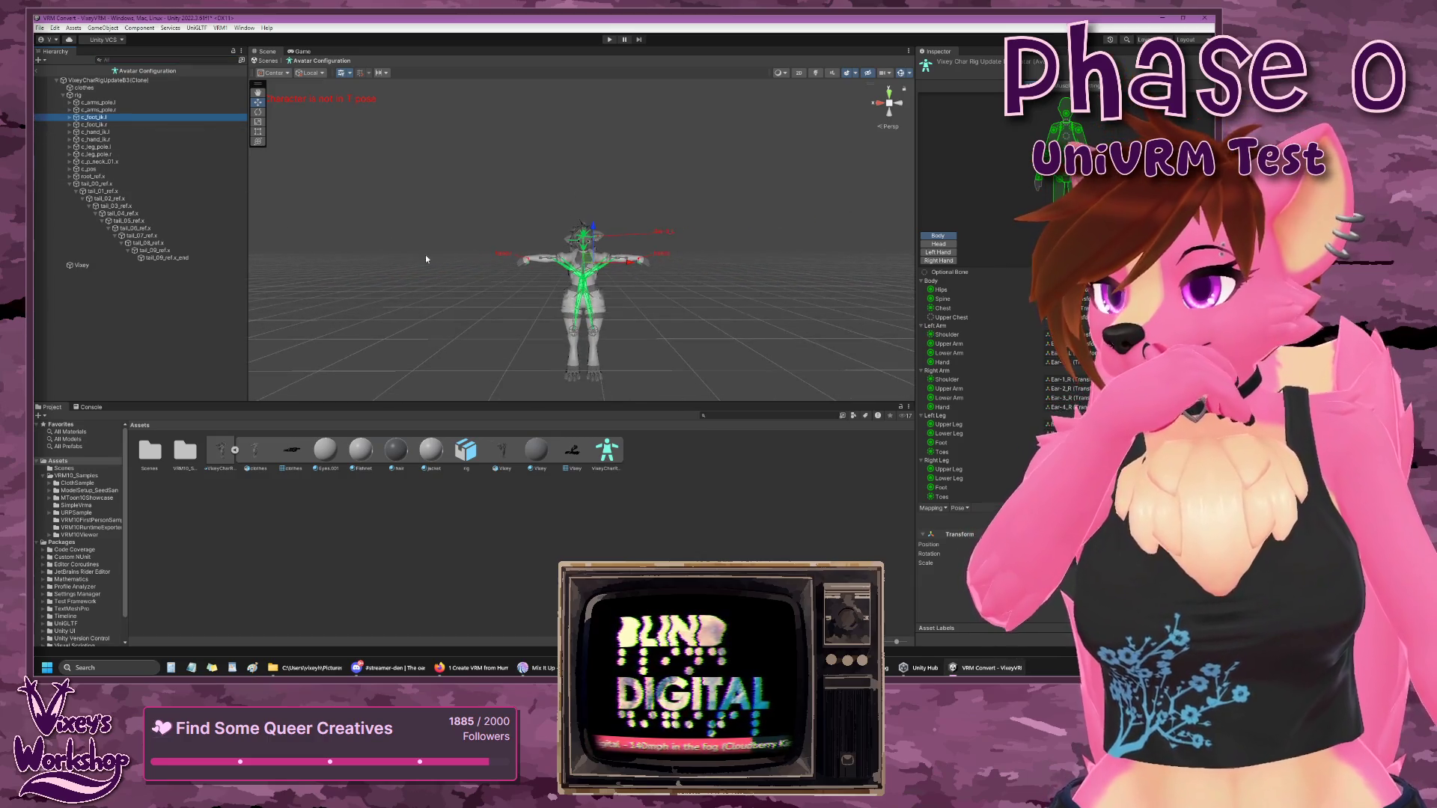
scroll(420, 254, "up", 2)
scroll(419, 254, "up", 2)
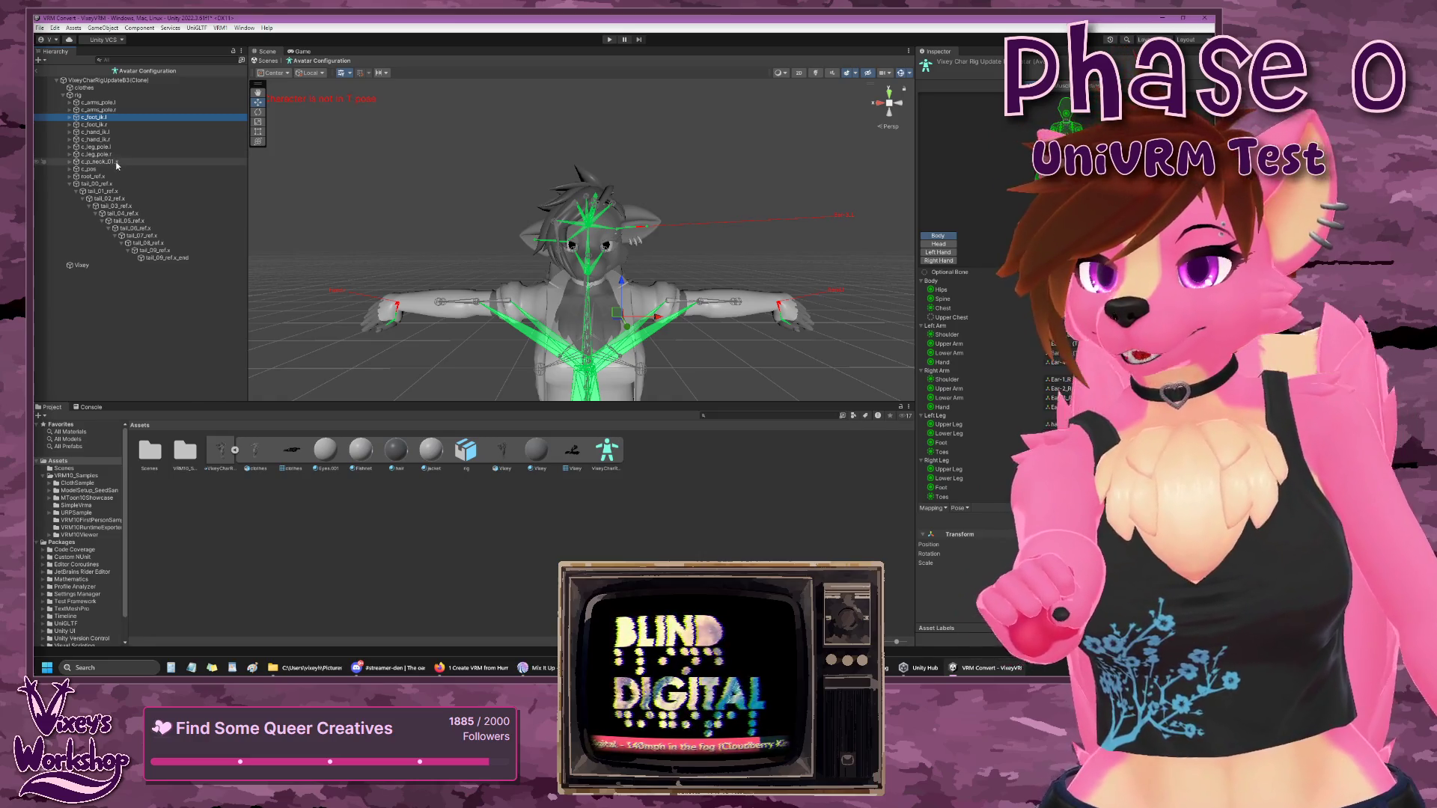
left_click(70, 184)
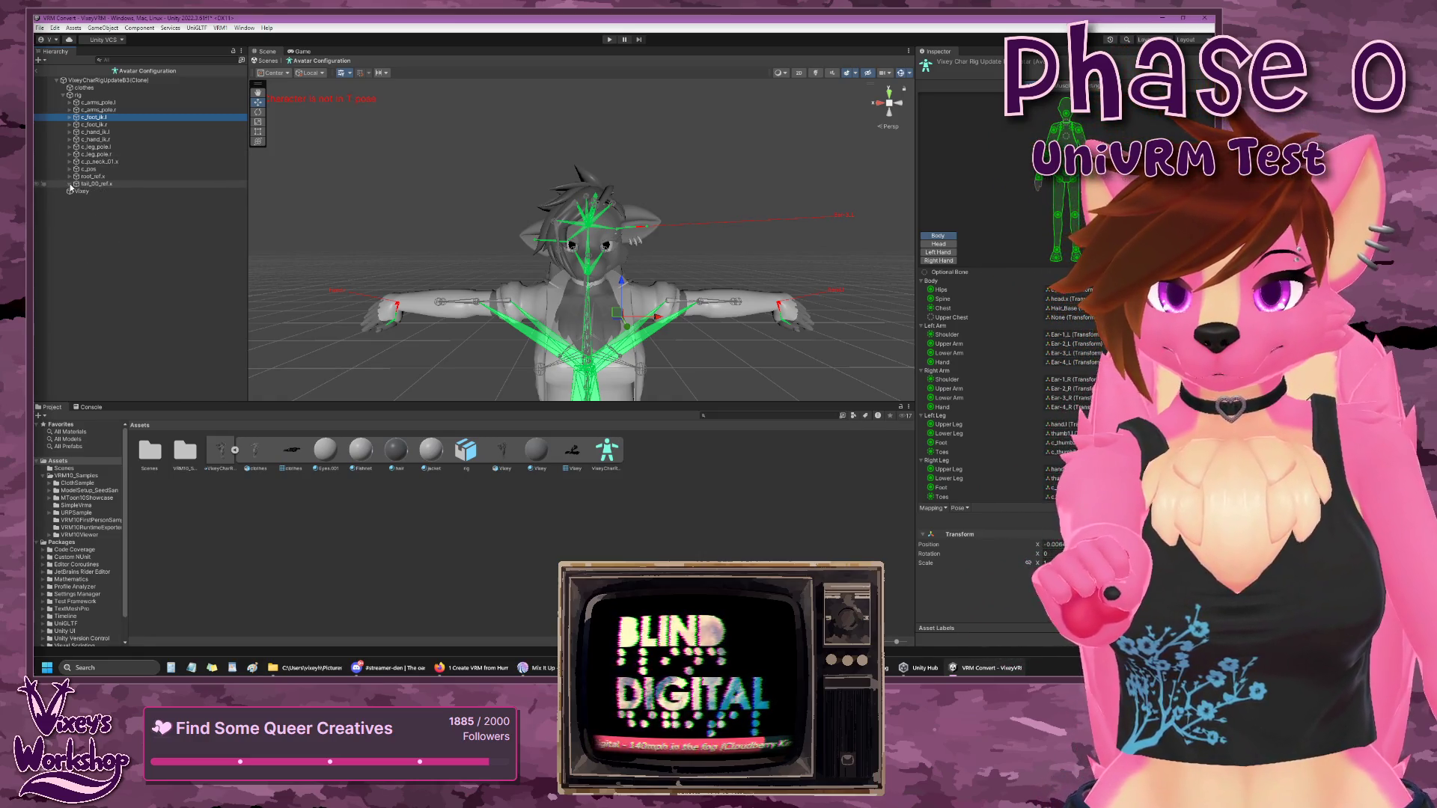
left_click(69, 177)
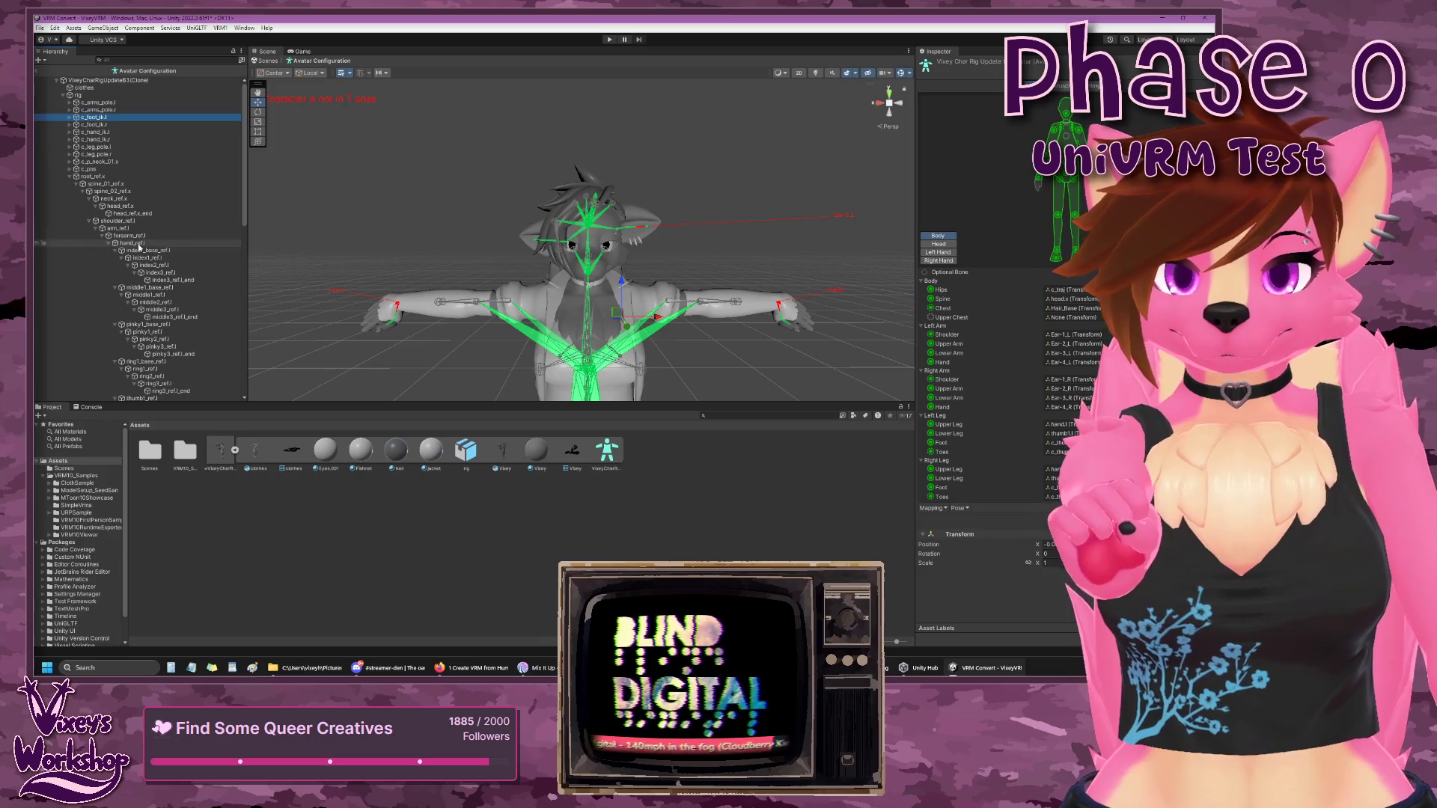
left_click(90, 222)
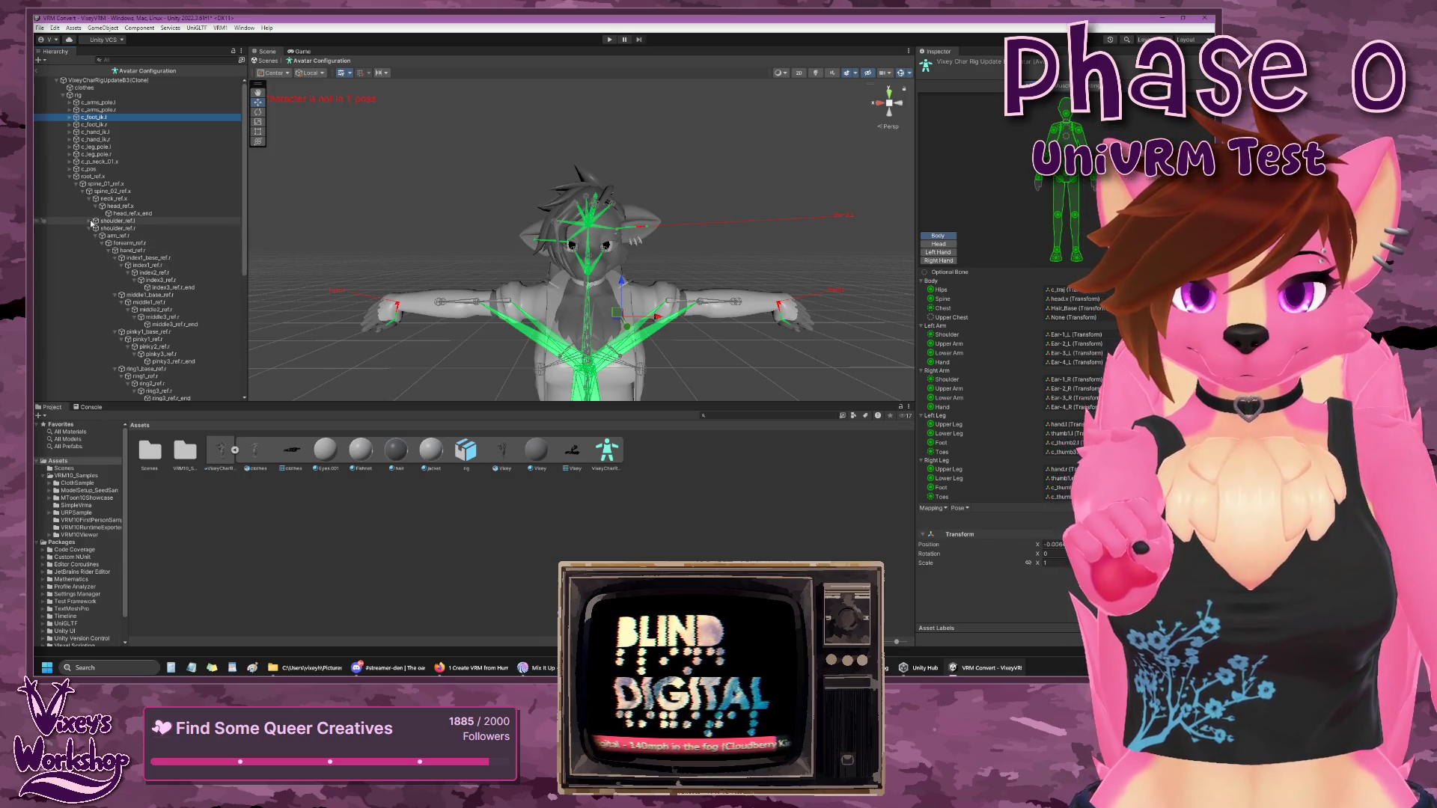
left_click(89, 229)
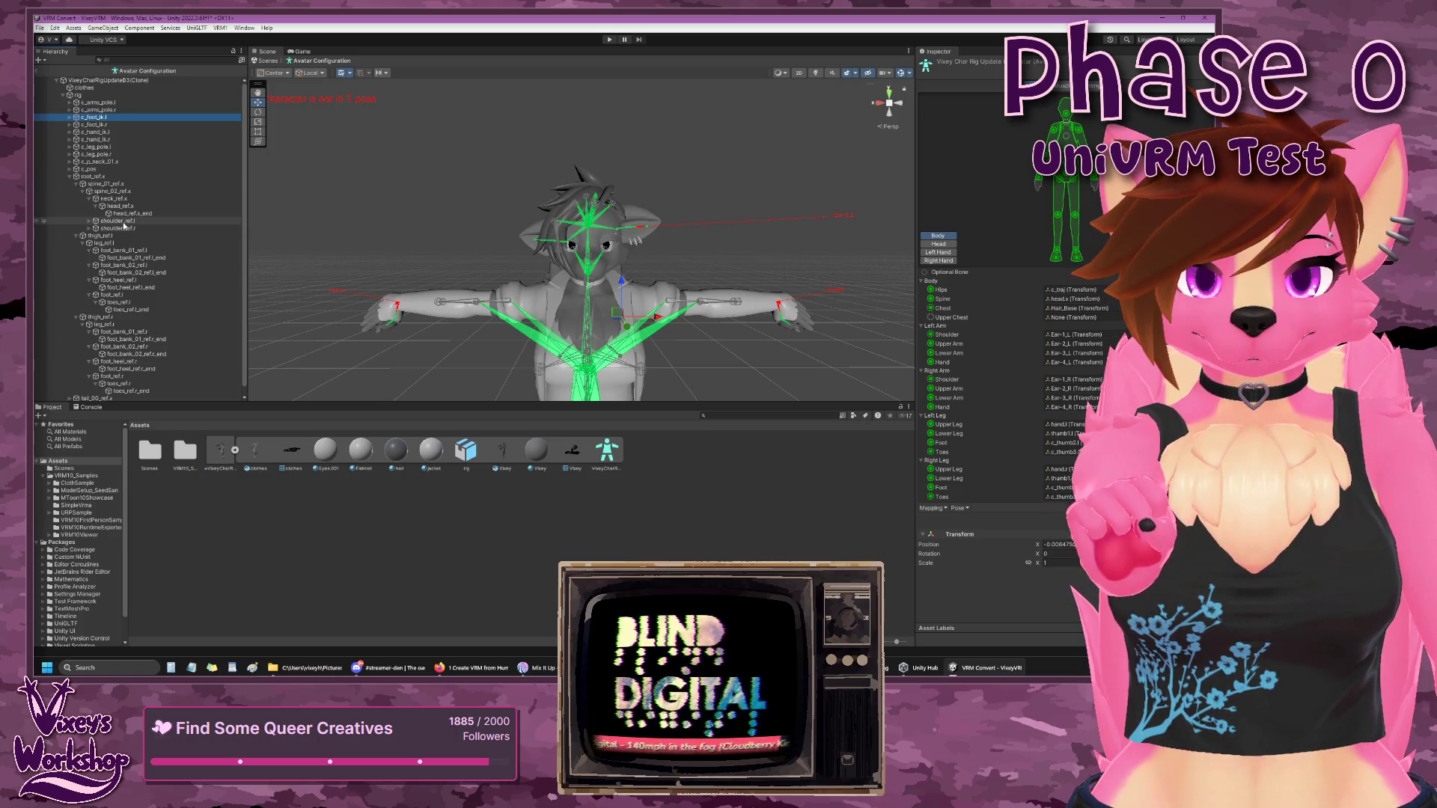
- Select shoulder_ref.l and bring up the Left Arm Shoulder slot's bone picker
left_click(124, 223)
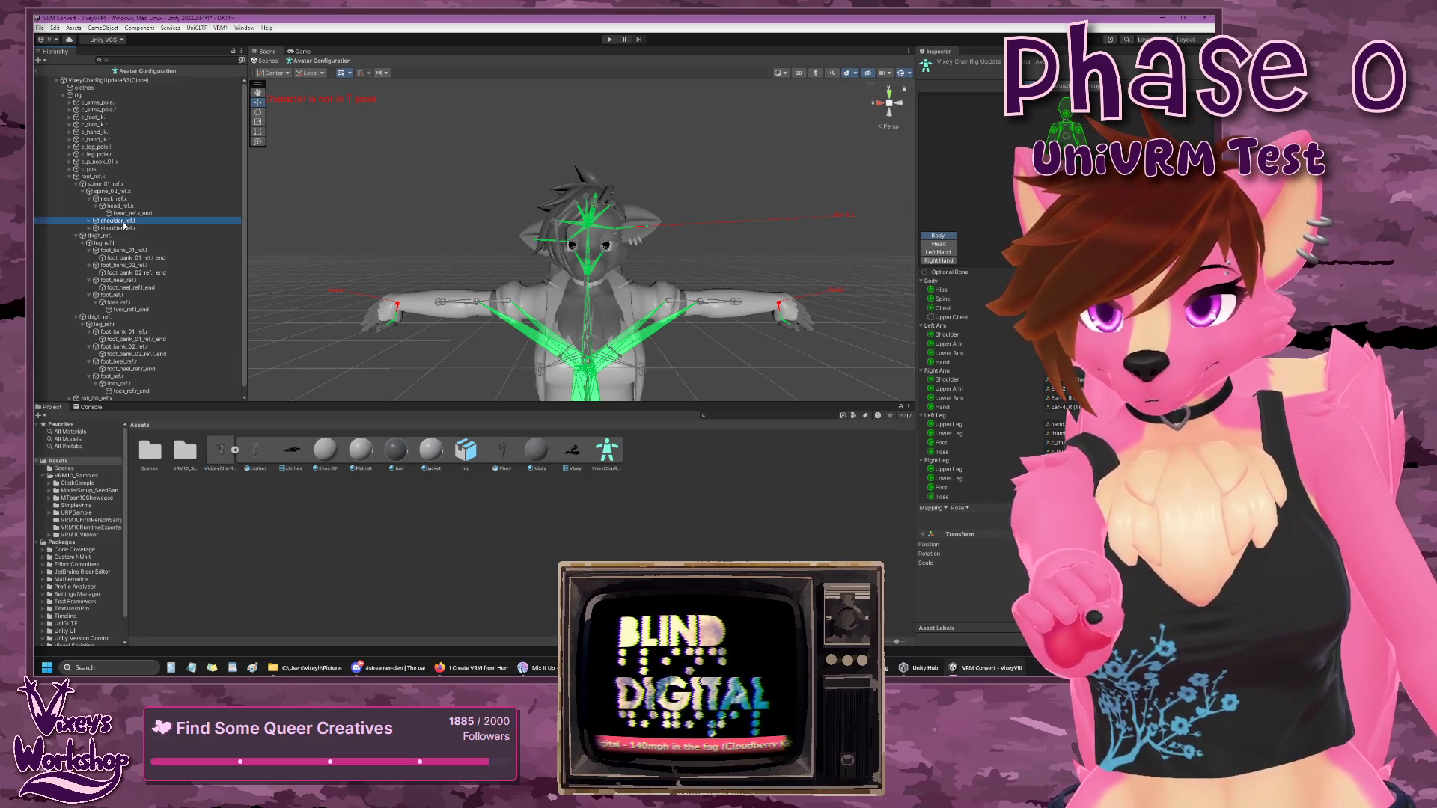
key("F2")
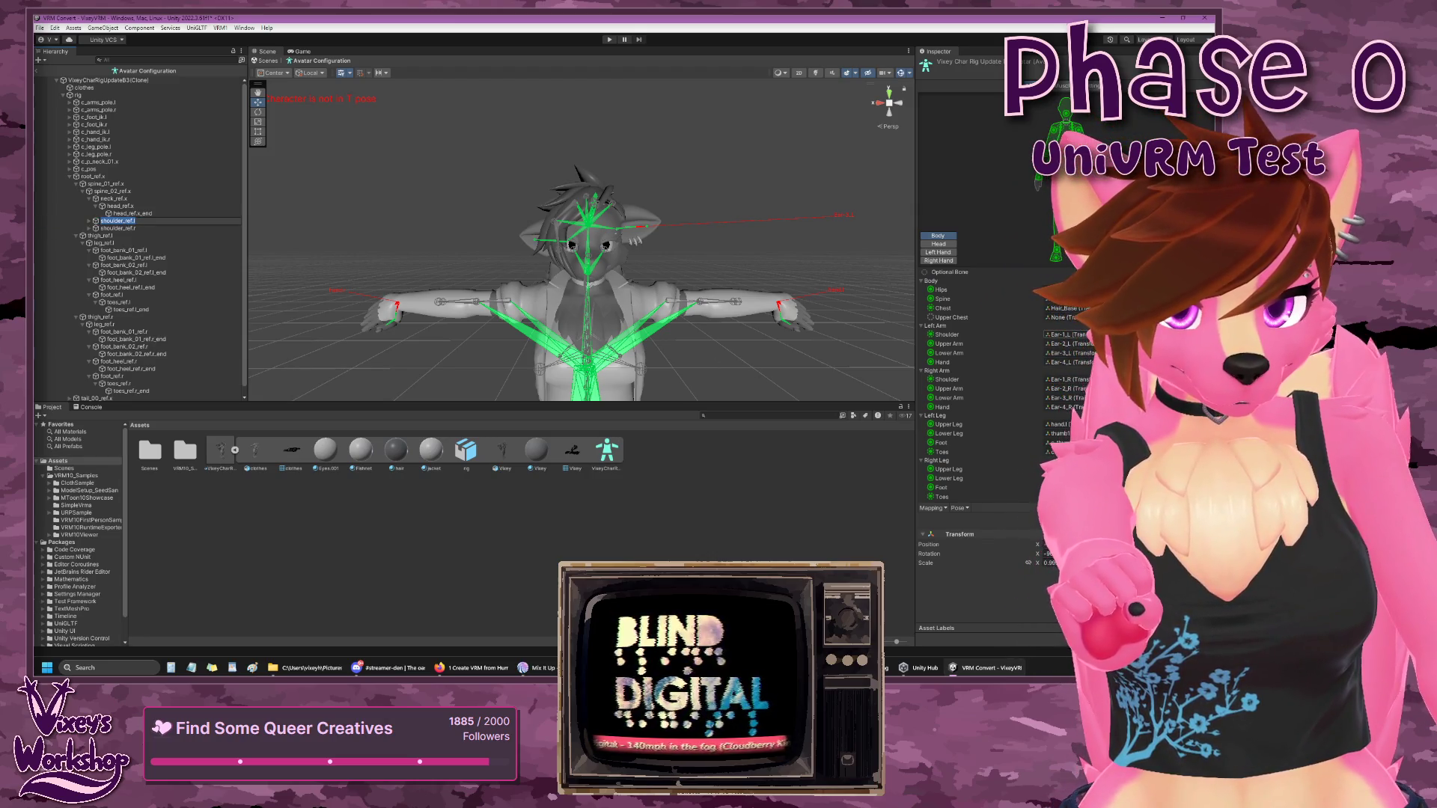
left_click(947, 334)
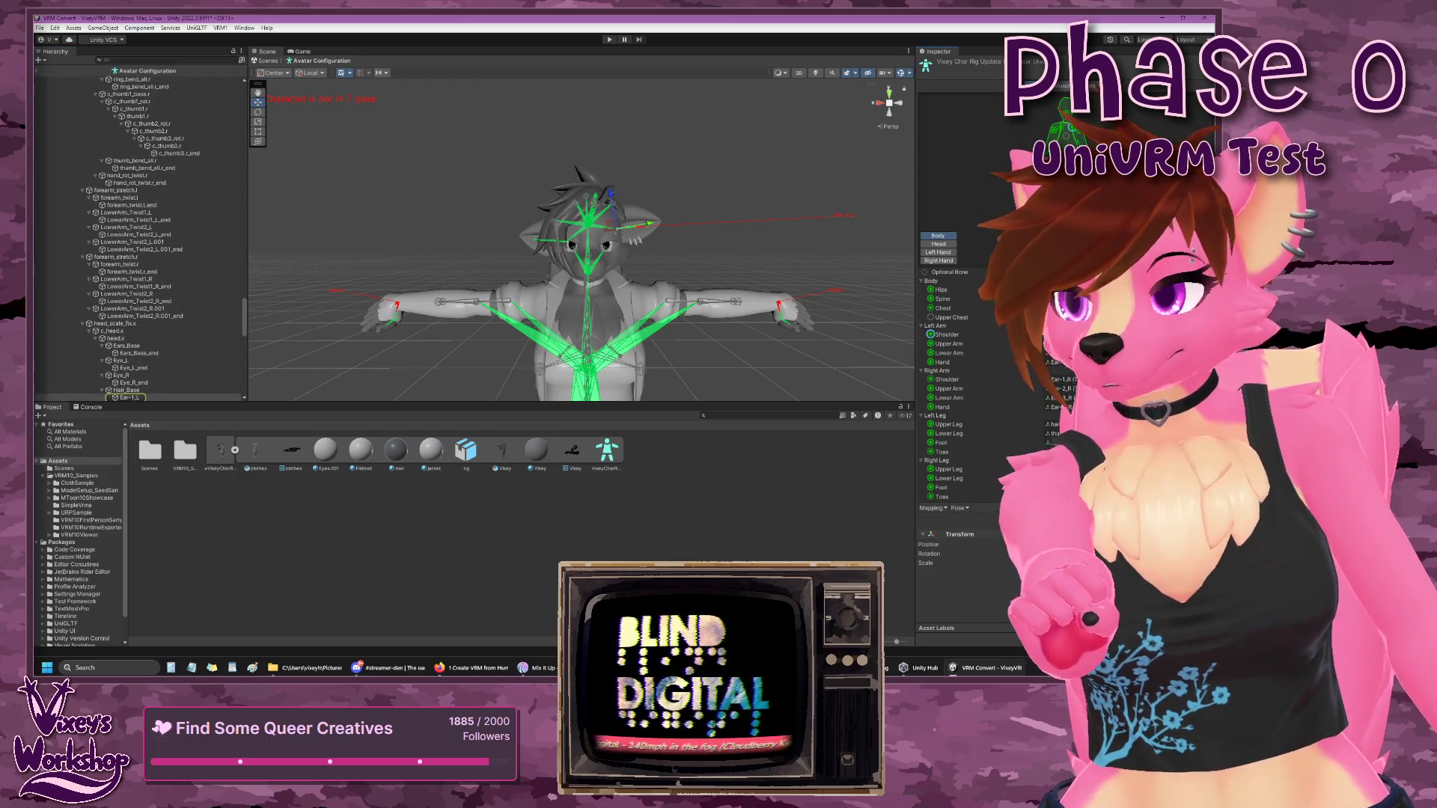
left_click(1063, 335)
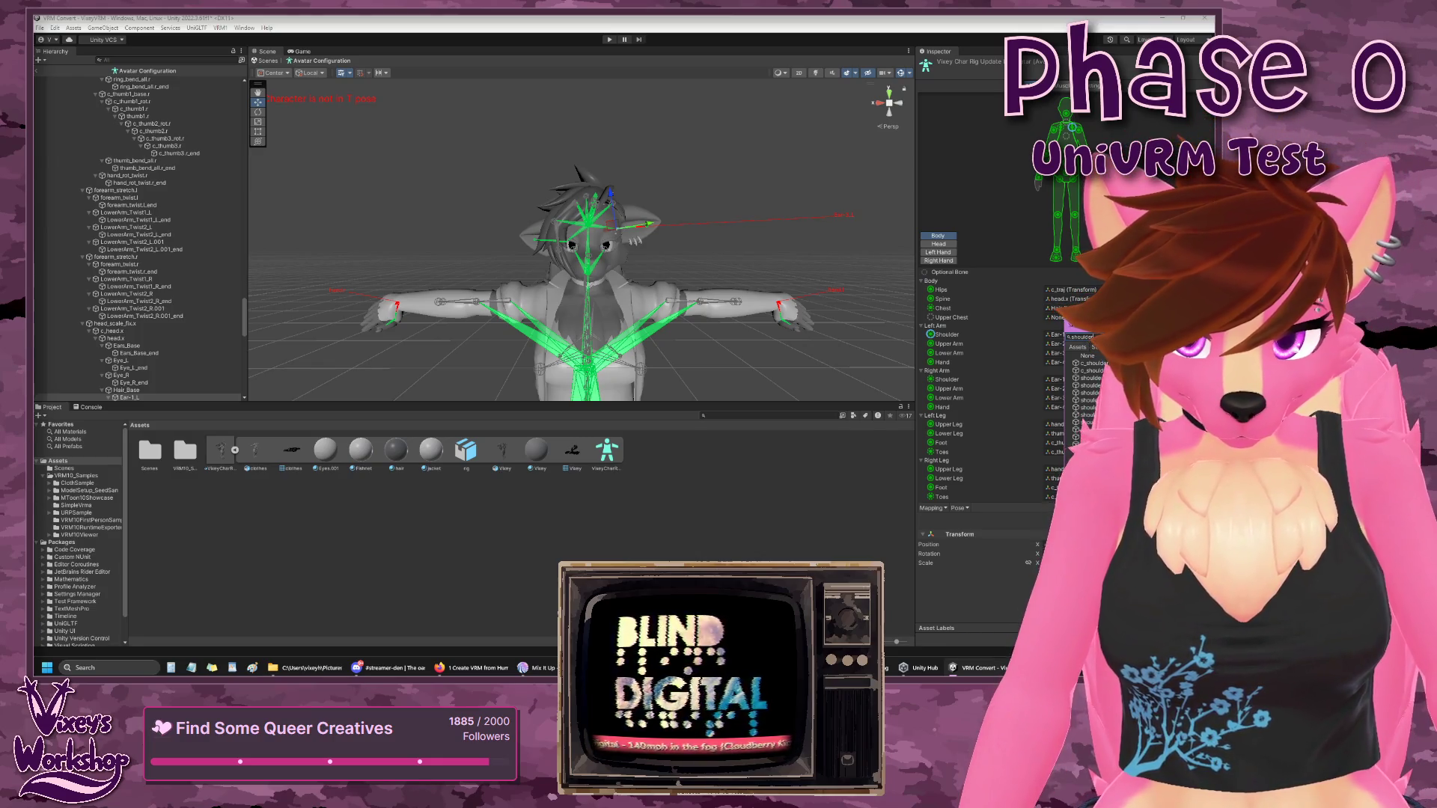
- Assign shoulder_ref.l to the Left Arm Shoulder slot and dismiss the picker
left_click(1082, 422)
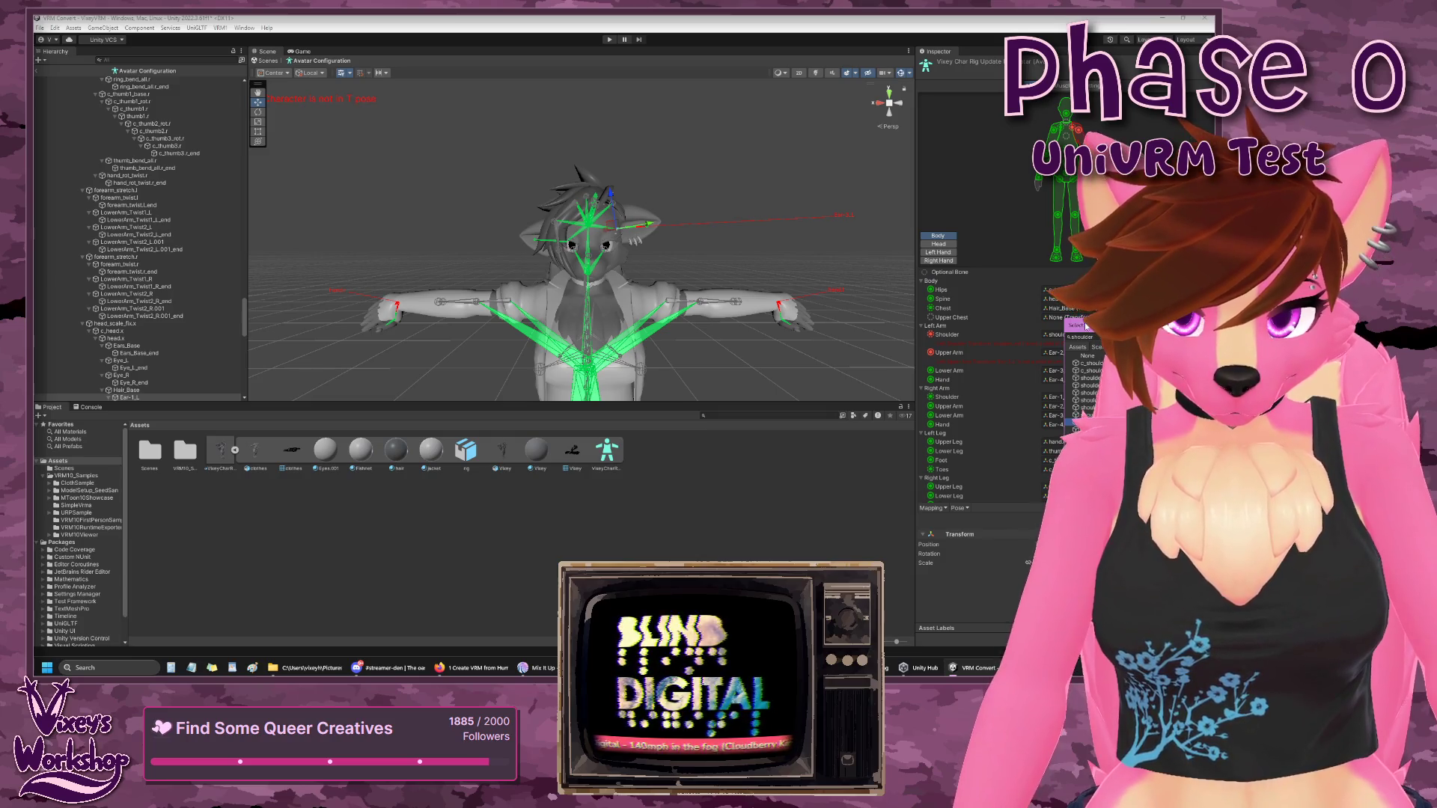
mouse_move(1057, 305)
left_mouse_down()
mouse_move(818, 216)
mouse_move(817, 228)
left_mouse_up()
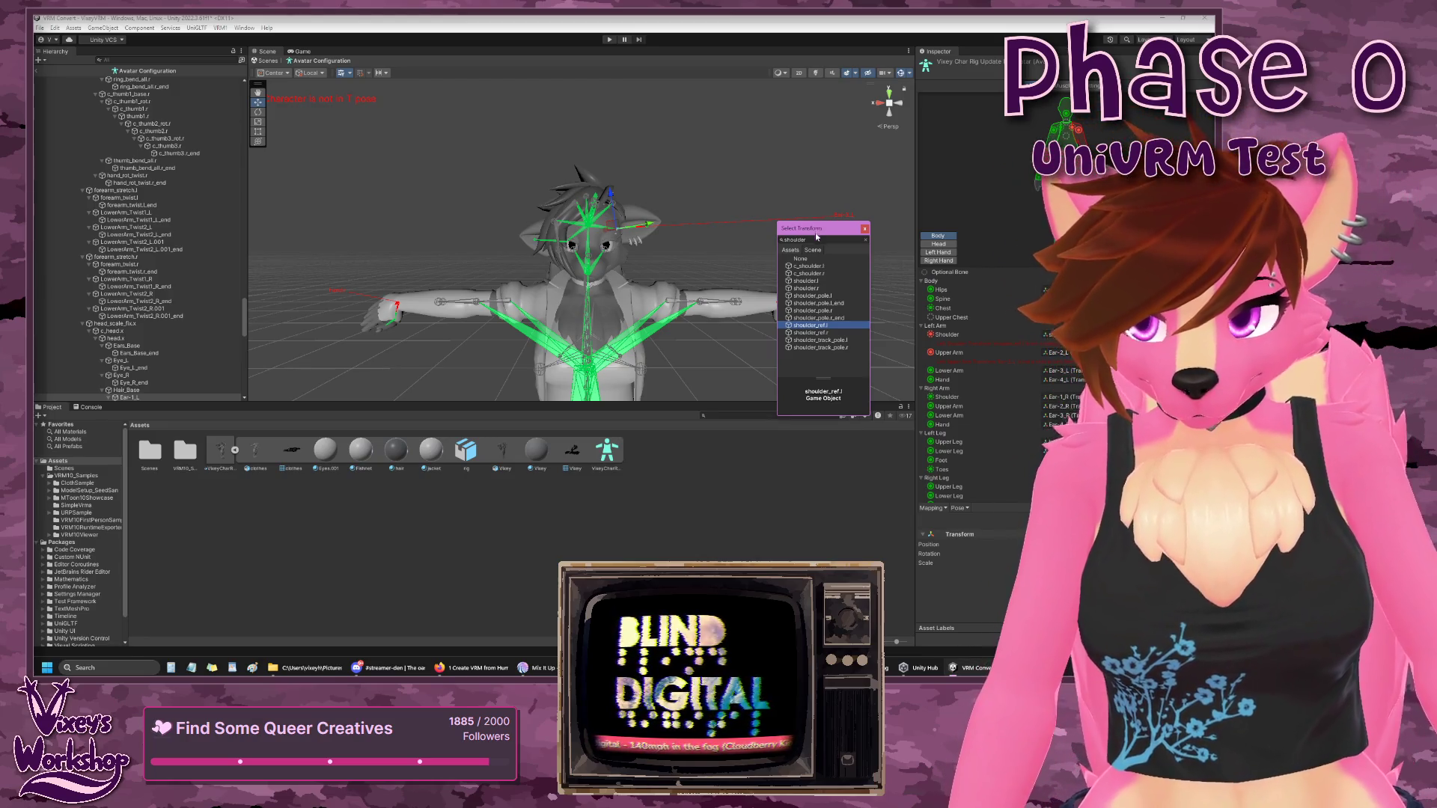
left_click(864, 230)
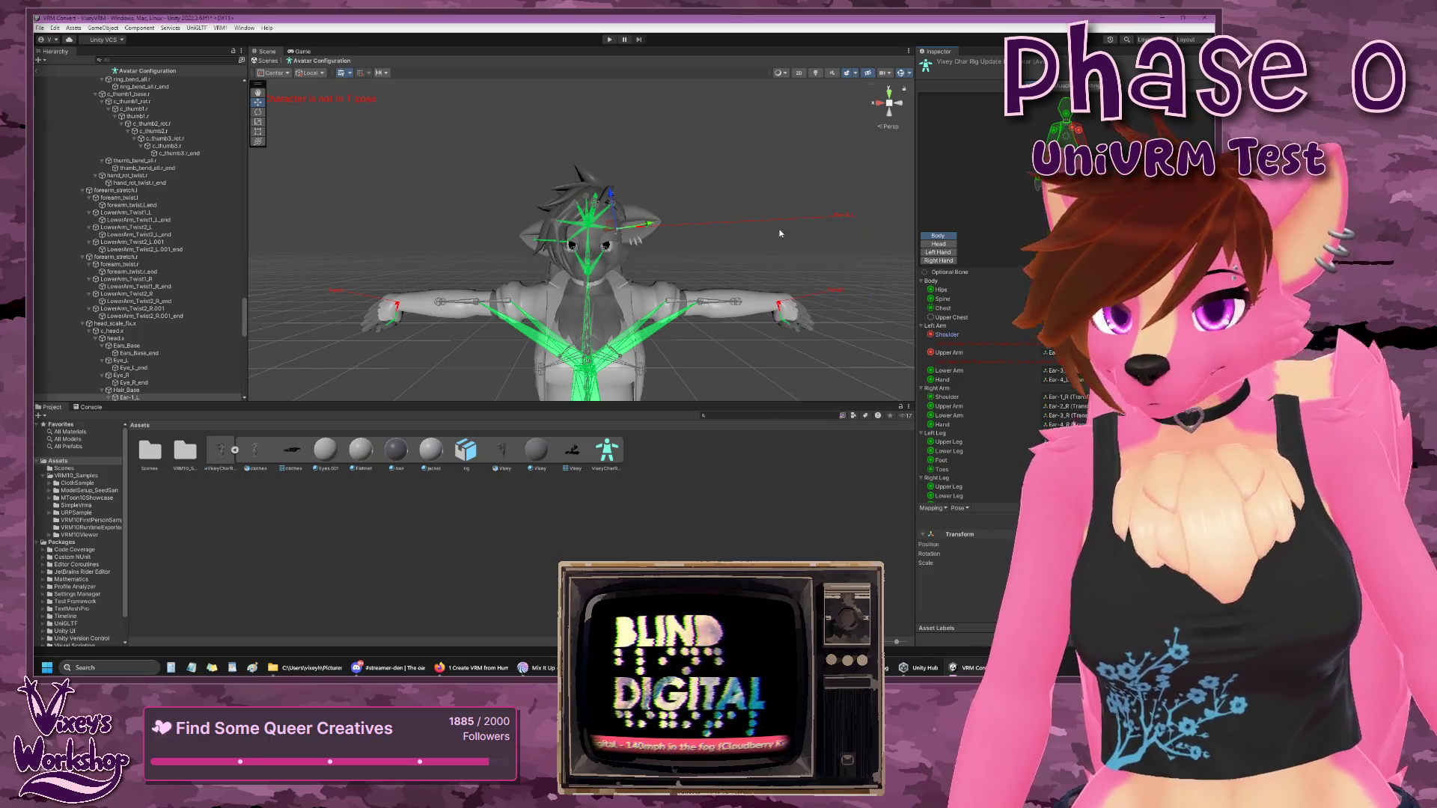
- Expand spine_01_ref.x and shoulder_ref.l to reveal the left arm reference bones
scroll(166, 301, "down", 10)
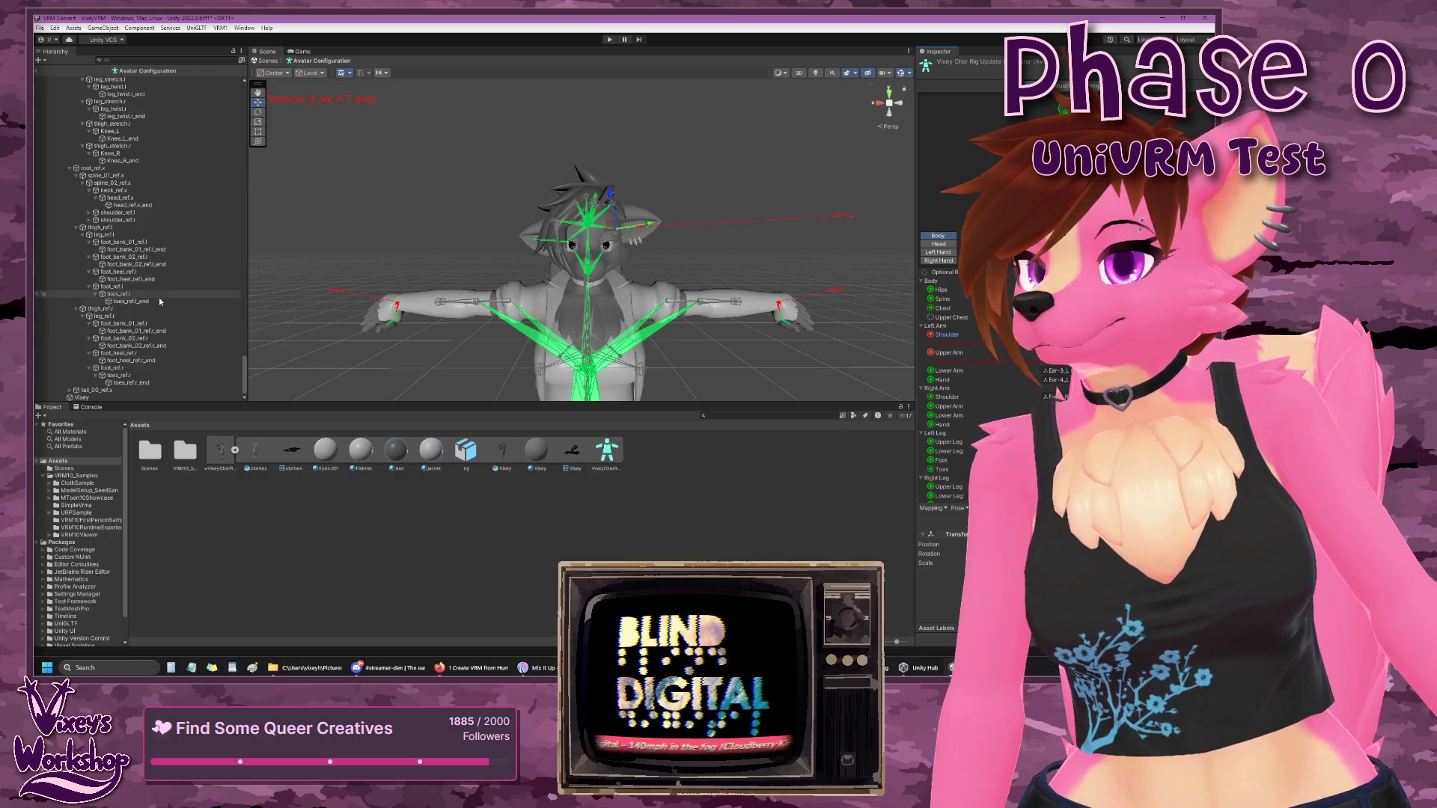
scroll(127, 281, "up", 5)
scroll(122, 274, "up", 10)
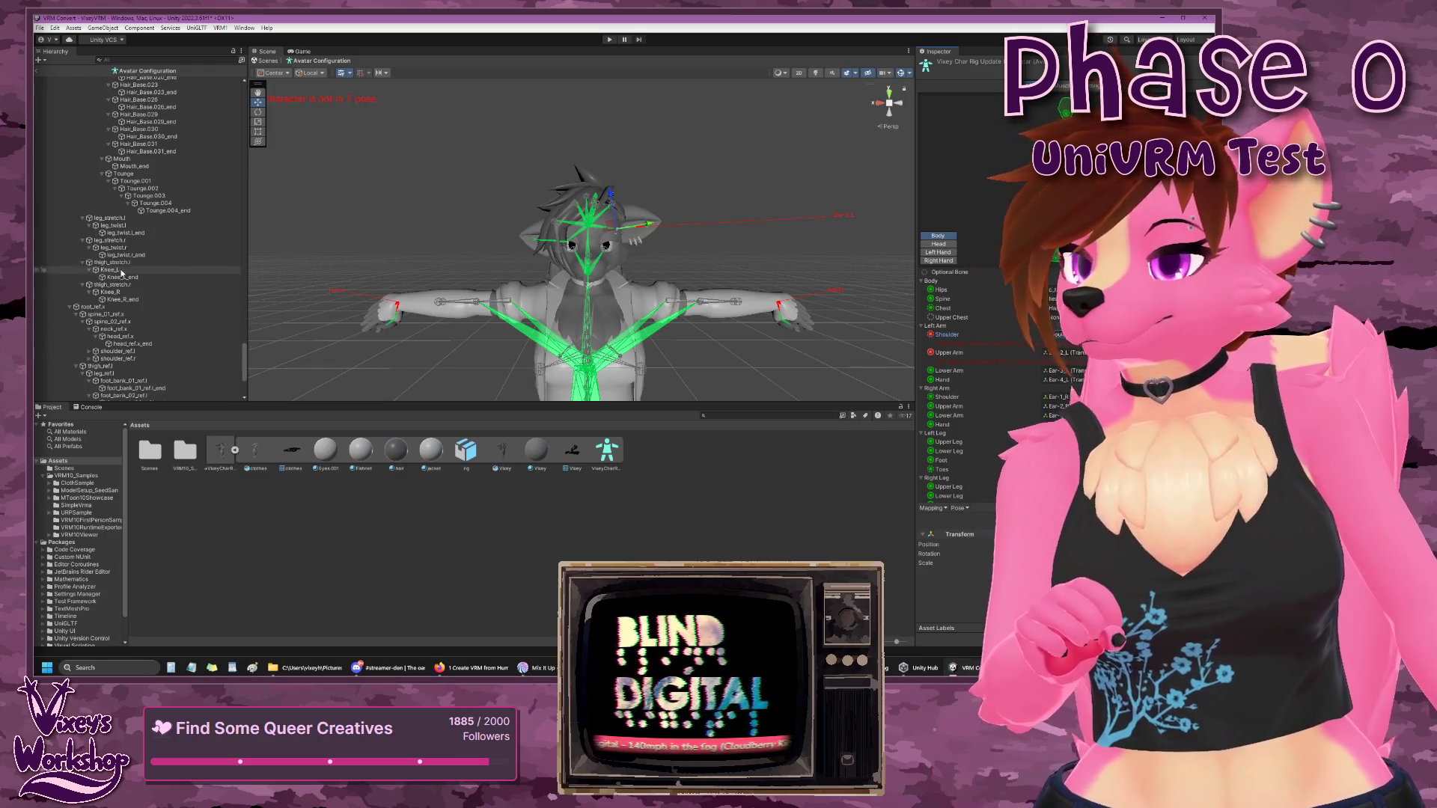
scroll(122, 274, "up", 6)
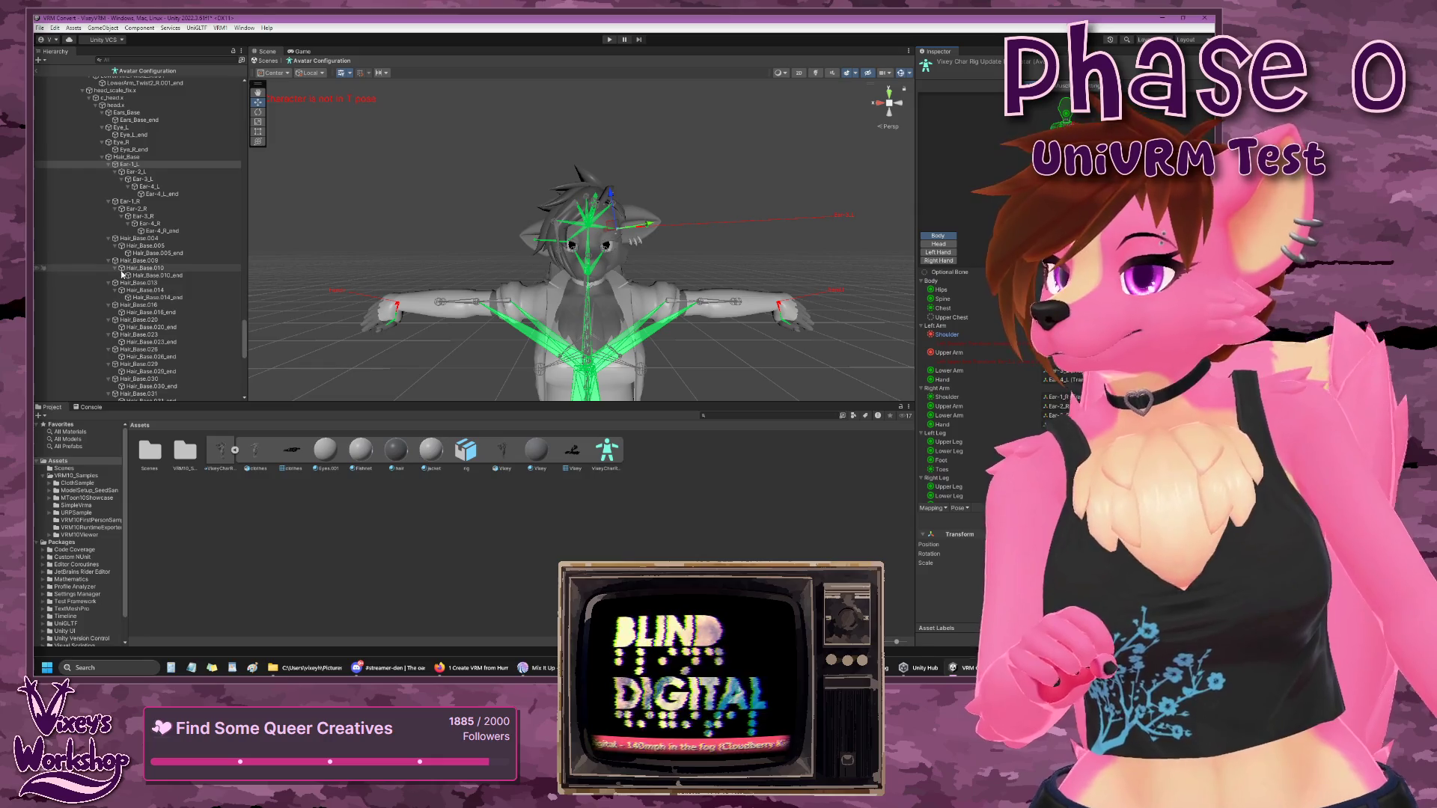
scroll(123, 274, "down", 1)
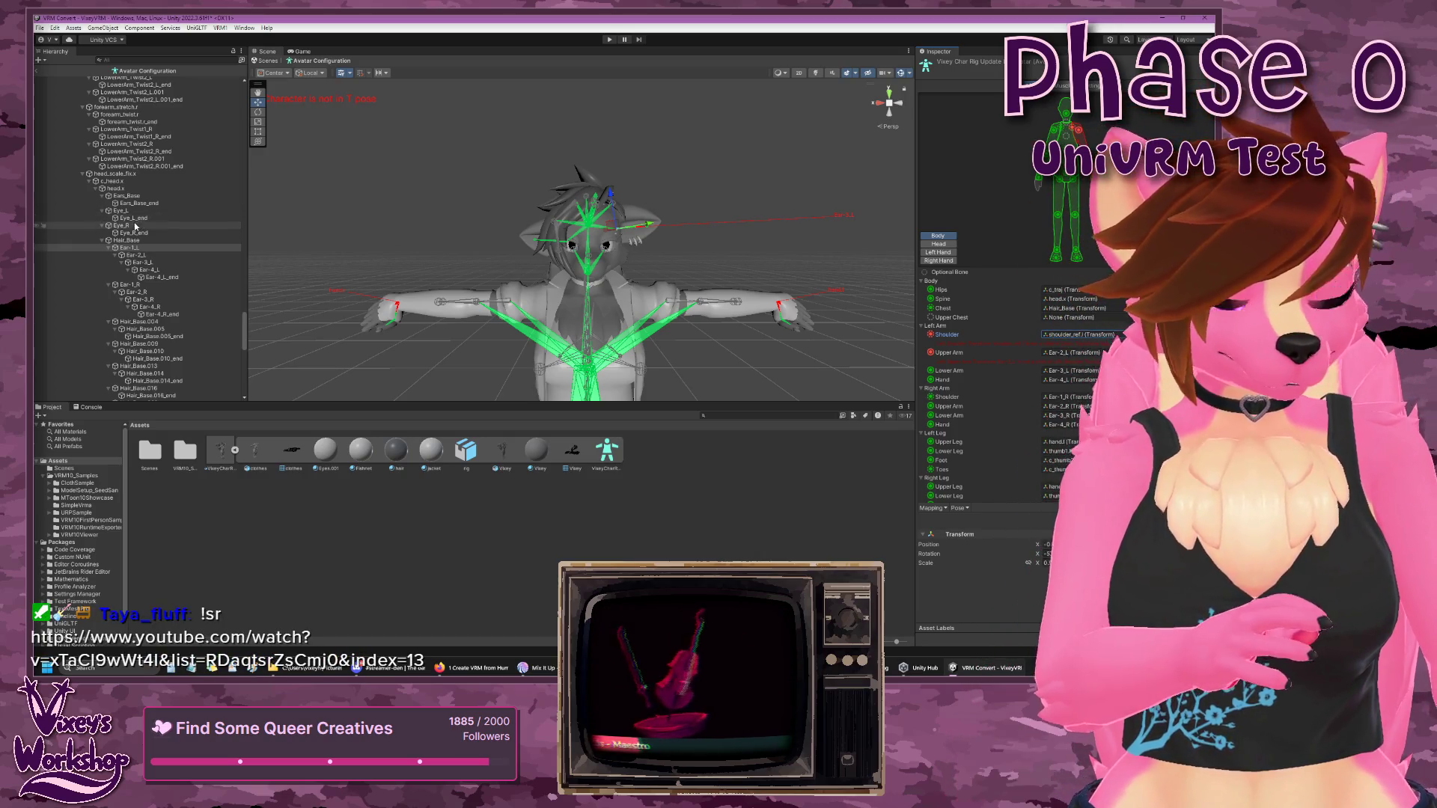
left_click(138, 251)
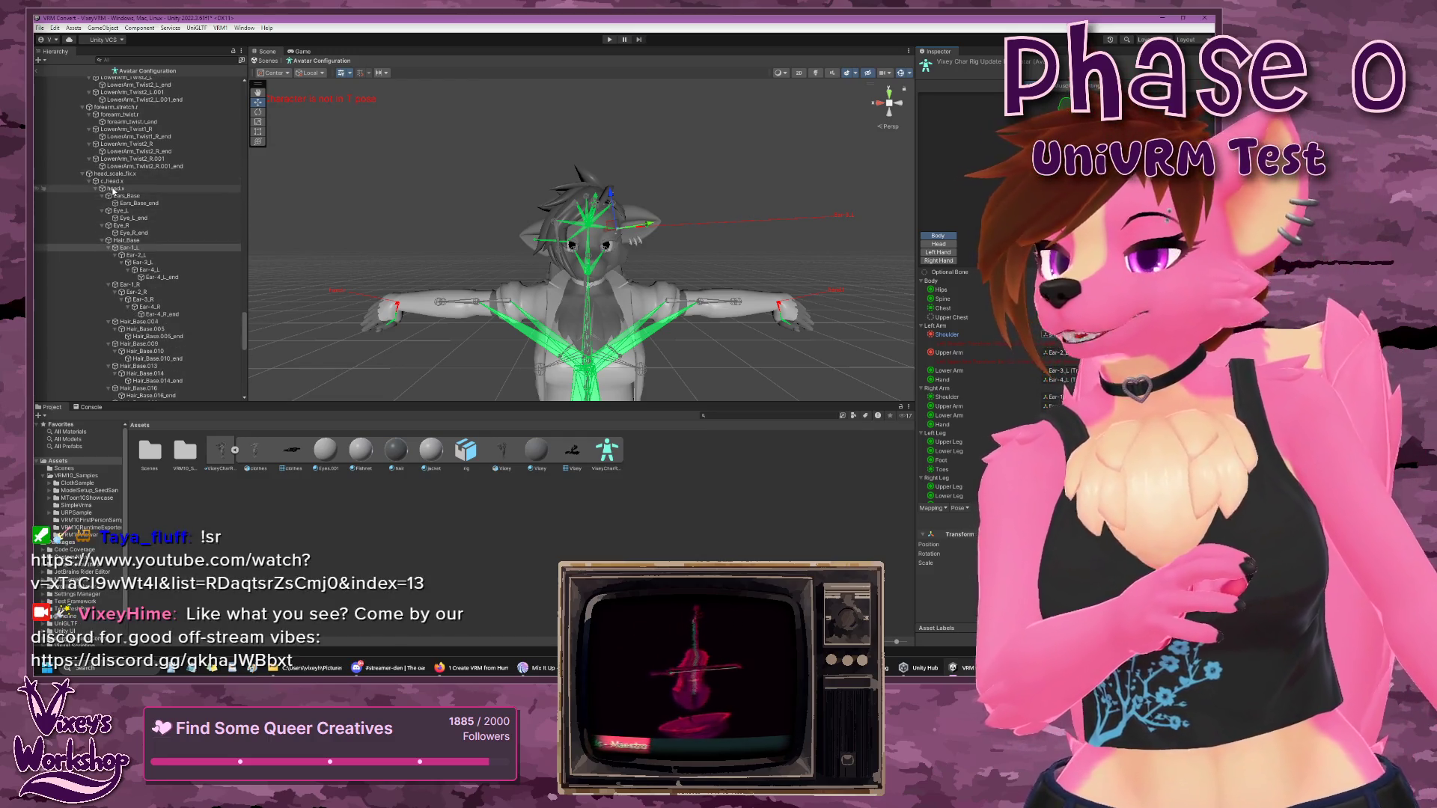
scroll(98, 192, "down", 10)
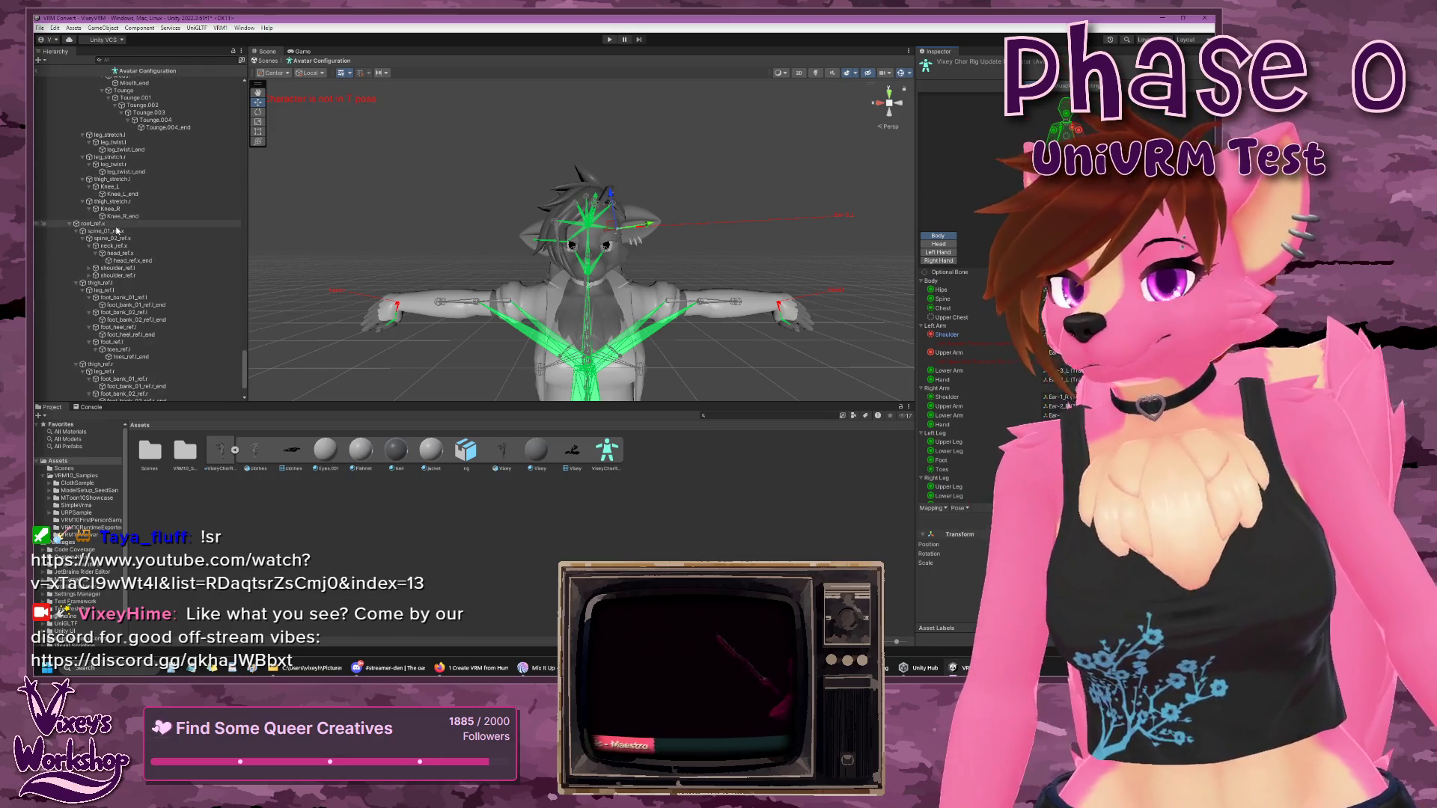
scroll(117, 230, "down", 3)
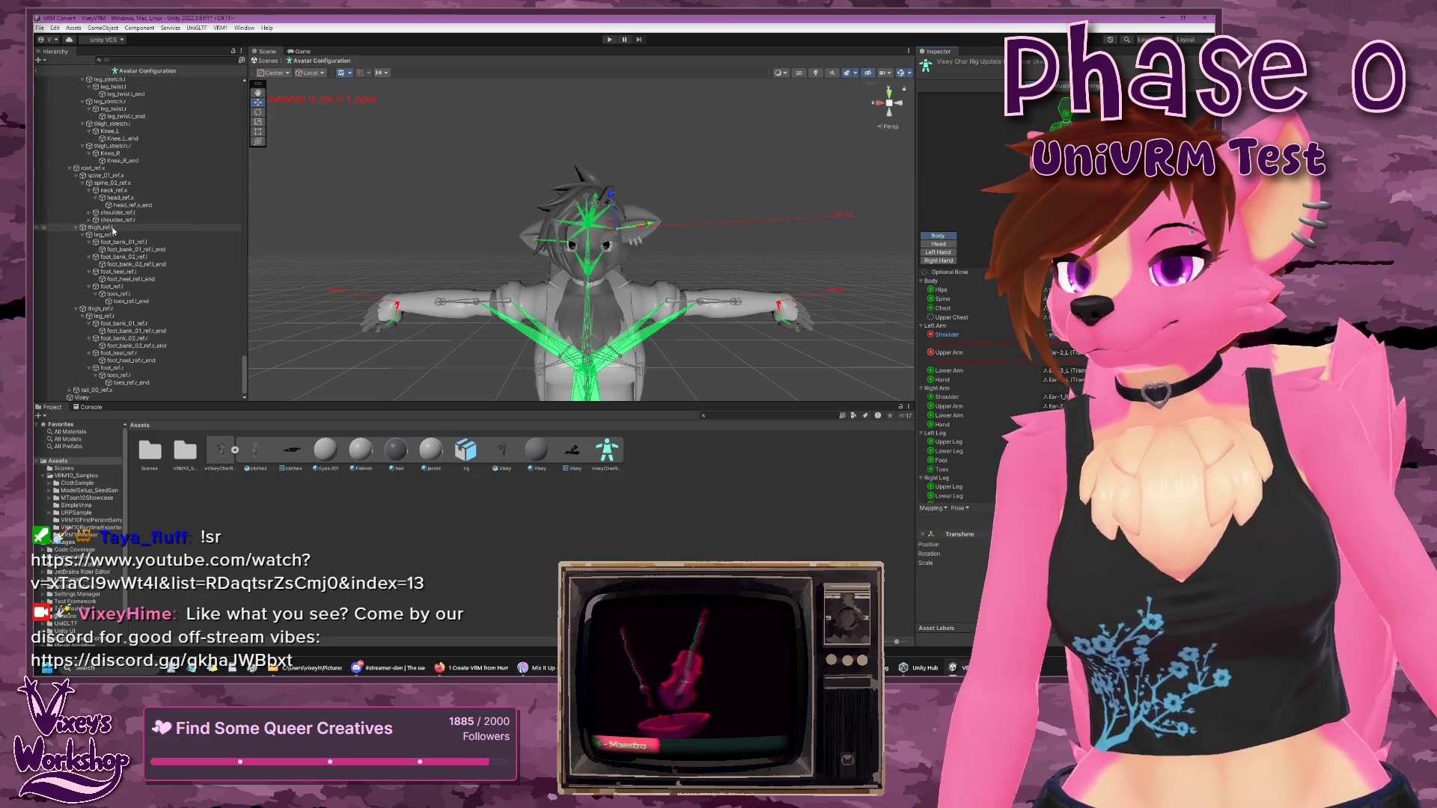
left_click(78, 178)
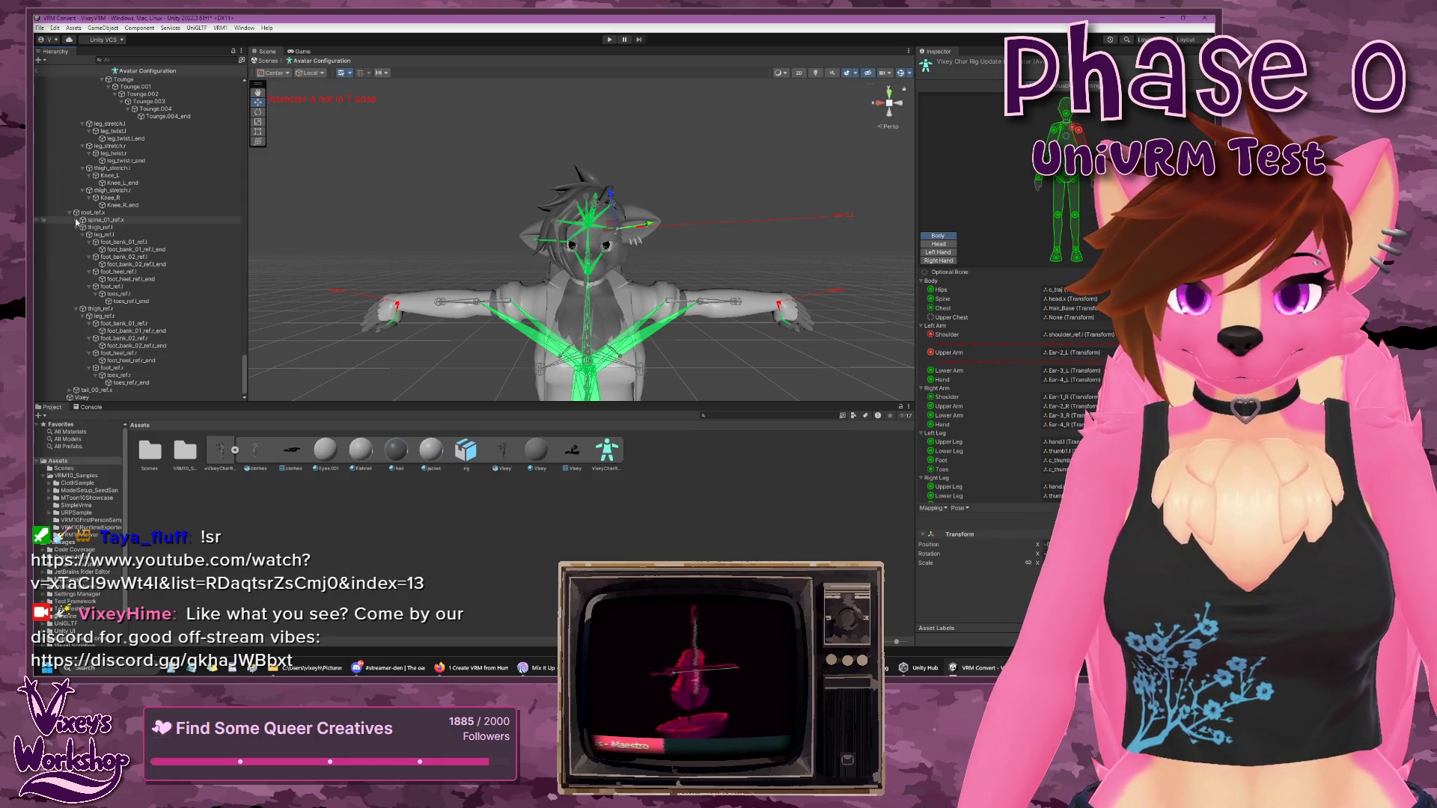
left_click(77, 220)
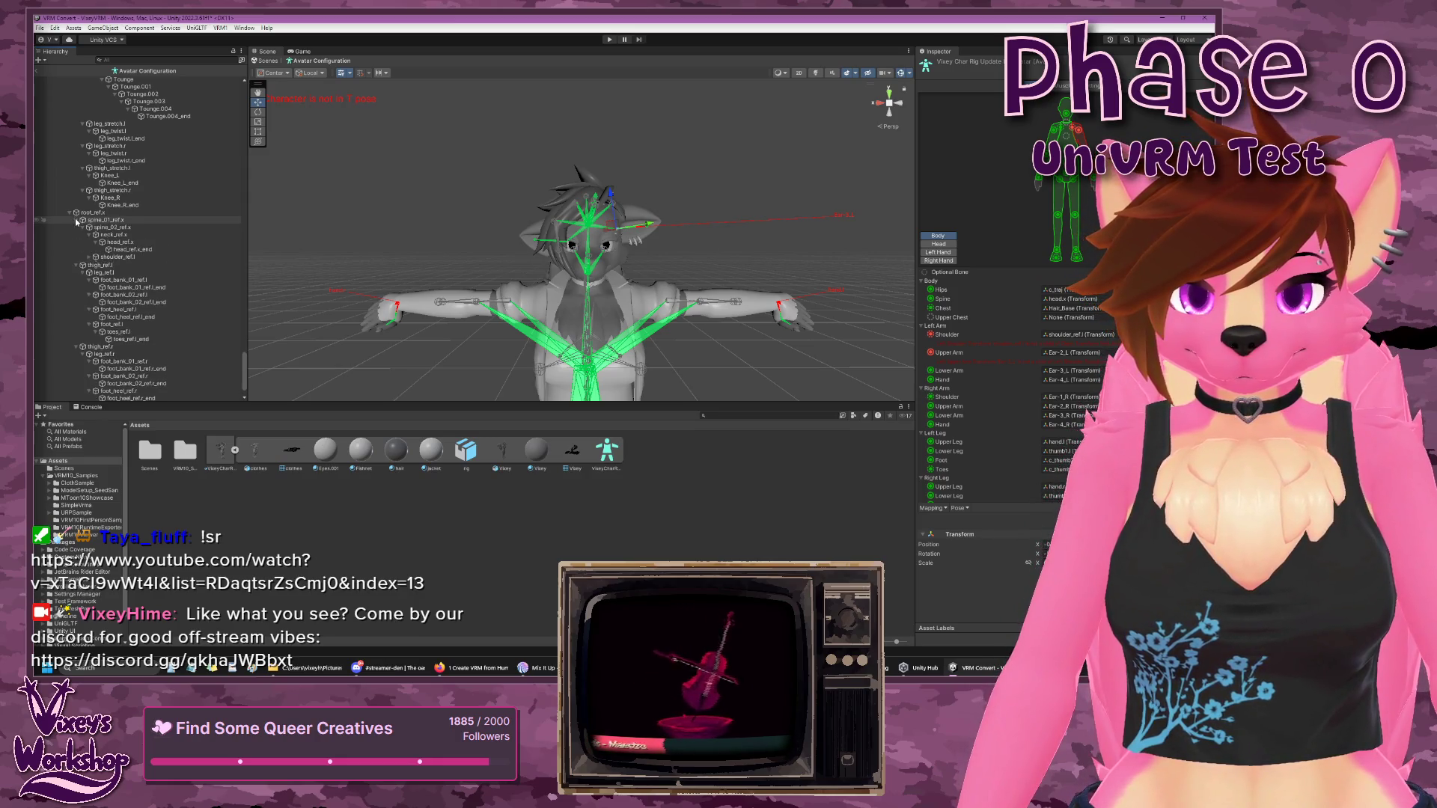
left_click(89, 257)
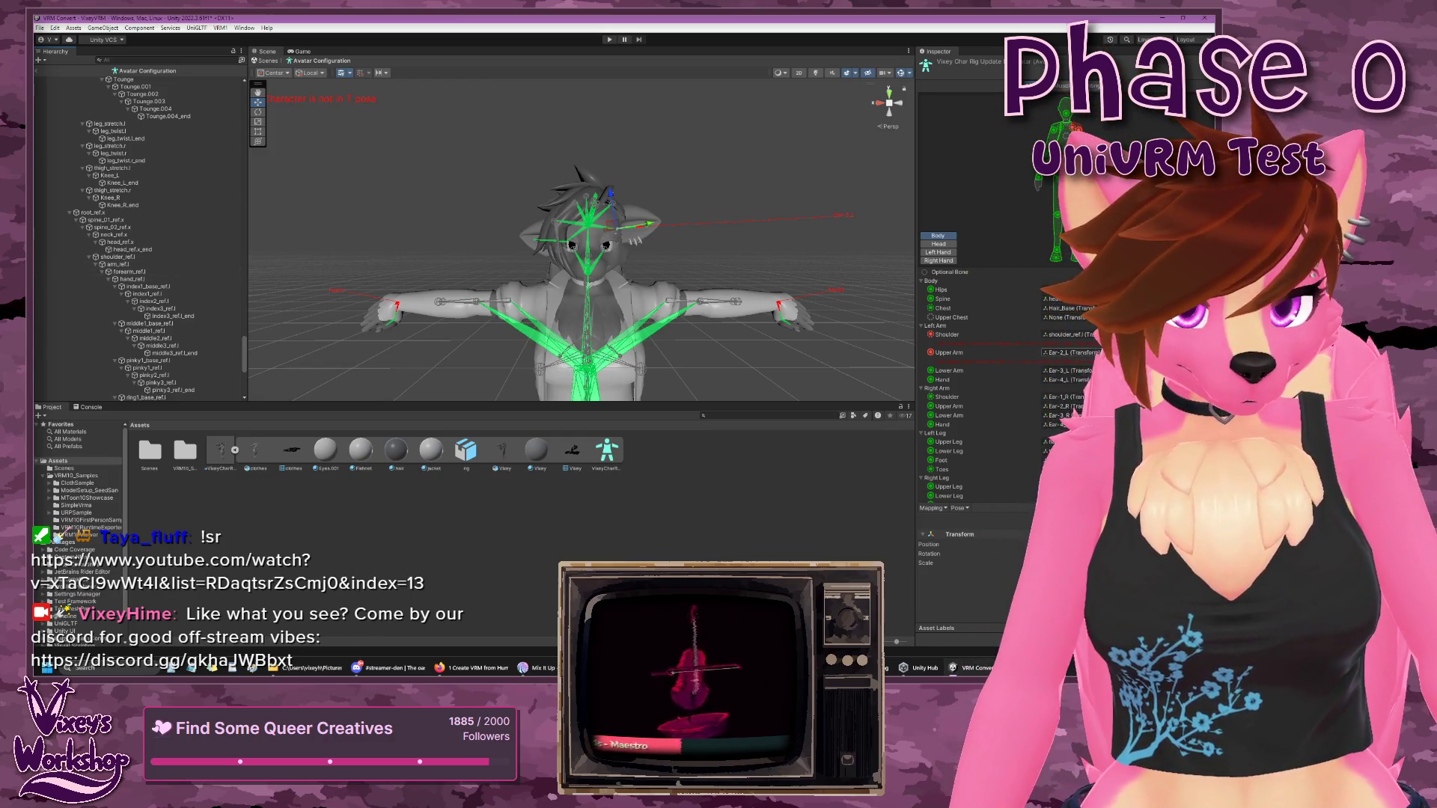
- Map Left Upper Arm, Lower Arm and Hand to arm_ref.l, forearm_ref.l and hand_ref.l
left_click(947, 353)
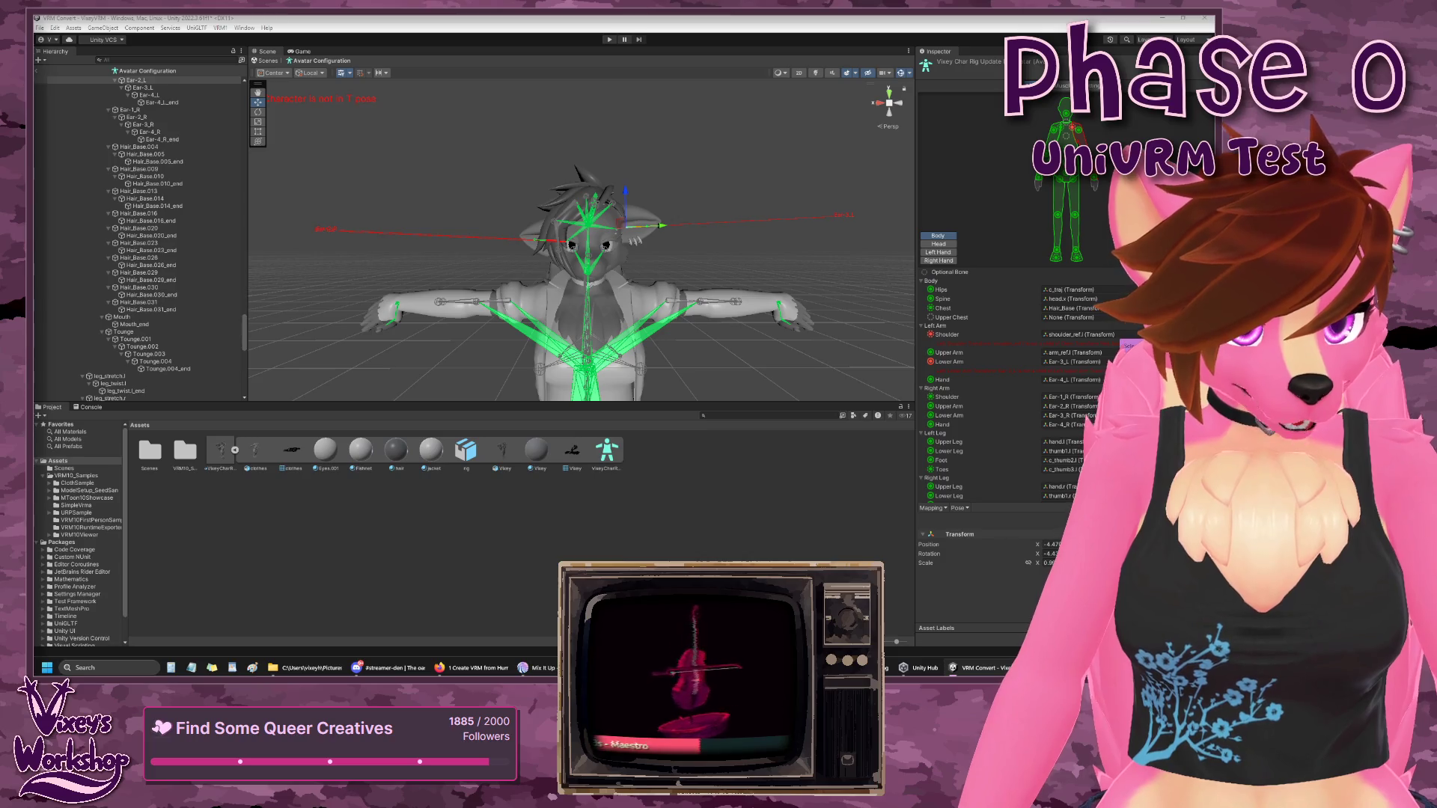
left_click(1099, 362)
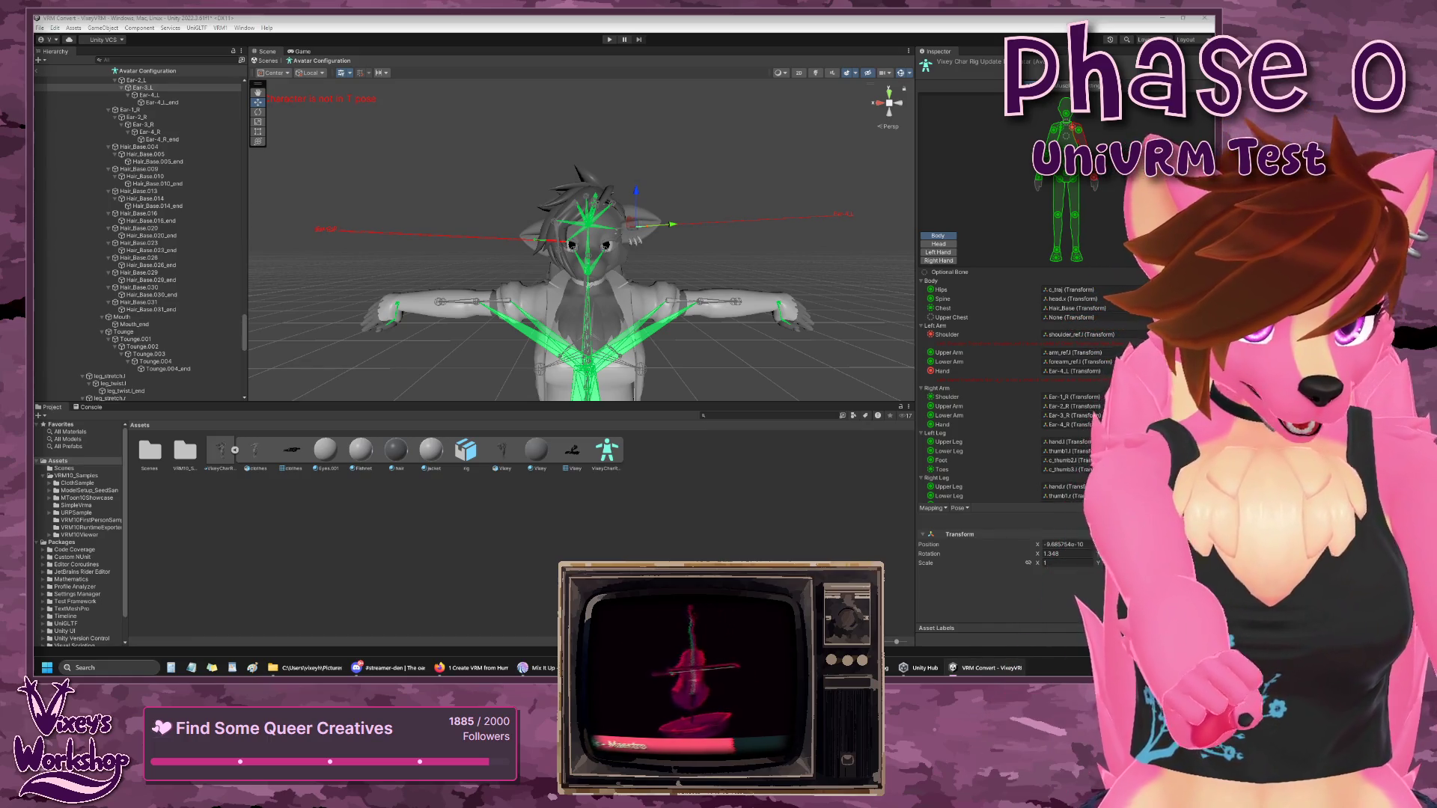
key("ctrl+z")
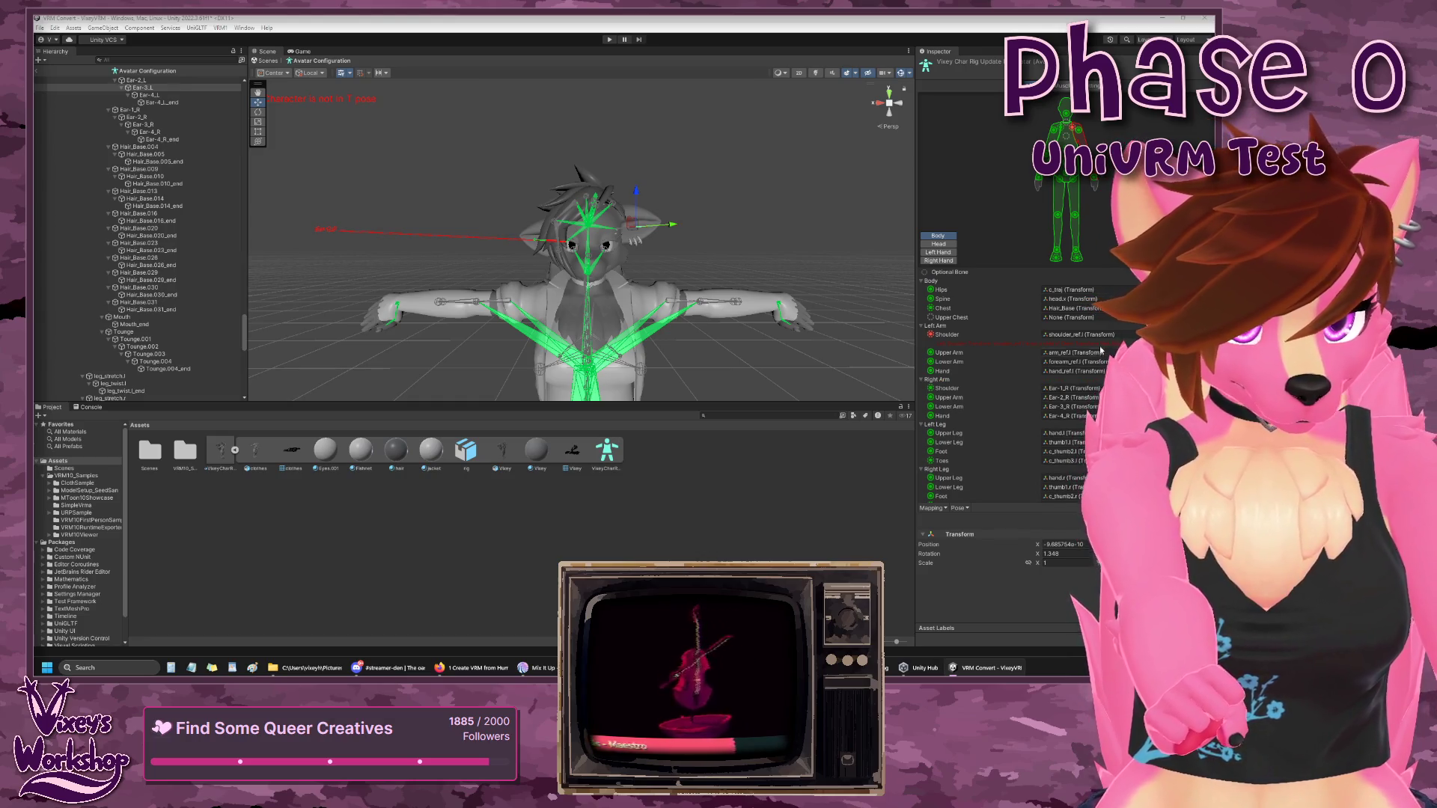
left_click(1025, 319)
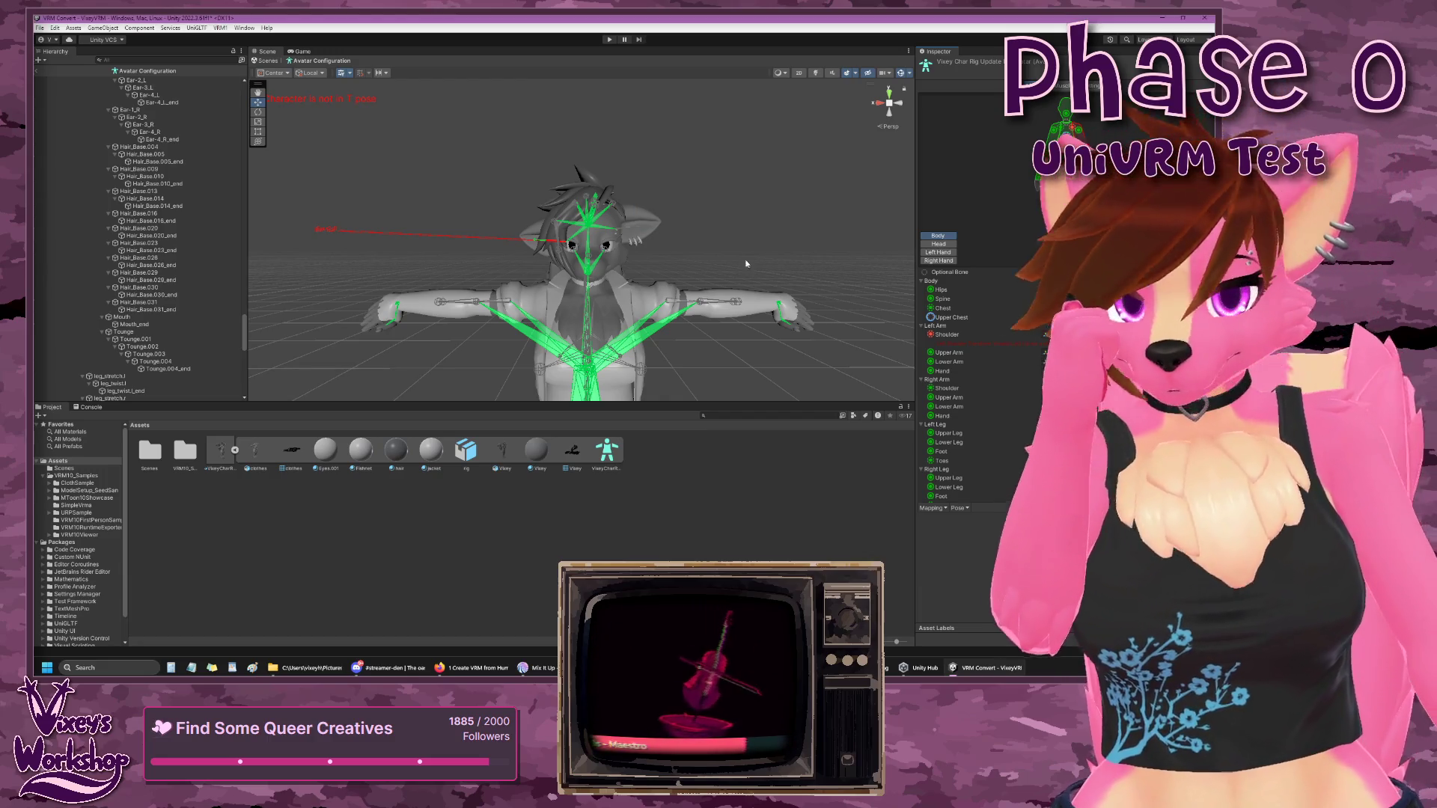
scroll(146, 249, "up", 8)
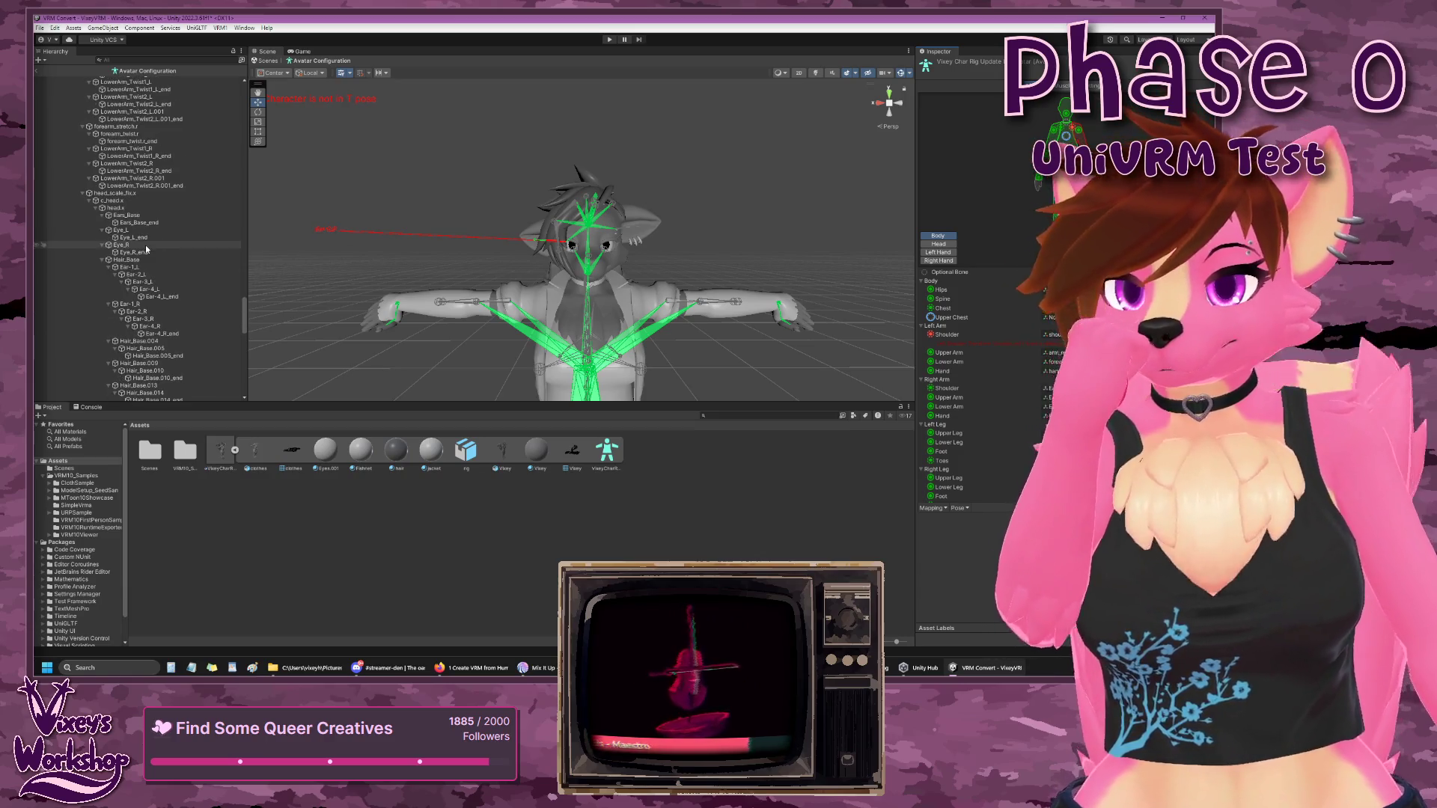
- Assign root_ref.x to the Hips field in the Avatar Configuration
scroll(147, 249, "up", 3)
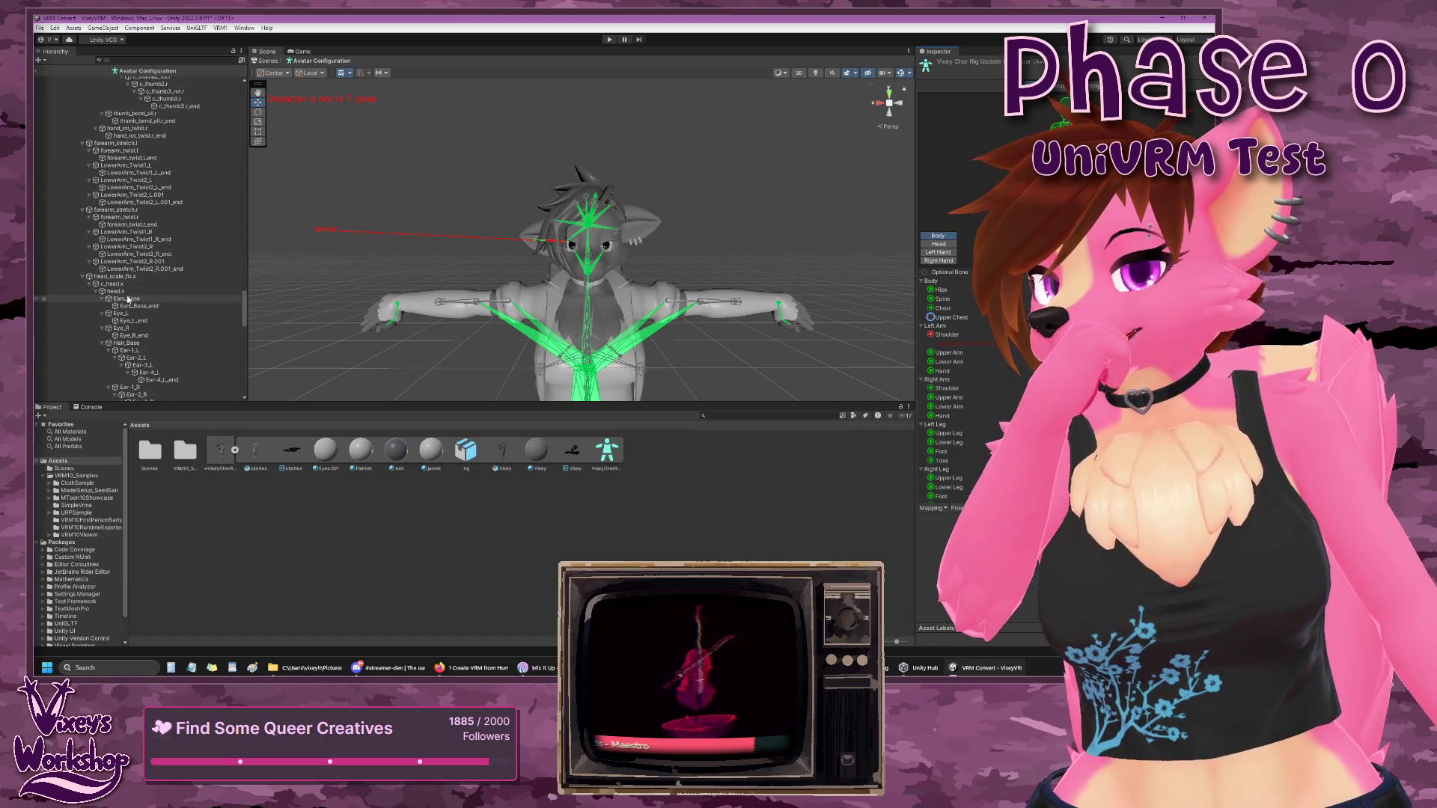
scroll(127, 299, "down", 10)
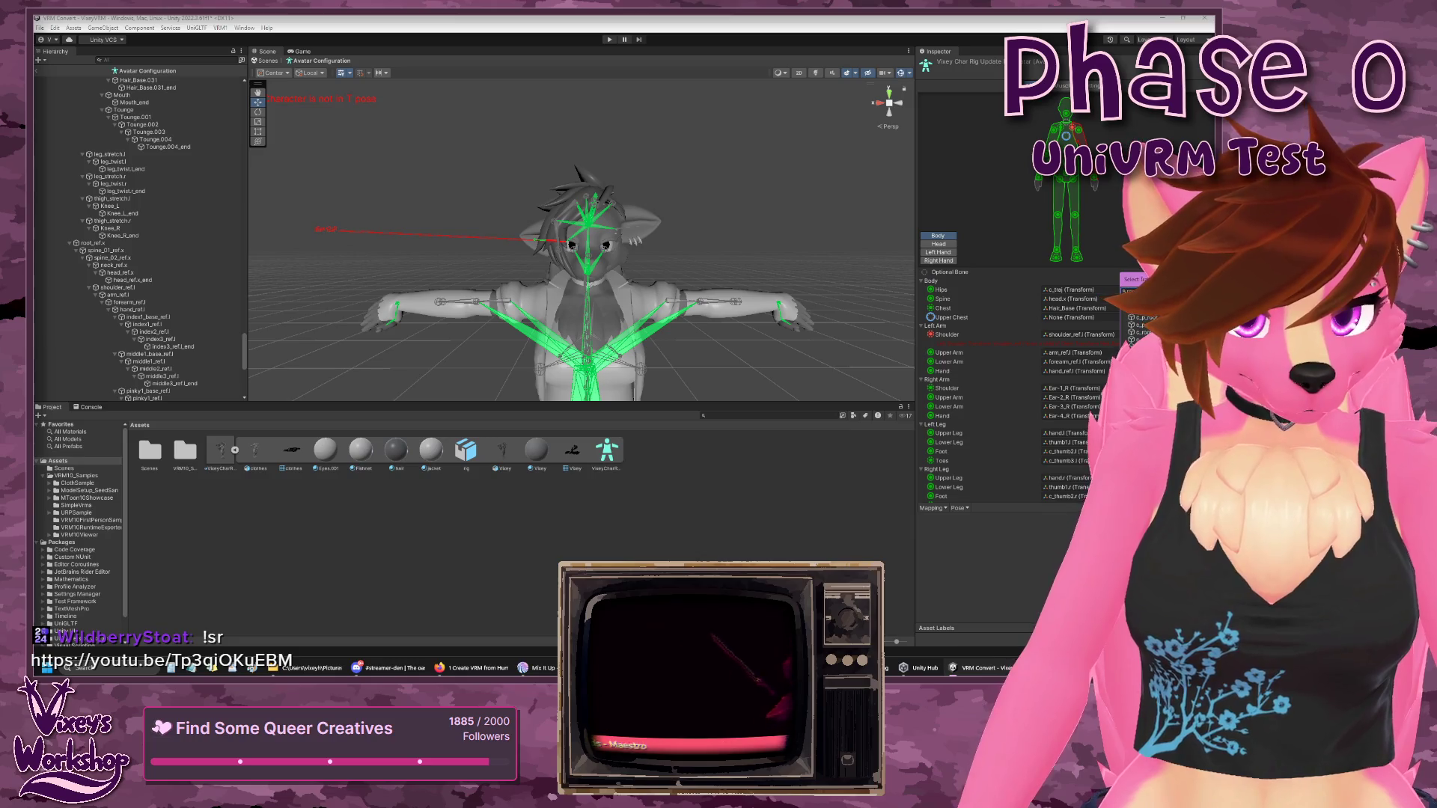
left_click(1136, 291)
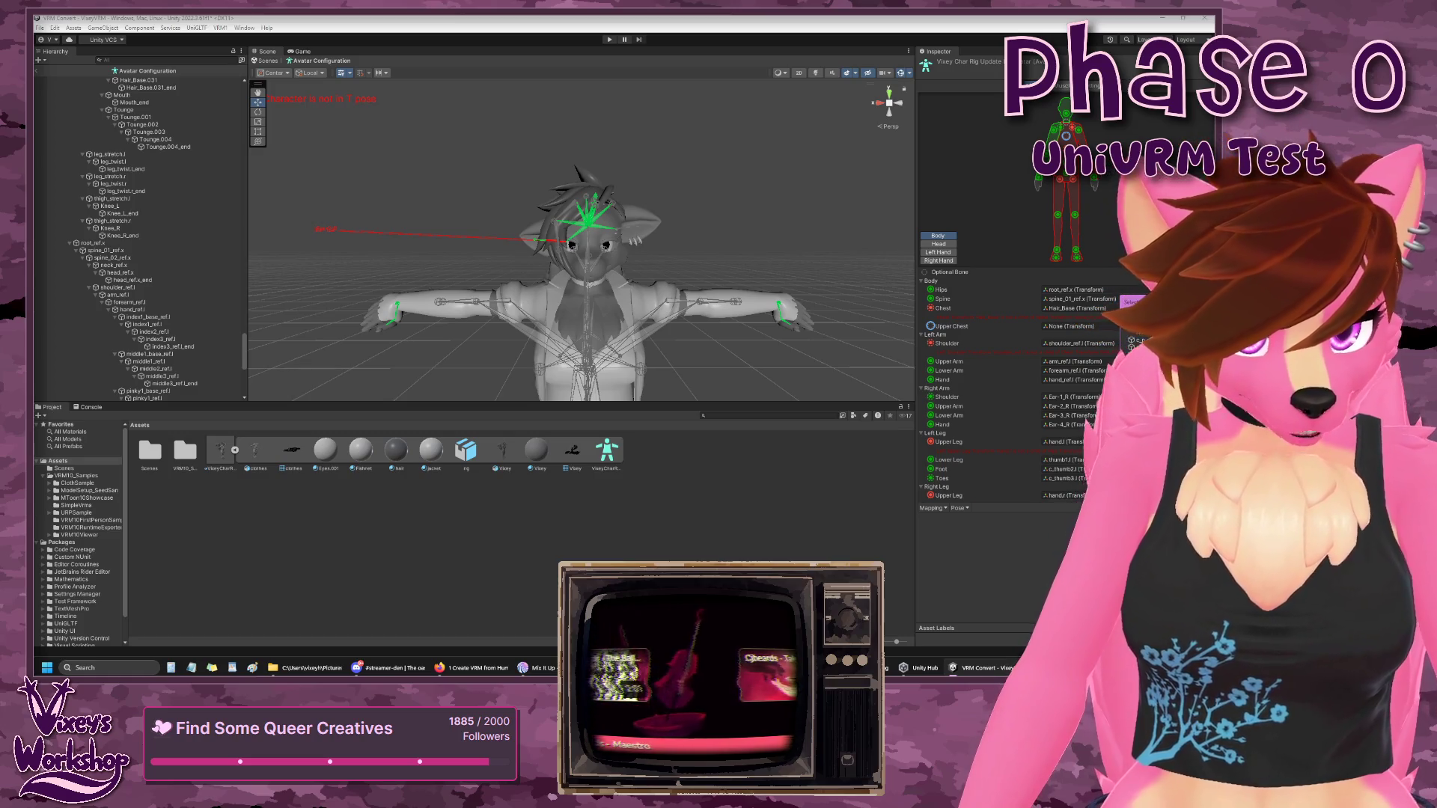
- Map the Chest slot to spine_02_ref.x by searching 'spin' in the bone picker
type("spin")
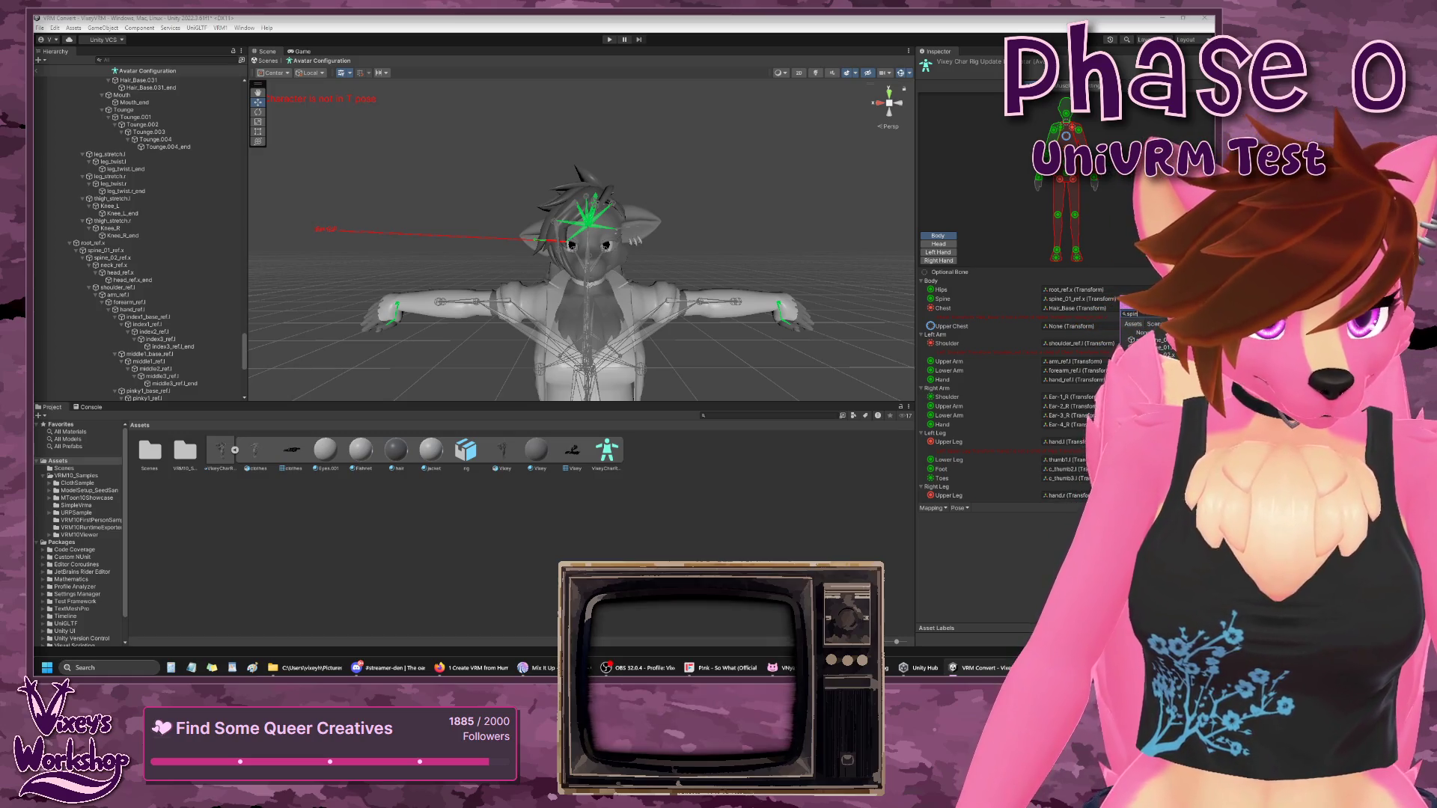
left_click(1153, 362)
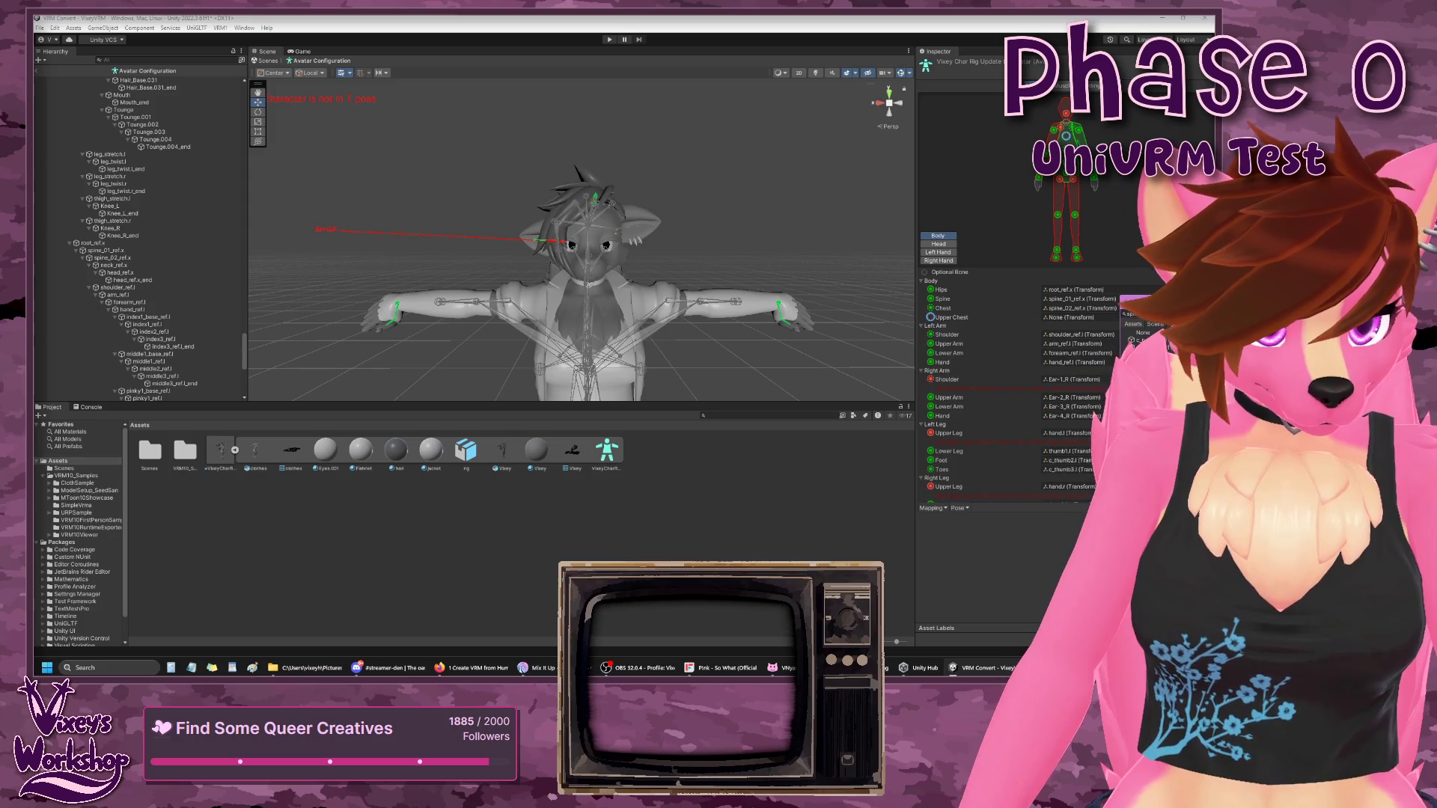
left_click(1063, 281)
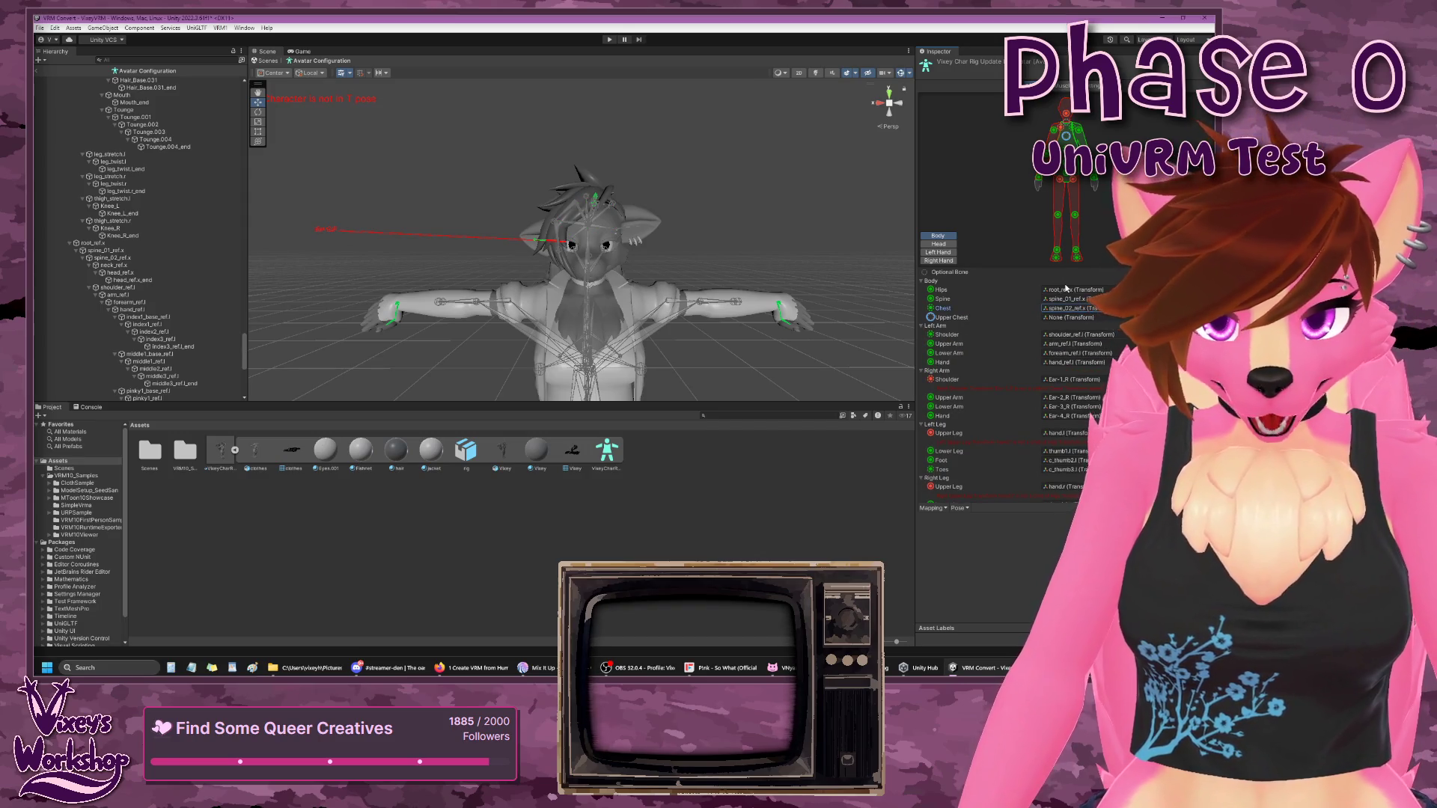
- Assign arm_ref.r to the right Upper Arm slot and check the Lower Arm's bone
scroll(1022, 331, "down", 2)
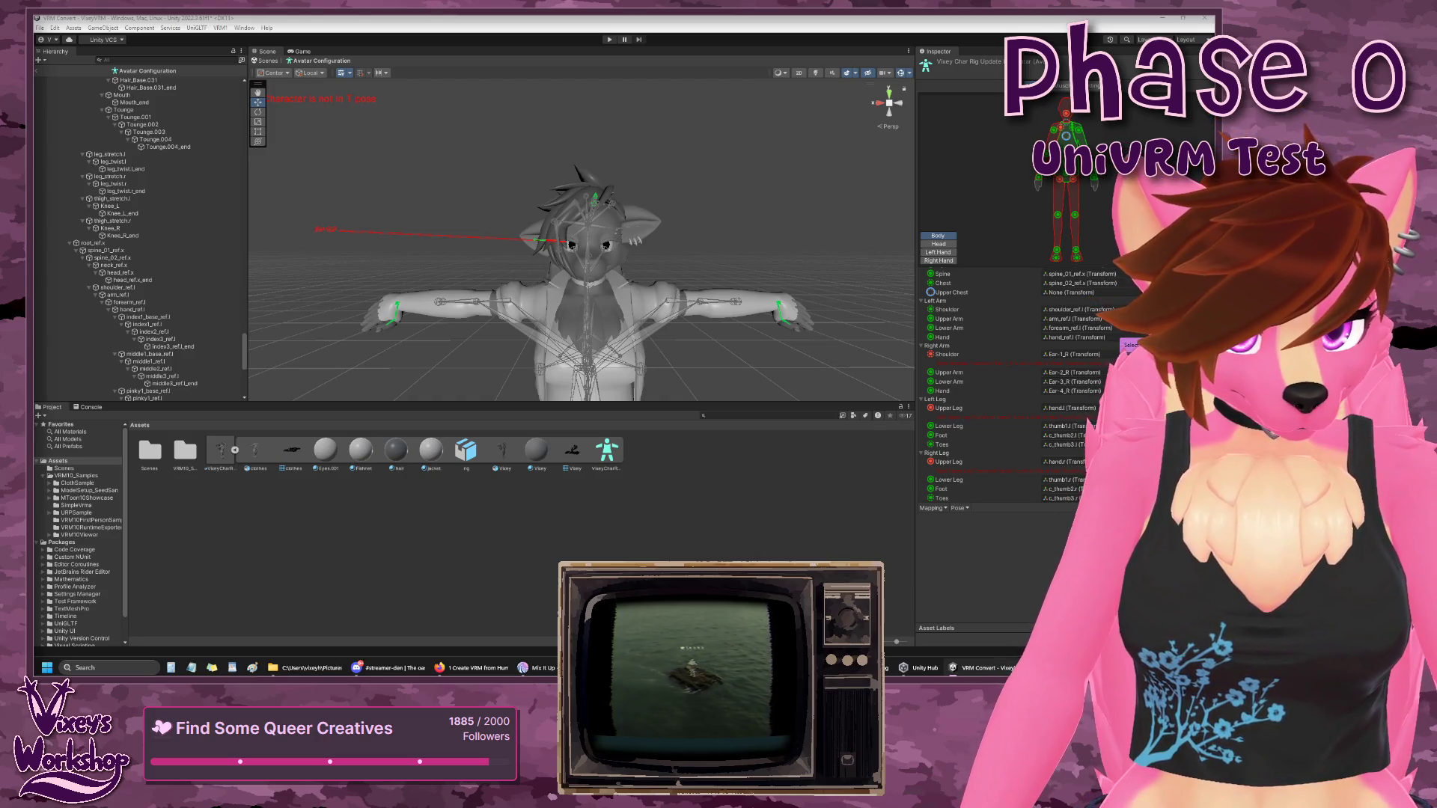
left_click(1034, 341)
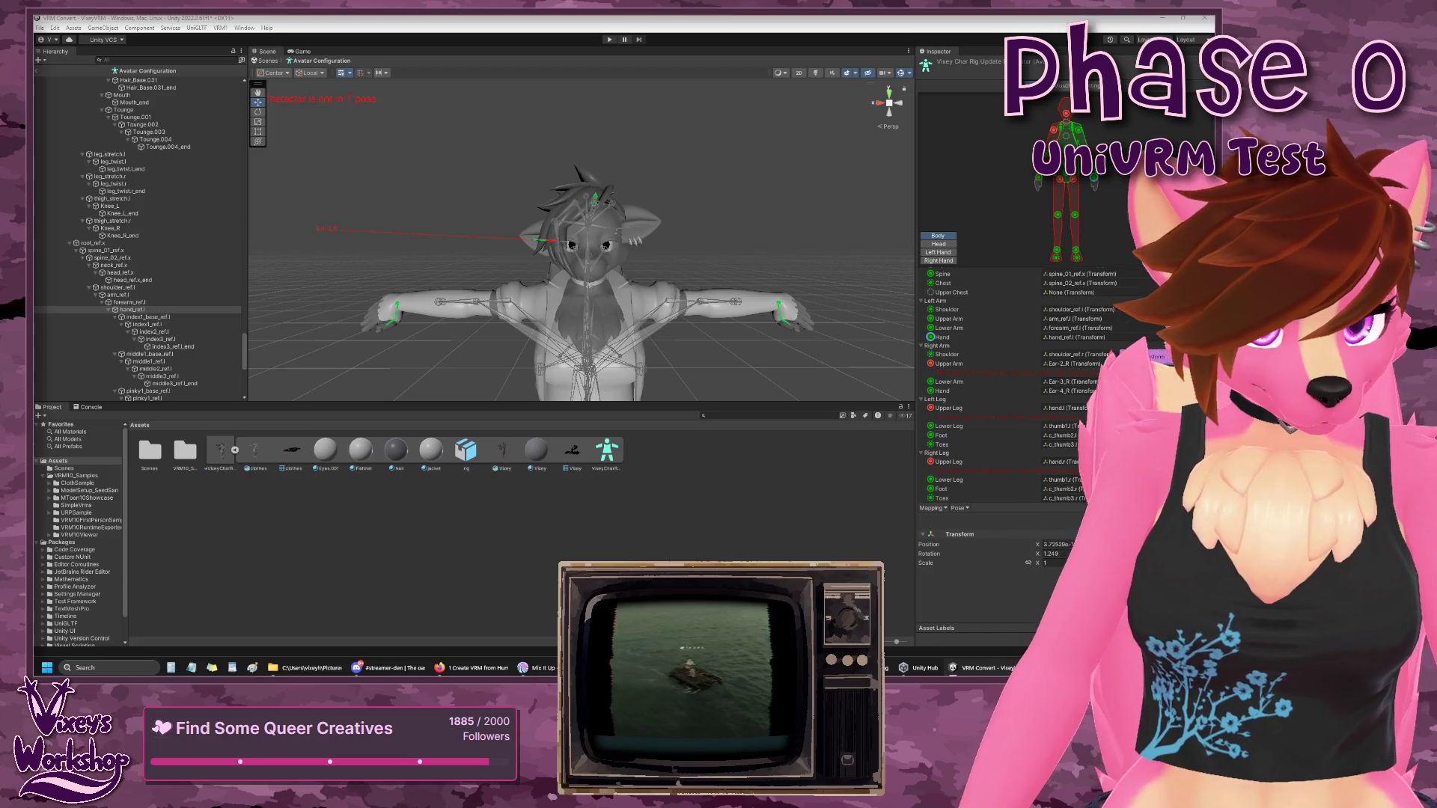
left_click_drag(1137, 358, 1063, 364)
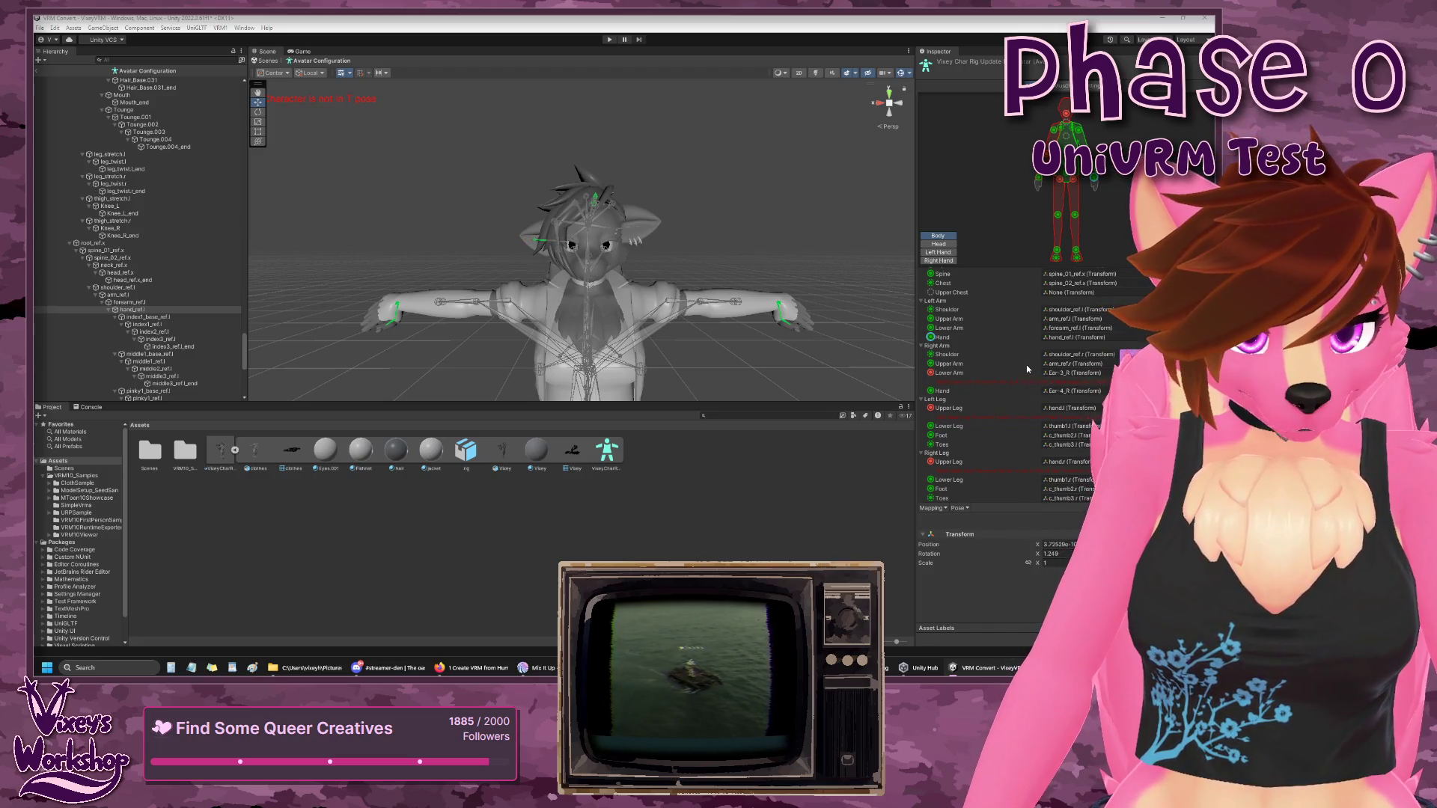
left_click(1030, 371)
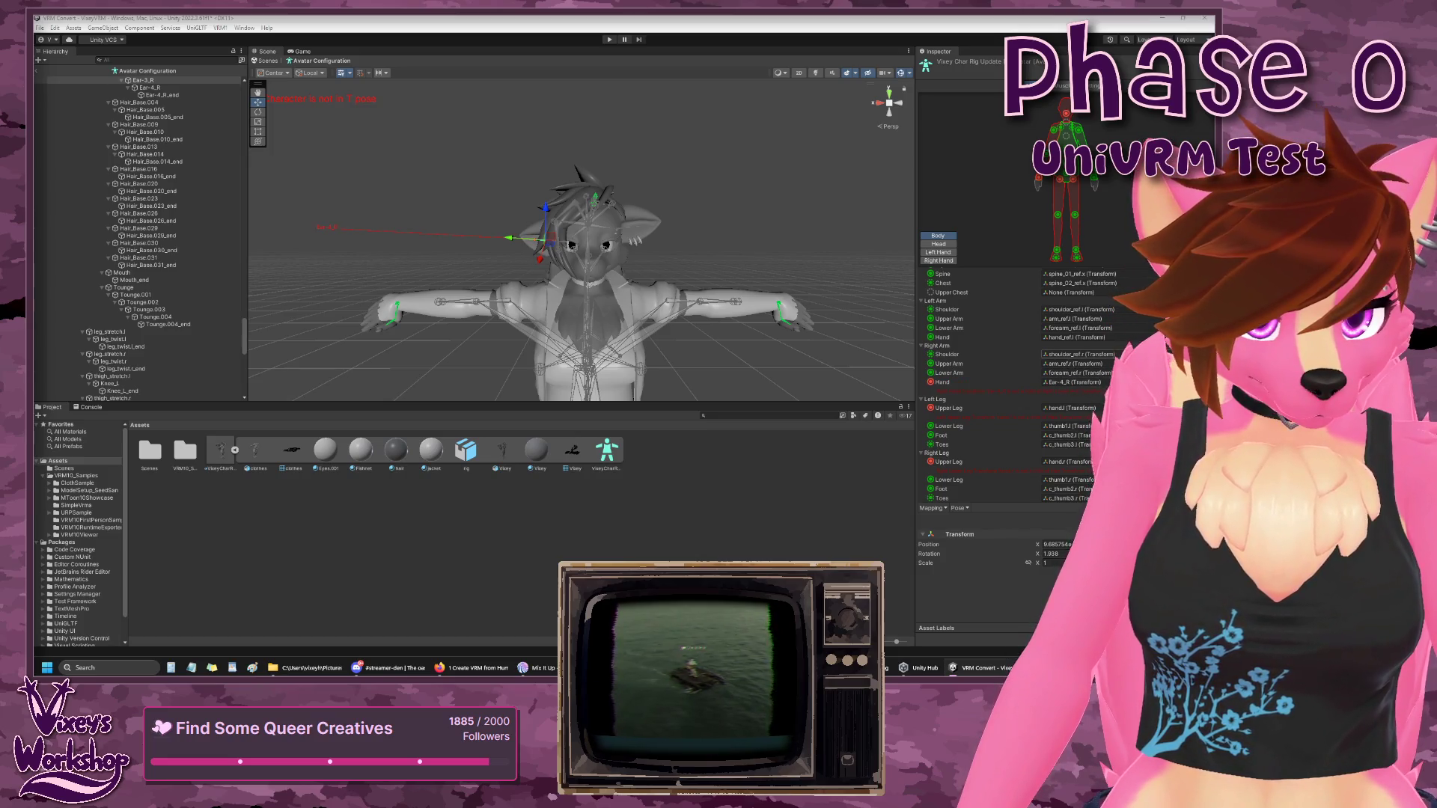
- Set the right arm's Hand slot to hand_ref.r and confirm the mapping
left_click(921, 346)
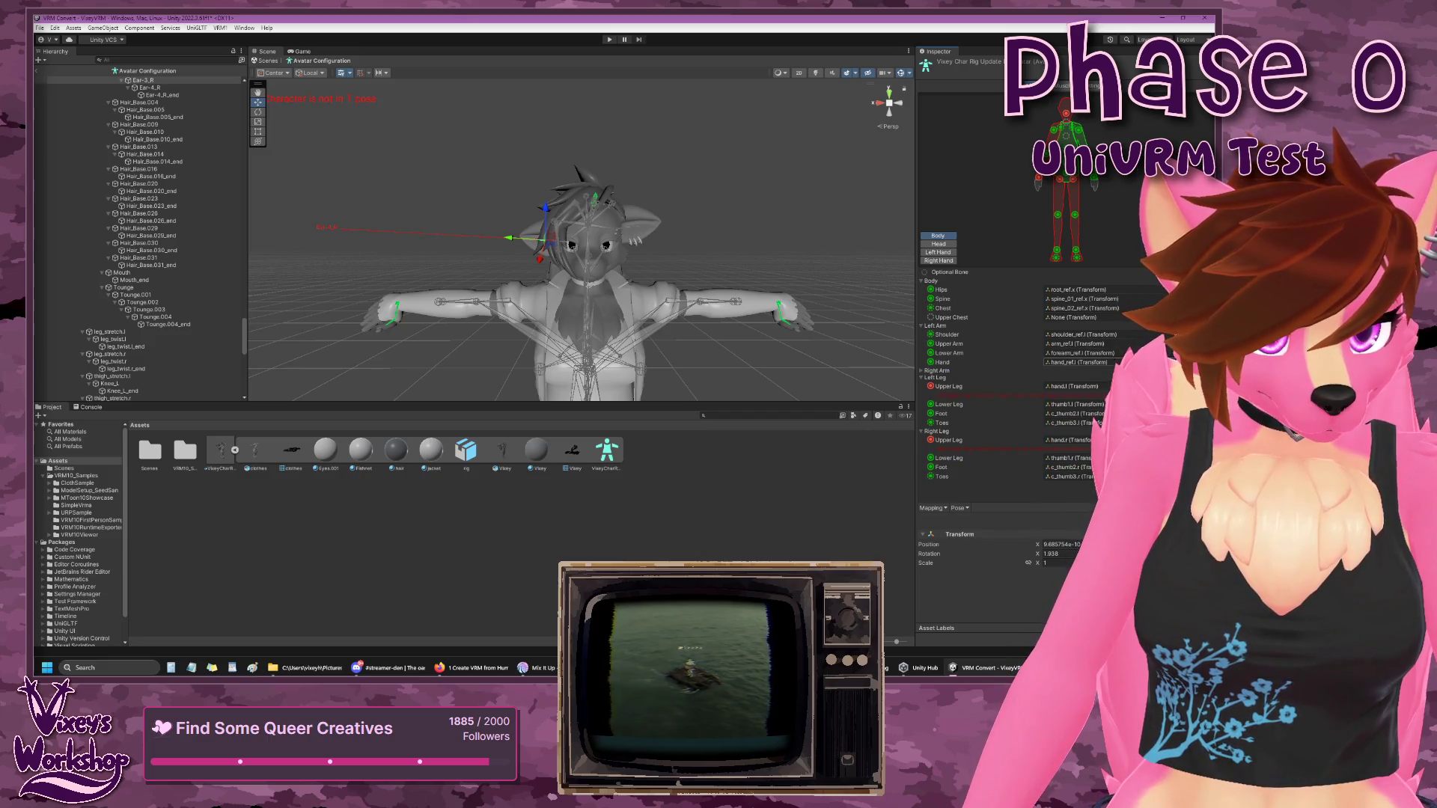
left_click(923, 371)
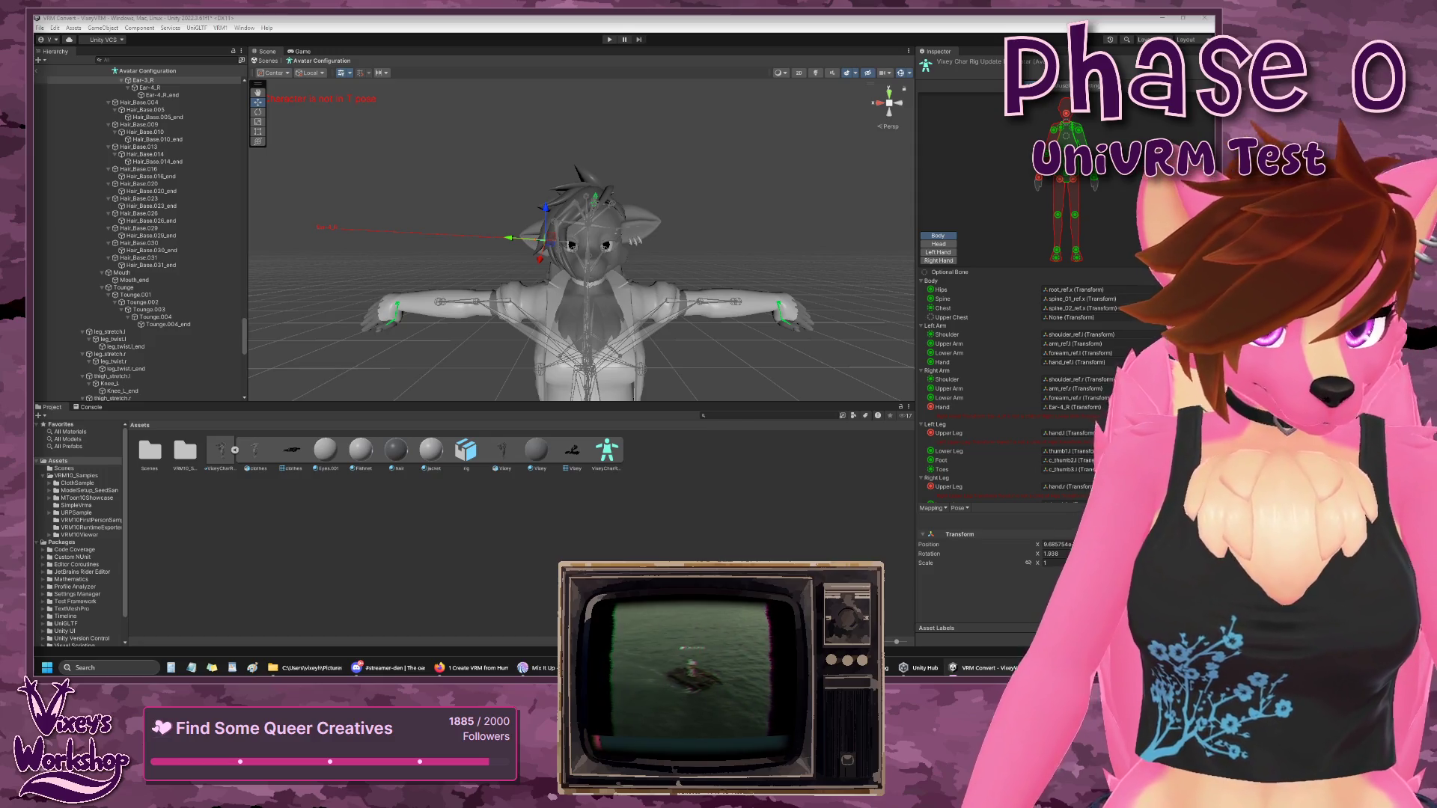
key("ctrl+z")
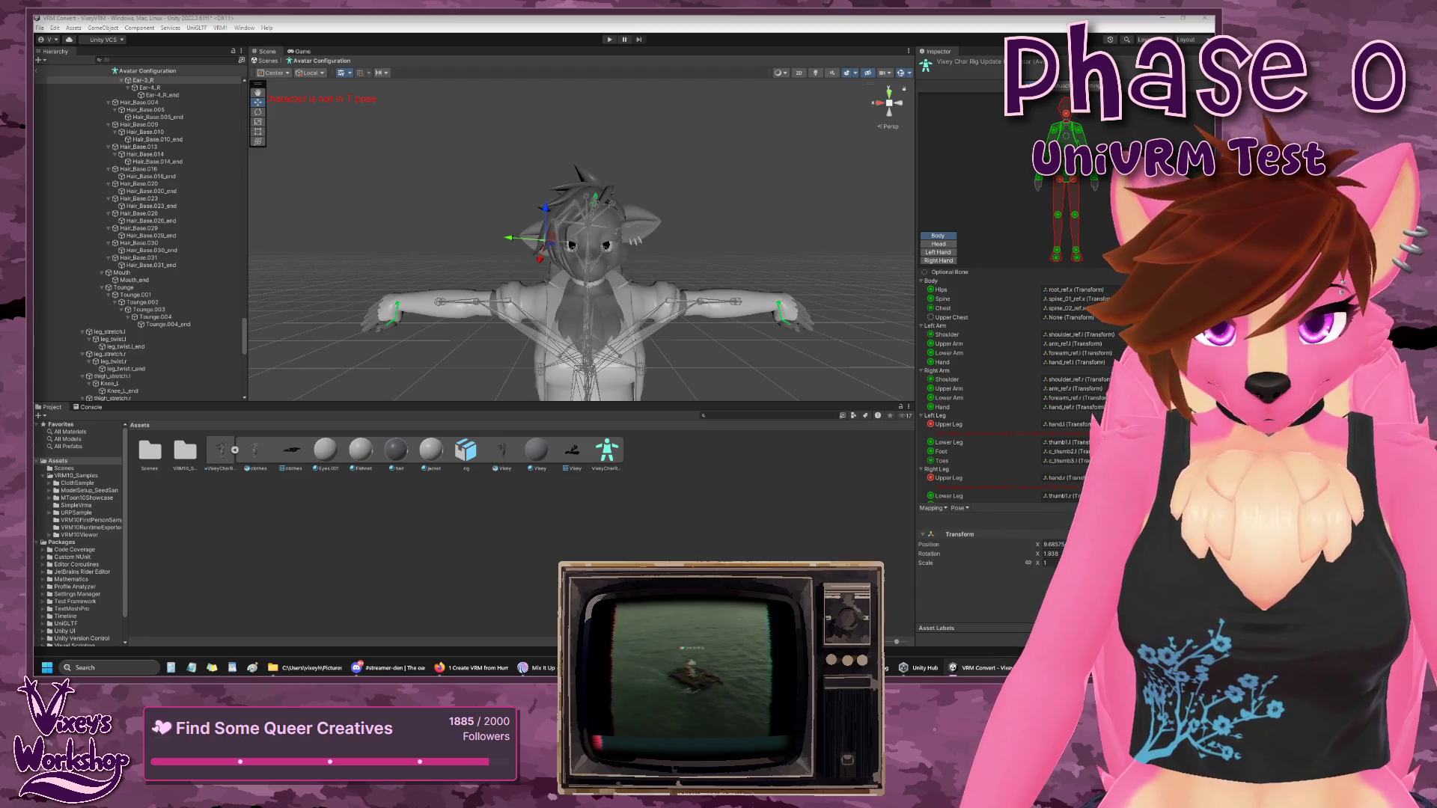
left_click(1074, 407)
- Drag thigh_ref.l from the Hierarchy into the Left Leg Upper Leg slot
scroll(1031, 399, "down", 1)
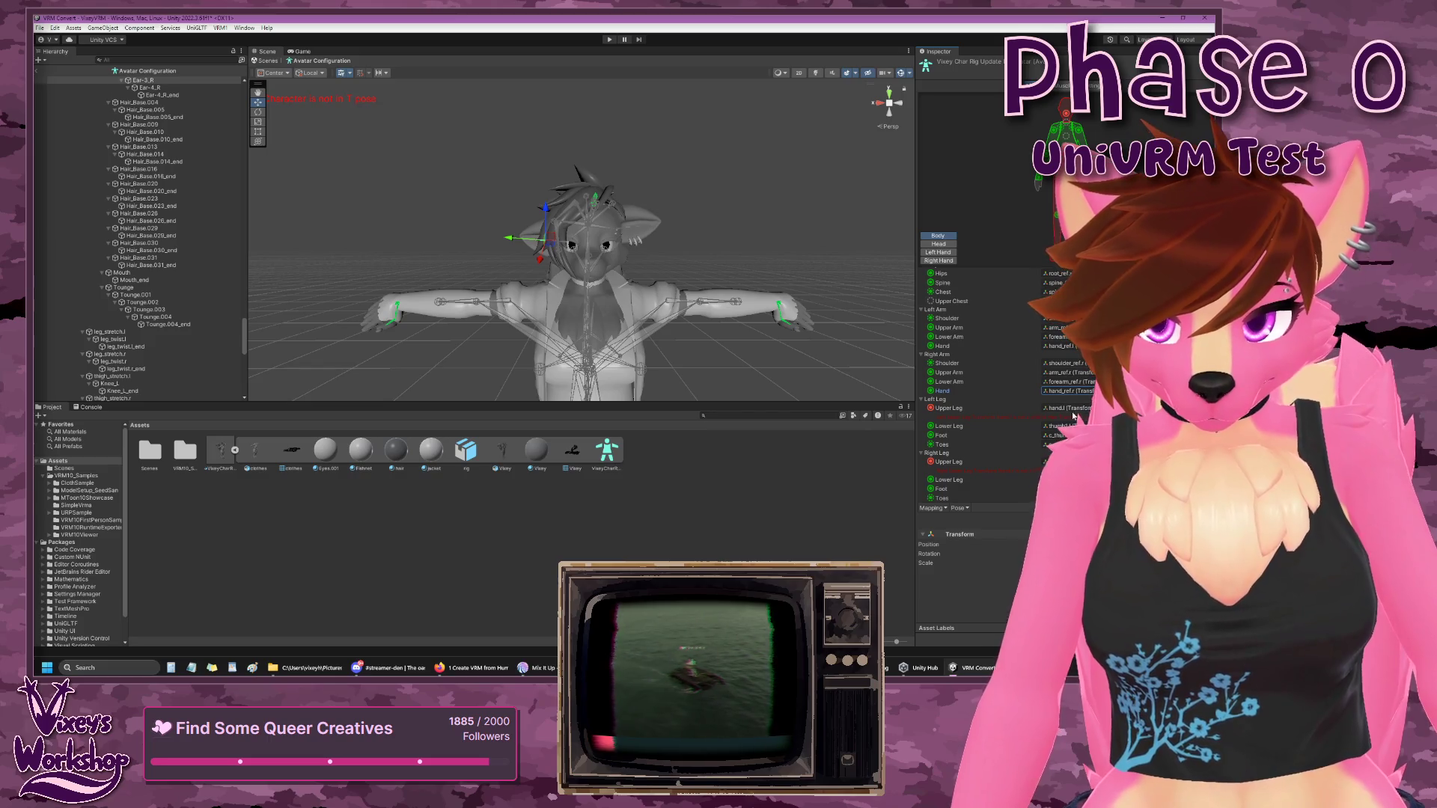
scroll(146, 301, "down", 10)
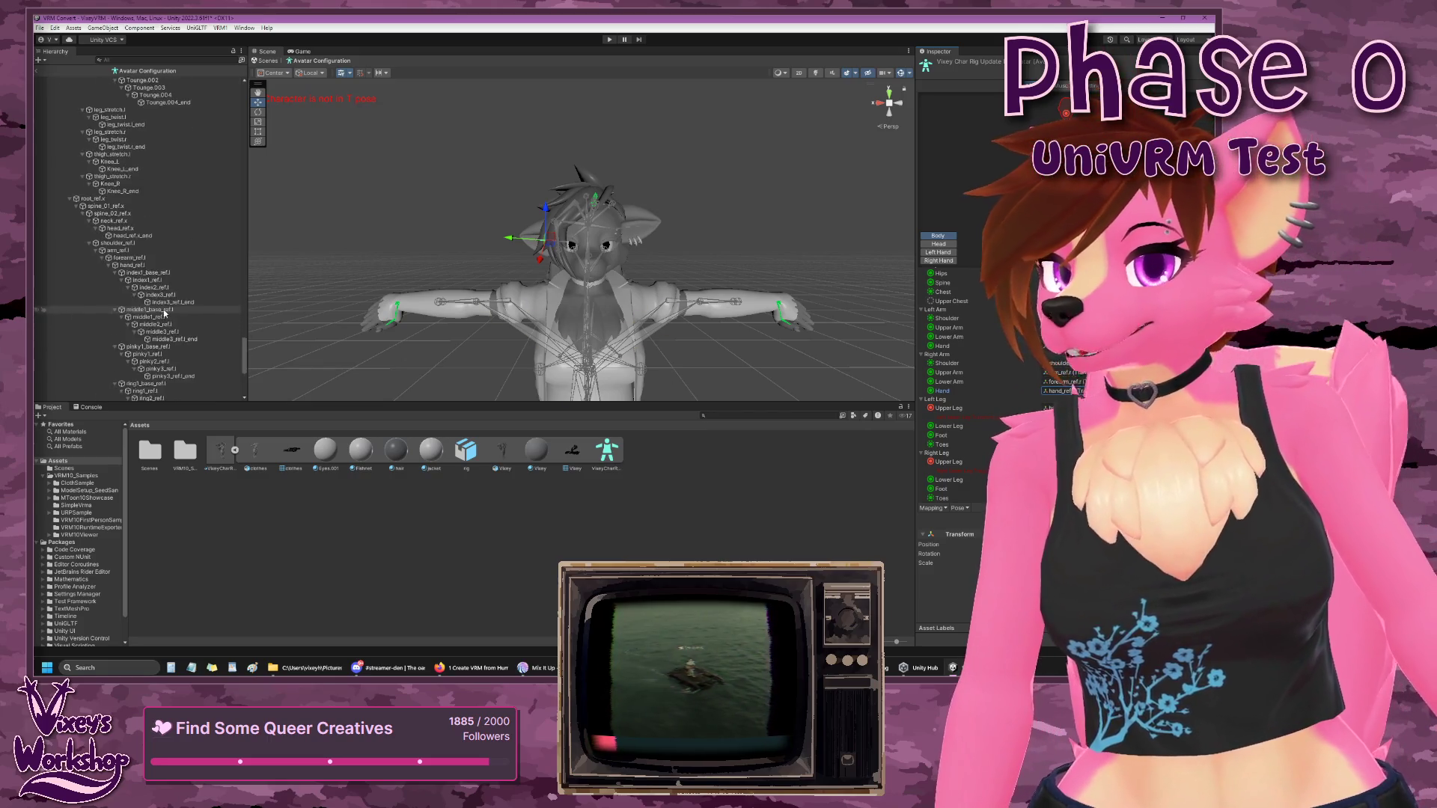
scroll(147, 302, "up", 8)
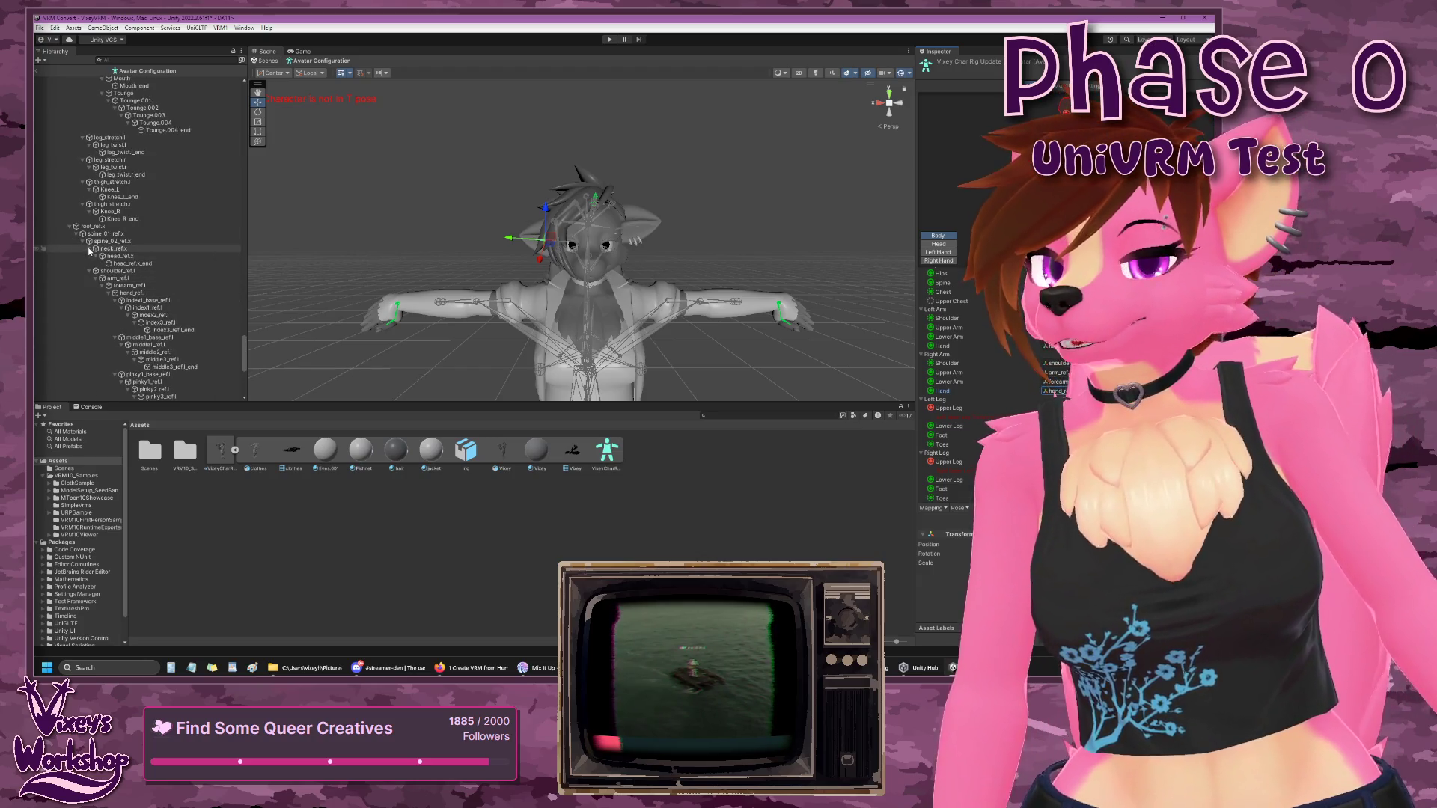
scroll(101, 275, "down", 10)
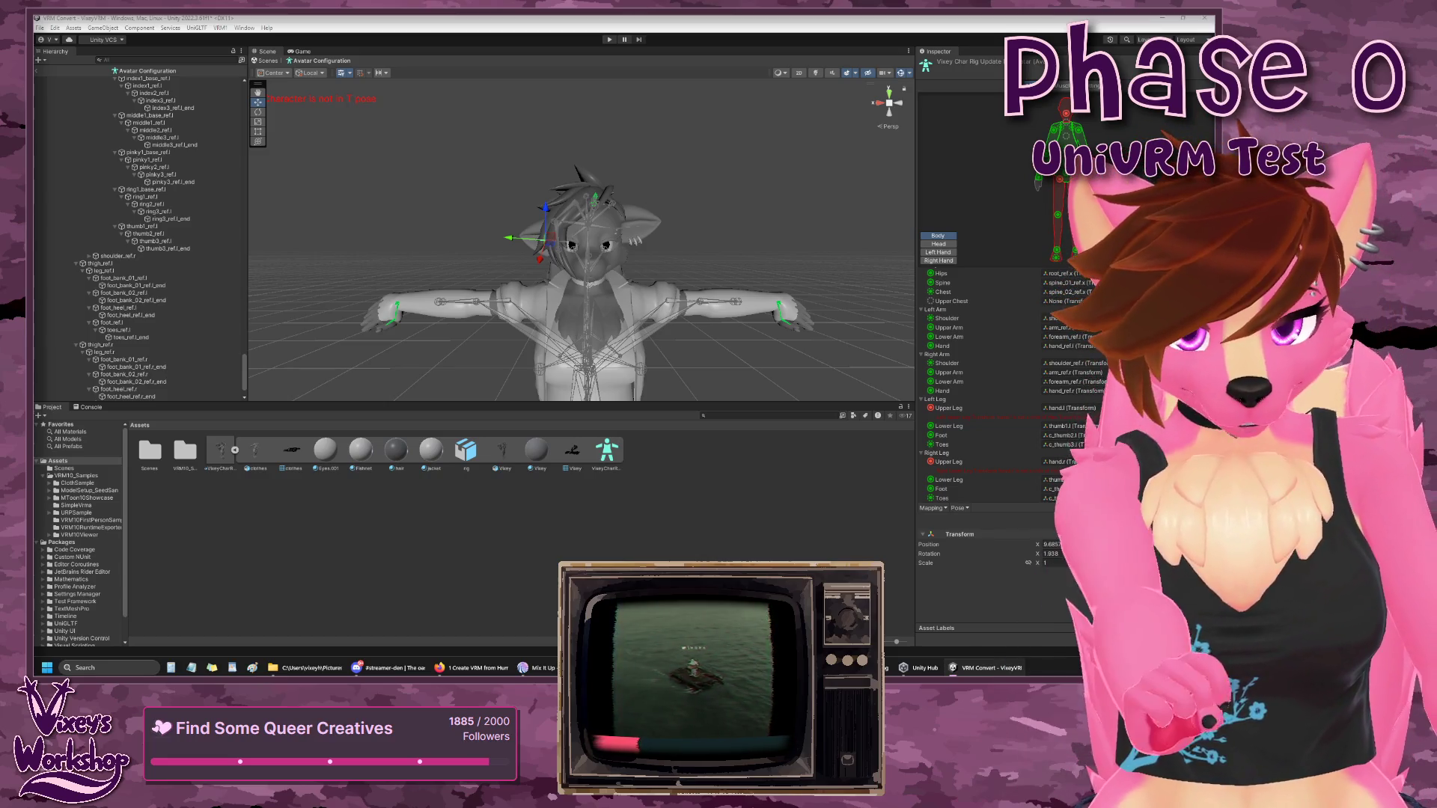
left_click_drag(100, 264, 1044, 410)
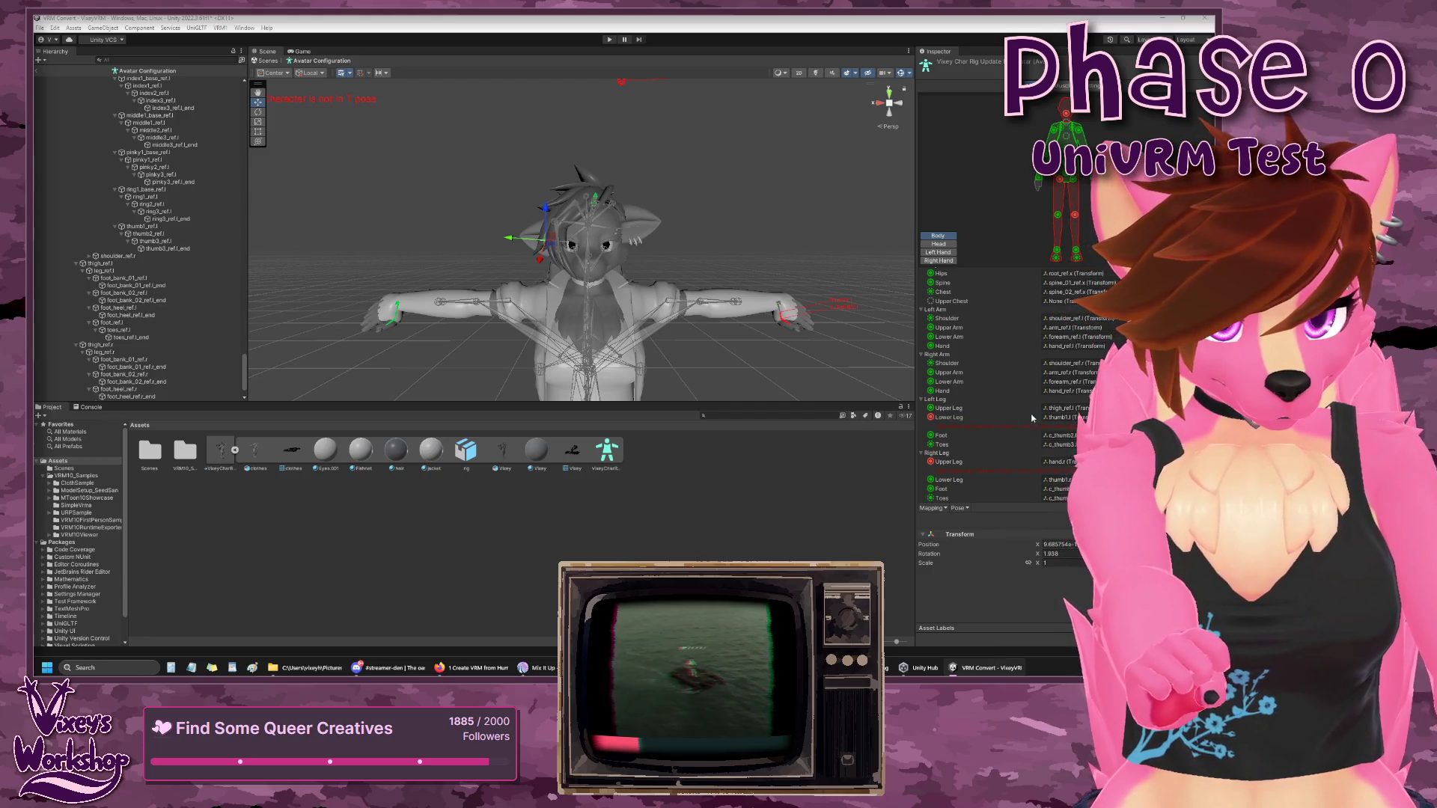
left_click(1031, 404)
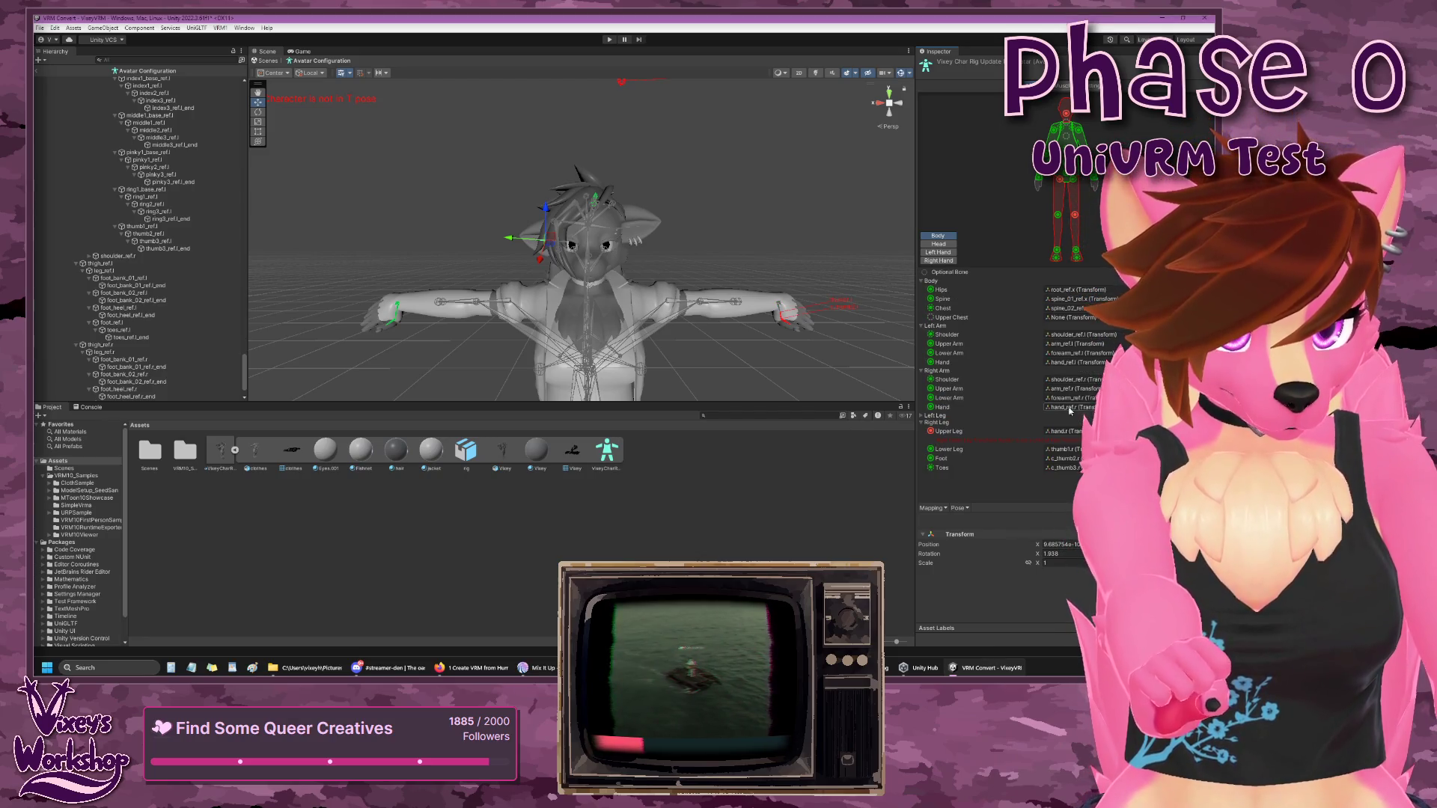
left_click(922, 417)
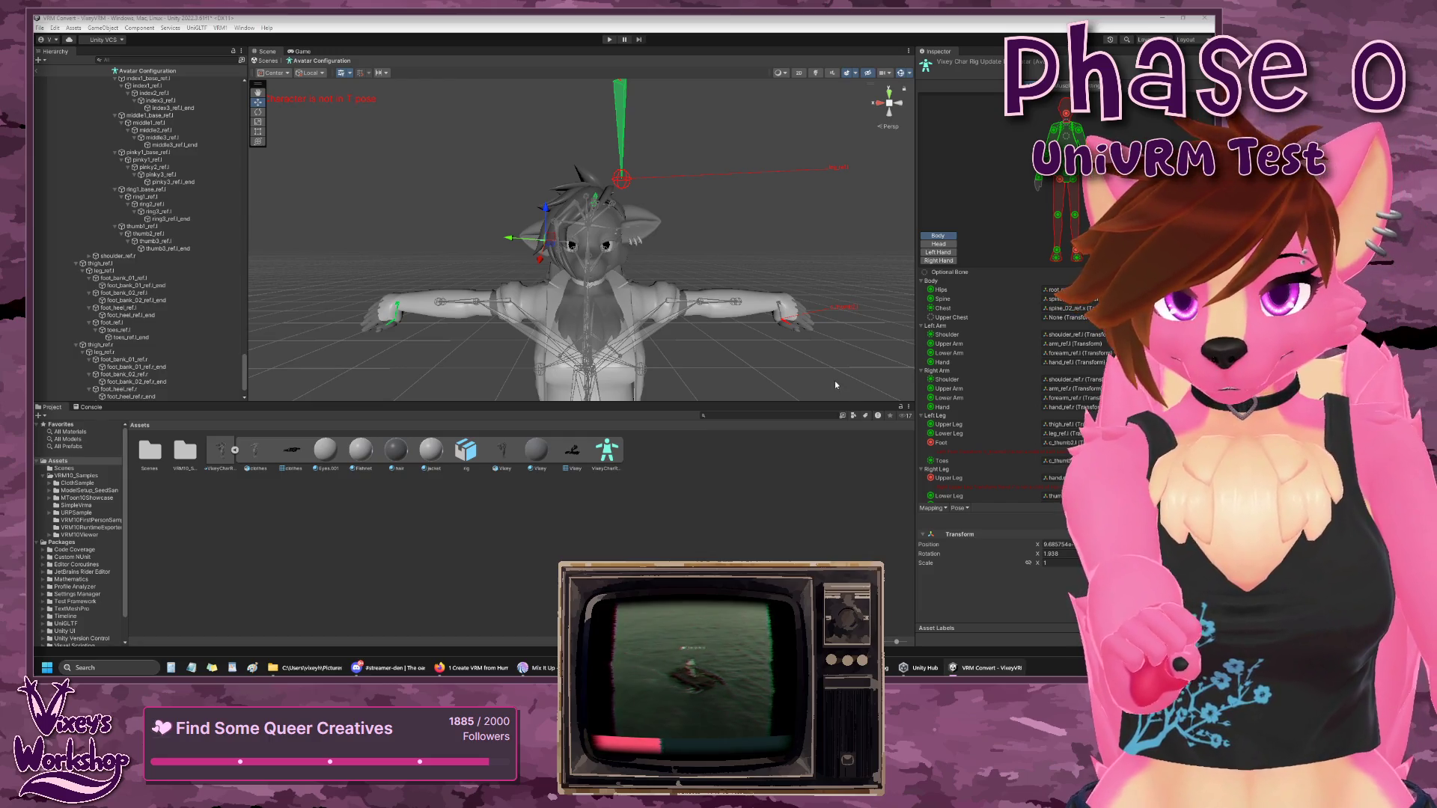
- Assign foot_ref.l to the Left Leg Foot slot and verify the mapping
scroll(826, 367, "down", 3)
scroll(818, 353, "down", 4)
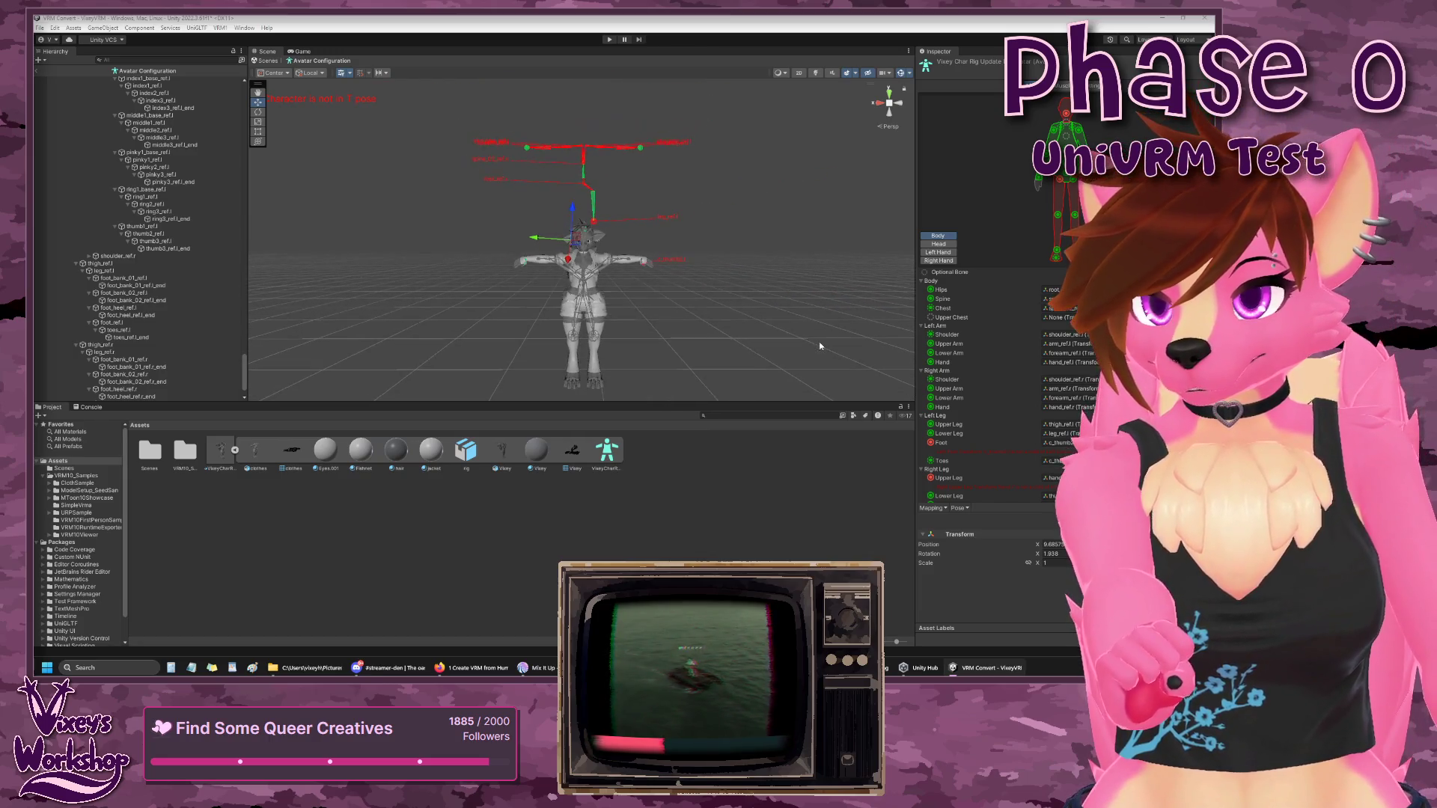
scroll(652, 300, "up", 4)
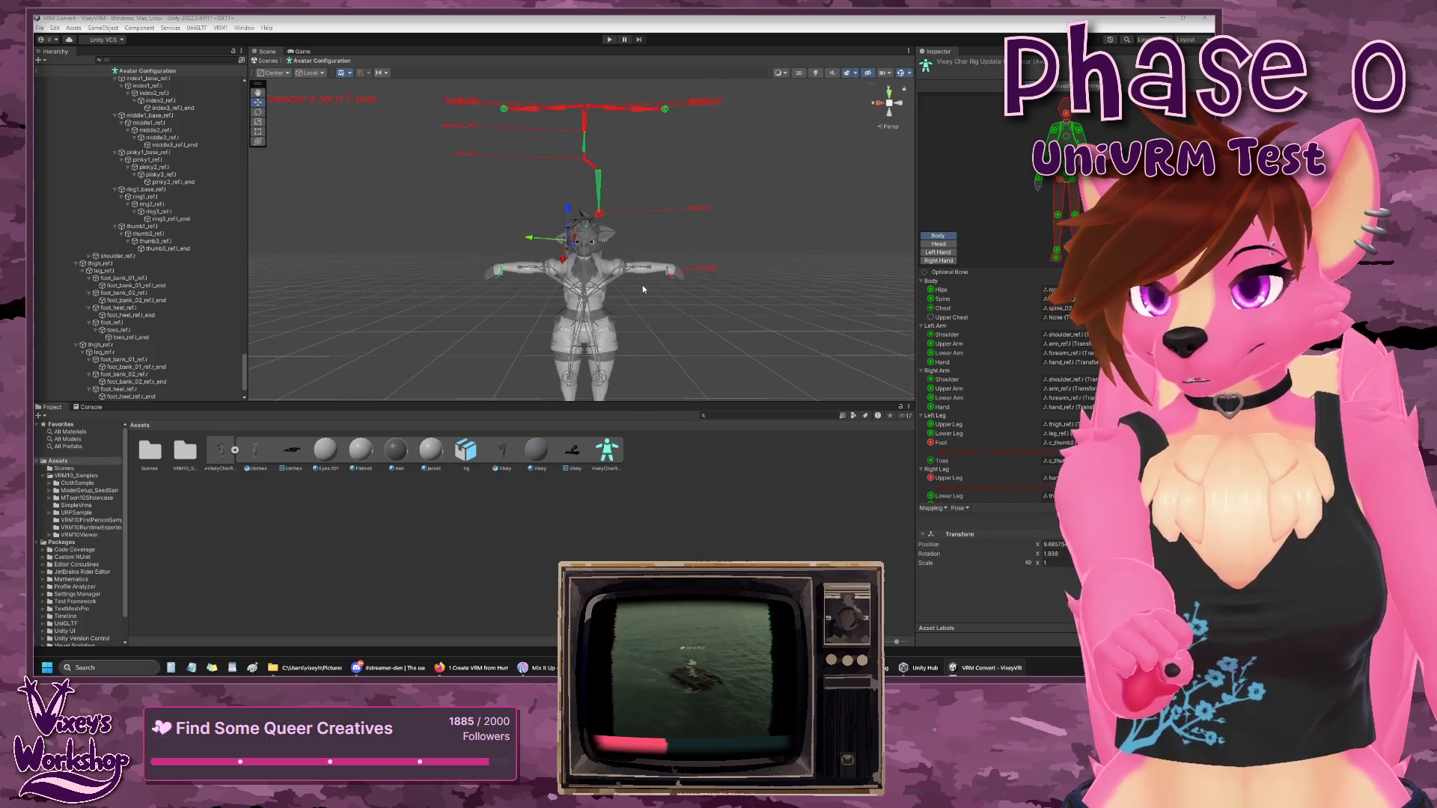
scroll(644, 284, "up", 2)
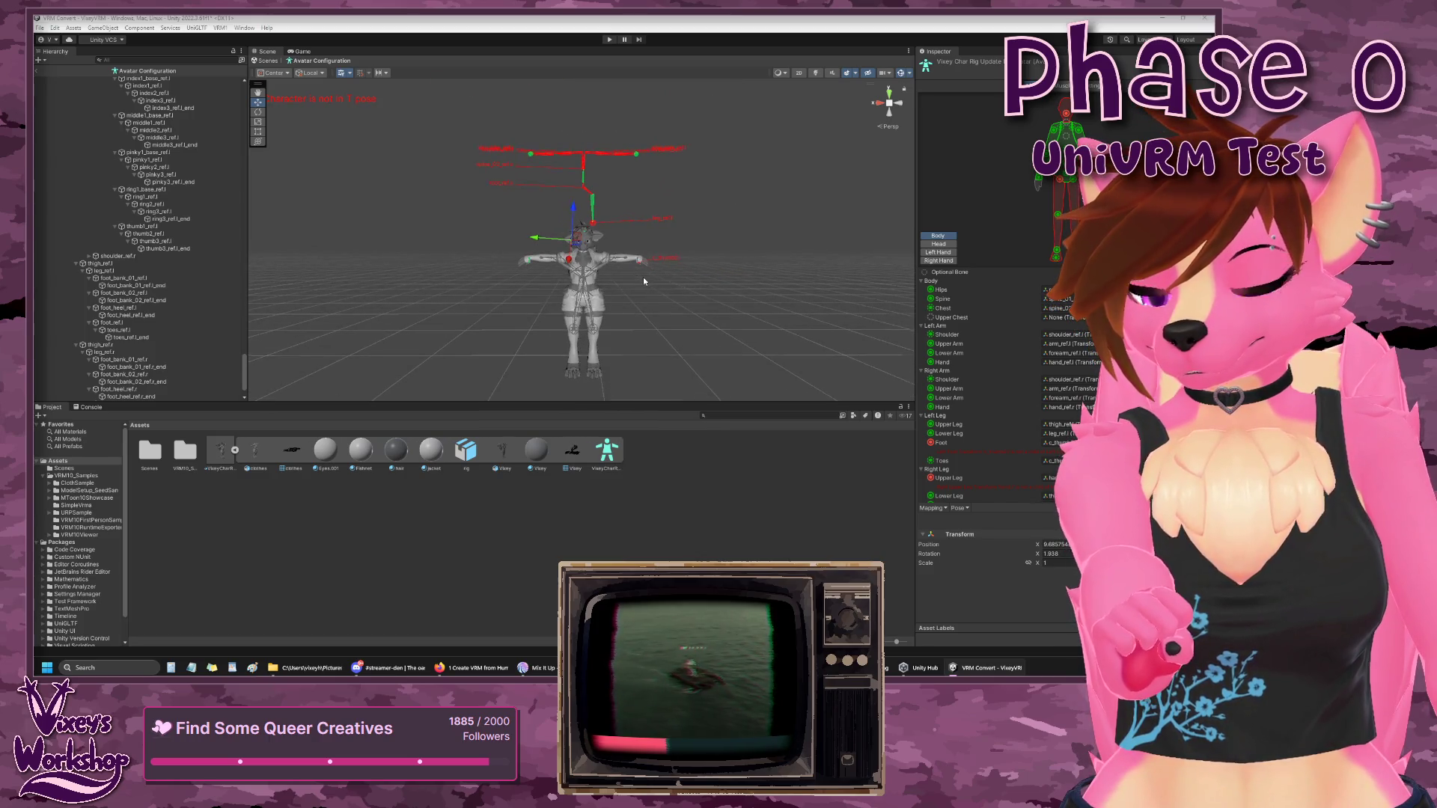
scroll(645, 272, "down", 3)
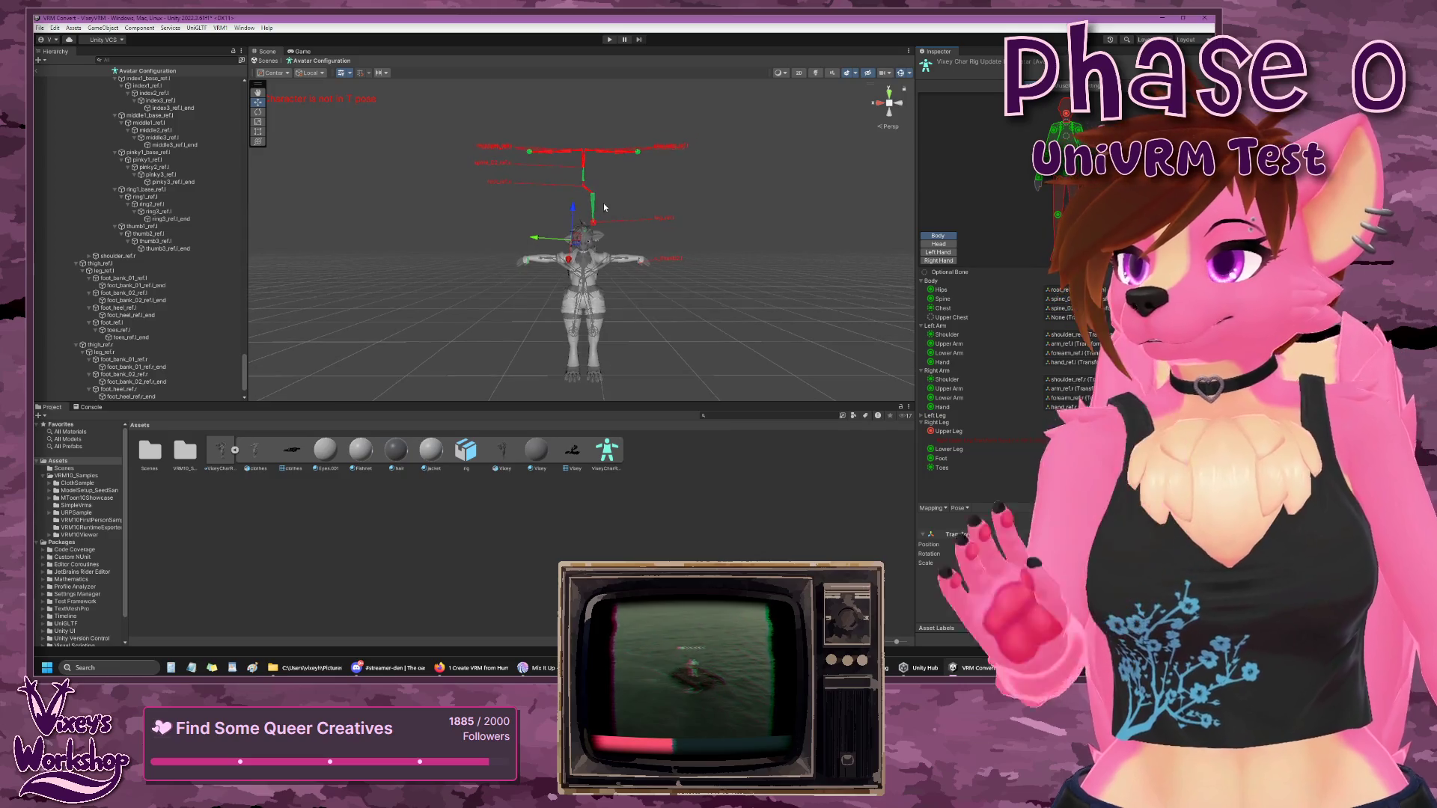
scroll(597, 206, "up", 2)
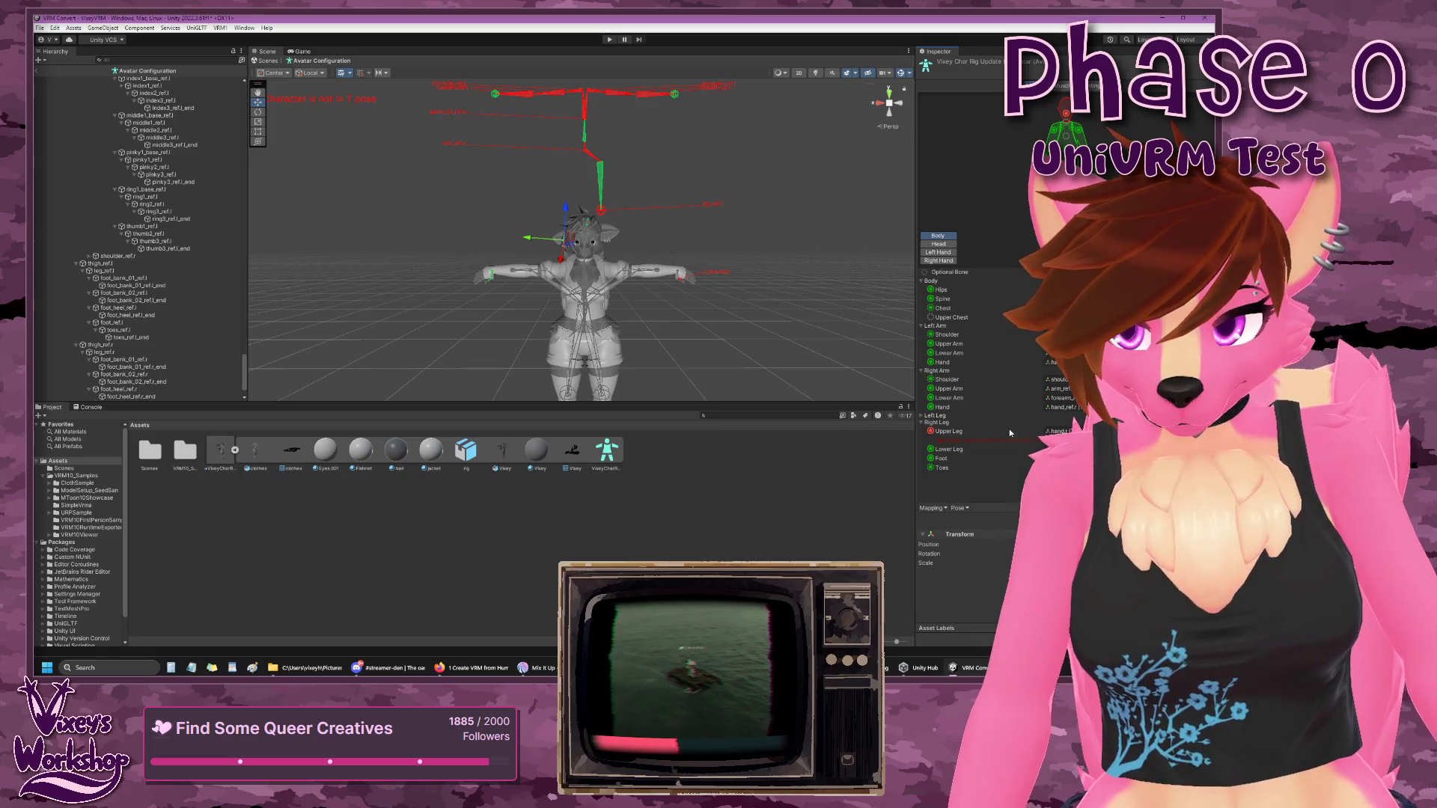
left_click(921, 417)
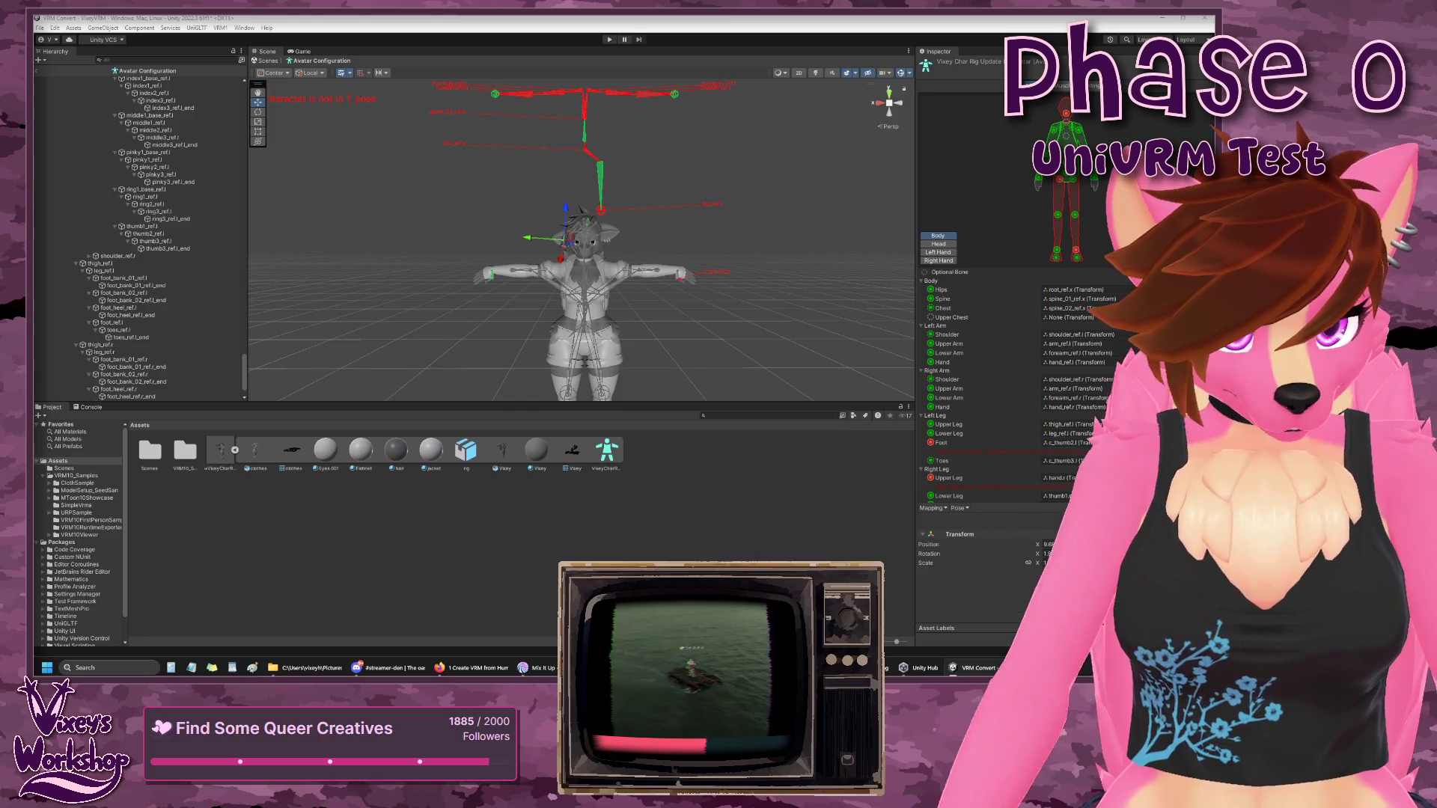
left_click_drag(112, 322, 1063, 442)
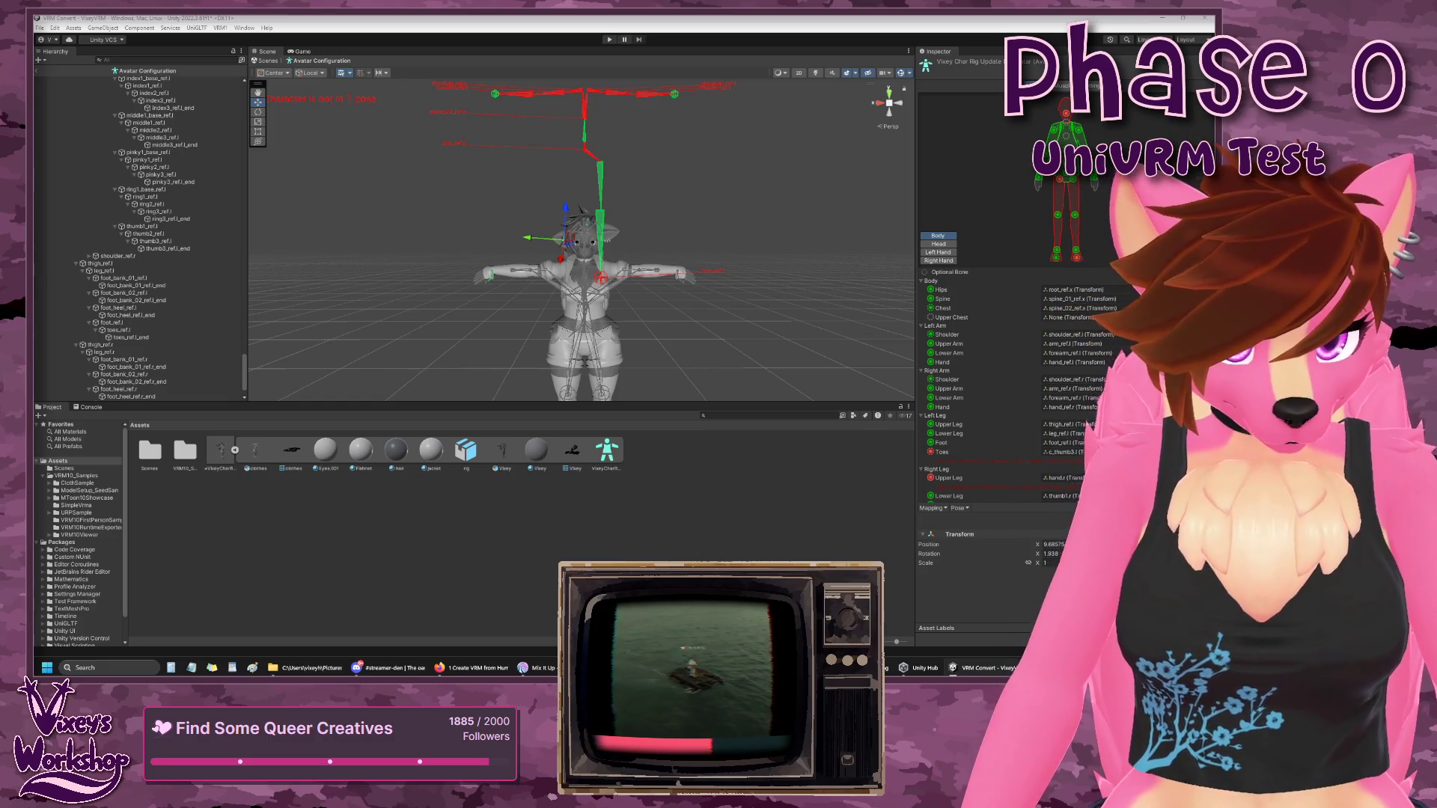
left_click(1063, 443)
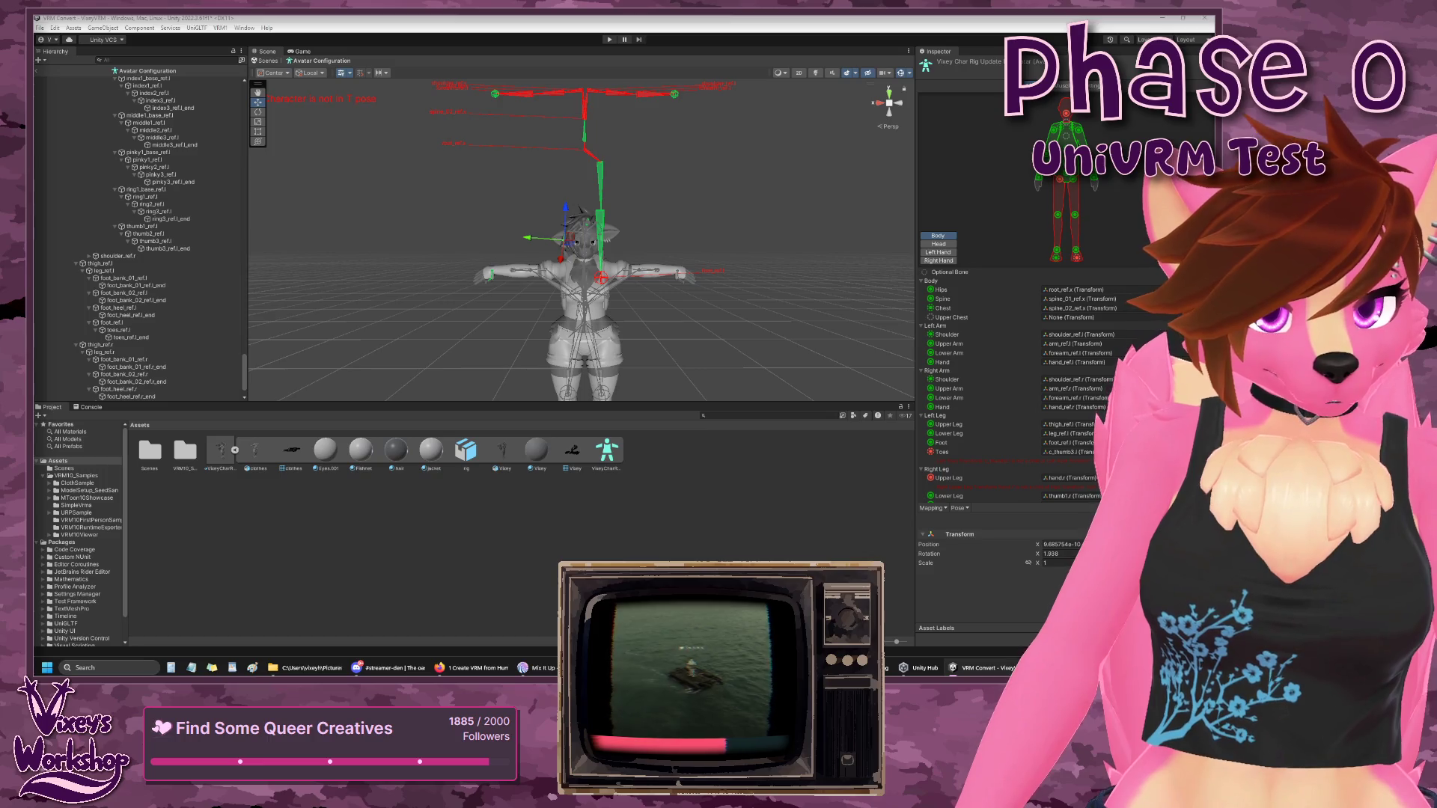
scroll(1063, 457, "down", 1)
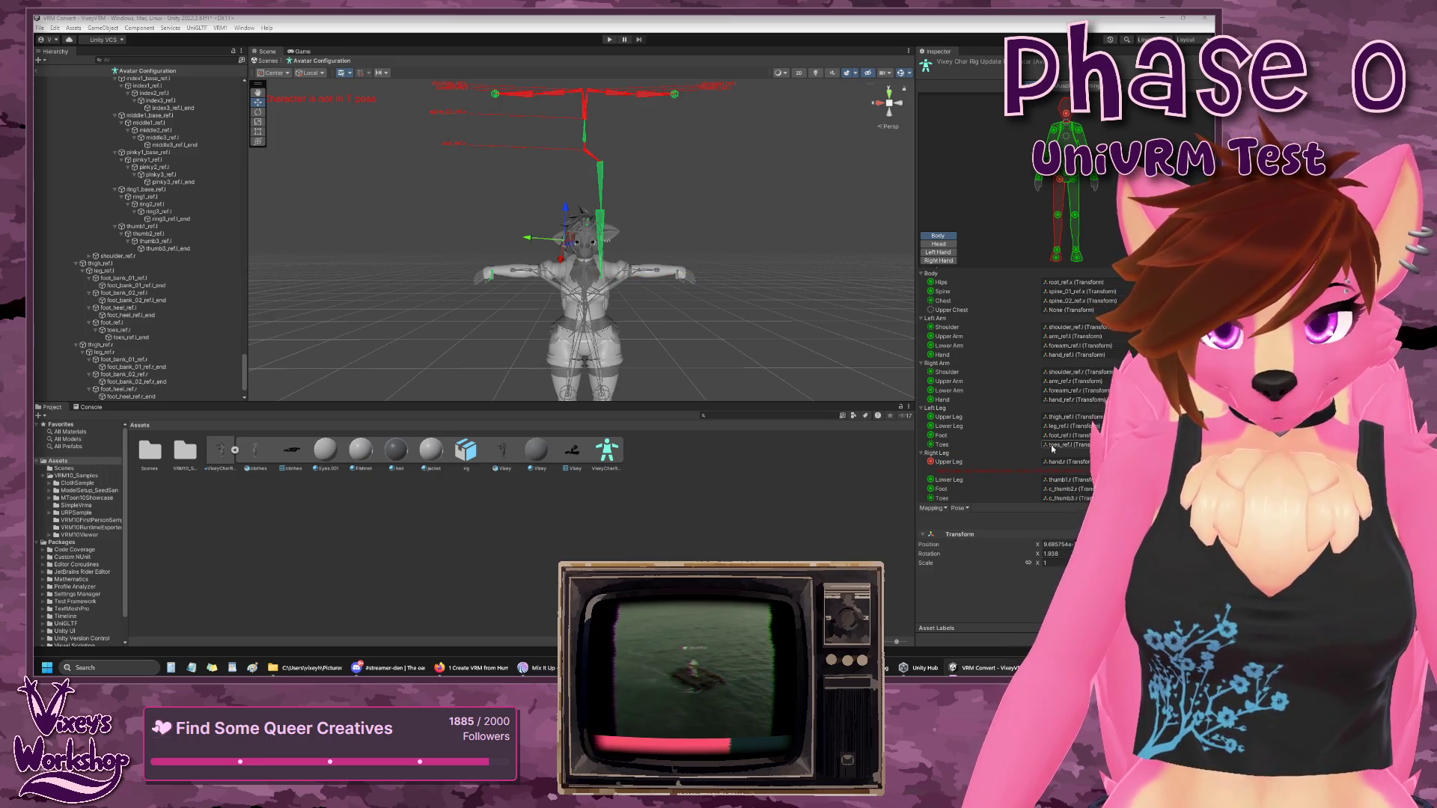
- Map the right Upper Leg, Lower Leg and Foot to thigh_ref.r, leg_ref.r and foot_ref.r
left_click(1067, 445)
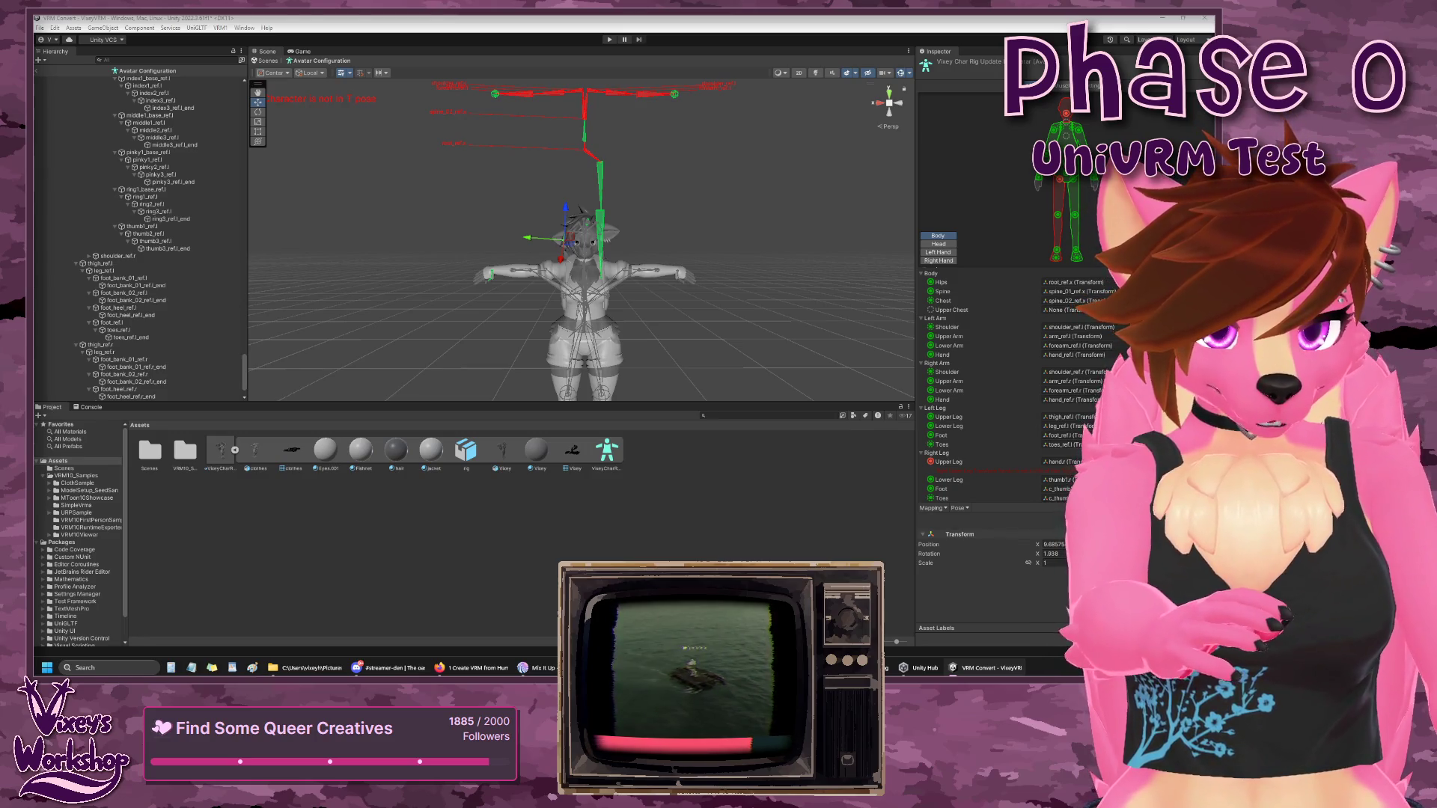
key("ctrl+z")
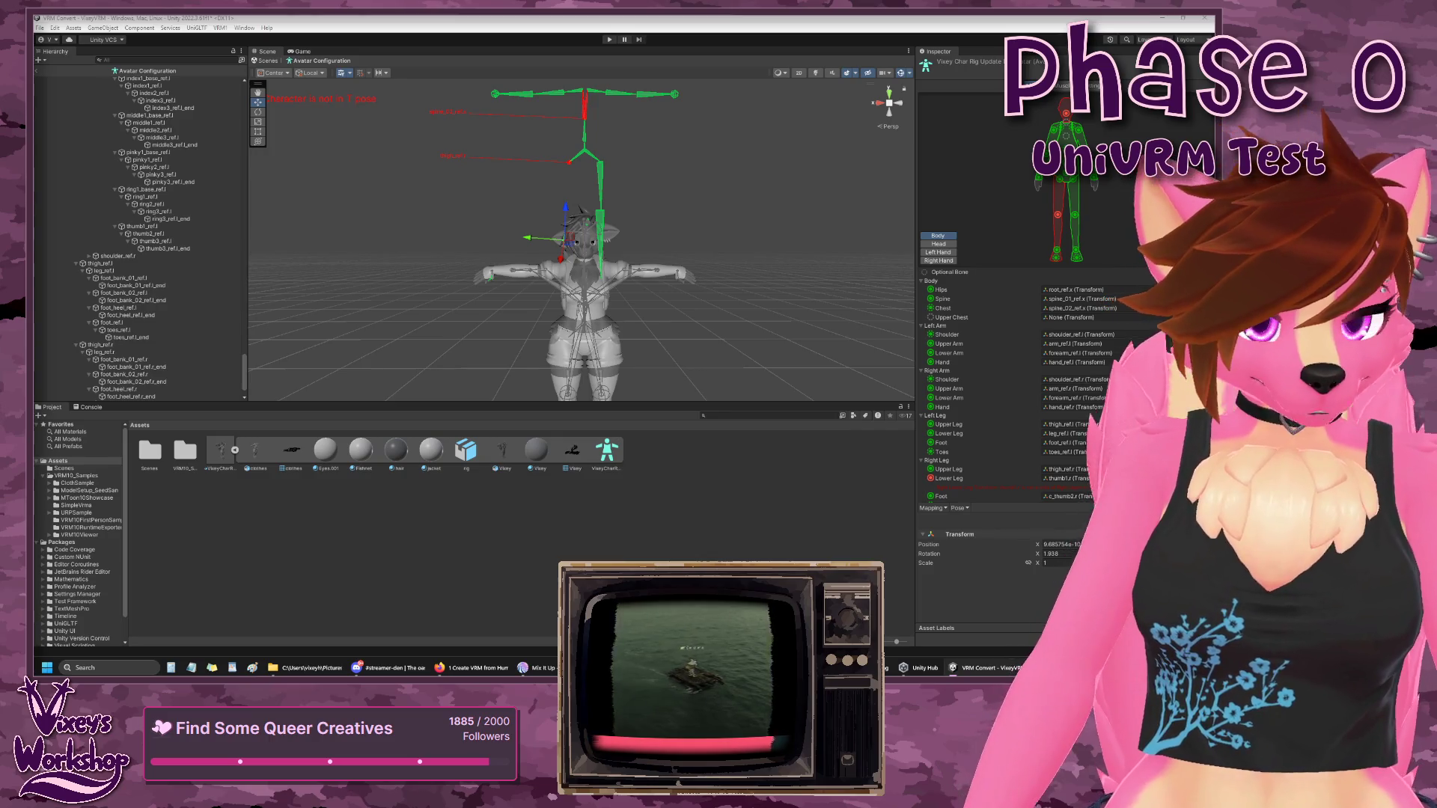
left_click(1062, 462)
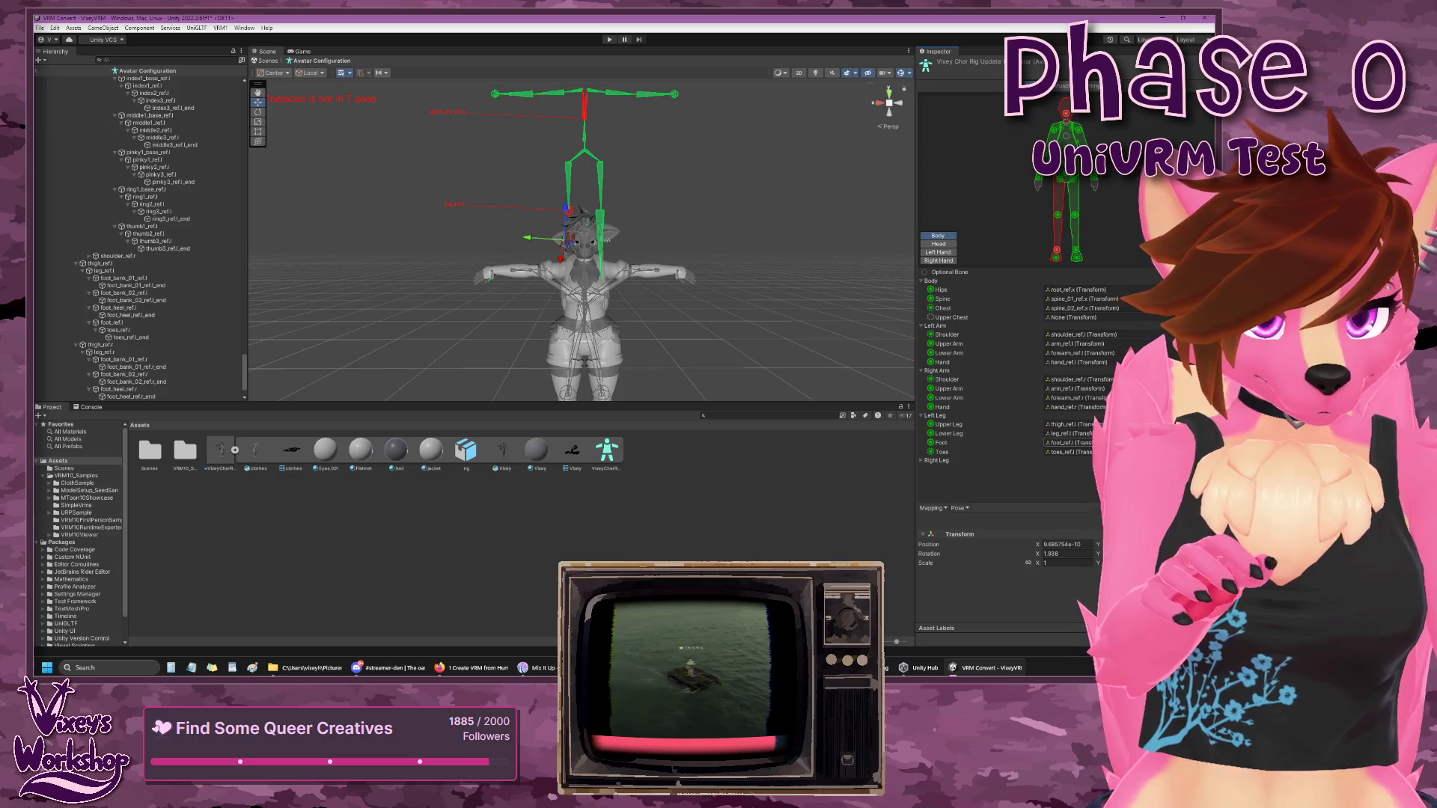
left_click(922, 462)
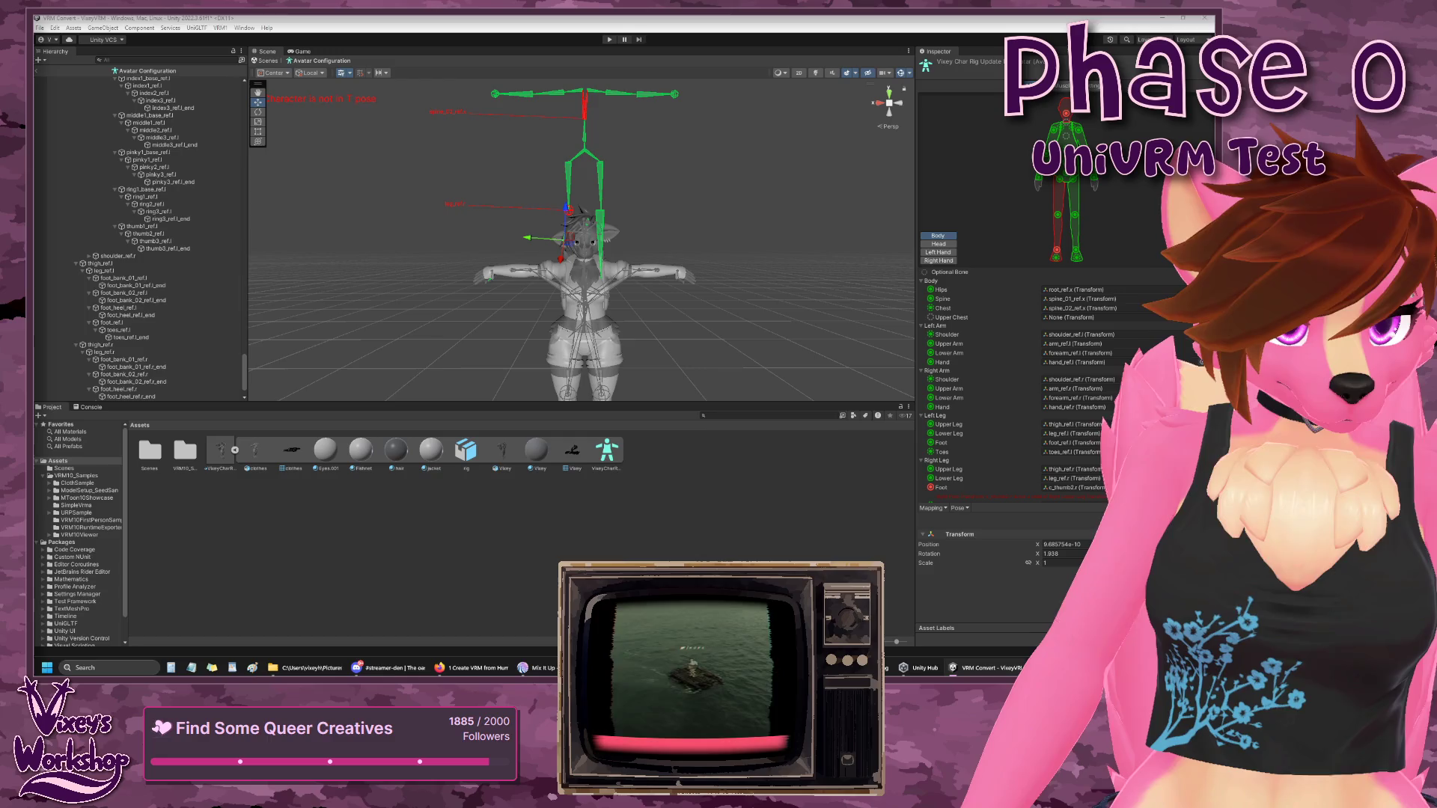
left_click(1060, 462)
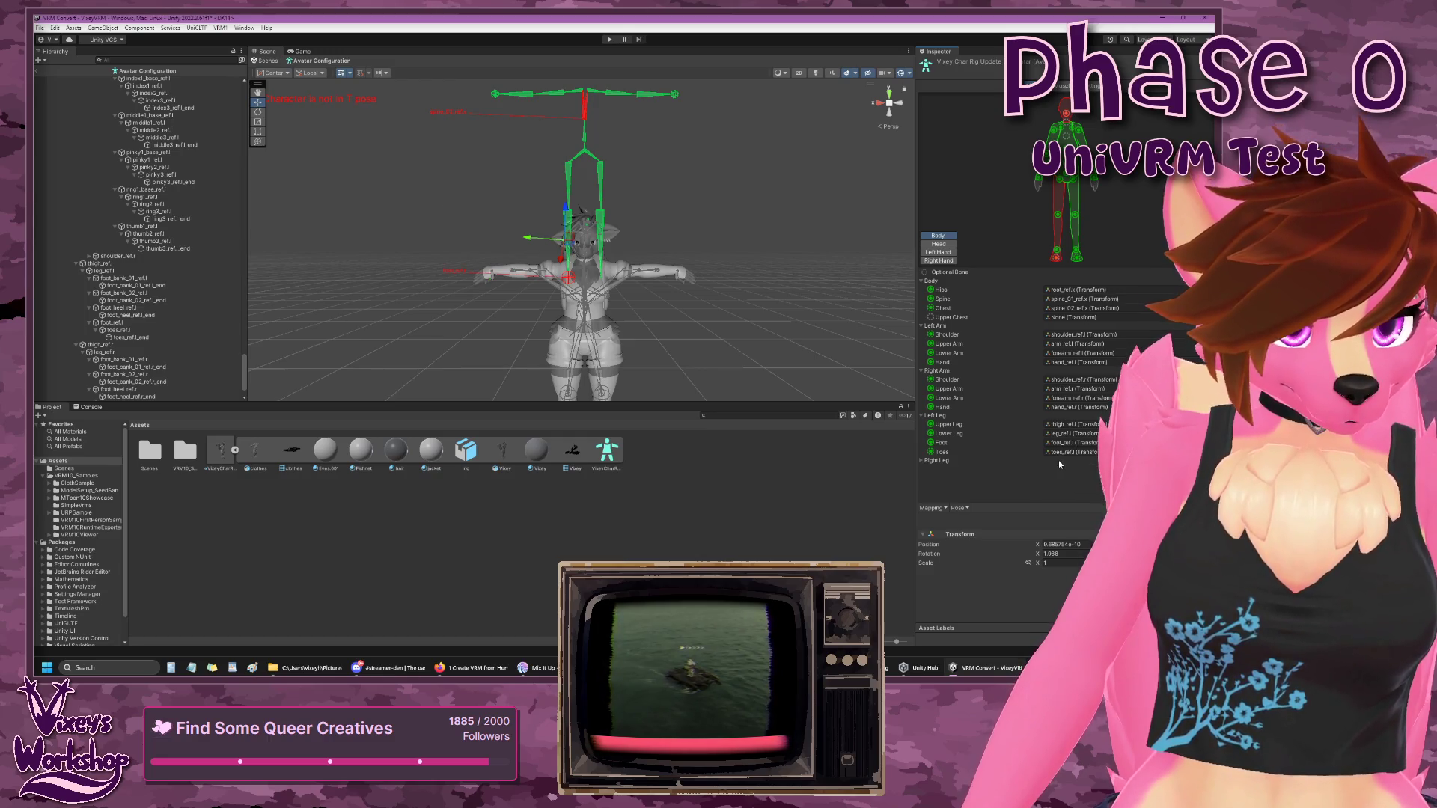
left_click(923, 462)
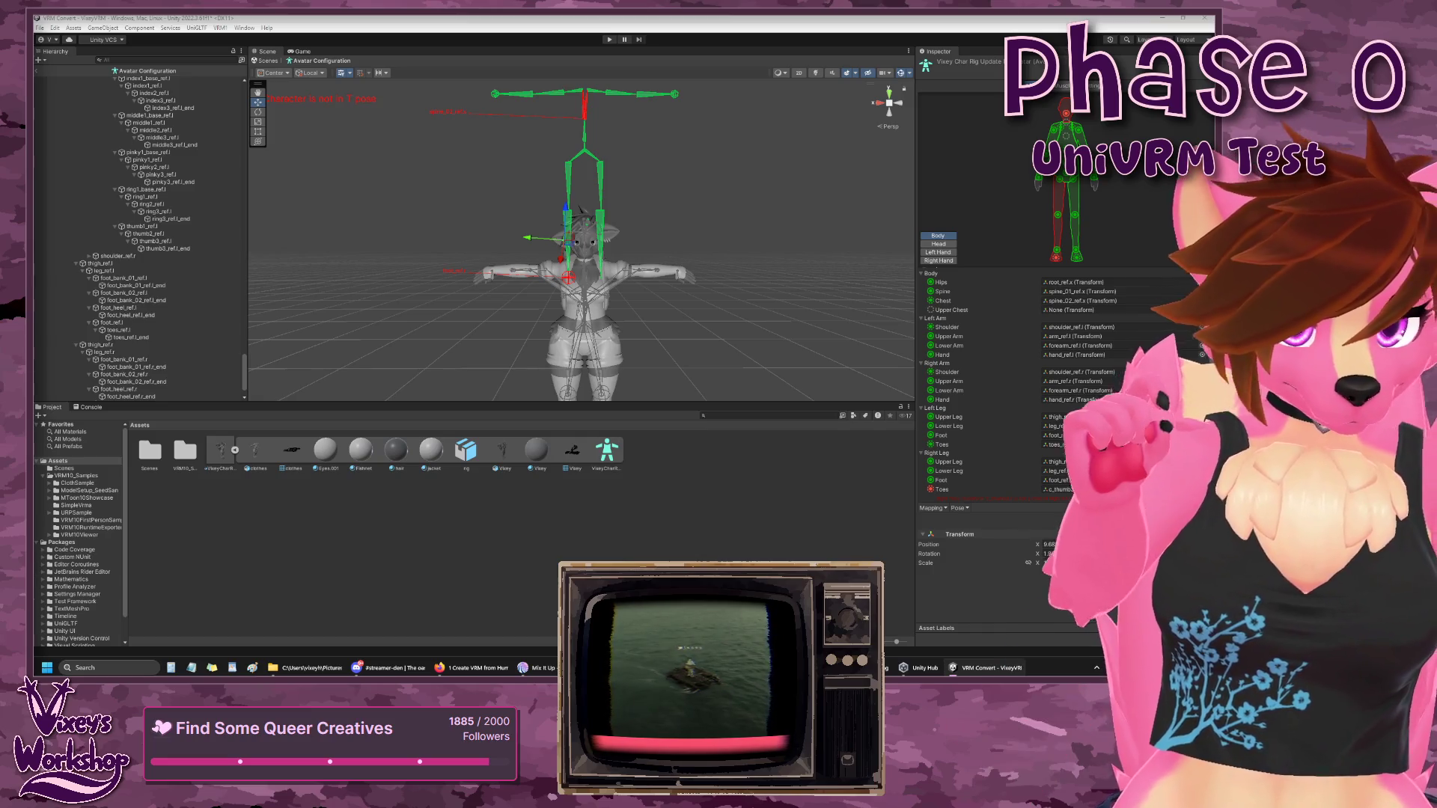
- Assign toes_ref.r to the right Toes slot and frame the skeleton's arms in the Scene view
left_click(1082, 467)
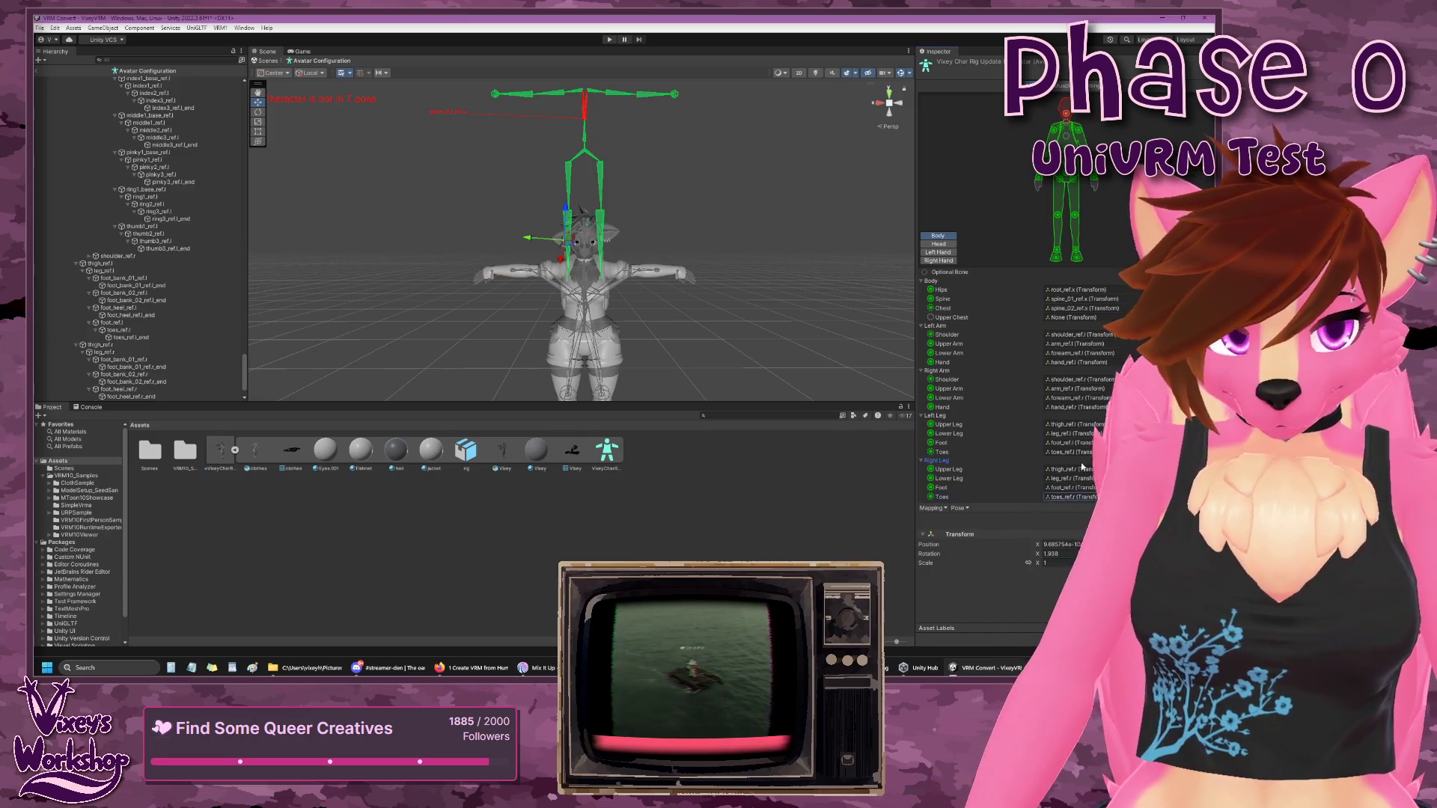
left_click(1079, 460)
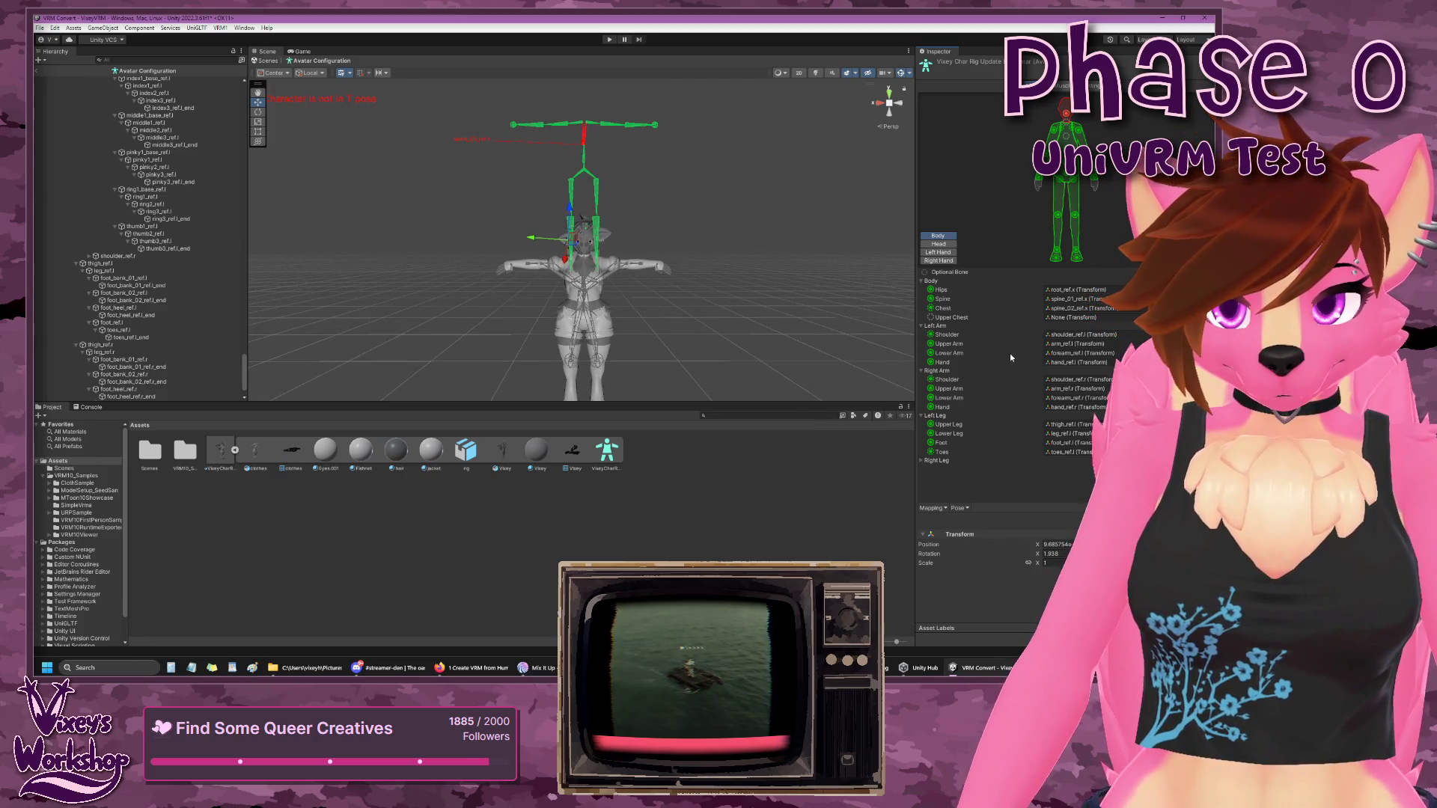
scroll(577, 124, "up", 5)
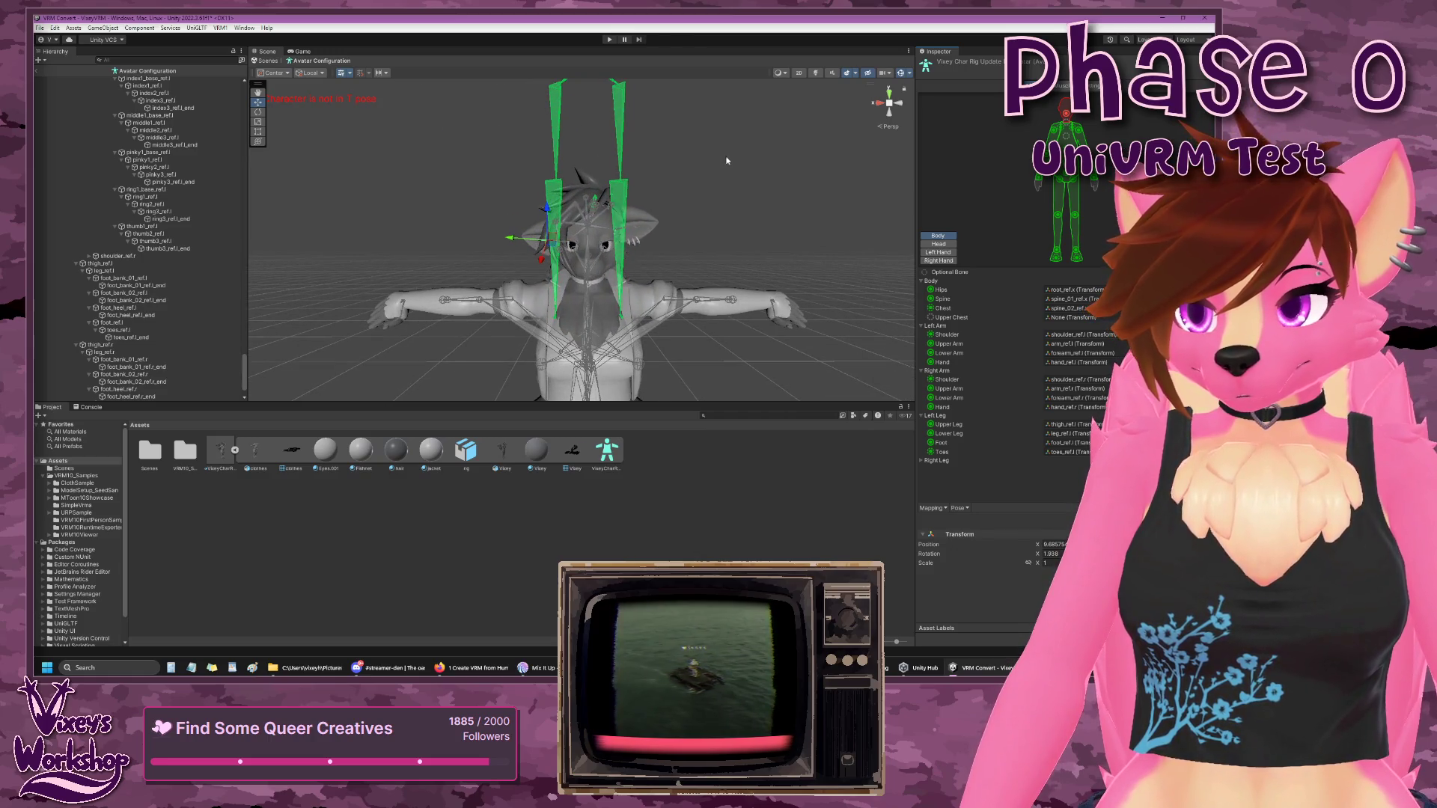
mouse_move(725, 159)
left_mouse_down()
mouse_move(722, 301)
mouse_move(670, 305)
mouse_move(752, 287)
left_mouse_up()
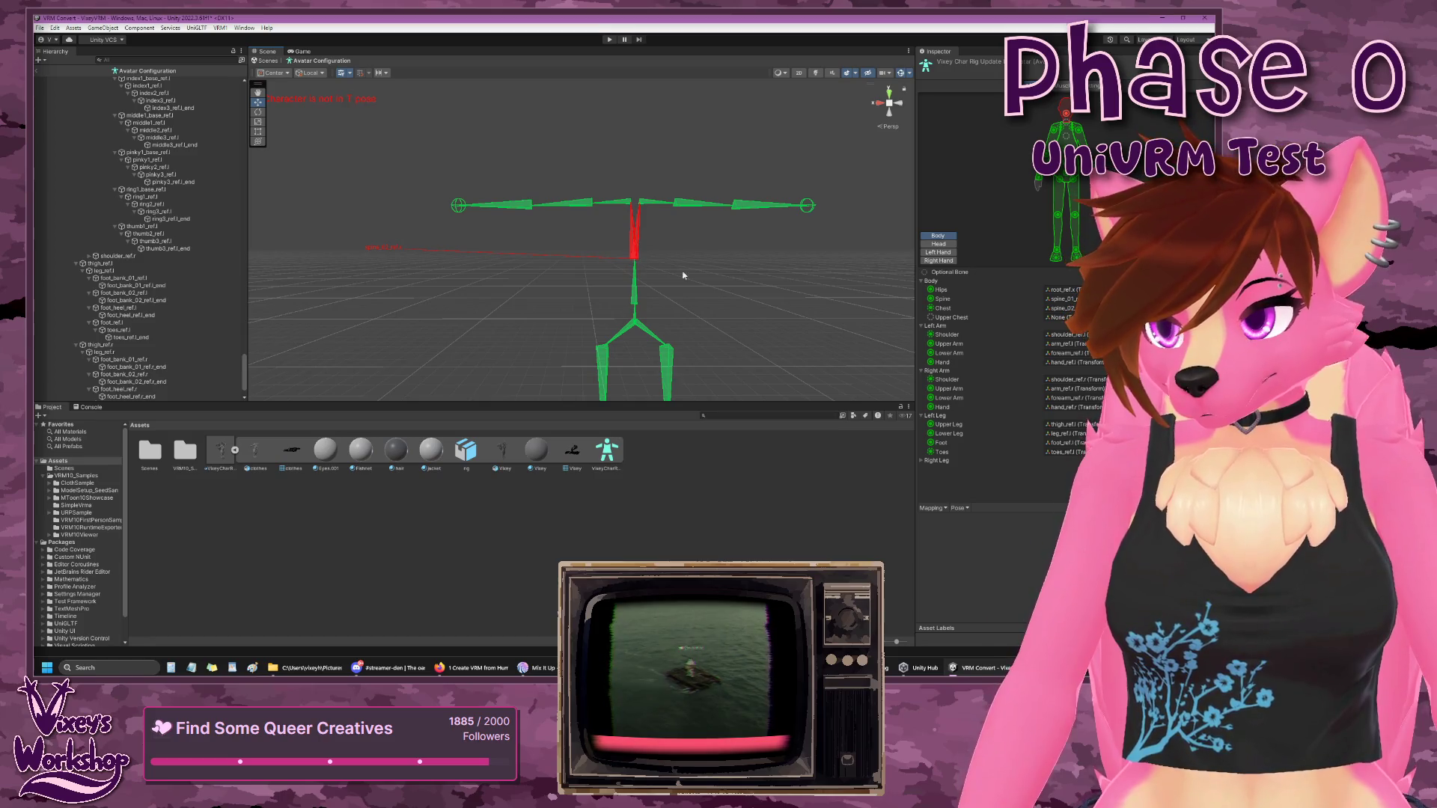
scroll(715, 280, "down", 5)
scroll(712, 287, "up", 4)
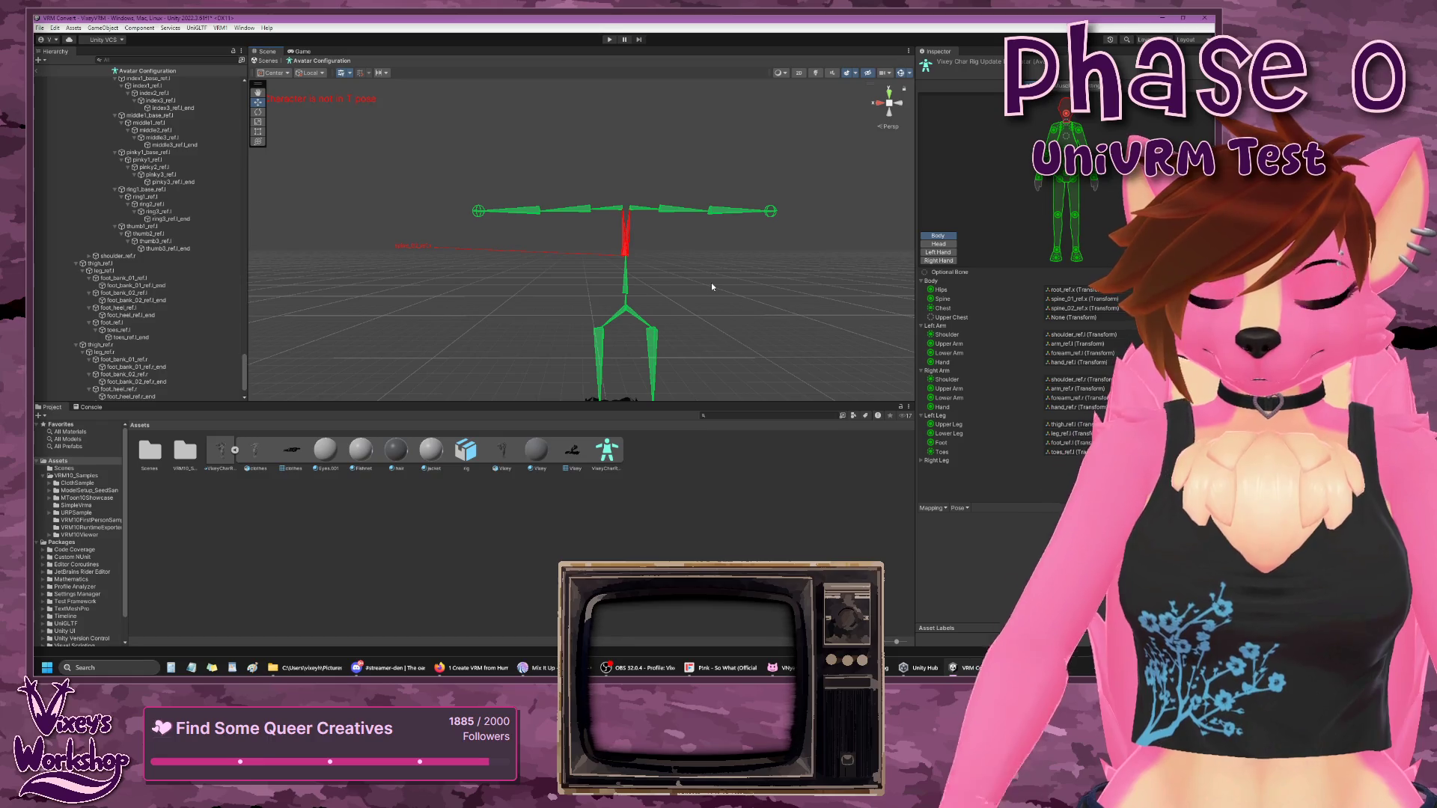
scroll(104, 301, "up", 10)
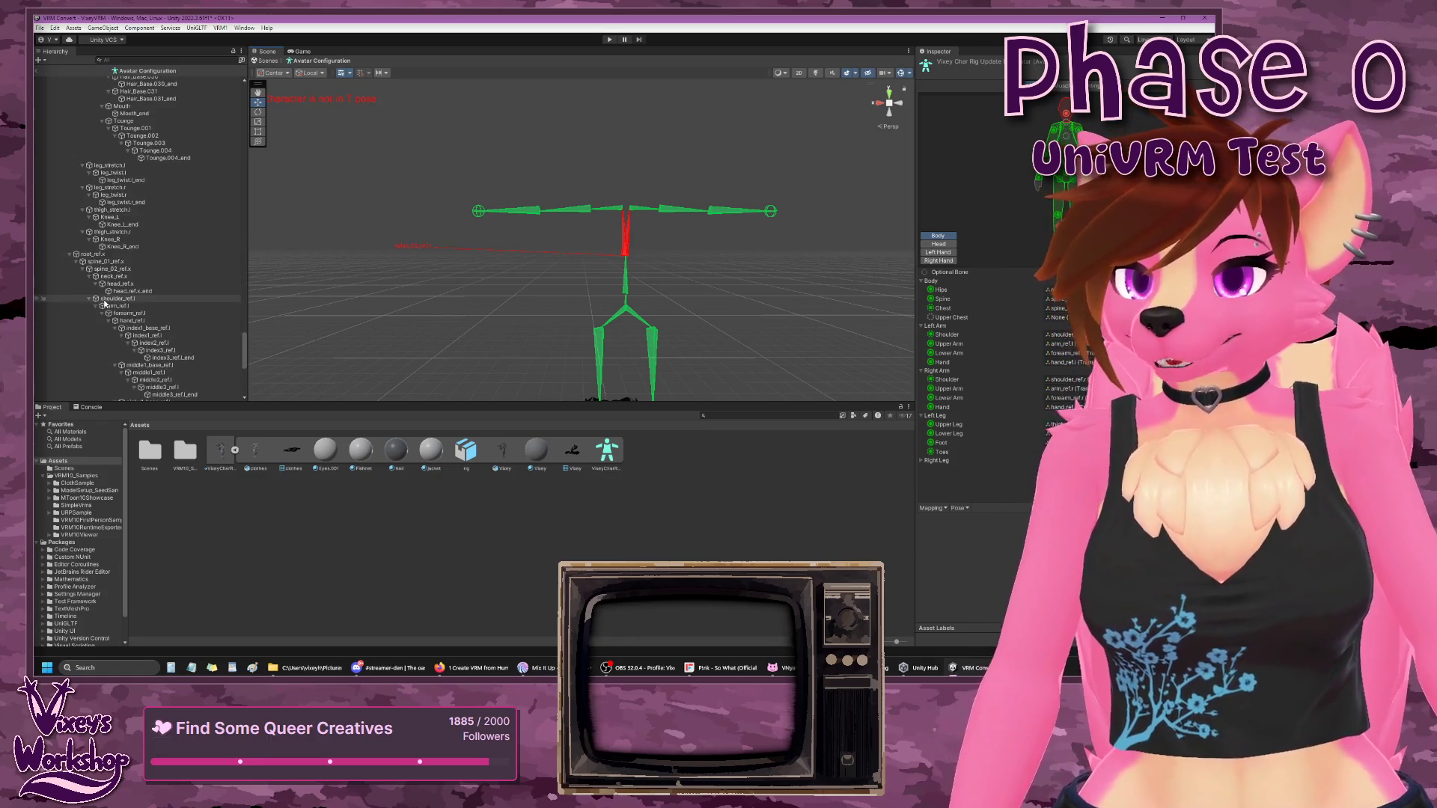
scroll(105, 301, "down", 3)
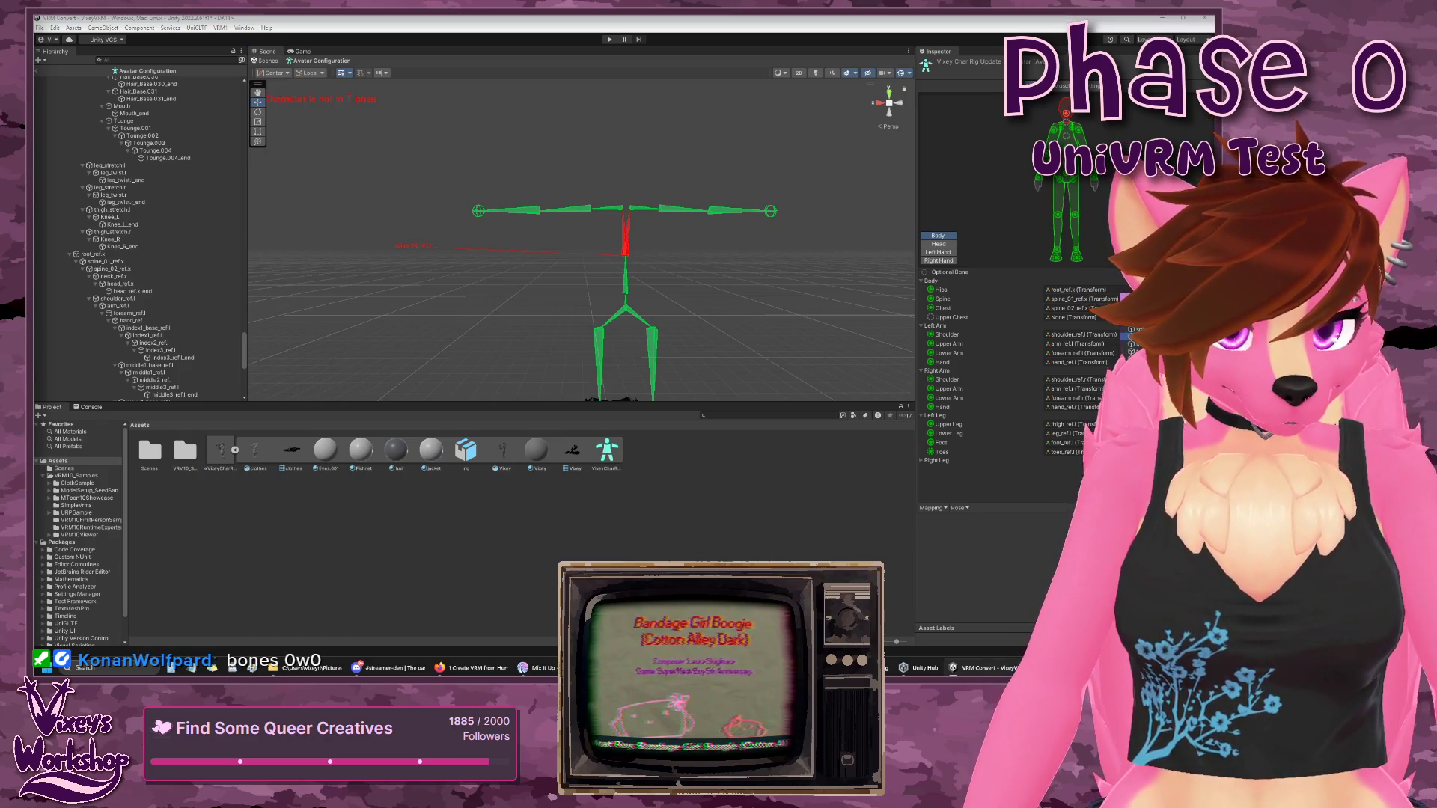
- Inspect the Chest bone, recenter the skeleton and widen the bone hierarchy panel
left_click(627, 305)
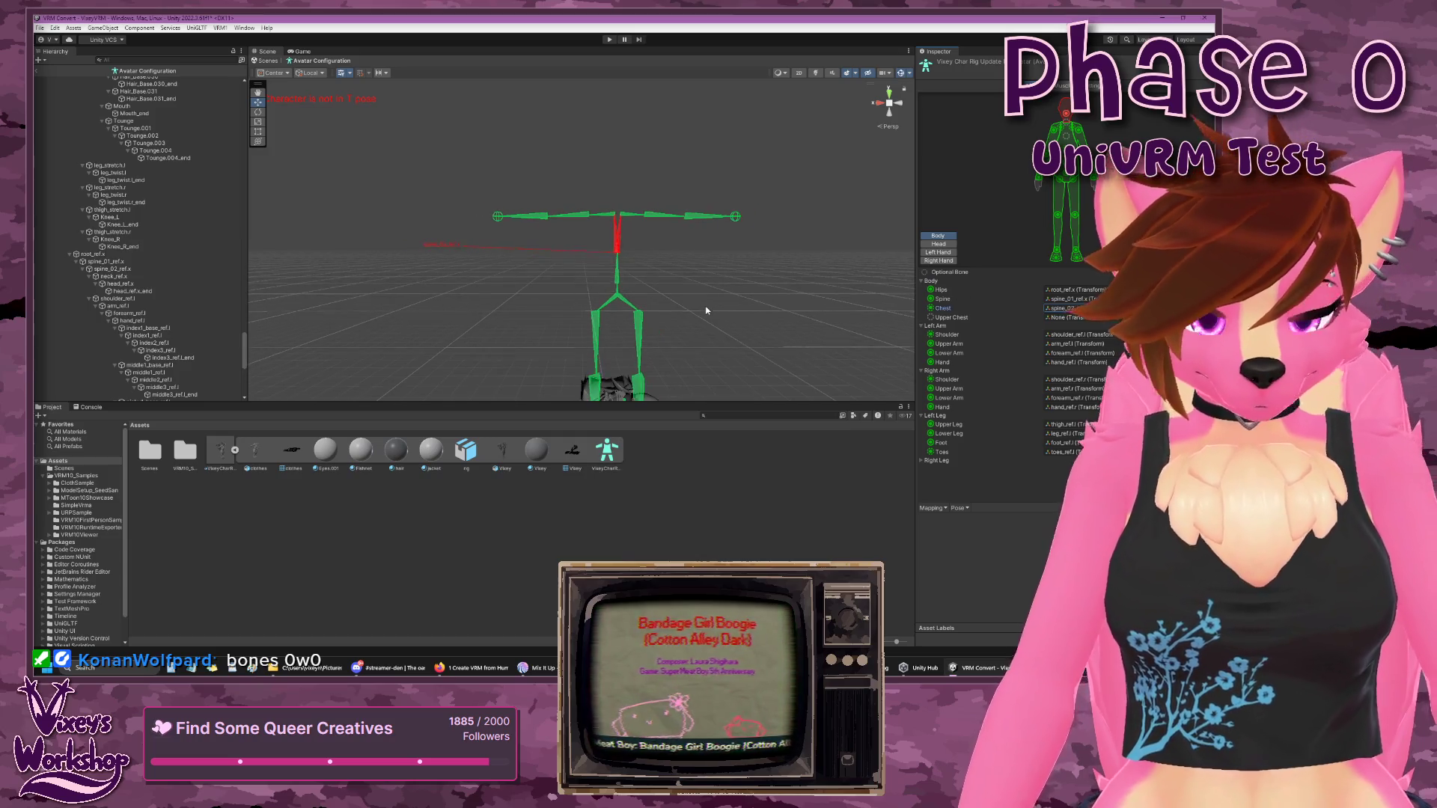
mouse_move(399, 313)
left_mouse_down()
mouse_move(404, 246)
mouse_move(541, 253)
mouse_move(522, 272)
left_mouse_up()
scroll(191, 273, "up", 10)
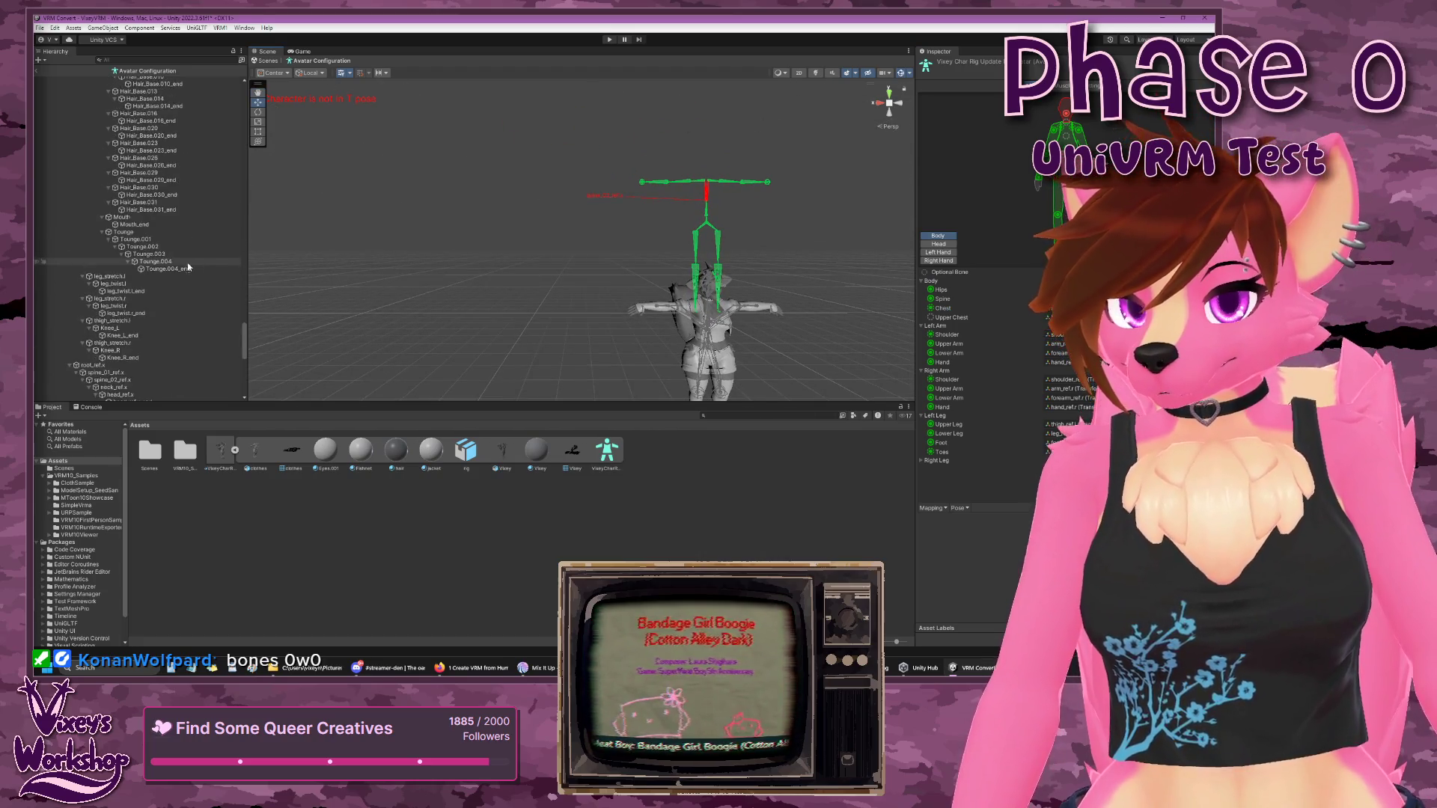
mouse_move(248, 319)
left_mouse_down()
mouse_move(333, 289)
mouse_move(330, 94)
left_mouse_up()
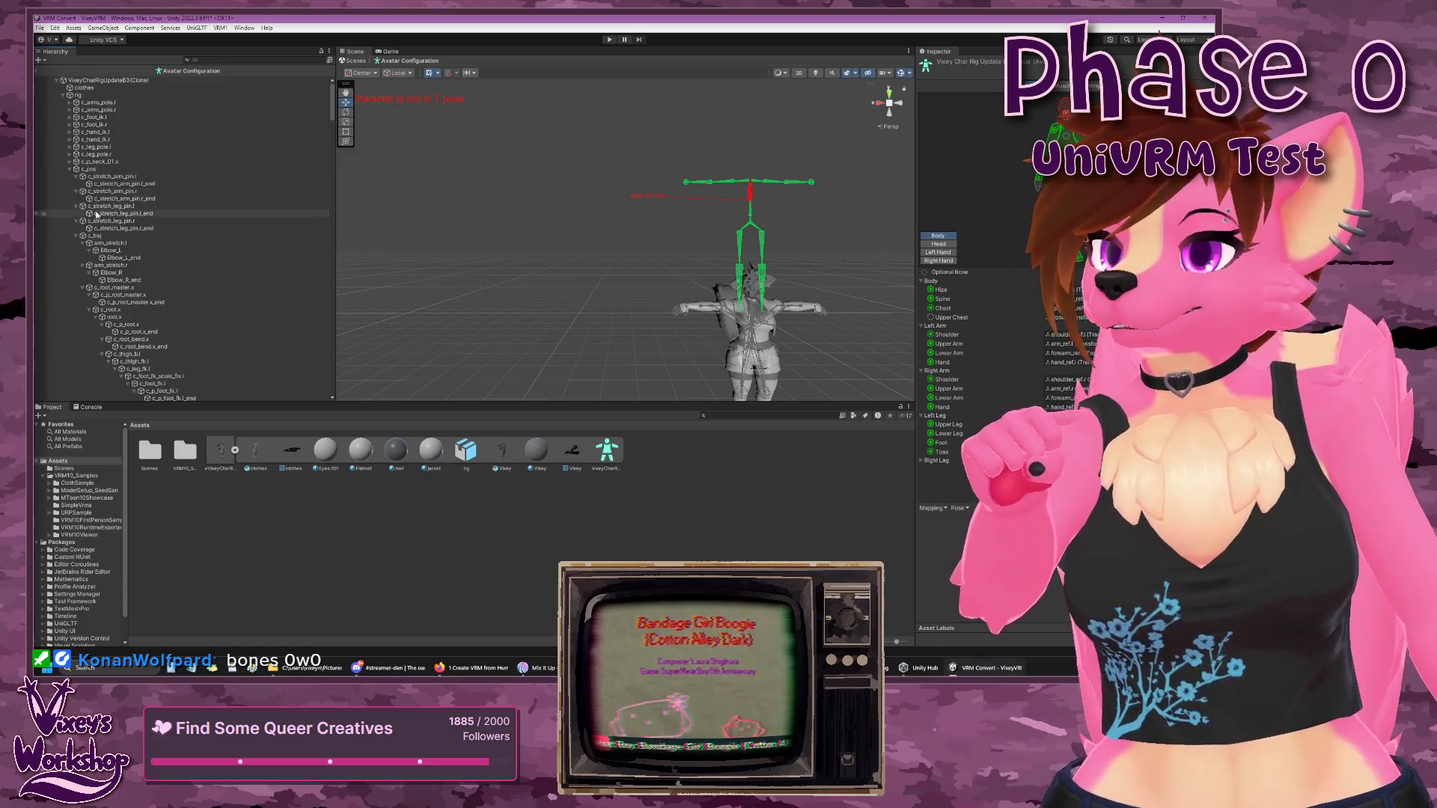
- Collapse the four c_stretch arm and leg pin entries and show the Head mapping
left_click(74, 176)
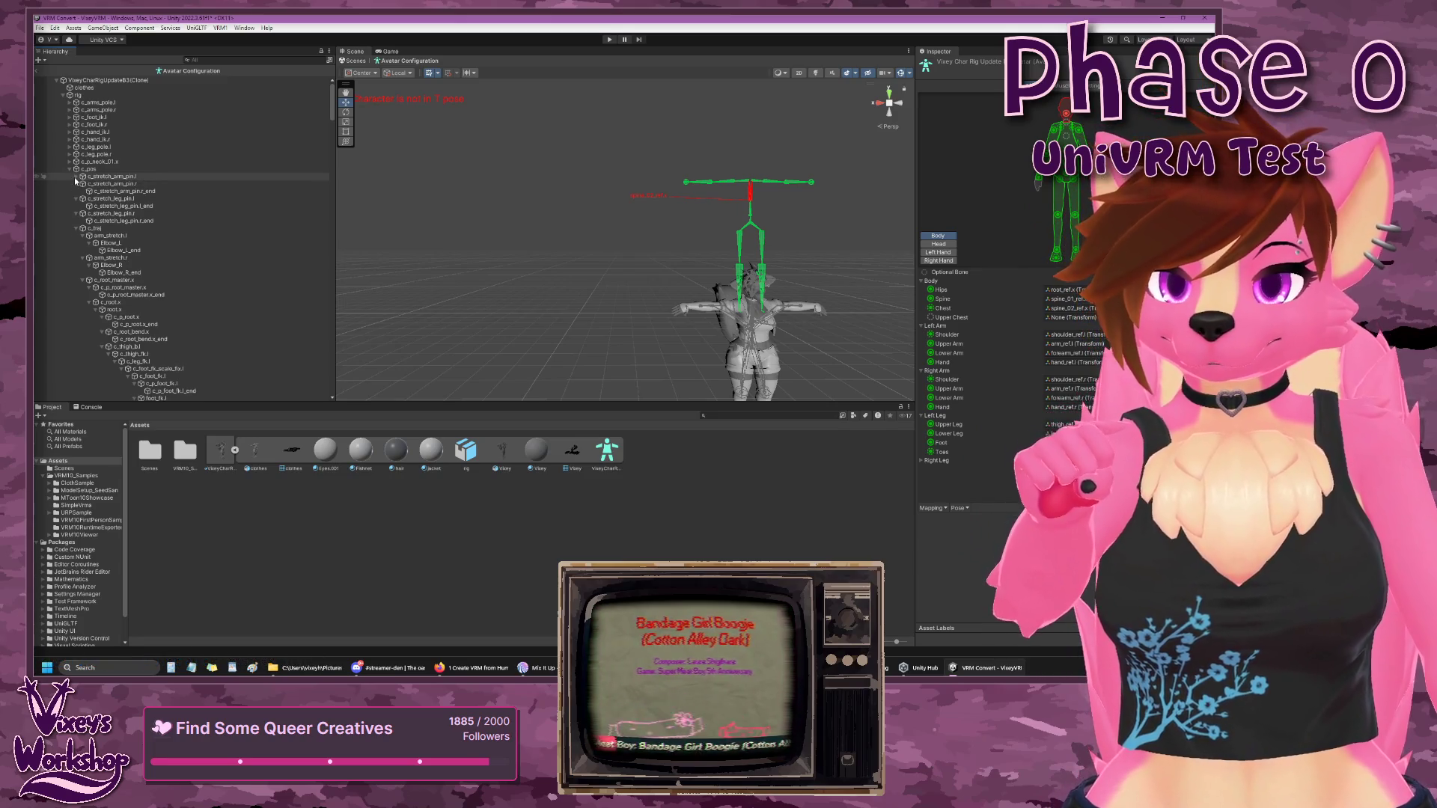
left_click(75, 185)
left_click(76, 192)
left_click(77, 198)
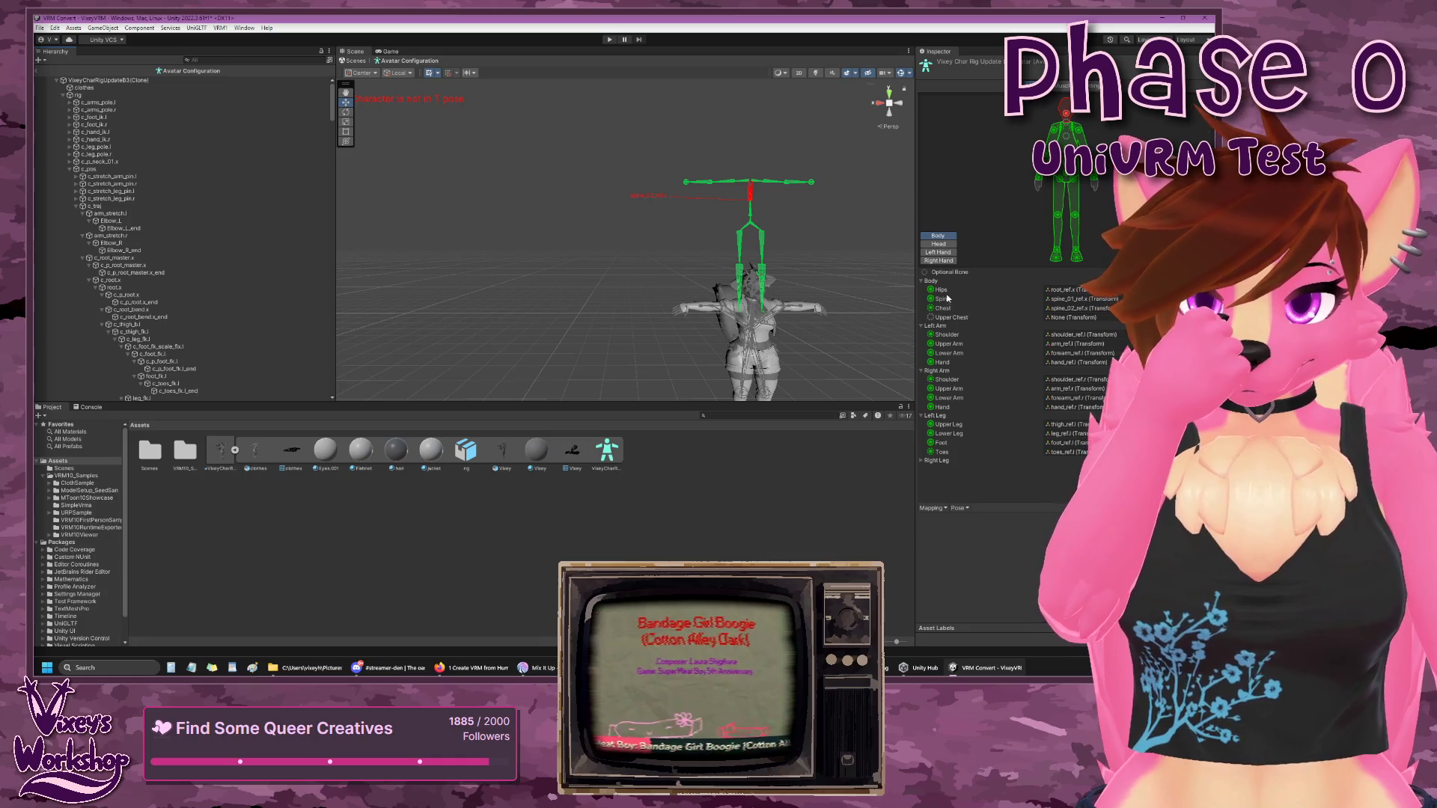
left_click(947, 246)
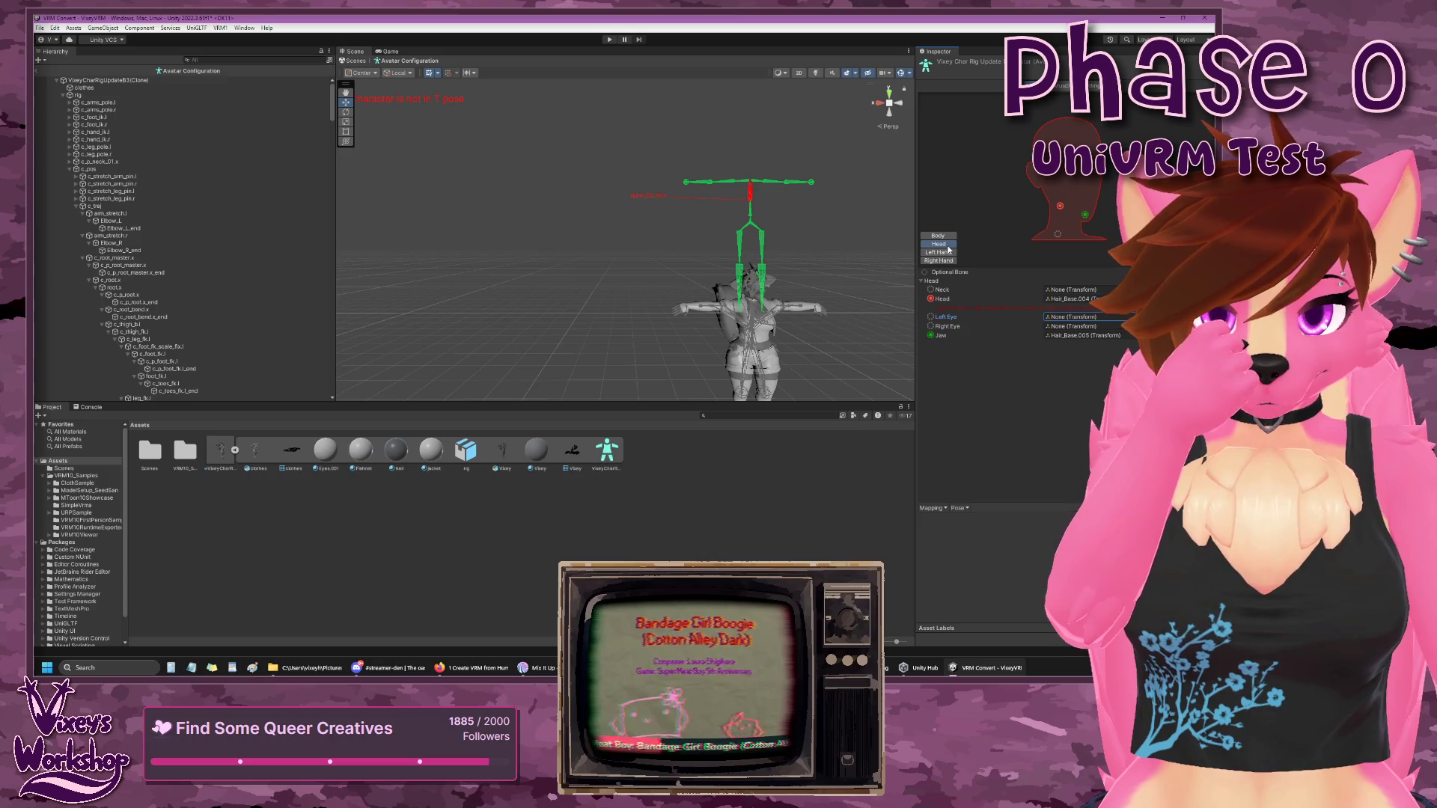
- Review the Left Hand finger mapping while scrolling through the Hierarchy
left_click(947, 253)
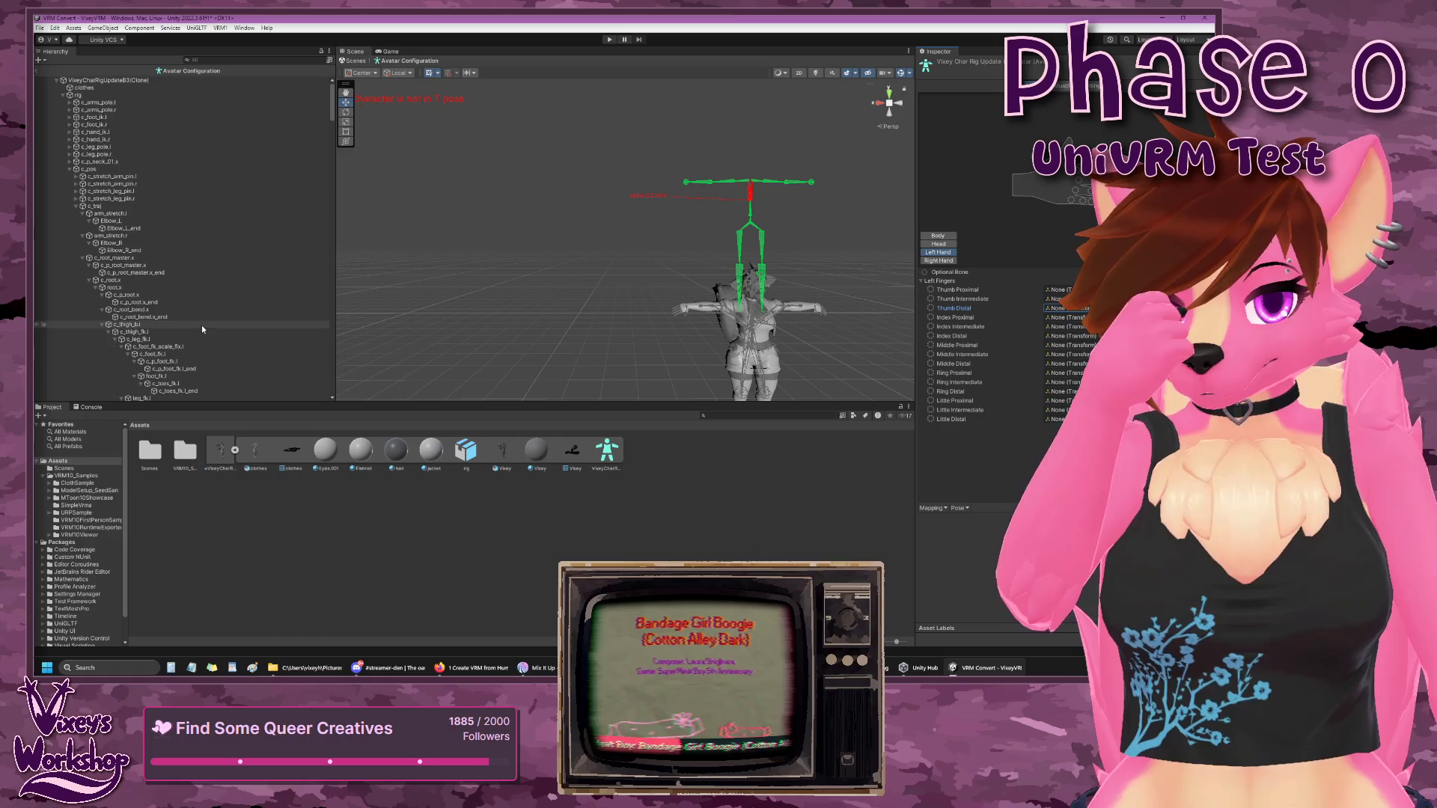
scroll(203, 327, "down", 20)
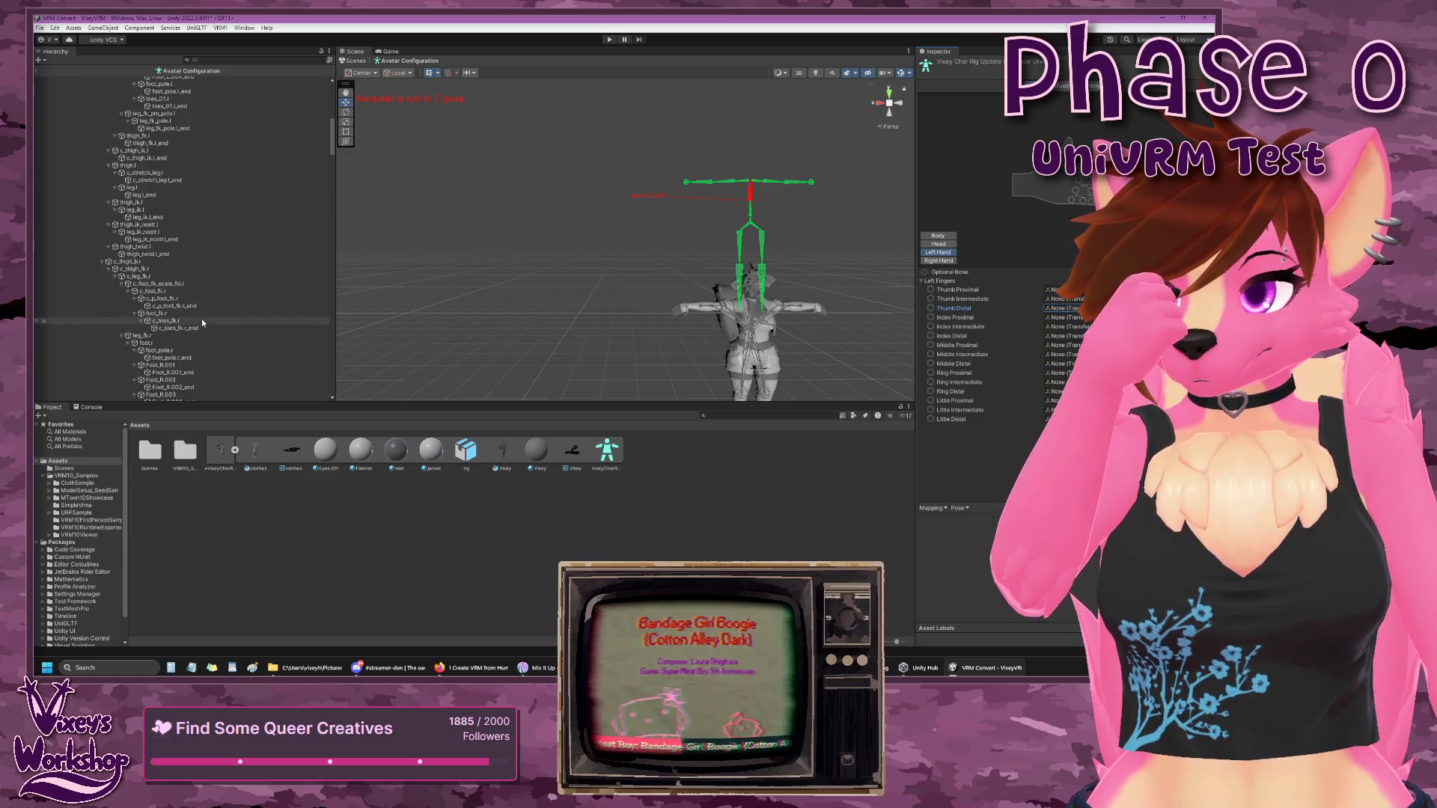
scroll(202, 321, "down", 20)
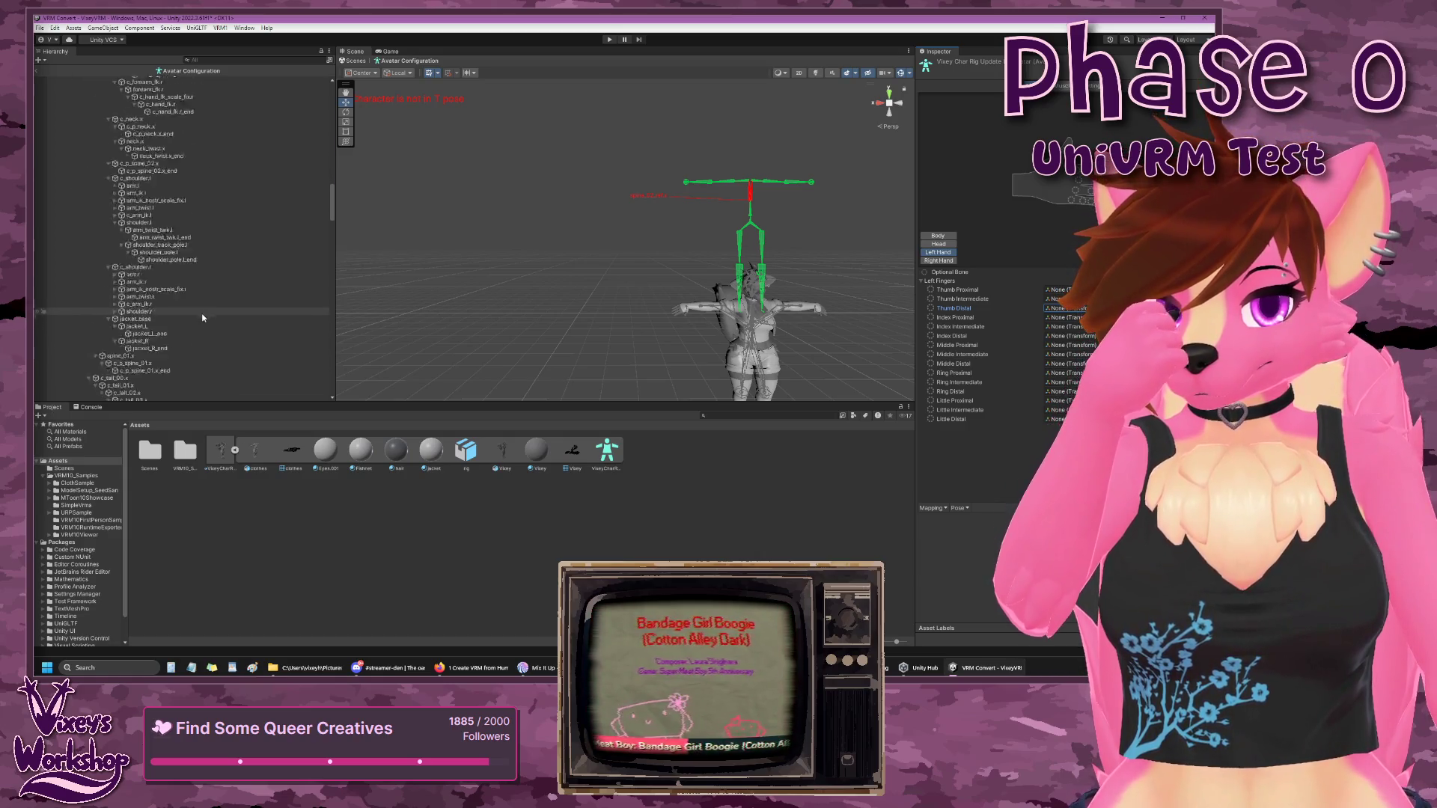
scroll(202, 318, "down", 20)
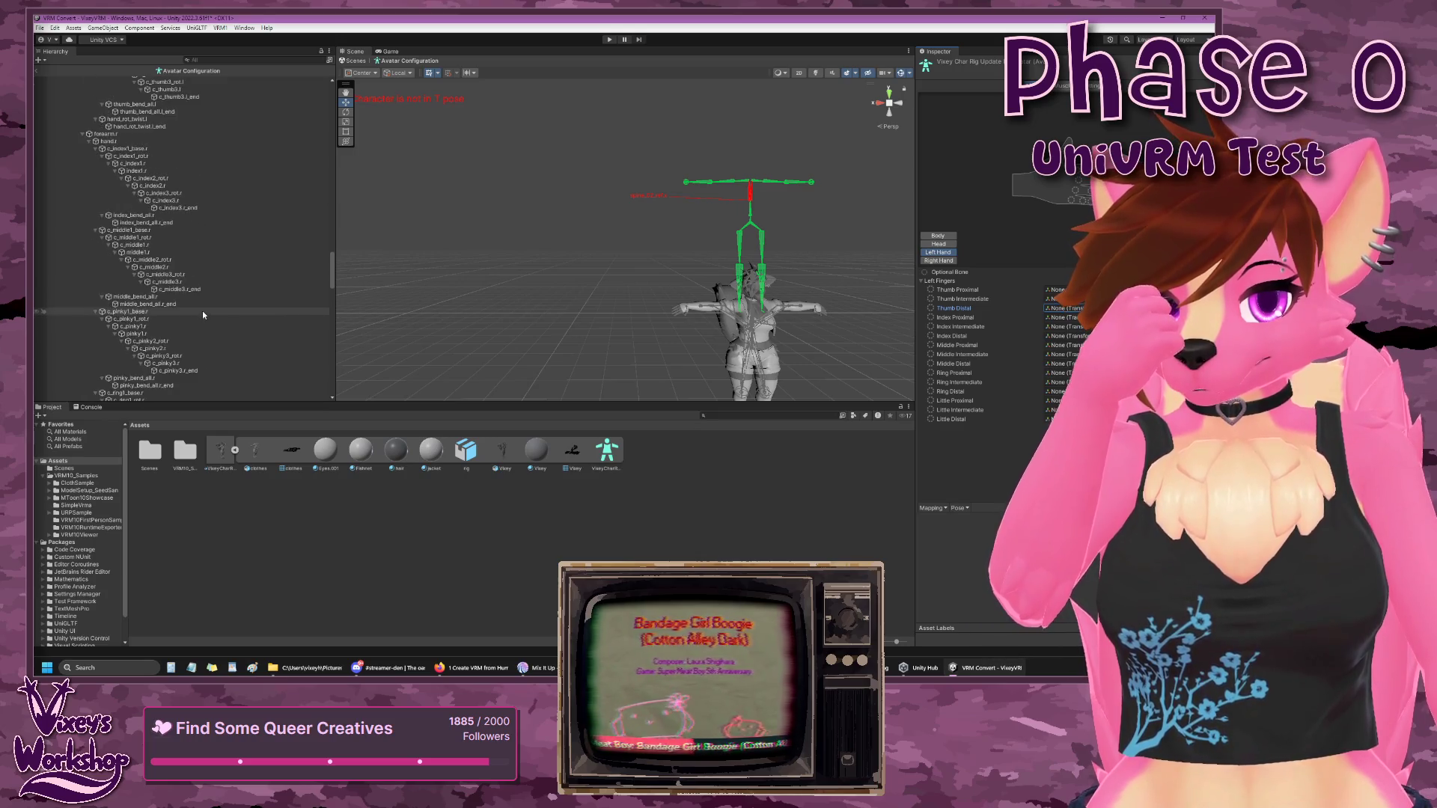
scroll(202, 311, "down", 20)
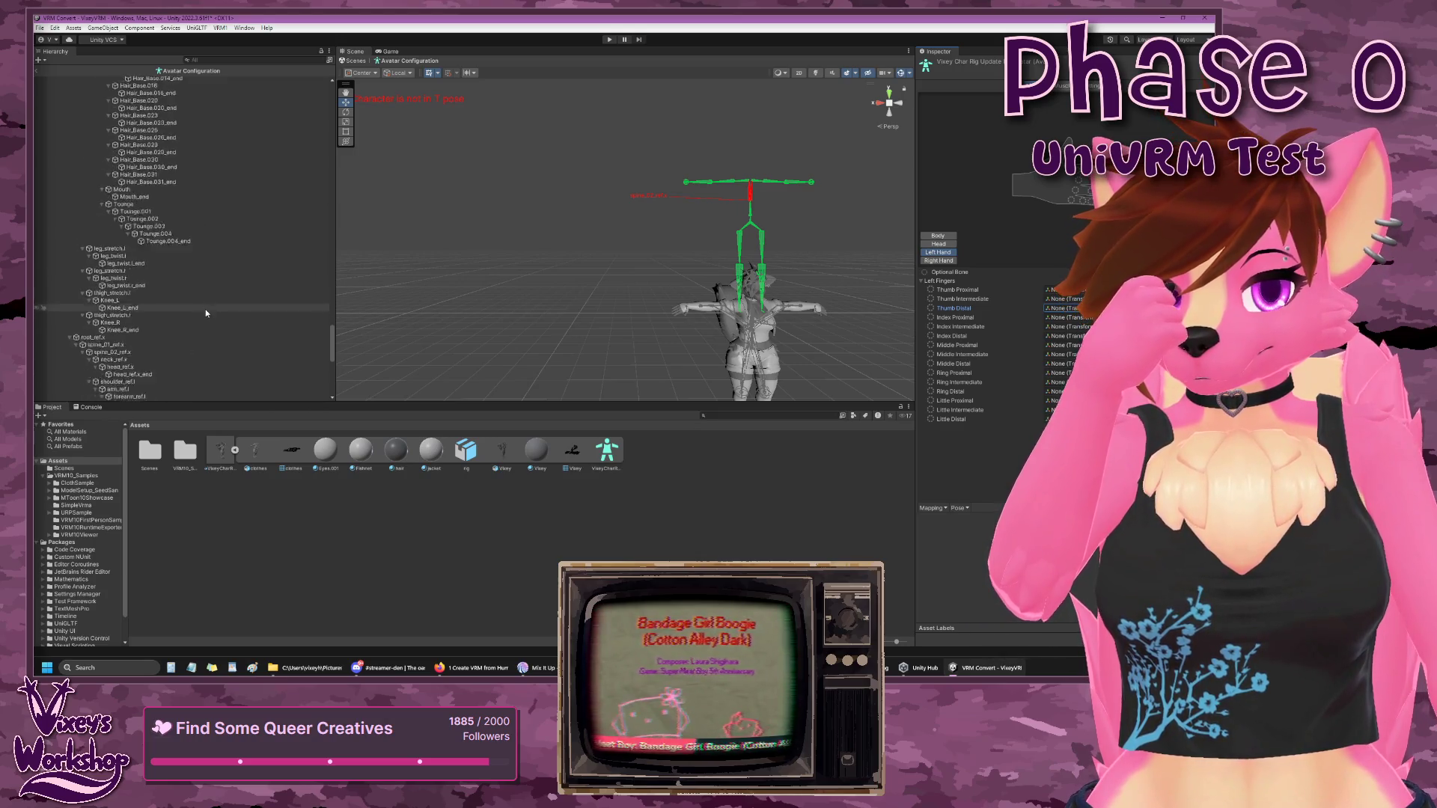
scroll(205, 308, "down", 10)
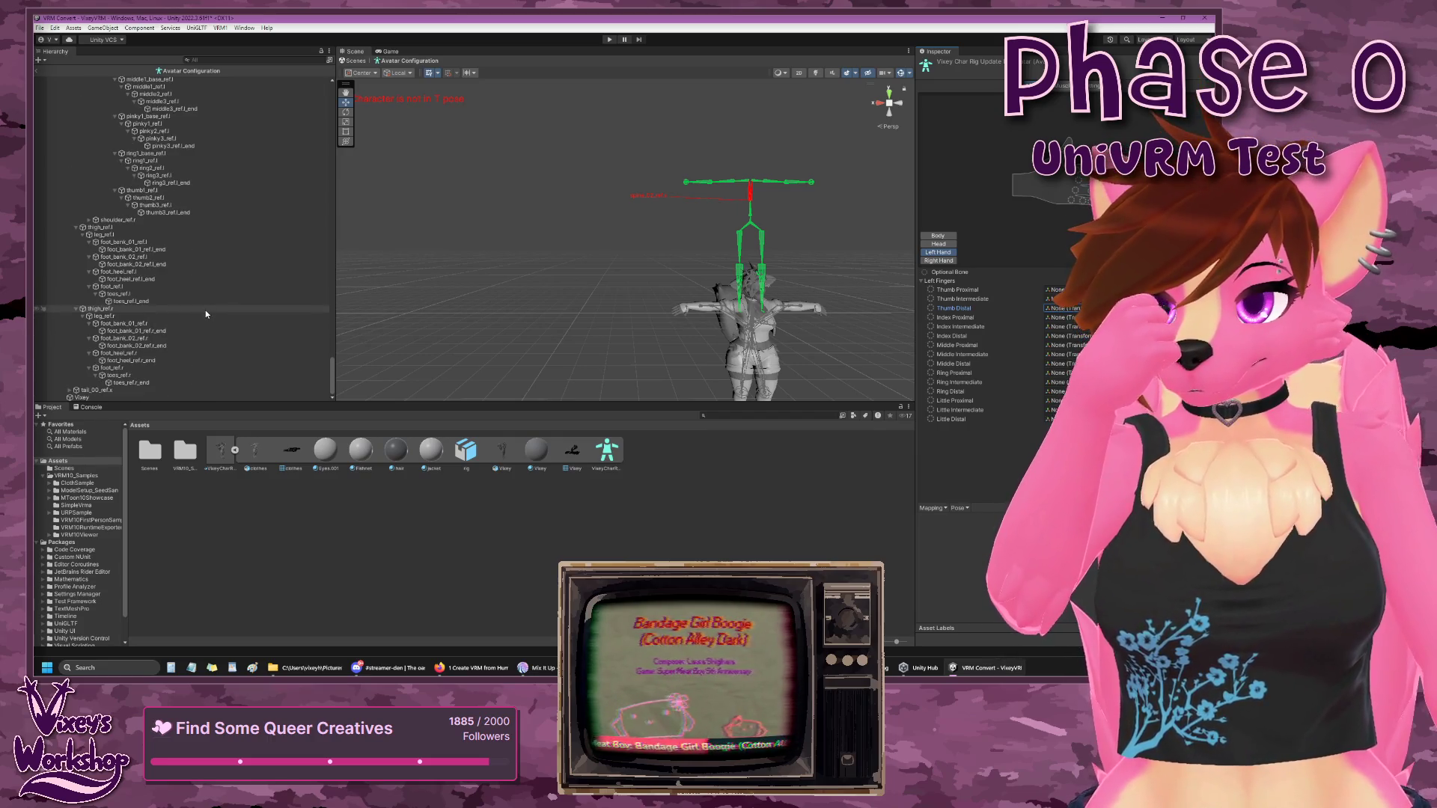
- Revisit the Head mapping, then return to the Body bone mapping
left_click(943, 246)
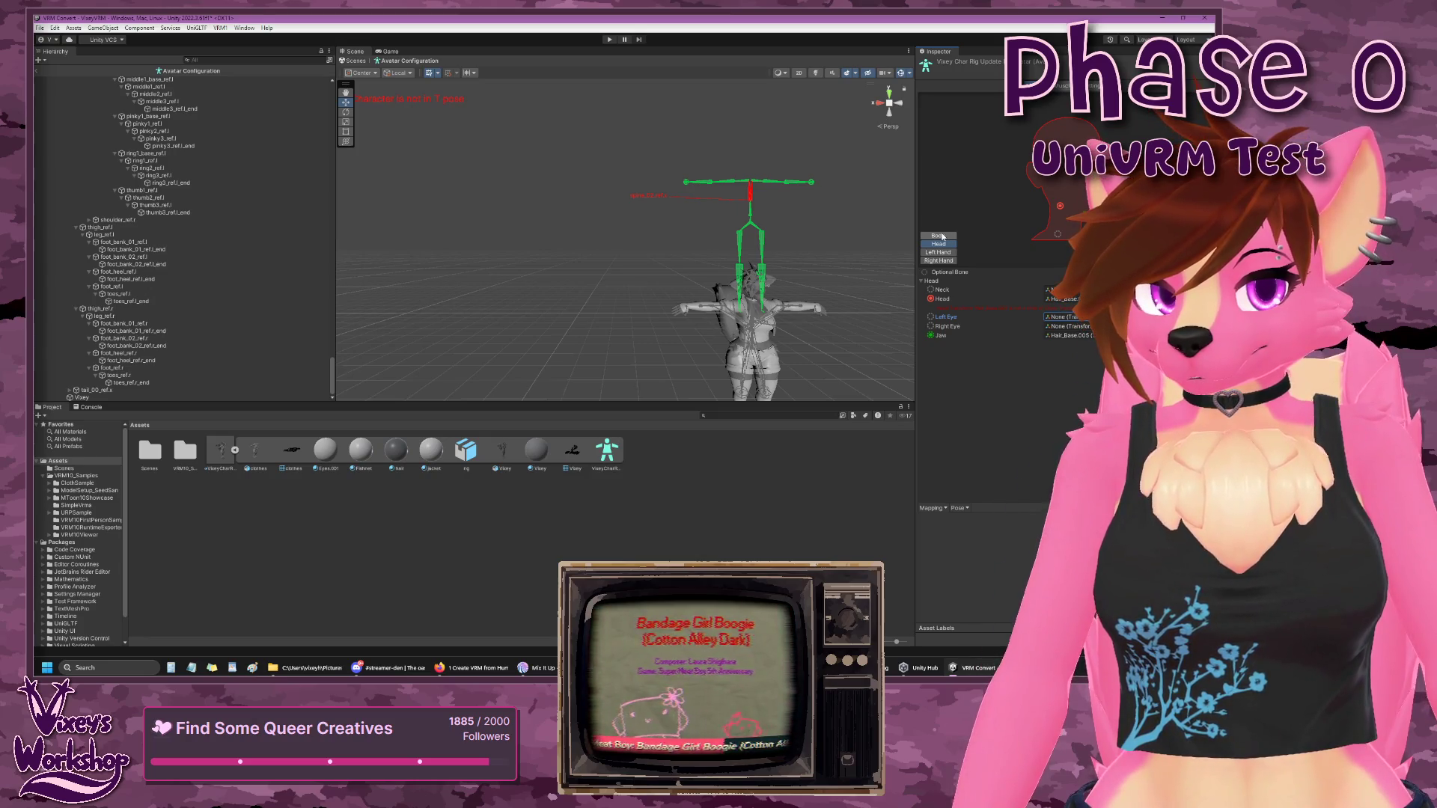
left_click(39, 30)
left_click(346, 121)
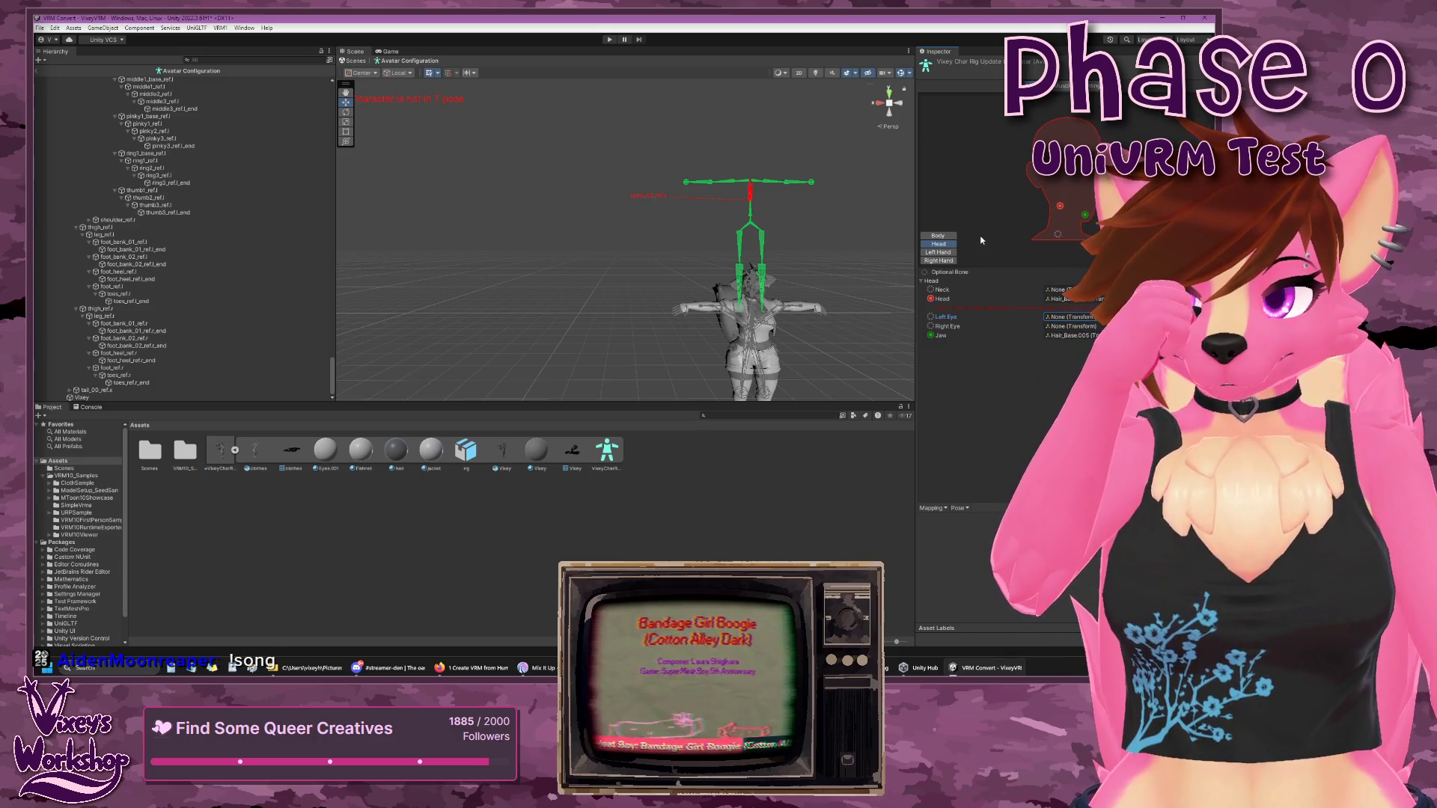
left_click(945, 238)
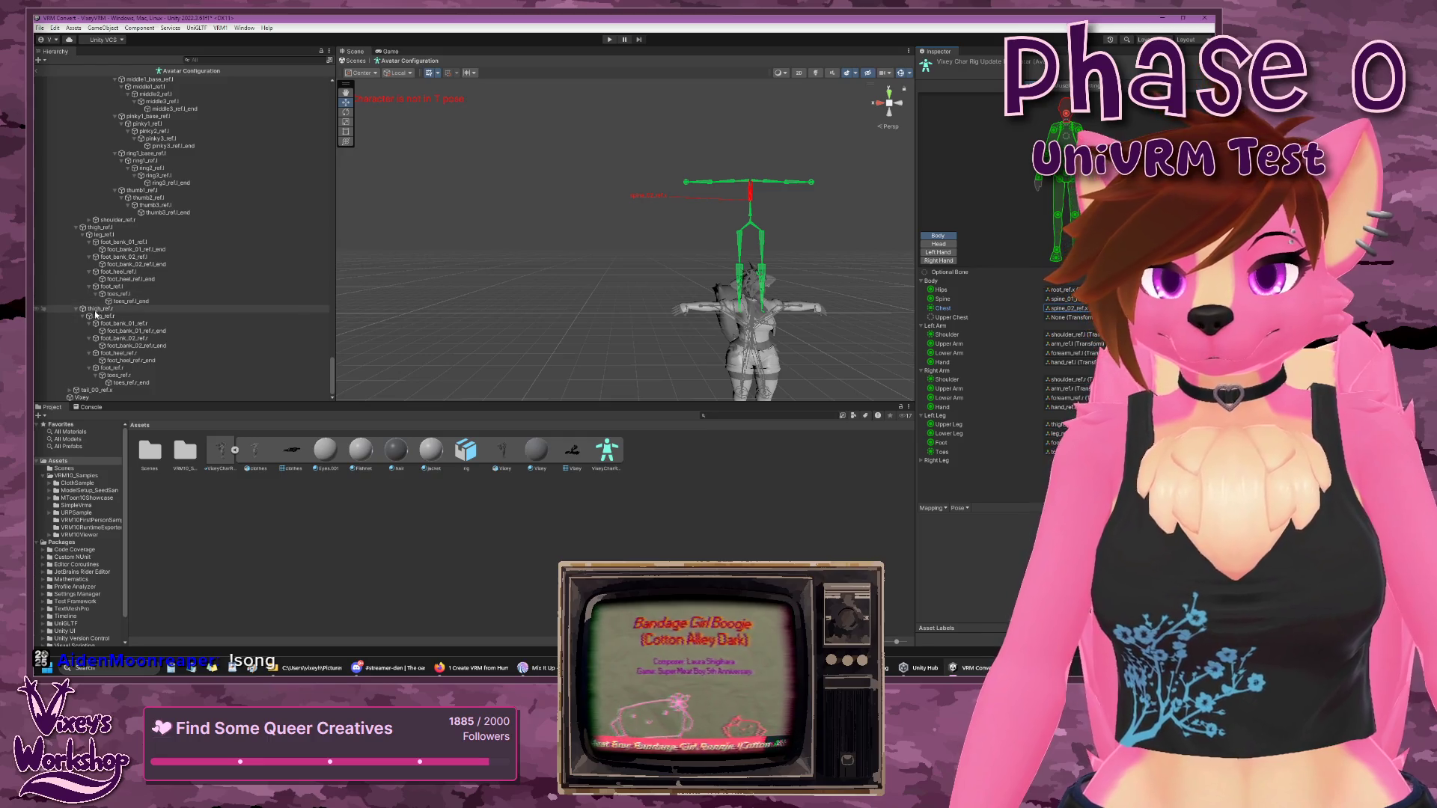
- Find and select the head_scale_fix.x bone in the rig hierarchy
scroll(103, 319, "up", 3)
scroll(103, 318, "up", 10)
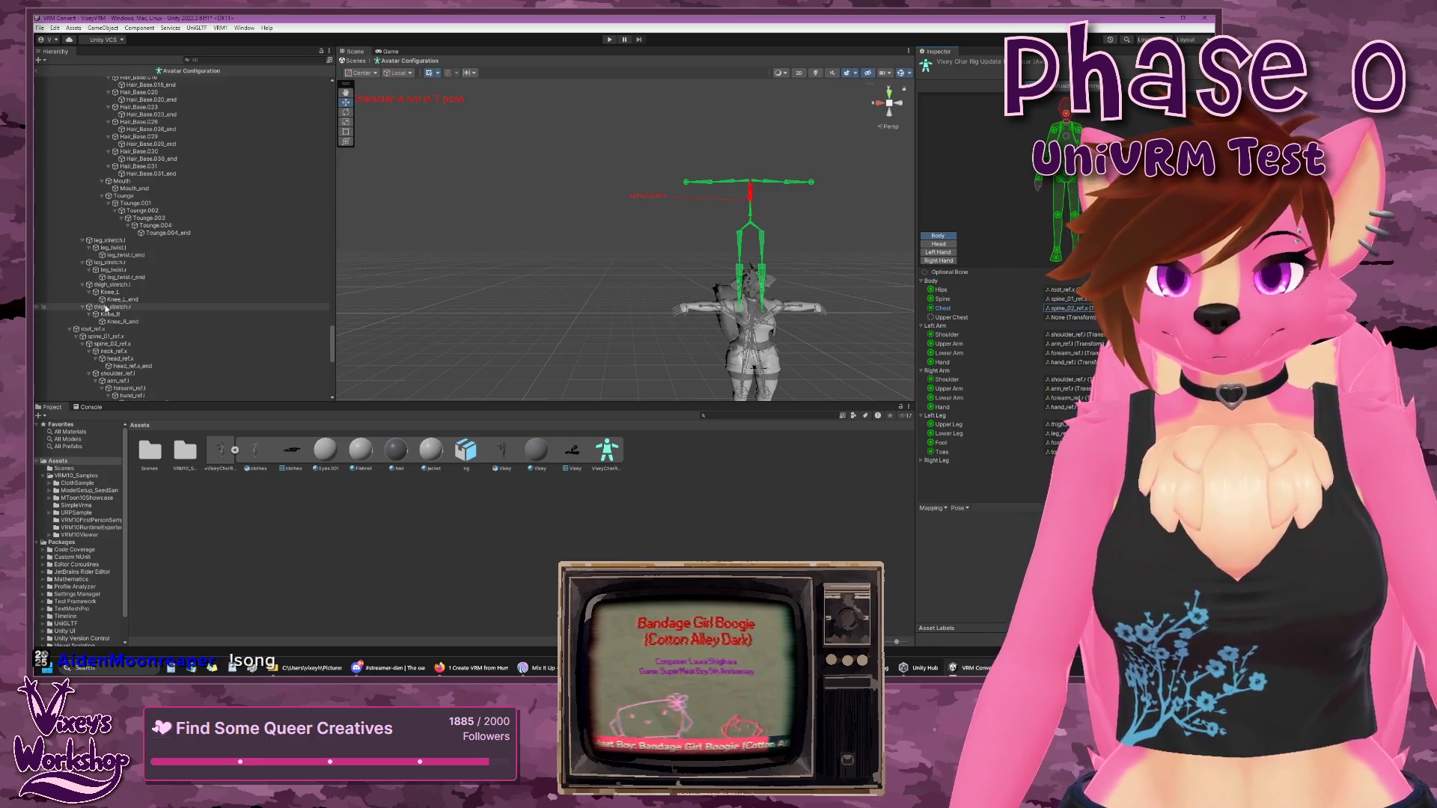
scroll(106, 307, "up", 5)
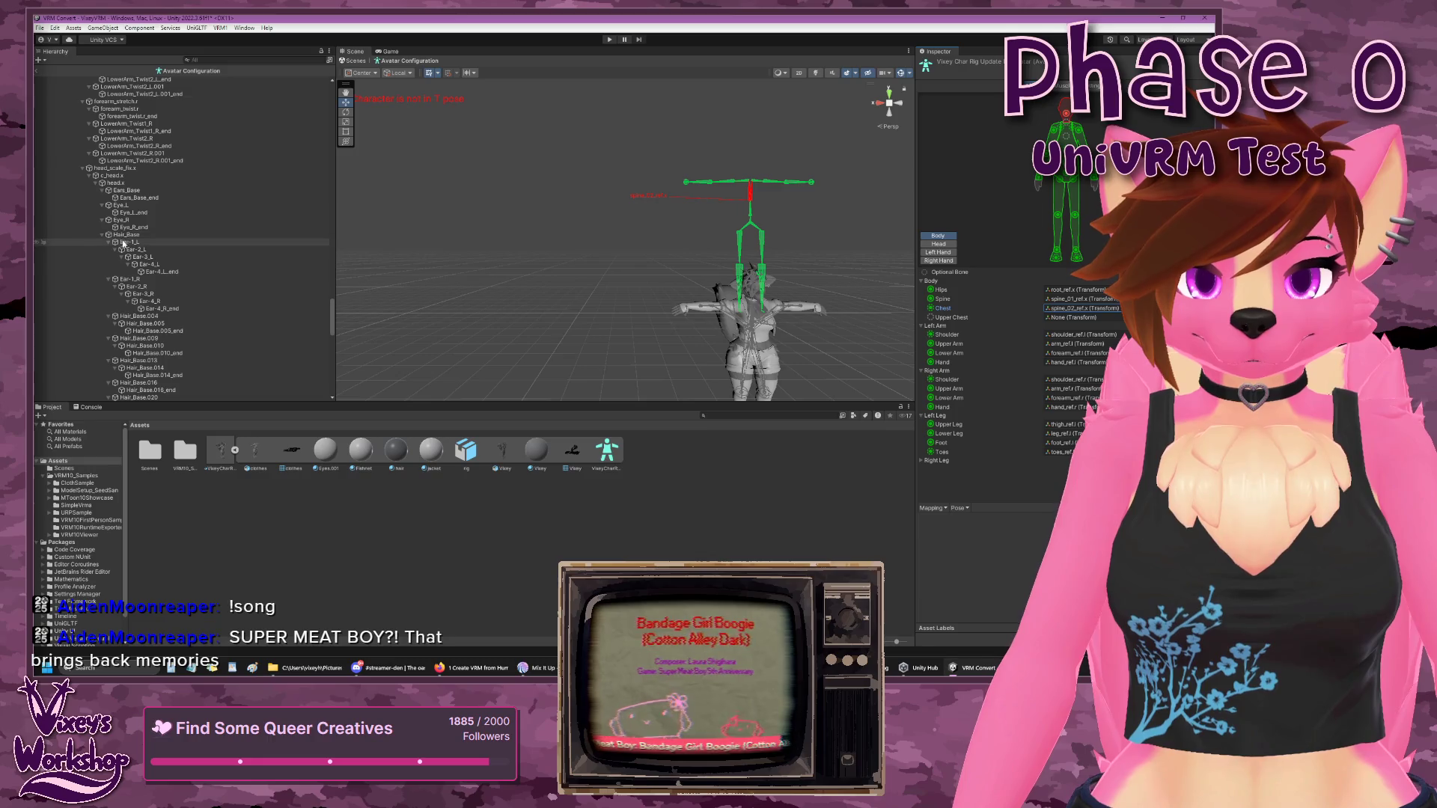
scroll(122, 236, "up", 10)
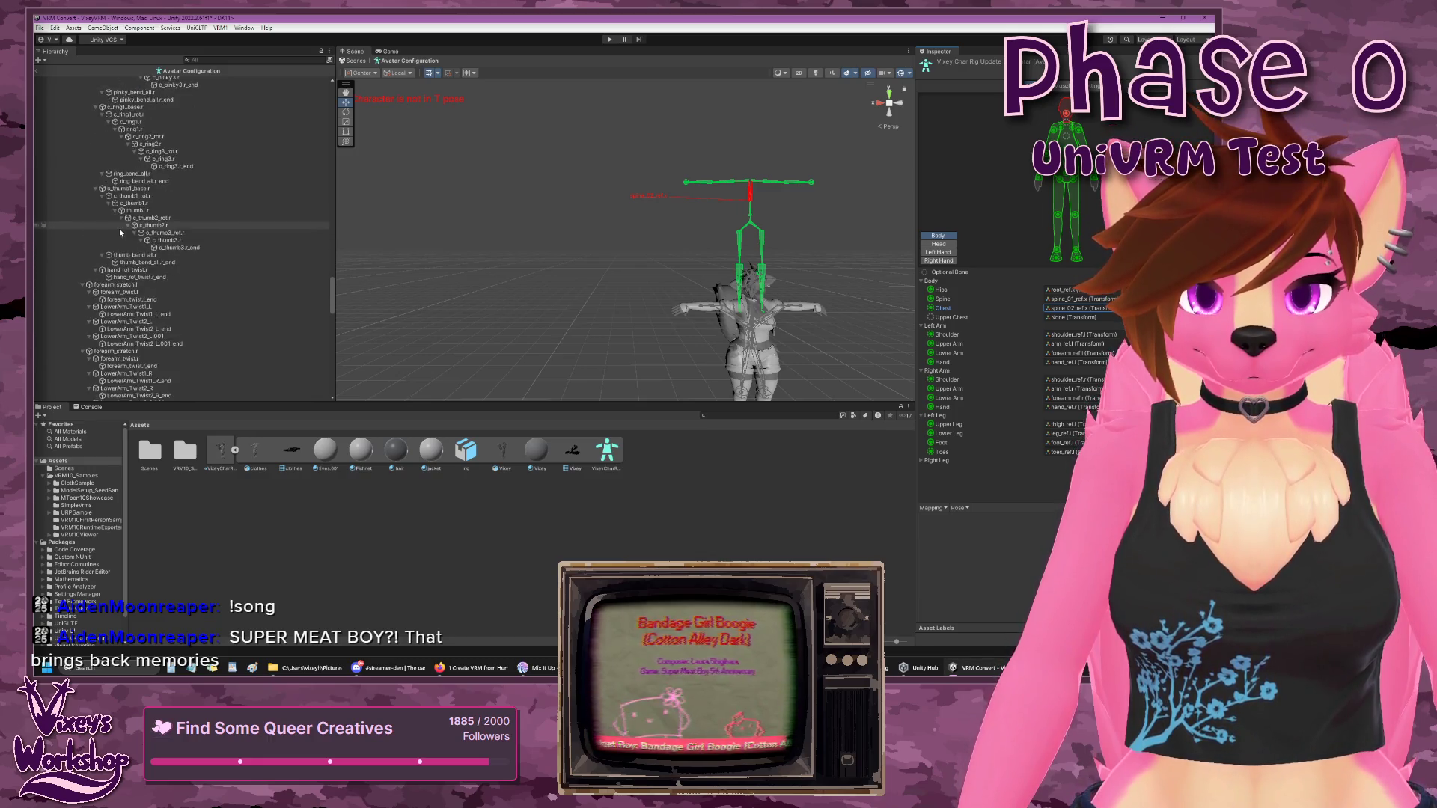
scroll(120, 233, "down", 10)
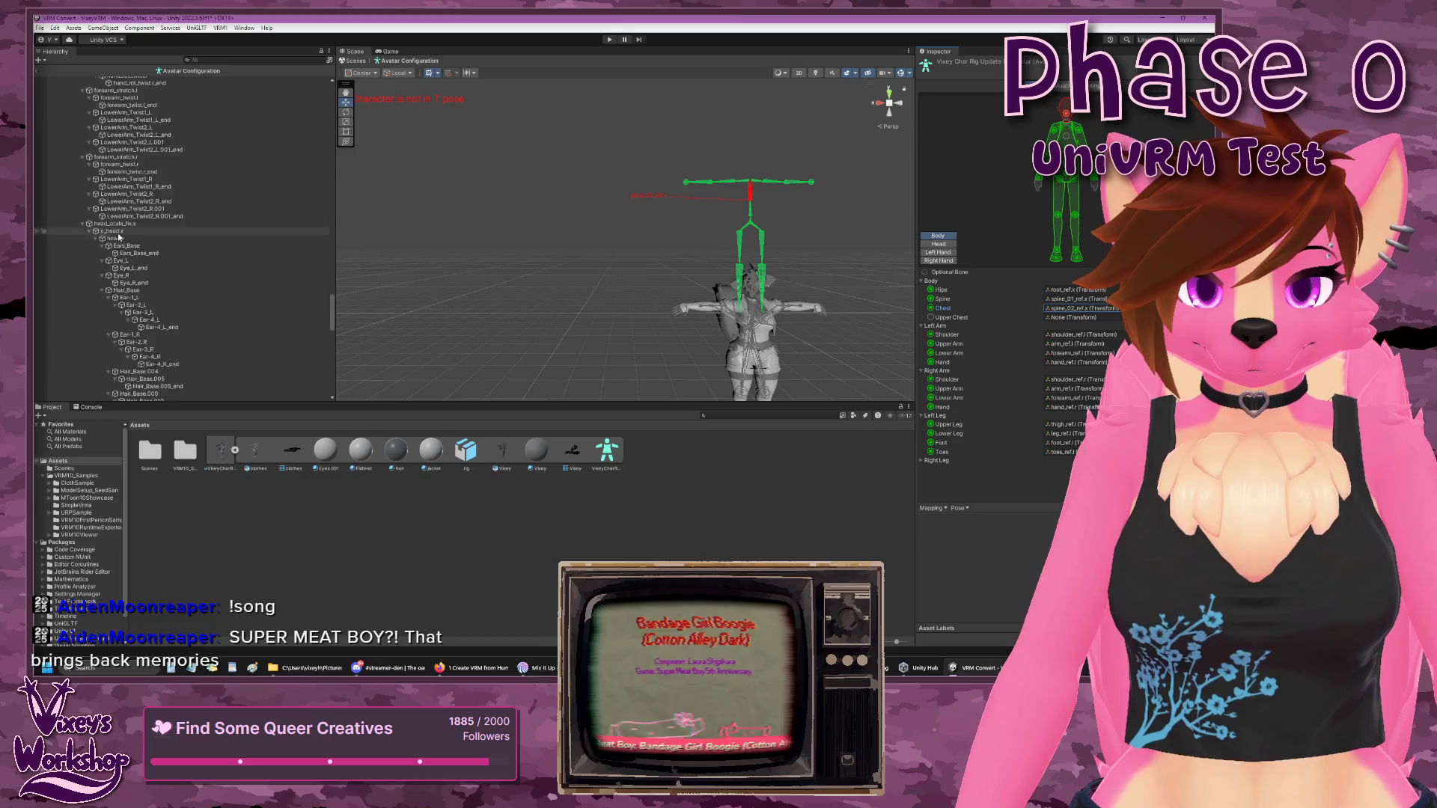
left_click(113, 196)
- Select c_head.x and bring up the Head bone mapping
scroll(105, 214, "up", 4)
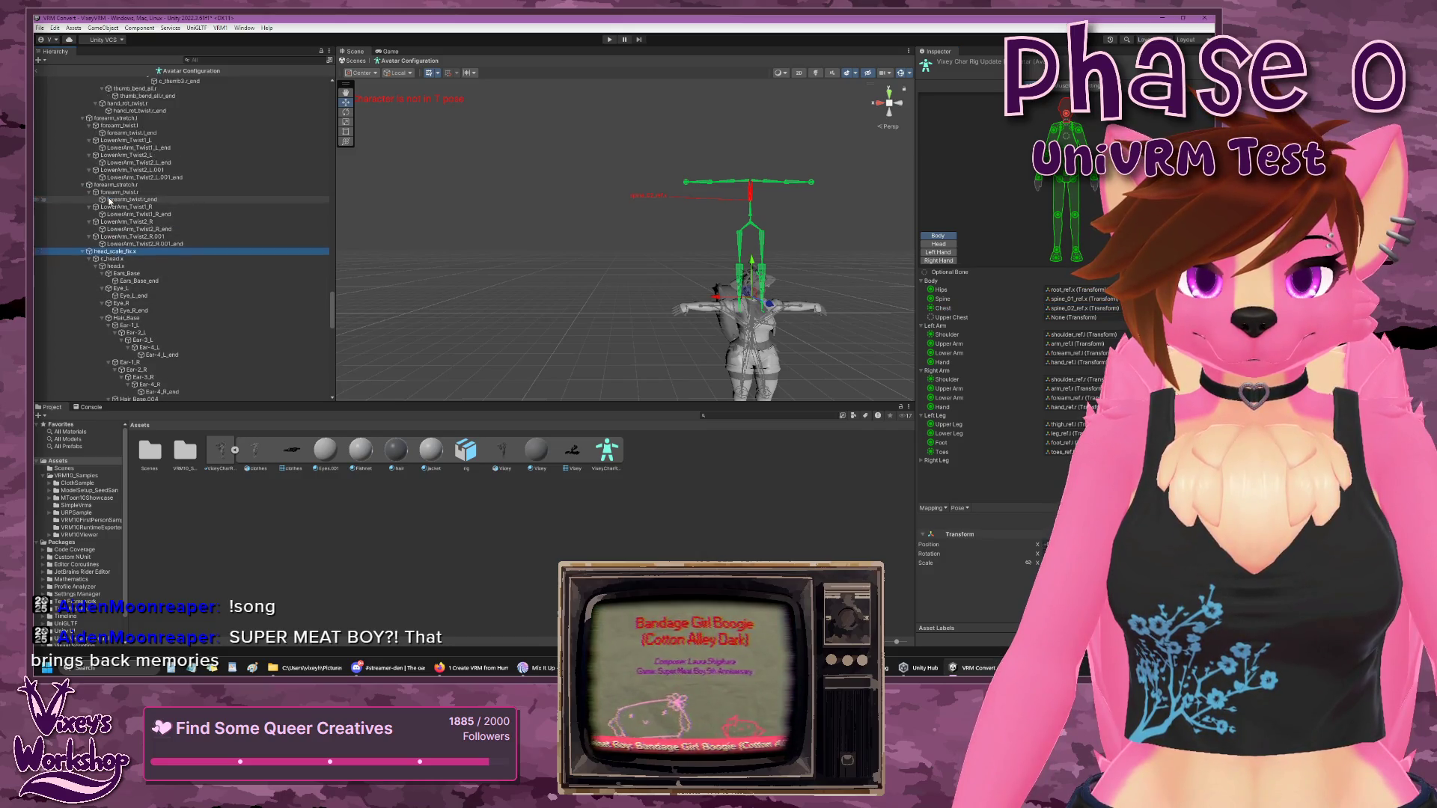
scroll(827, 302, "up", 5)
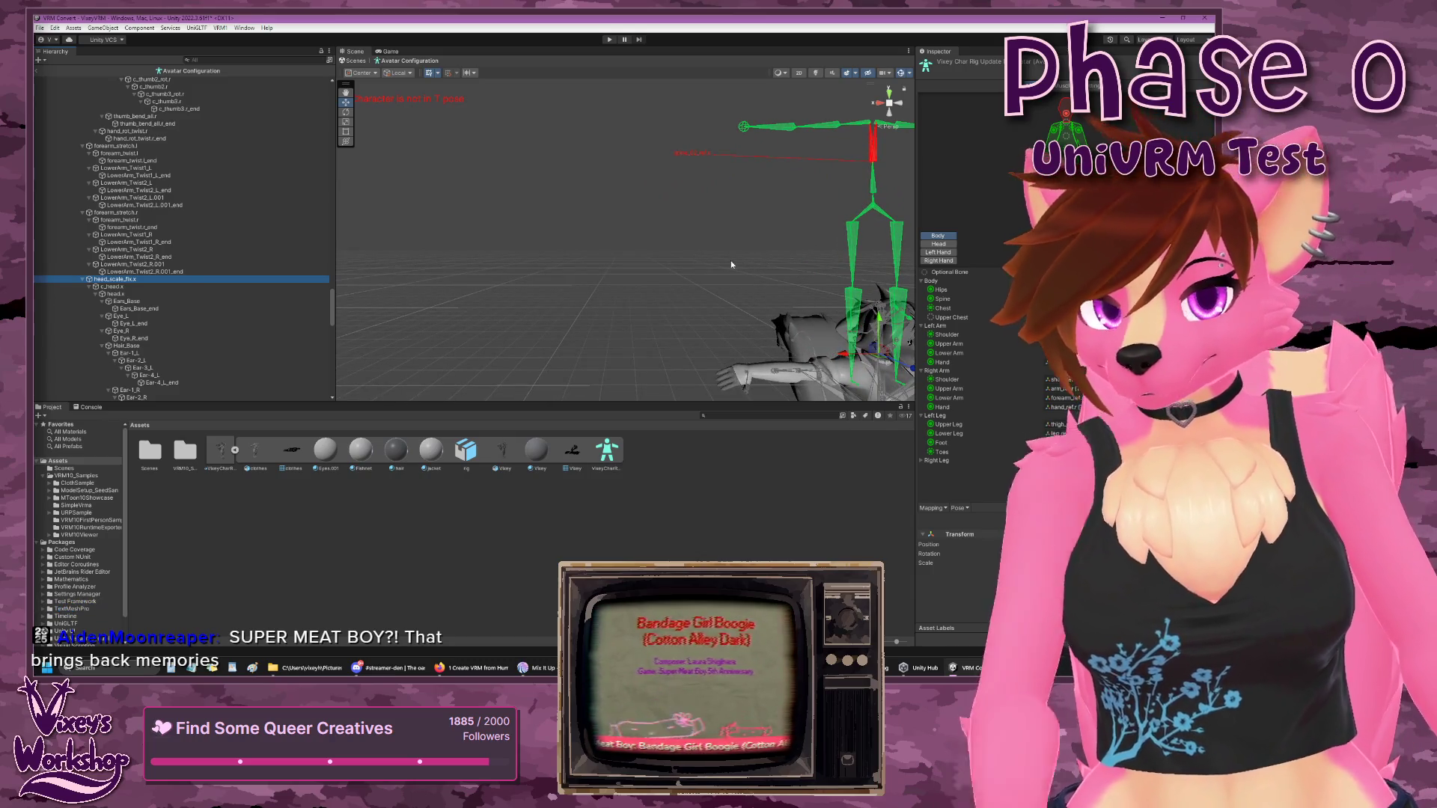
scroll(90, 251, "up", 2)
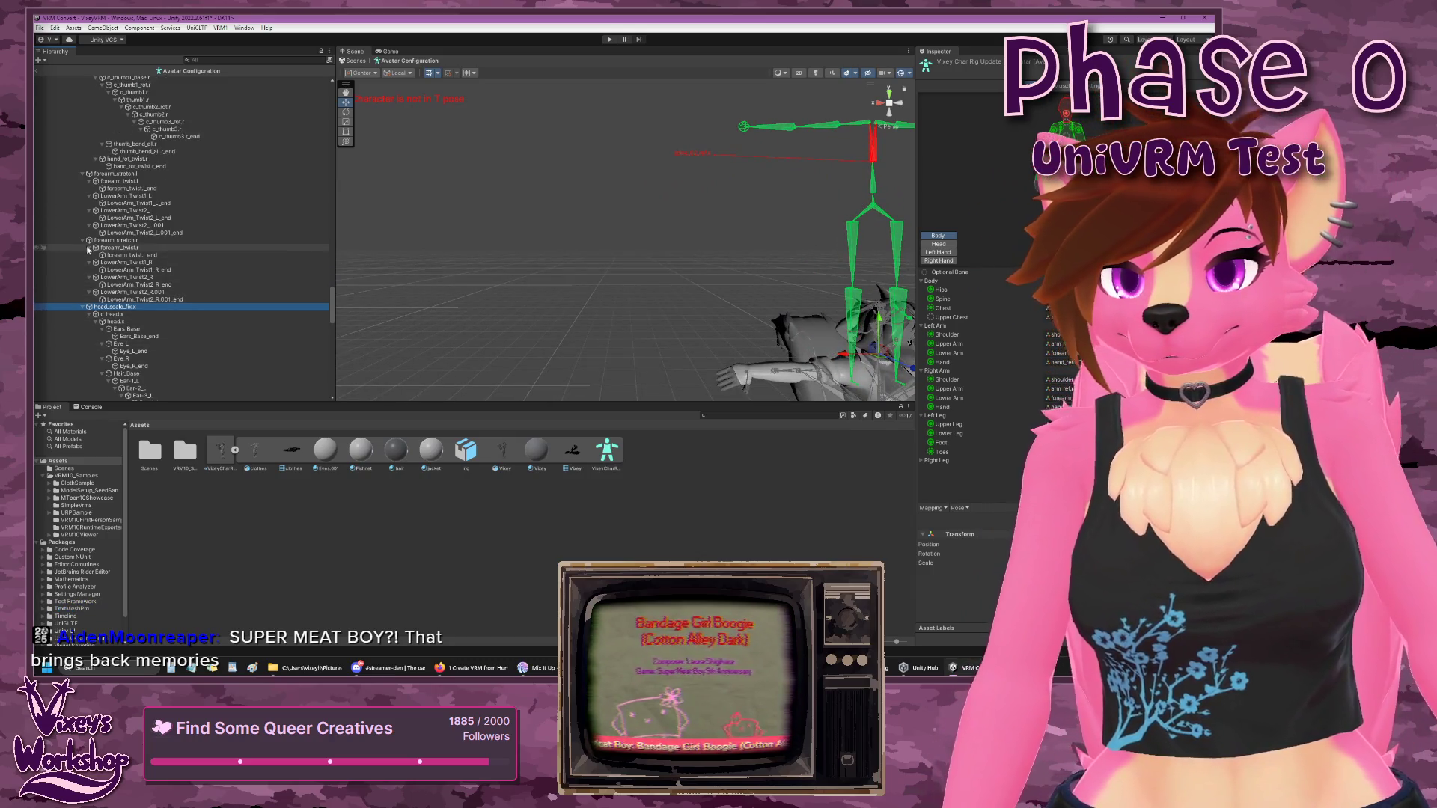
scroll(89, 253, "down", 4)
scroll(115, 258, "down", 5)
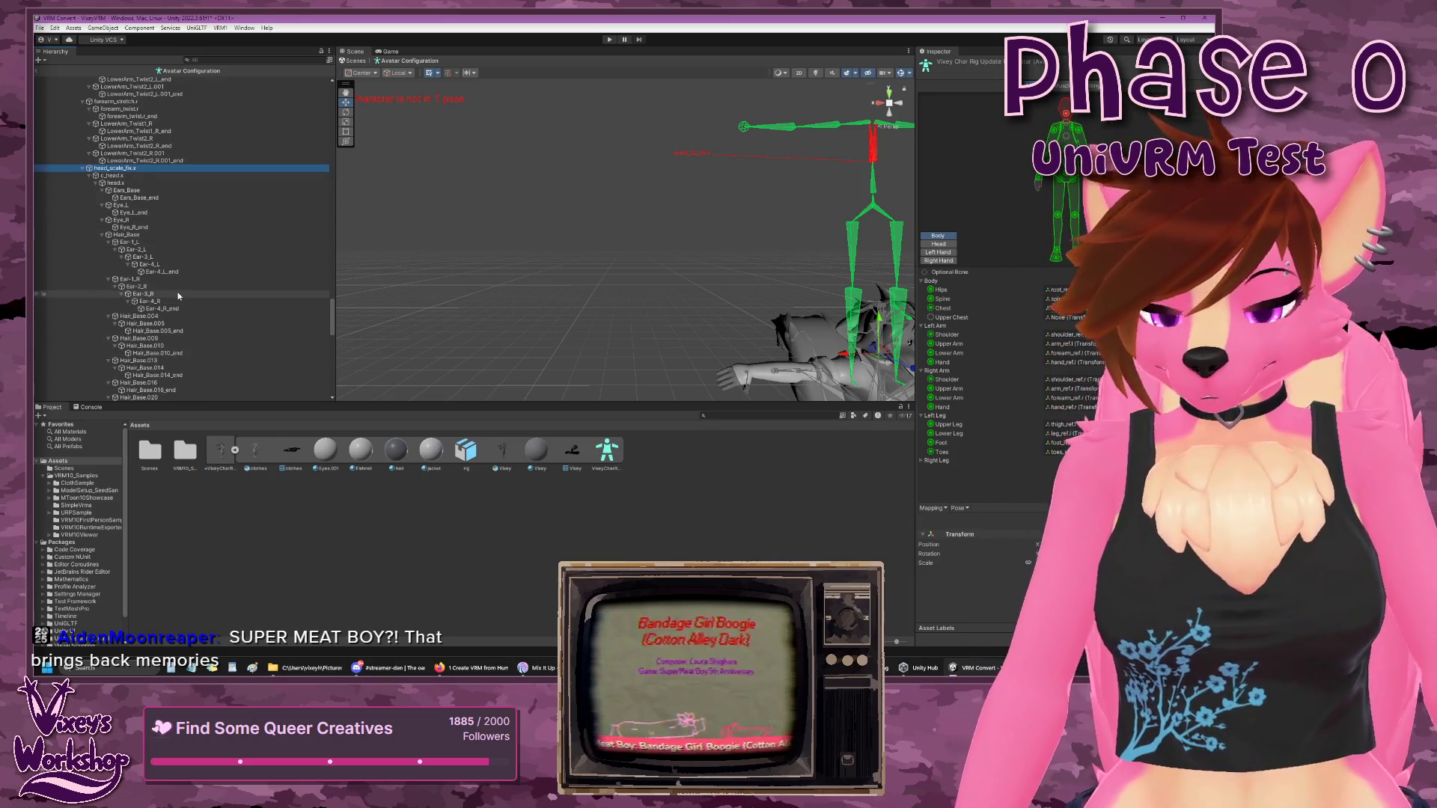
scroll(179, 297, "down", 3)
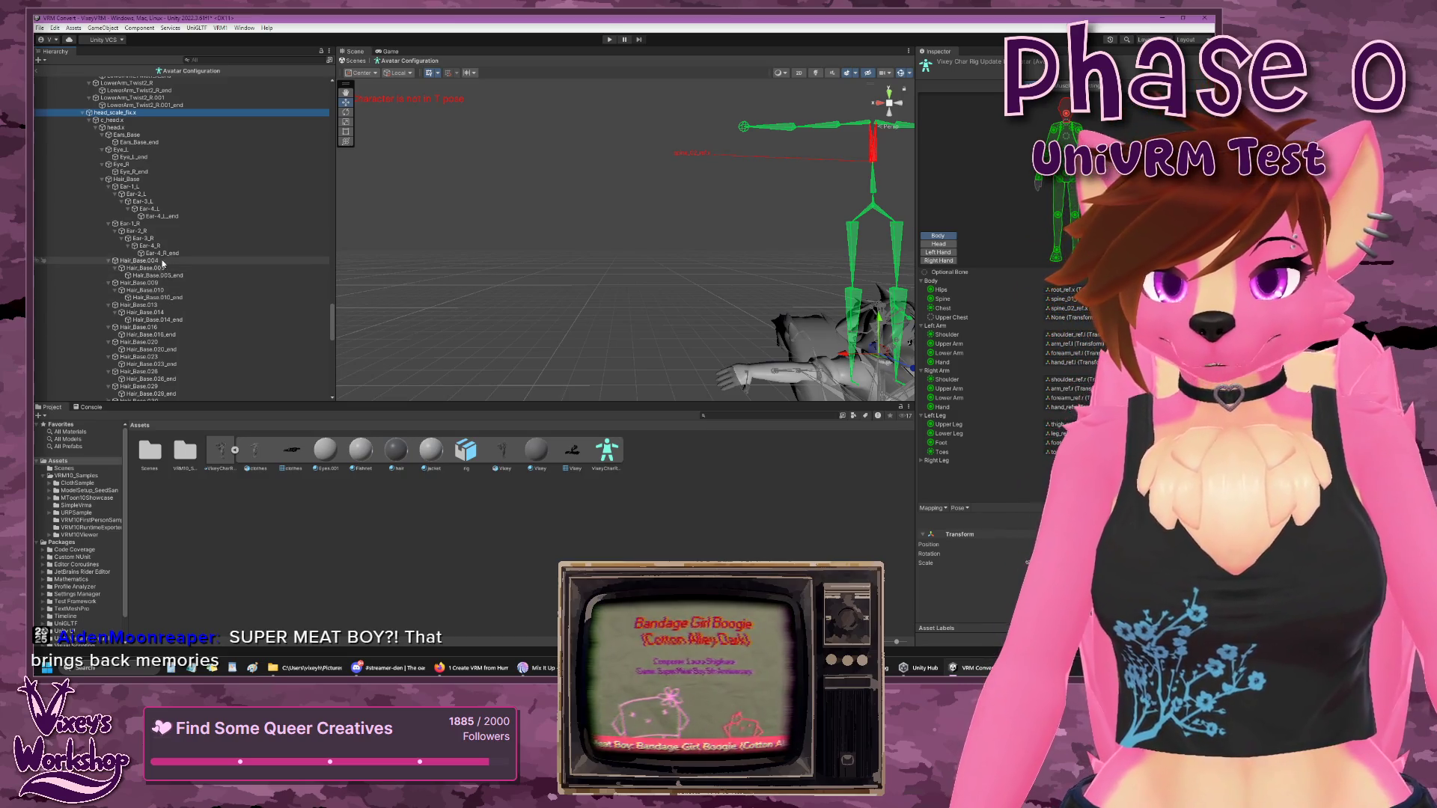
scroll(163, 263, "up", 5)
left_click(112, 251)
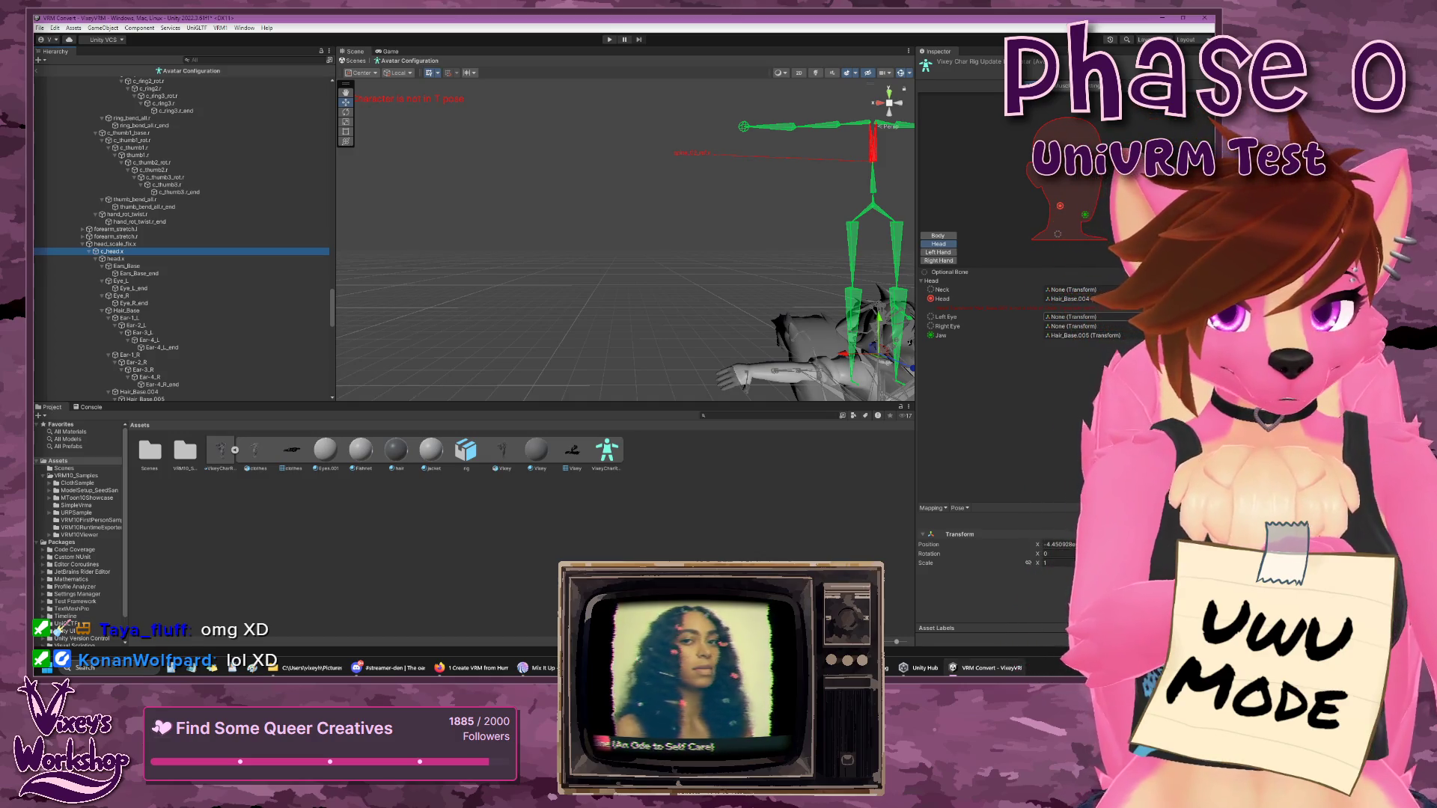
- Set the Left Eye slot to Eye_L and the Right Eye slot to Eye_R
left_click(1126, 316)
type("eye")
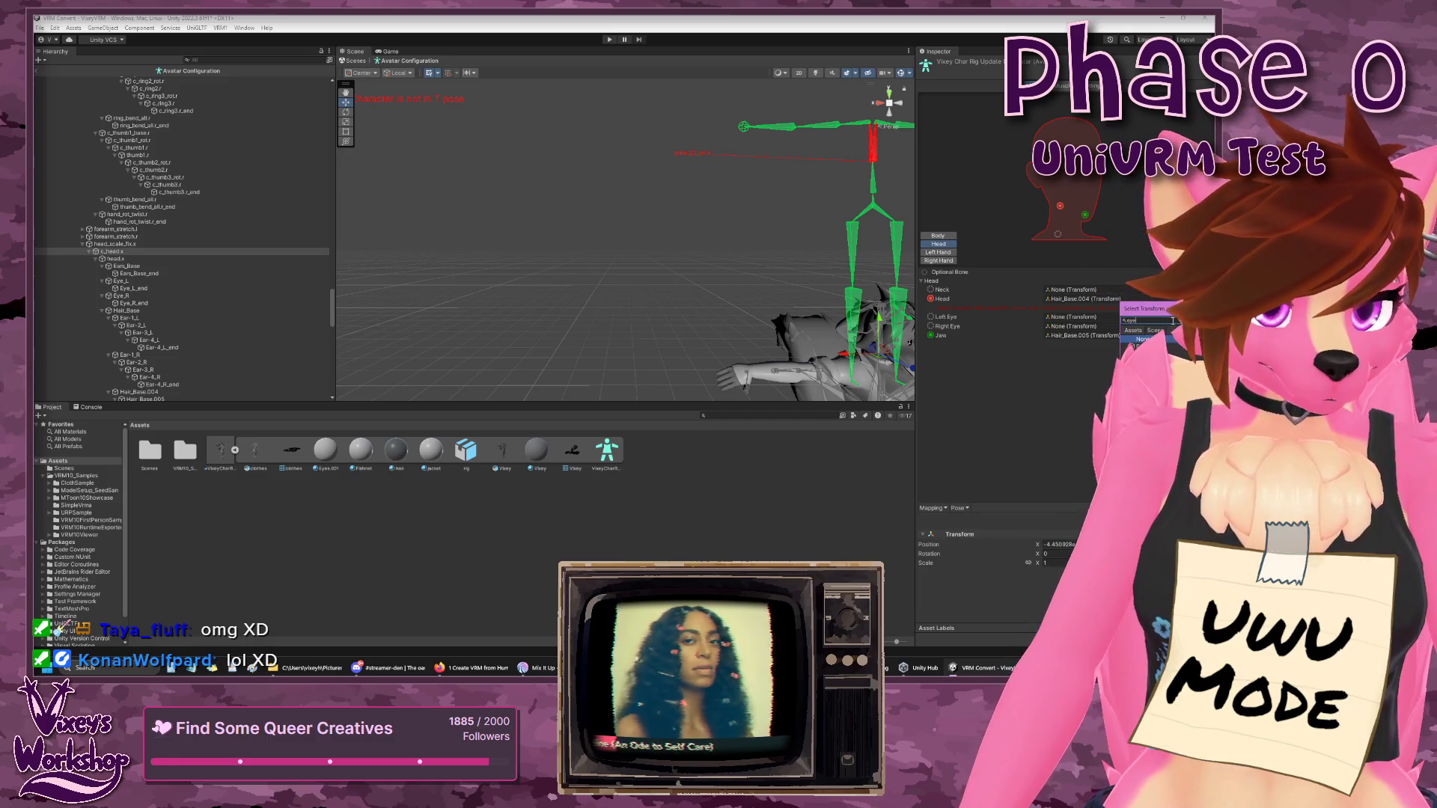
left_click(1160, 347)
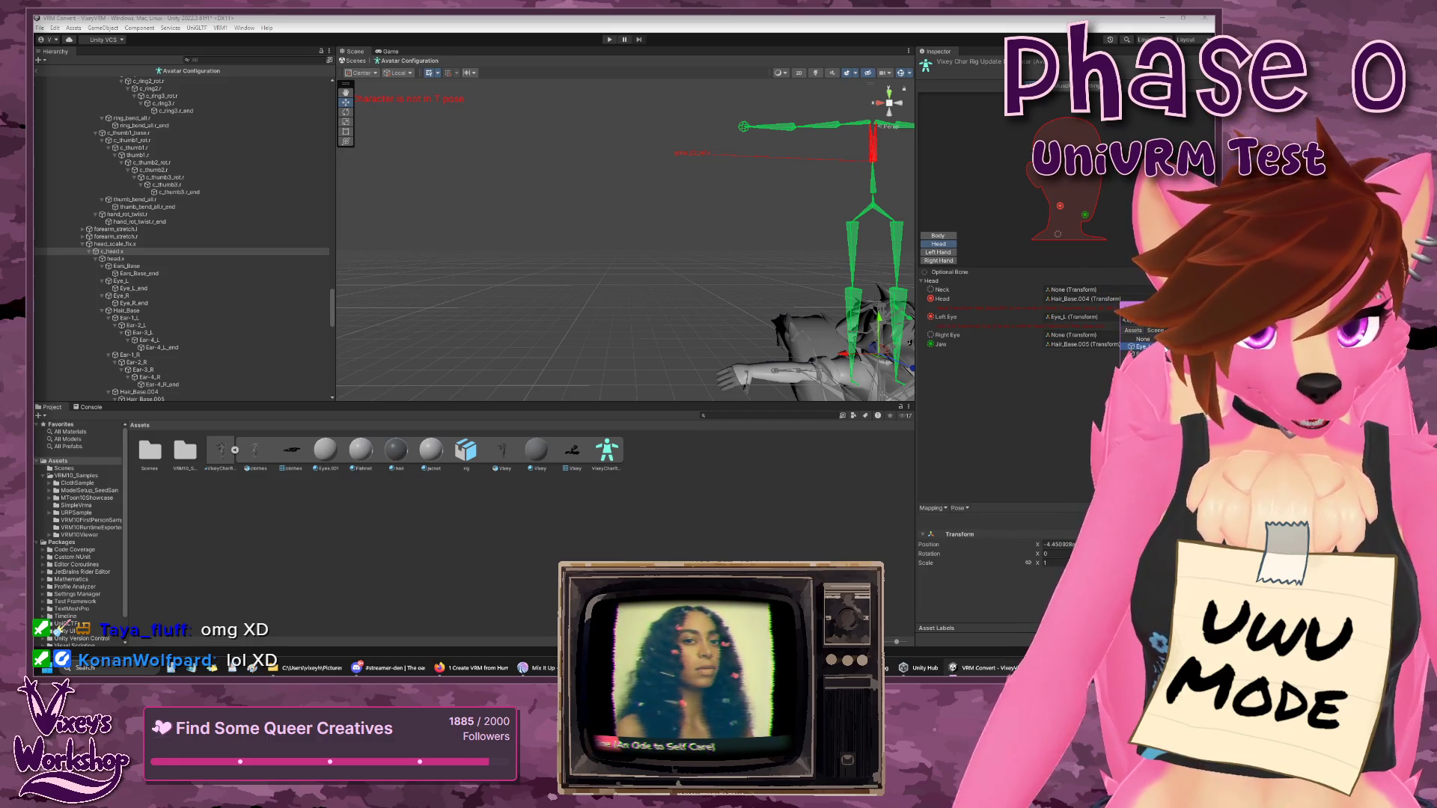
key("Return")
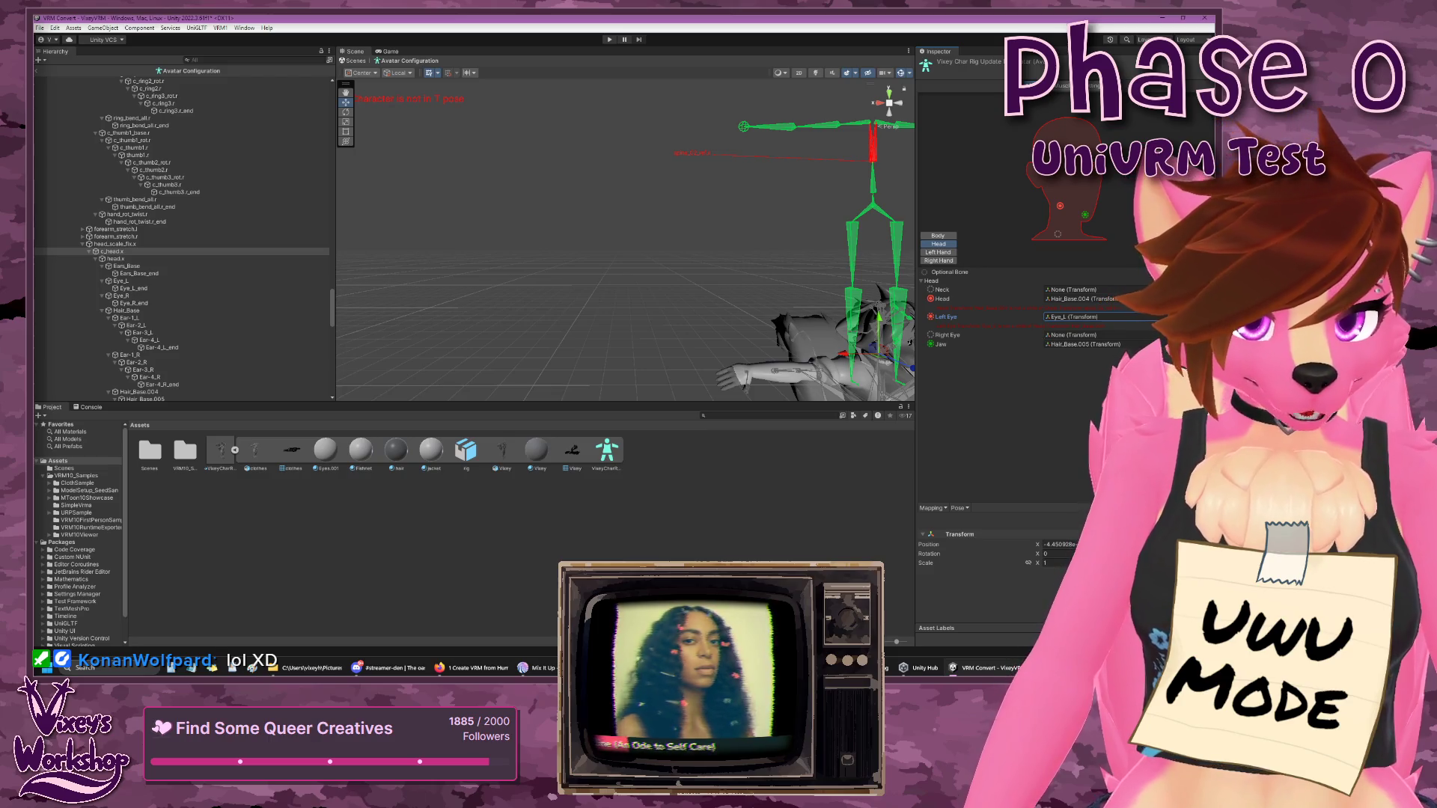
left_click(1207, 334)
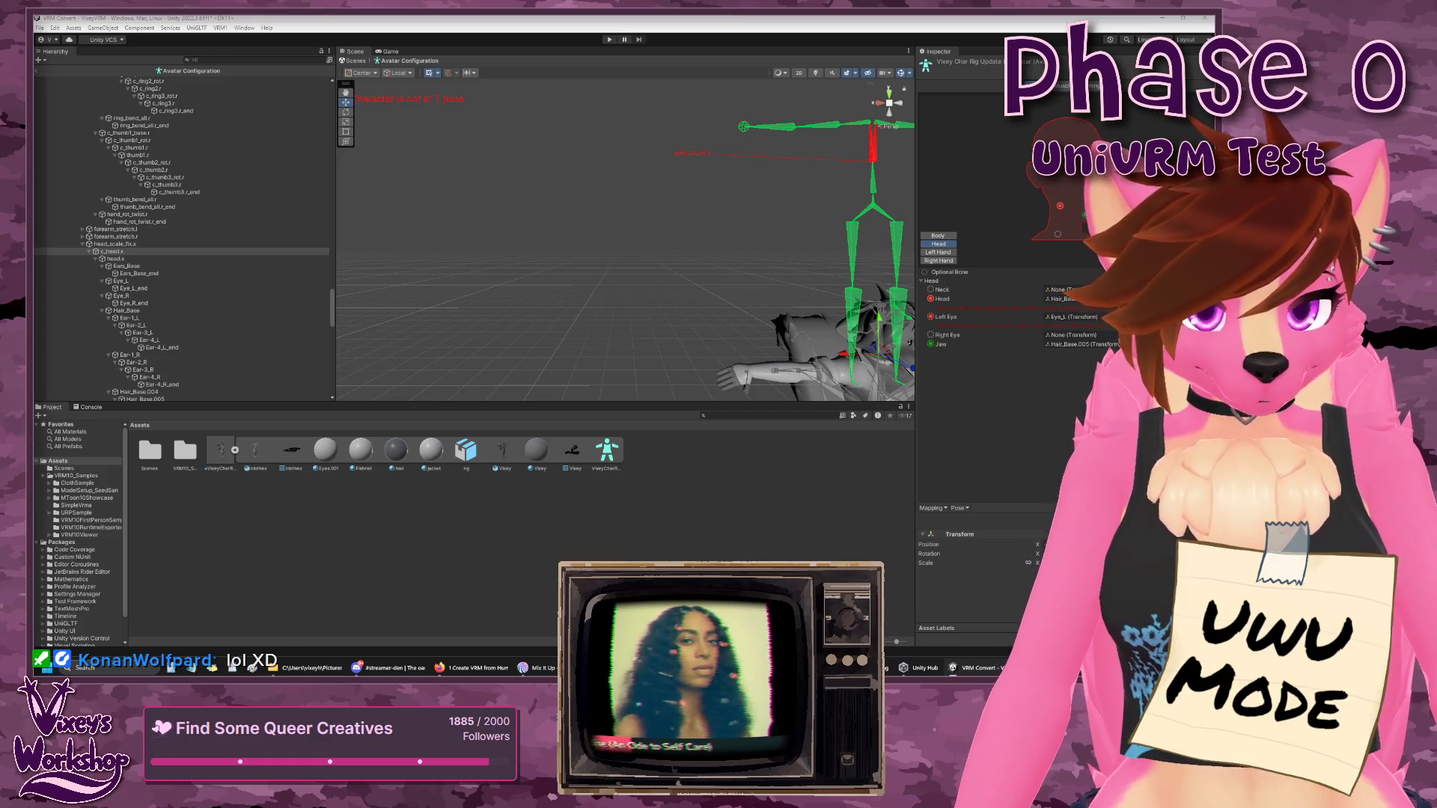
left_click(1145, 375)
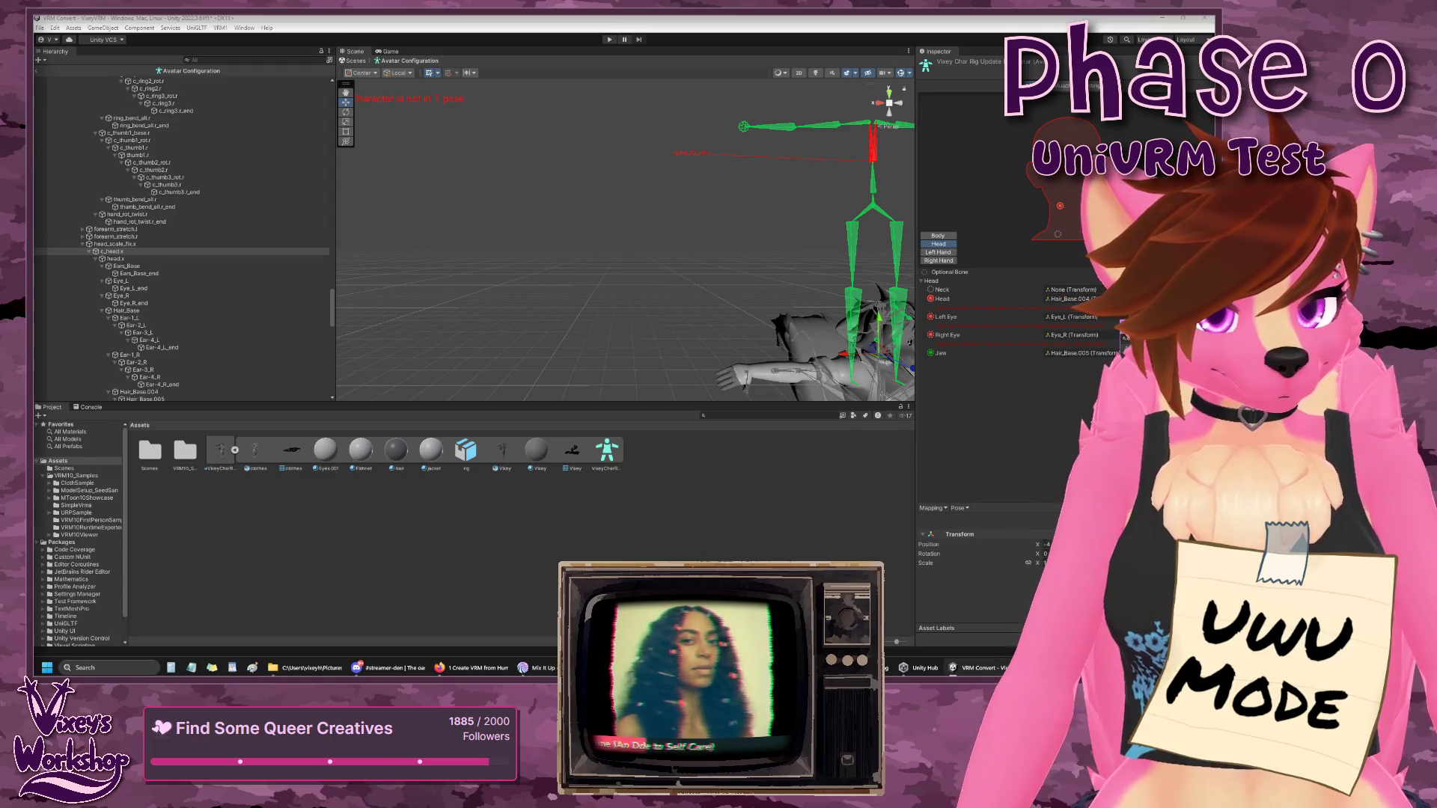
left_click(1078, 334)
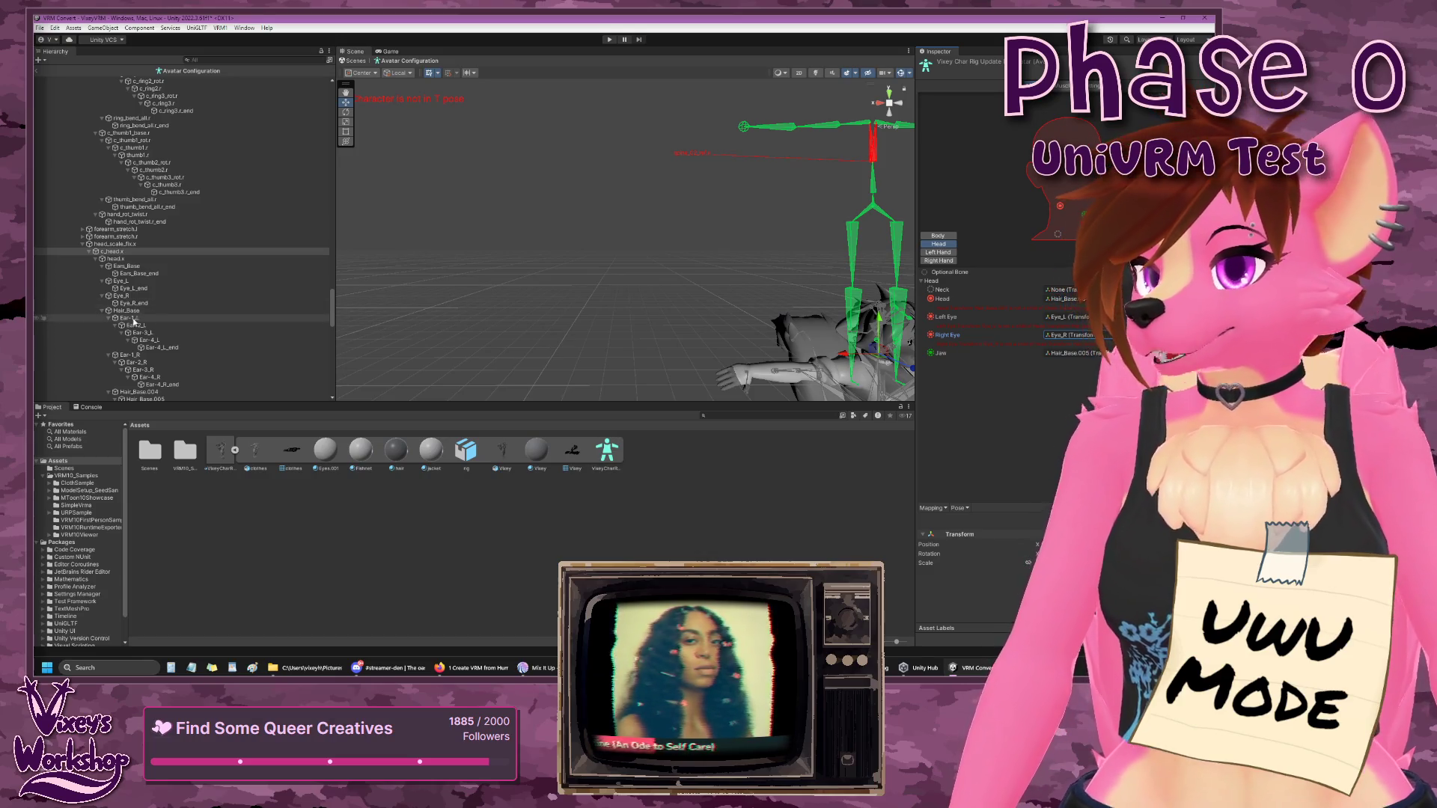
- Map the Jaw slot to Mouth and the Head slot to head.x
scroll(150, 314, "down", 4)
scroll(122, 320, "up", 3)
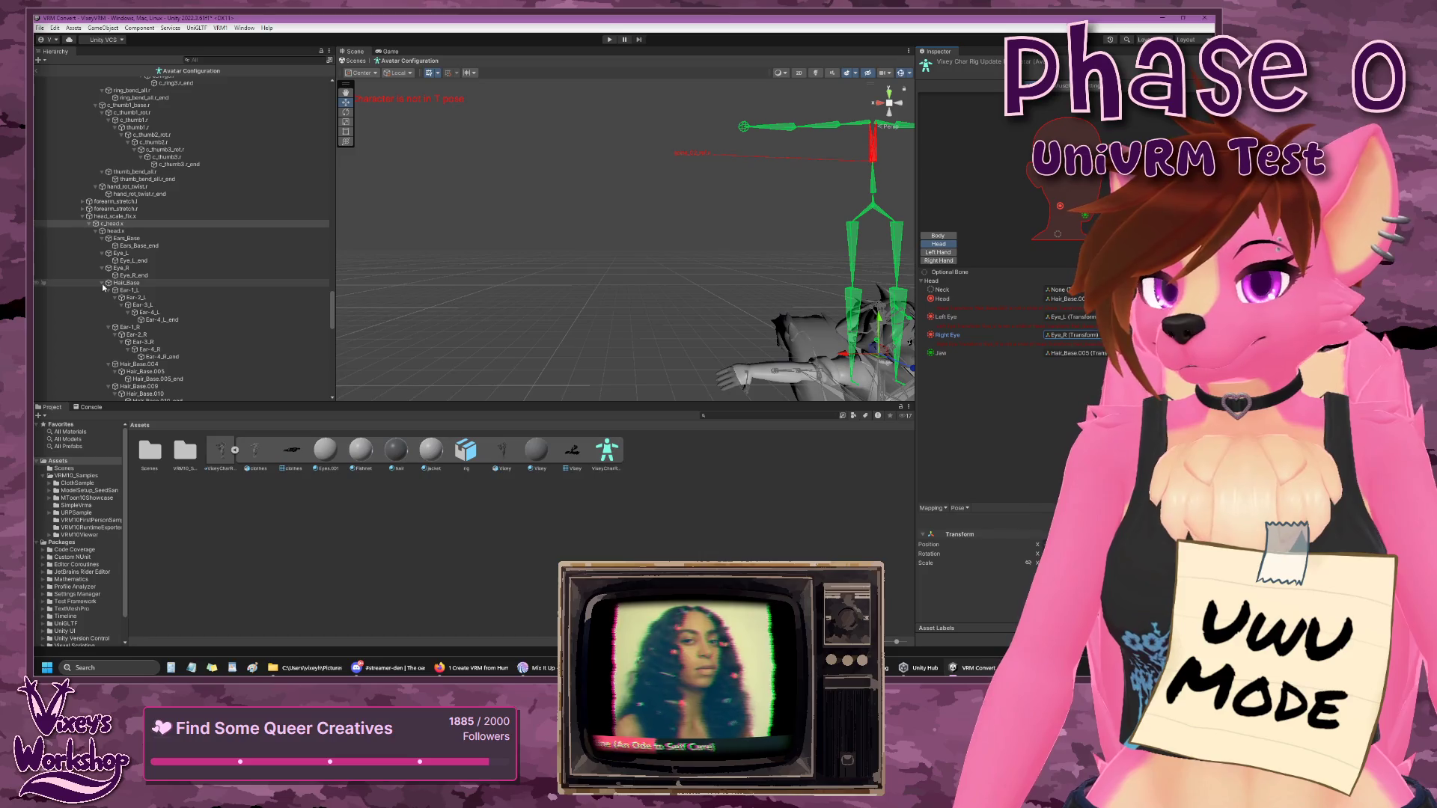
left_click(103, 285)
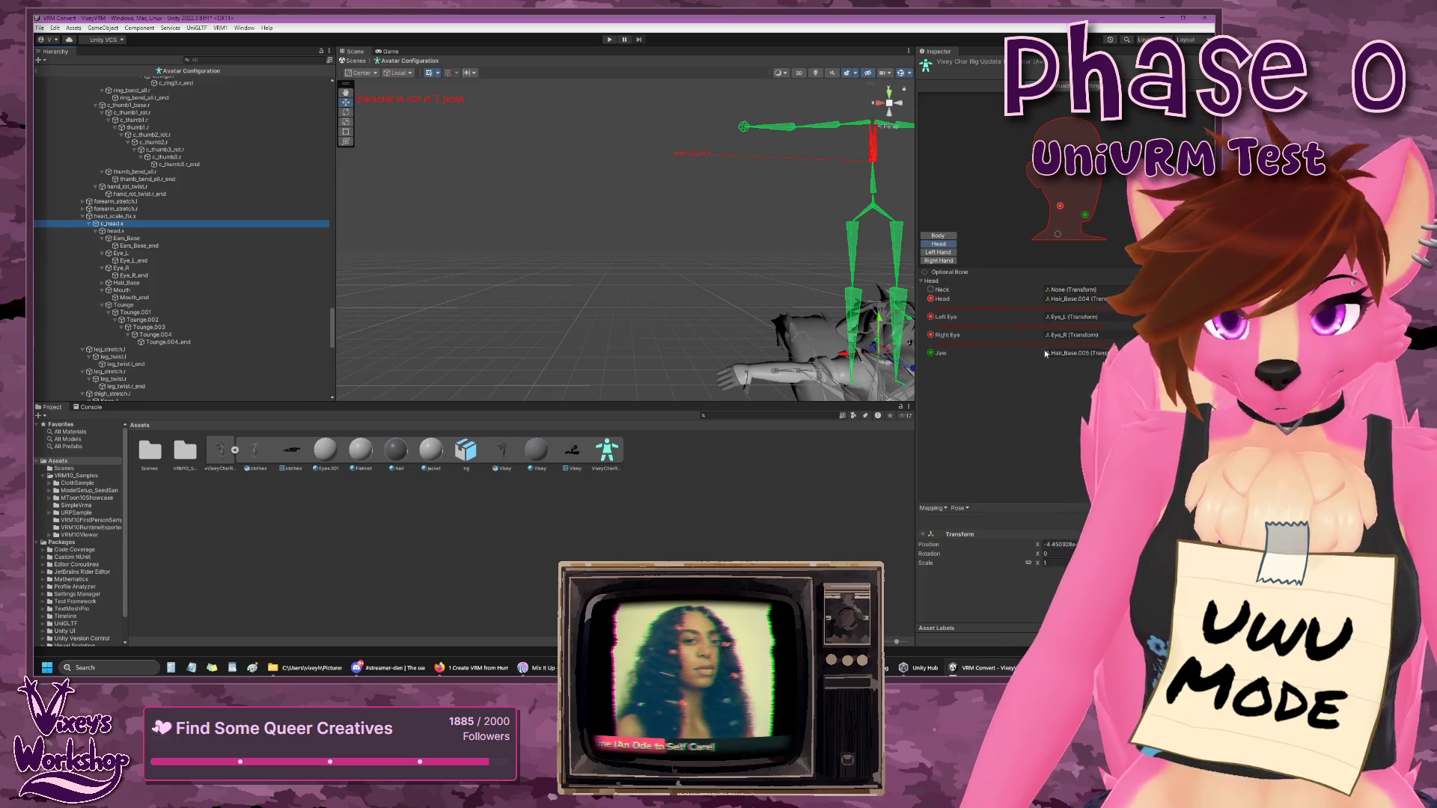
left_click(1205, 353)
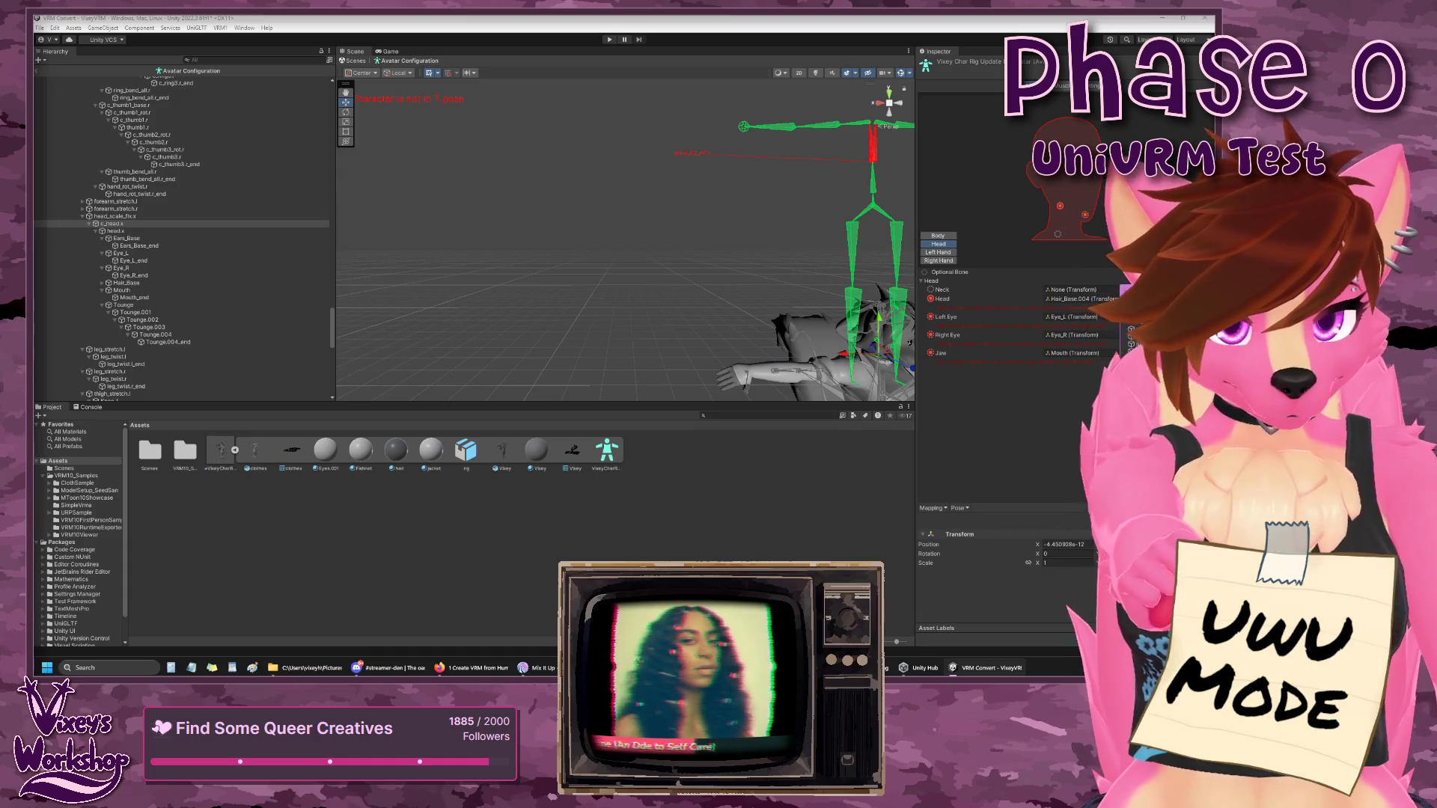
left_click(1140, 337)
left_click(1092, 364)
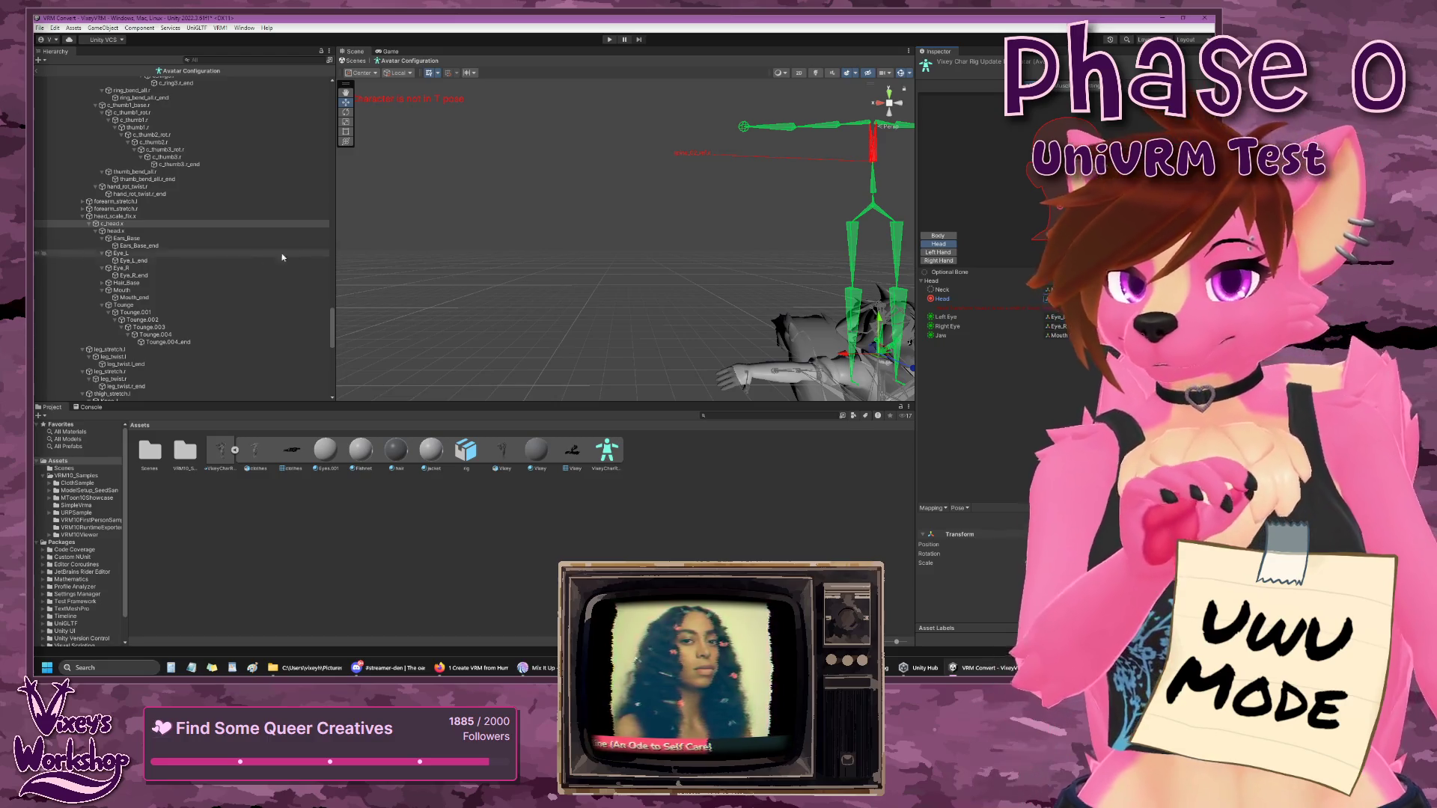
- Select head_scale_fix.x and collapse the forearm.r and forearm.l bone branches
scroll(124, 256, "up", 2)
left_click(116, 244)
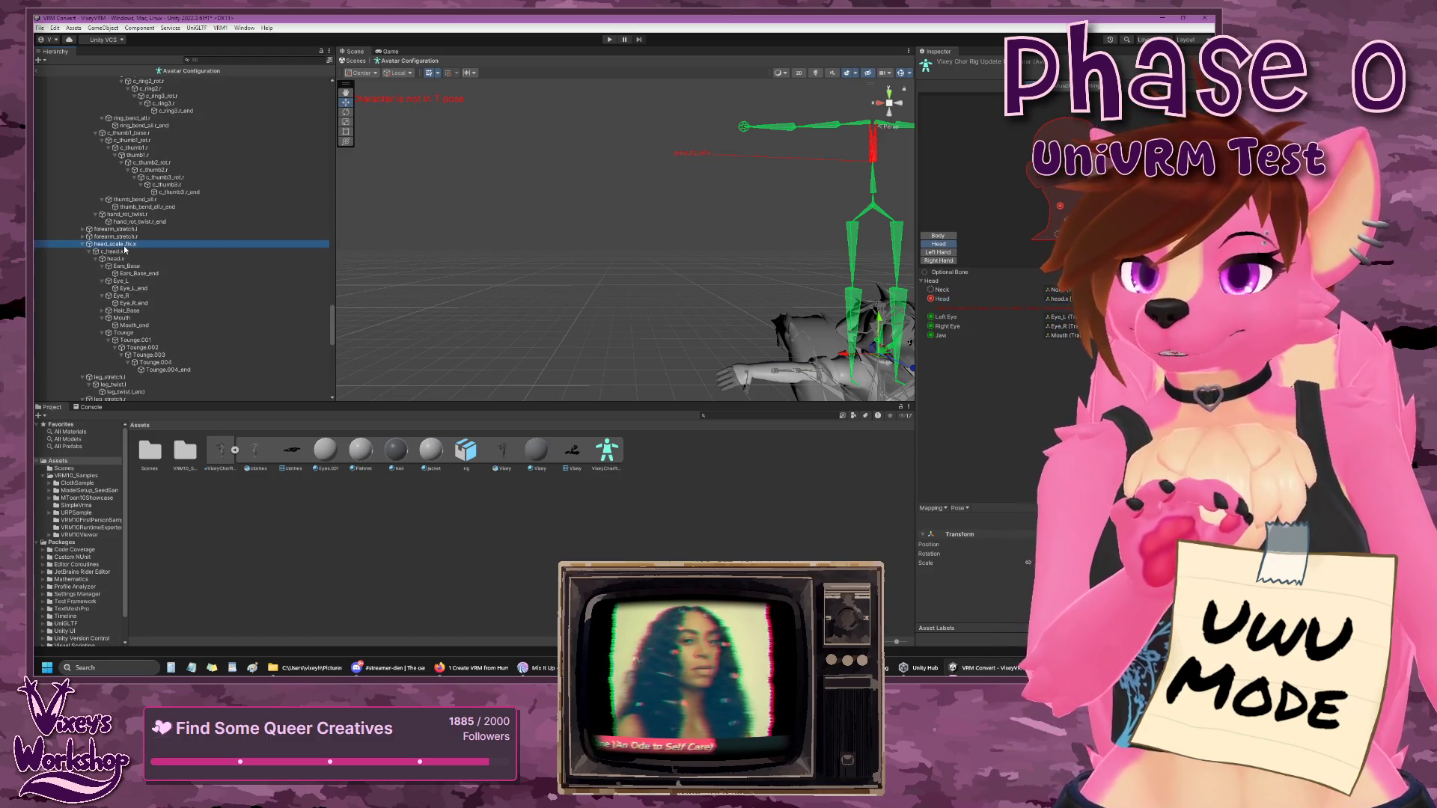
scroll(103, 253, "up", 4)
scroll(103, 253, "up", 10)
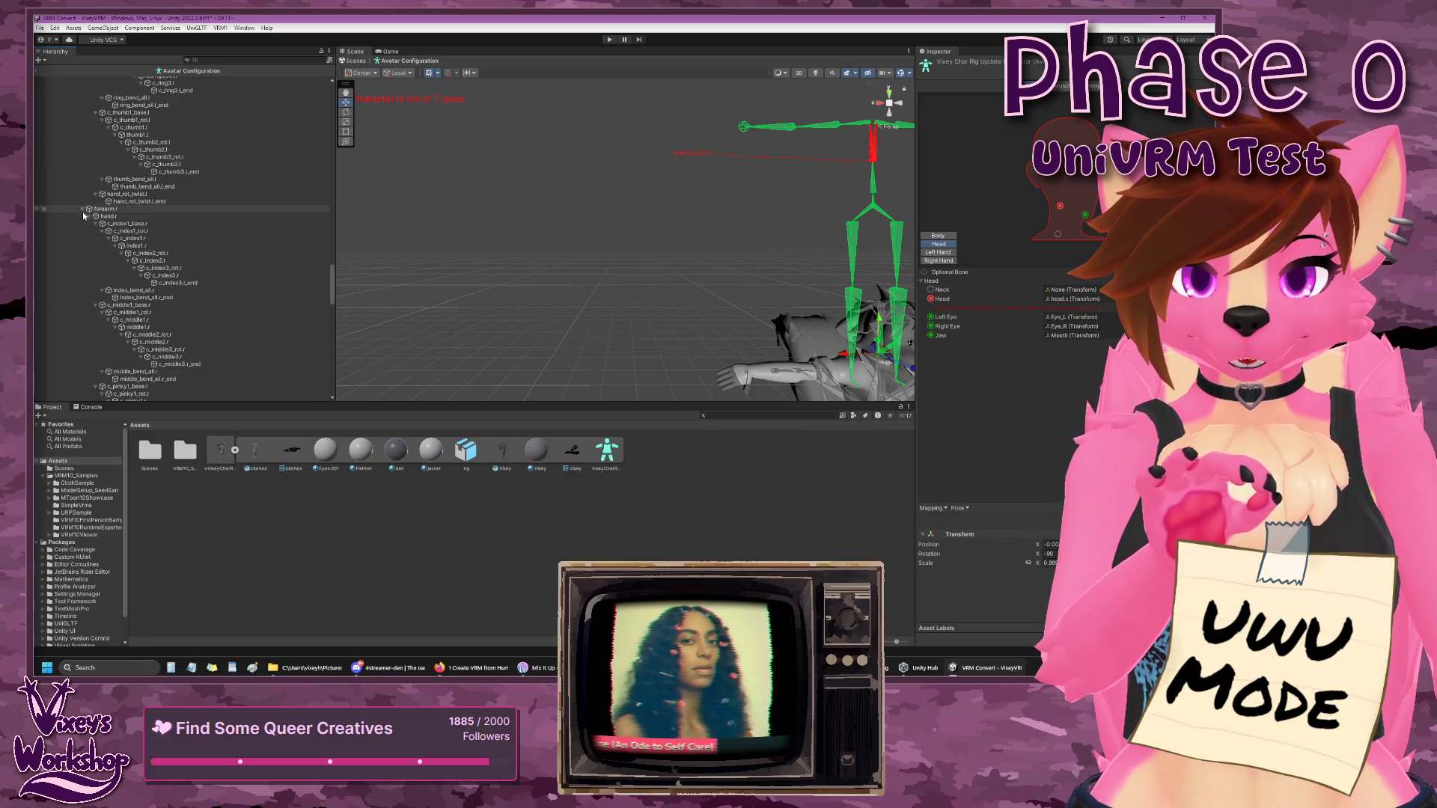
left_click(82, 209)
scroll(90, 235, "up", 10)
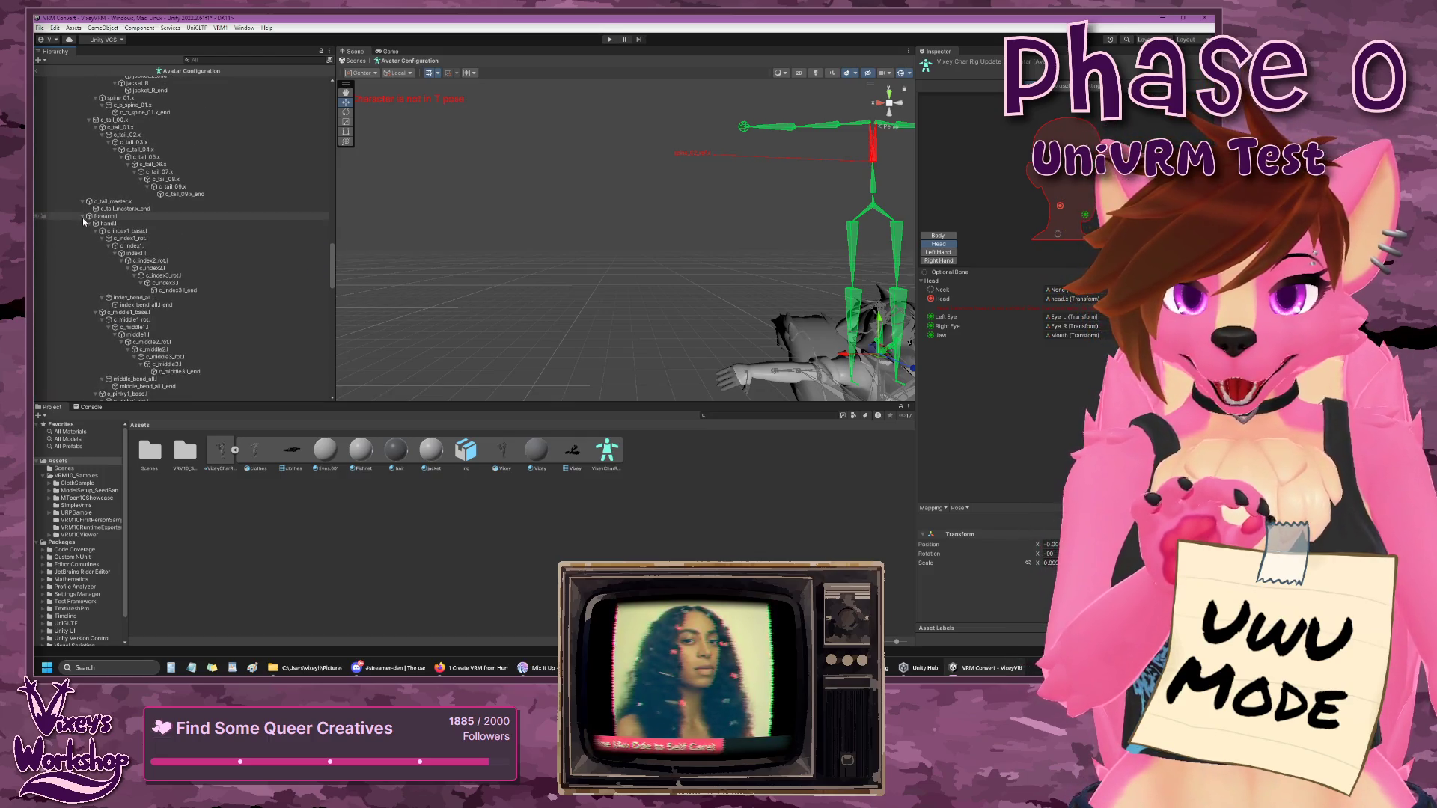
left_click(83, 217)
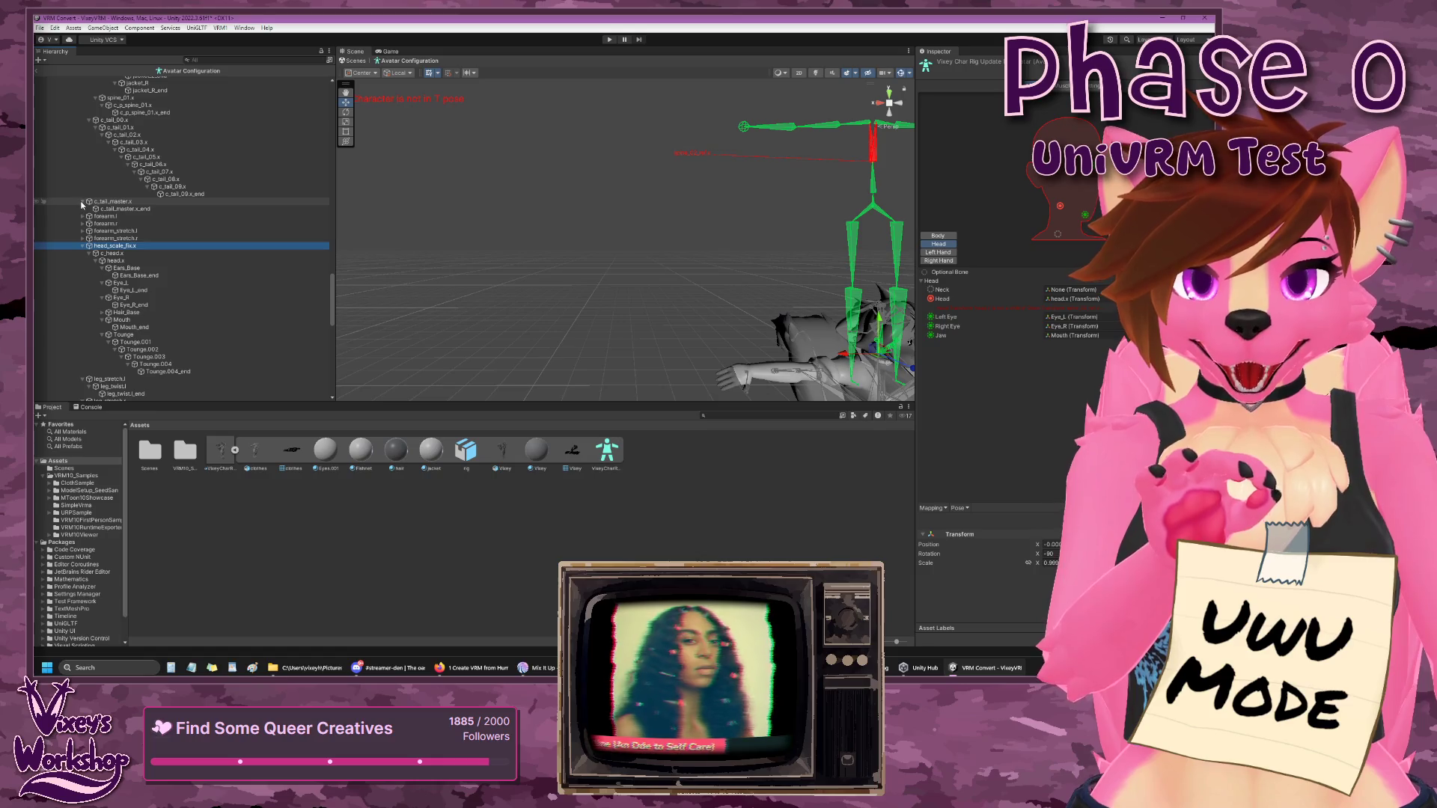
- Collapse the c_pos, root_ref.x, arm_stretch and c_root_master.x branches in the hierarchy
scroll(86, 213, "up", 5)
scroll(88, 218, "up", 6)
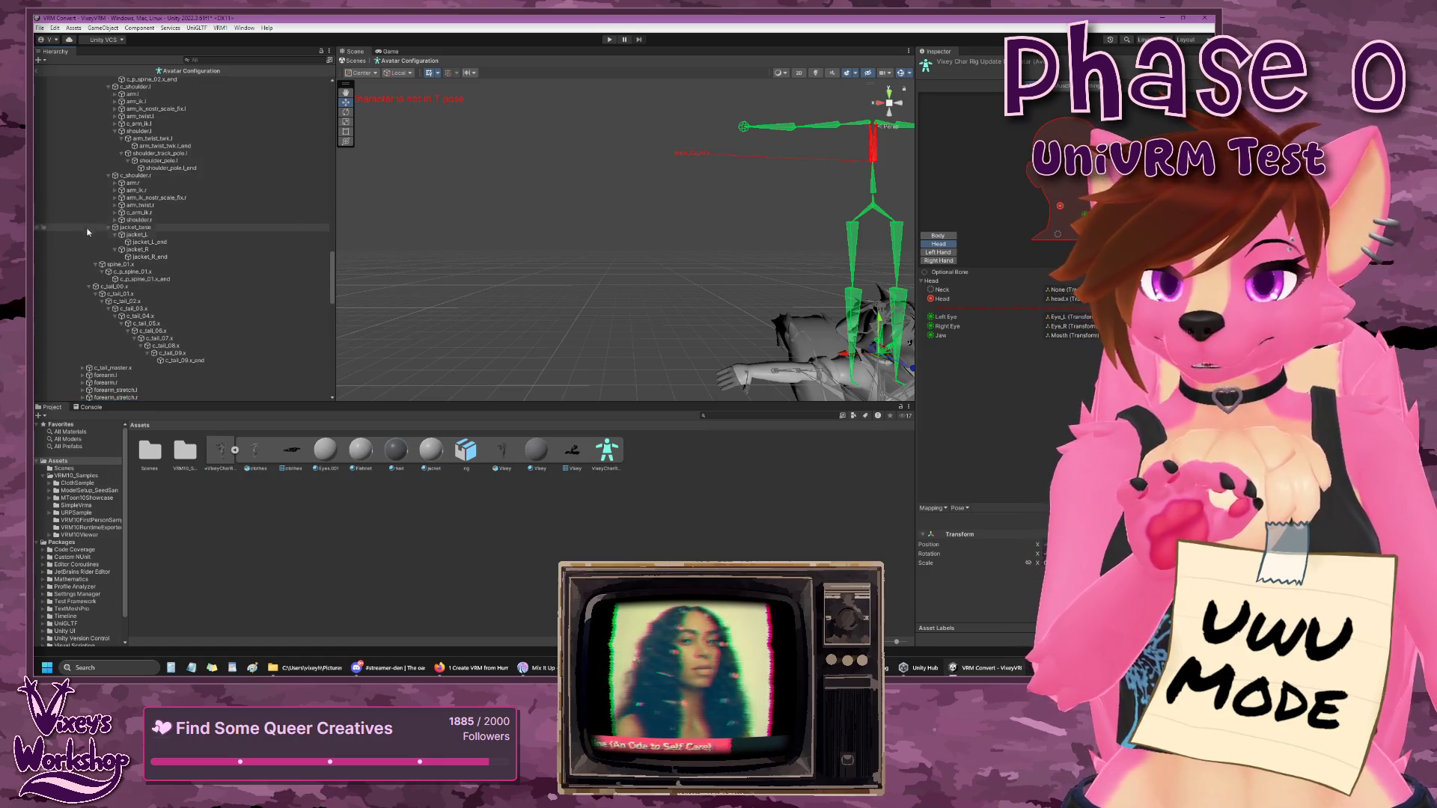
scroll(84, 298, "up", 6)
scroll(85, 297, "up", 15)
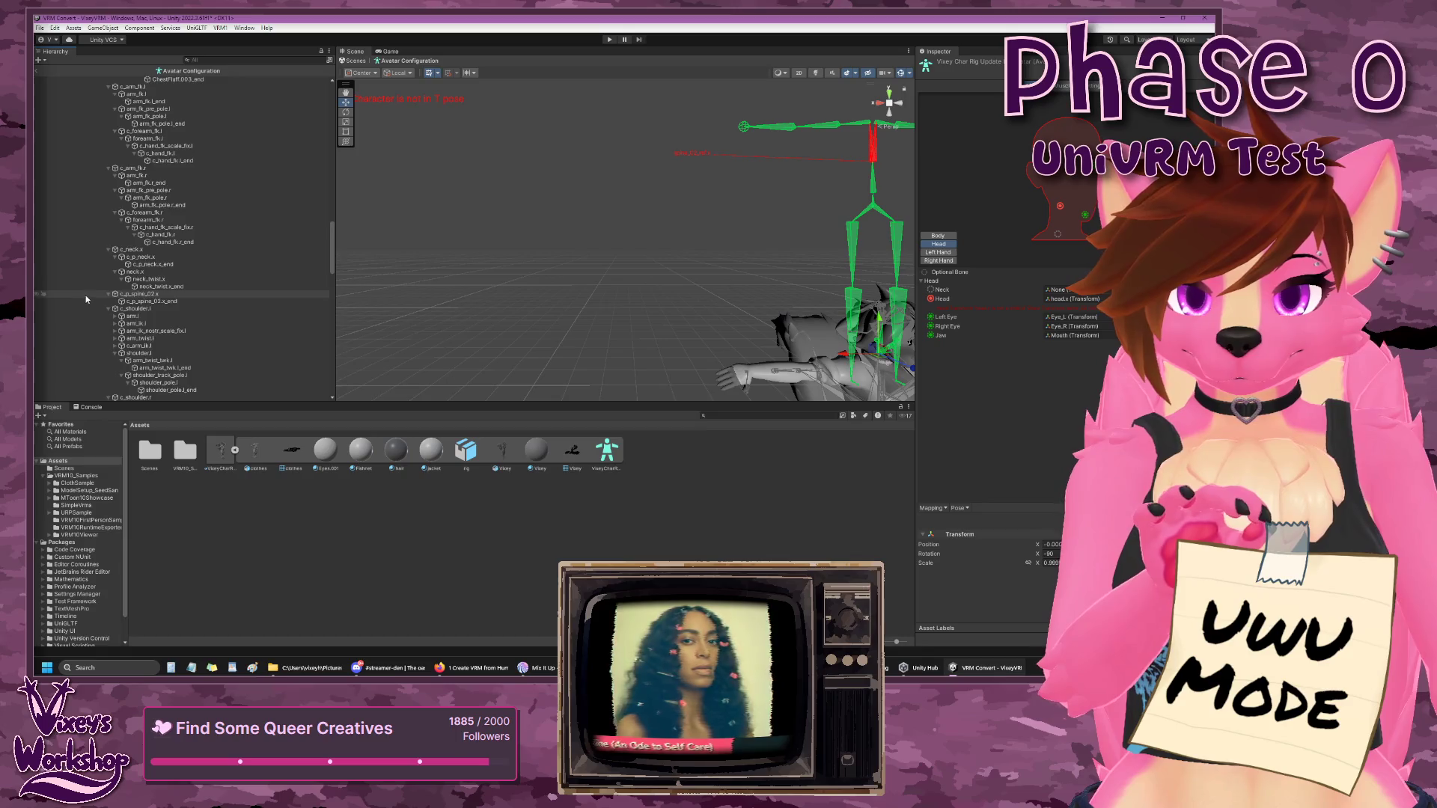
scroll(87, 297, "up", 20)
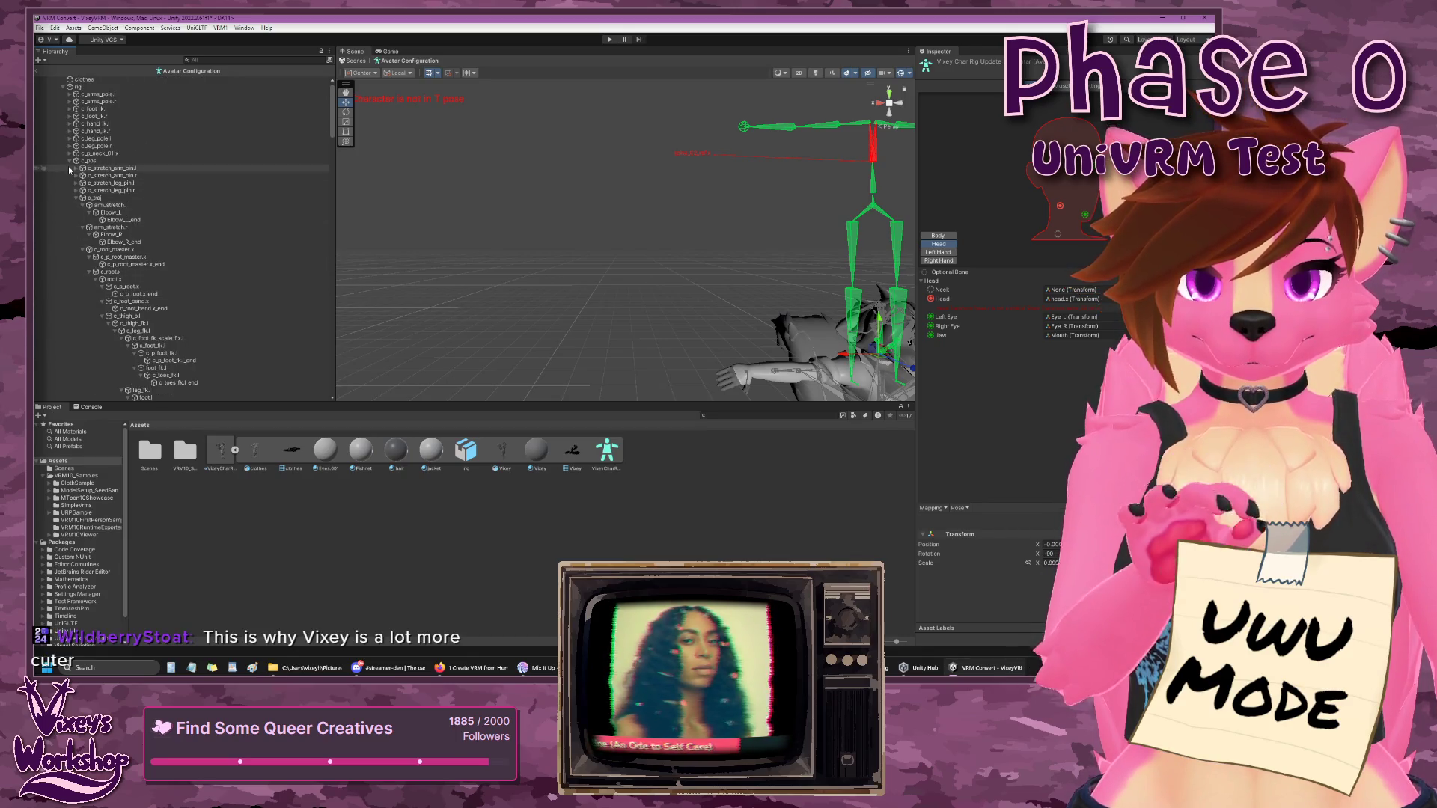
left_click(69, 161)
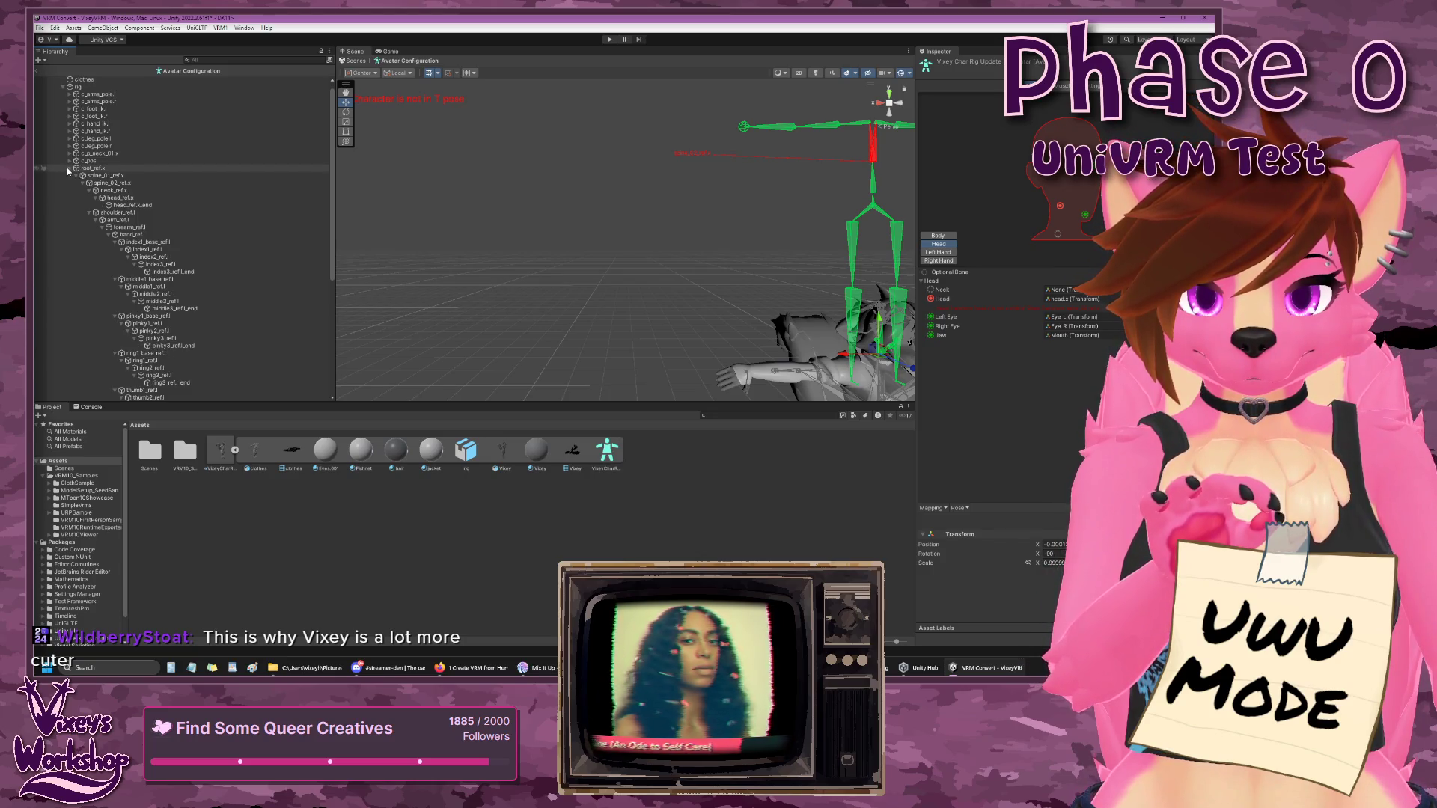
left_click(69, 169)
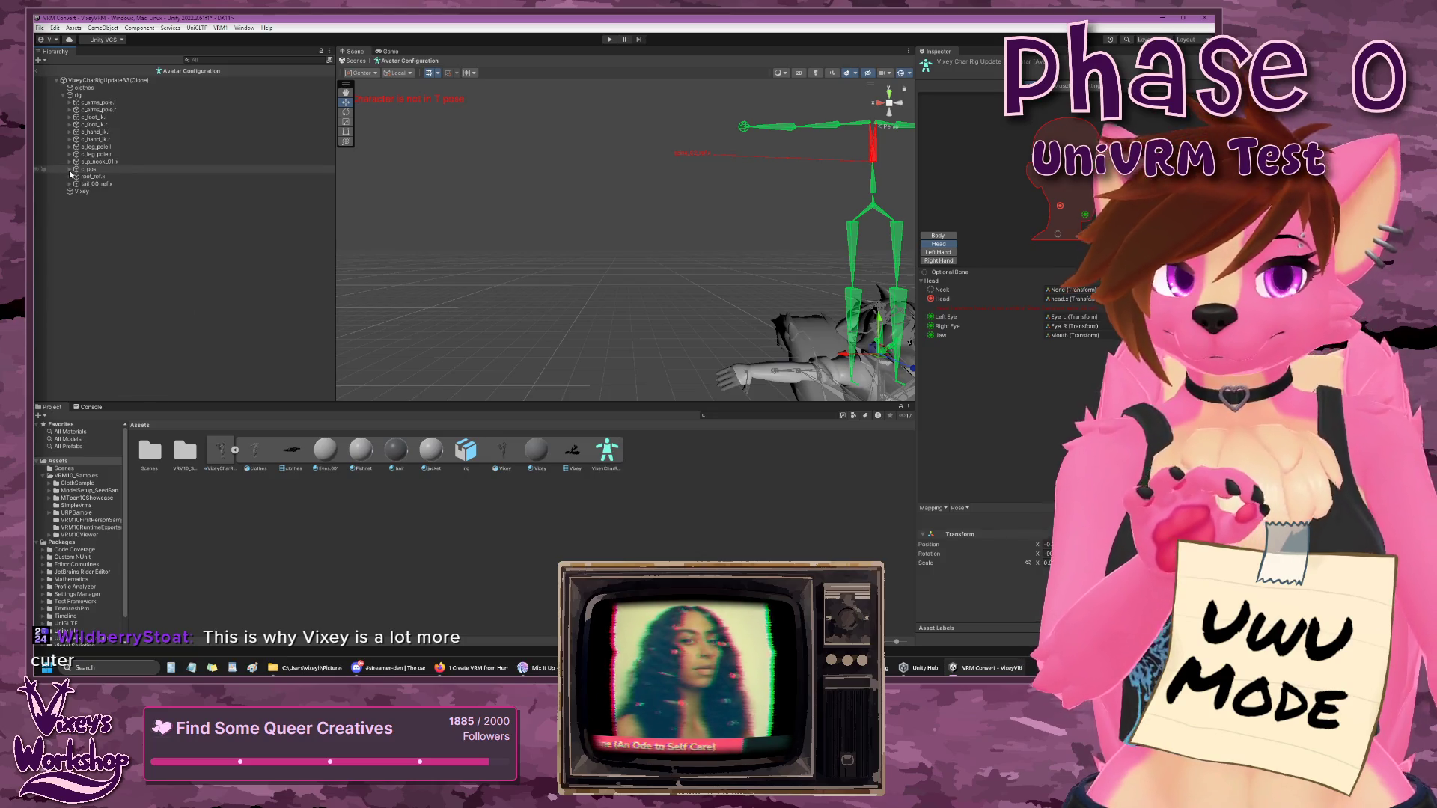
left_click(68, 169)
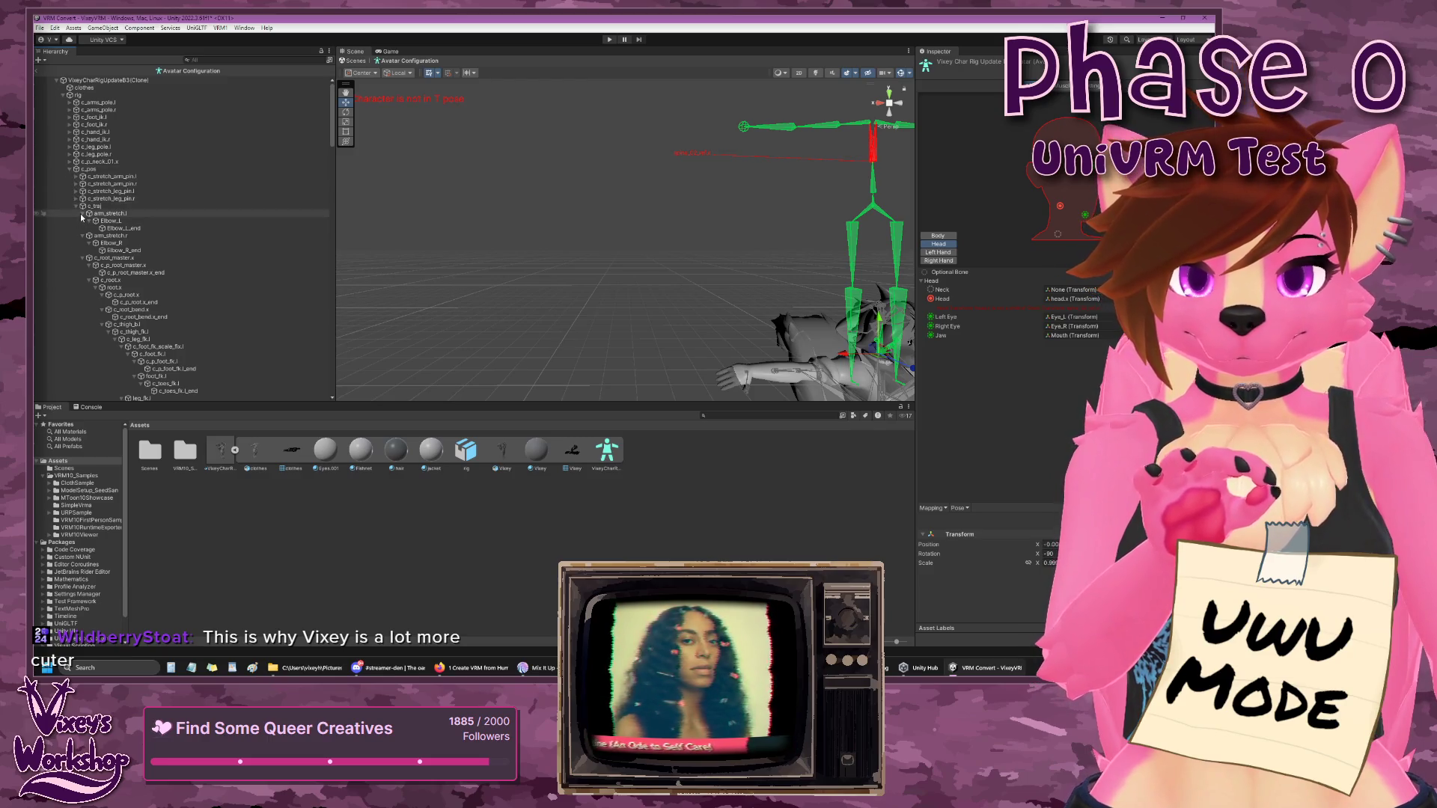
left_click(83, 214)
left_click(83, 221)
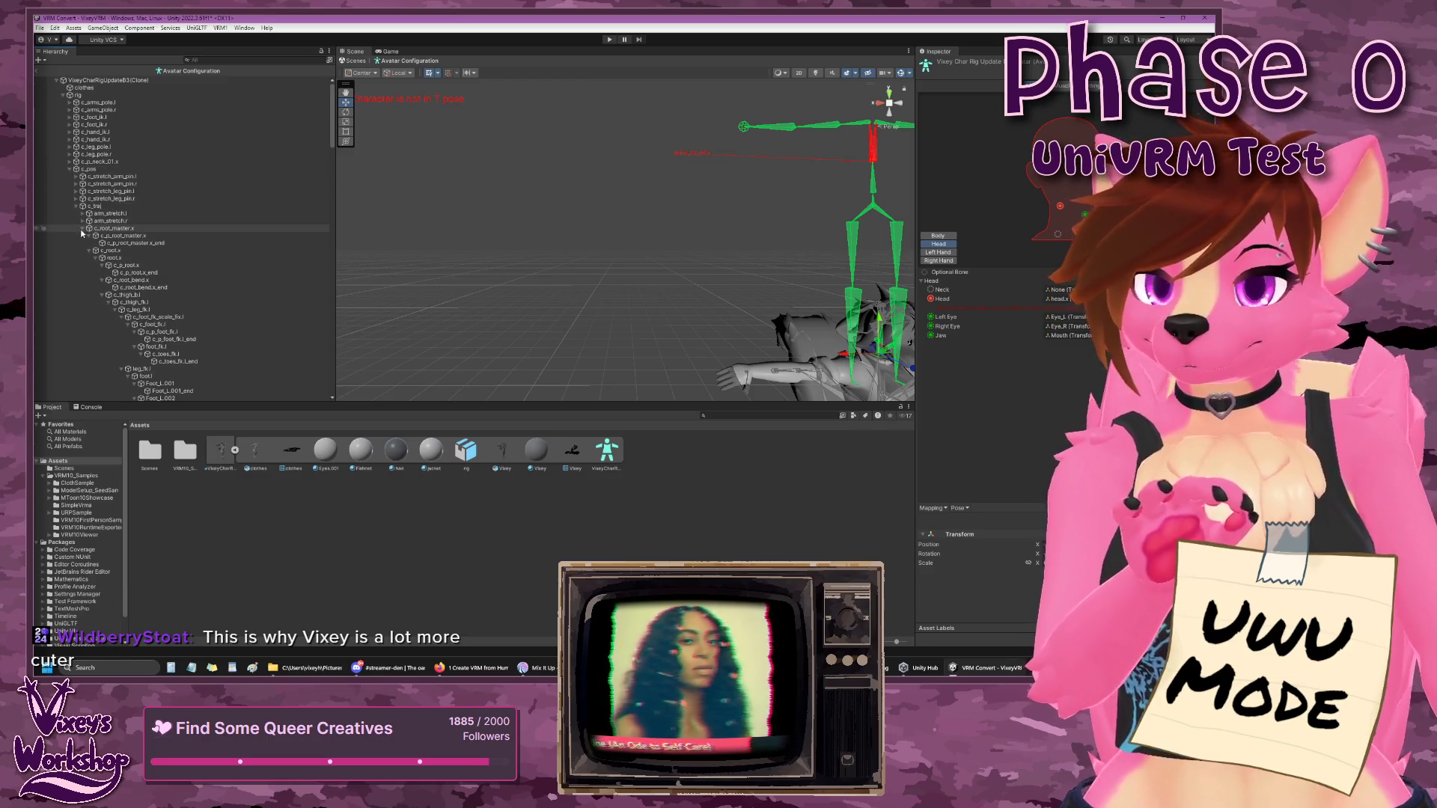
left_click(83, 229)
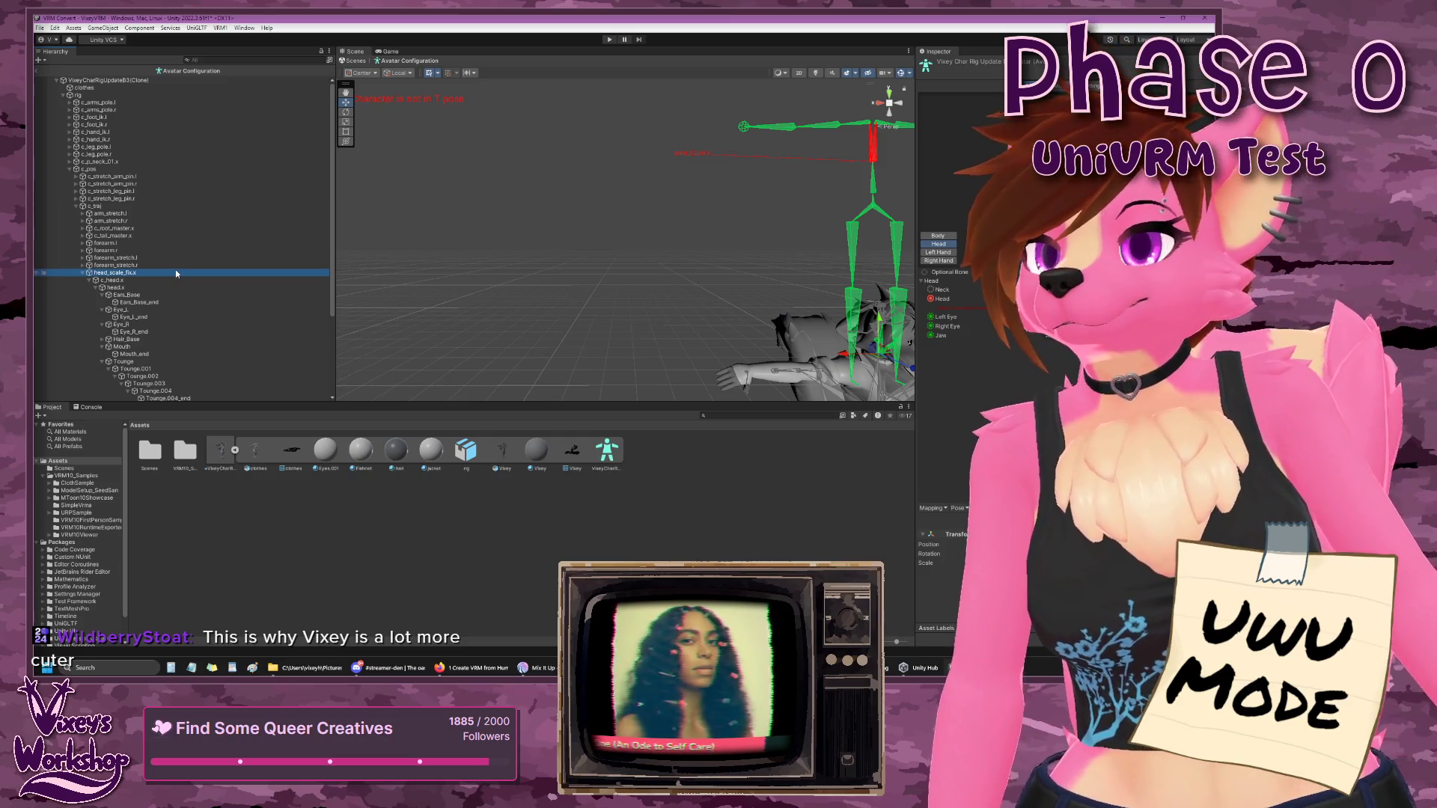
left_click(122, 281)
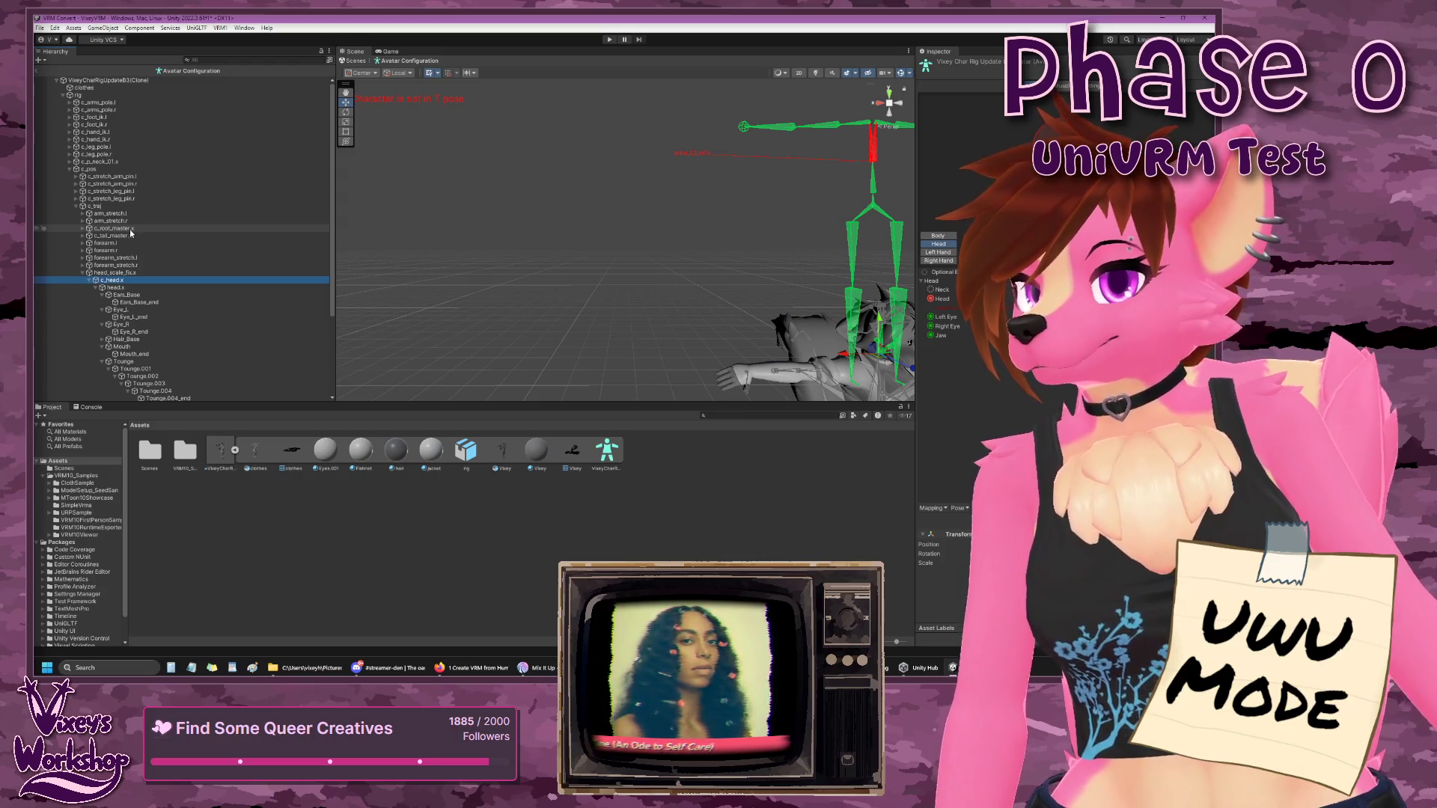
left_click(82, 229)
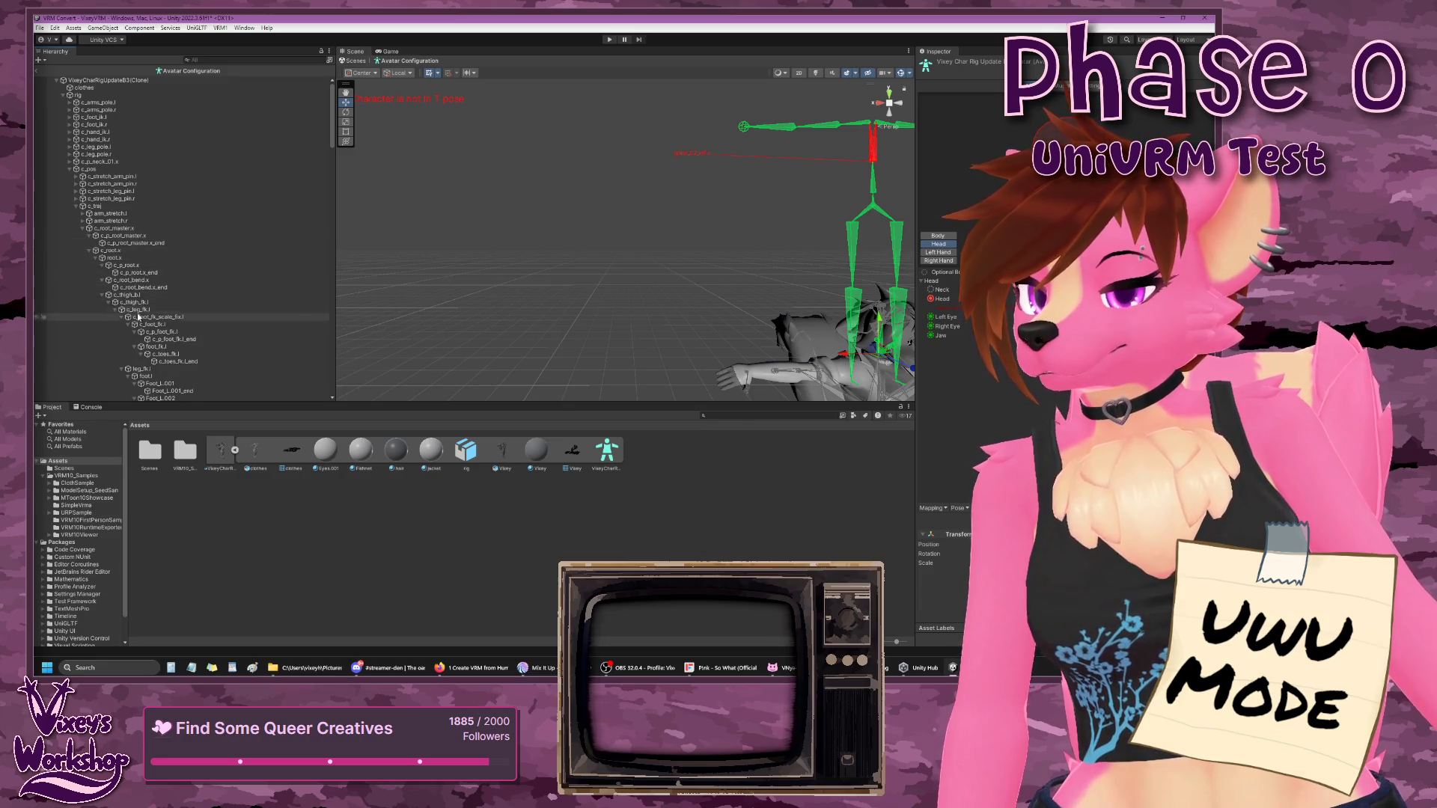
- Collapse the c_thigh_b.l and c_thigh_b.r branches in the Hierarchy
scroll(146, 322, "down", 5)
scroll(147, 328, "up", 2)
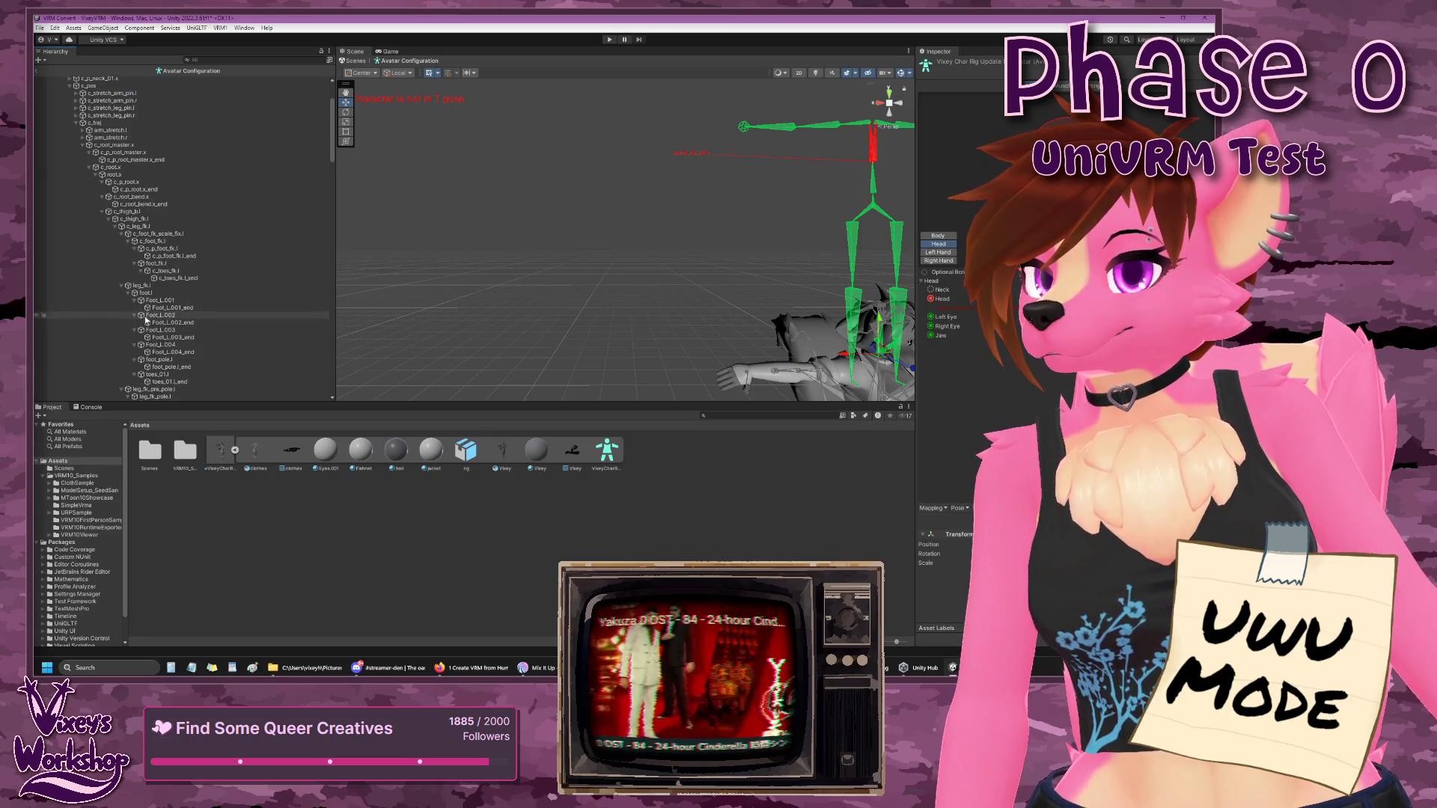
left_click(104, 212)
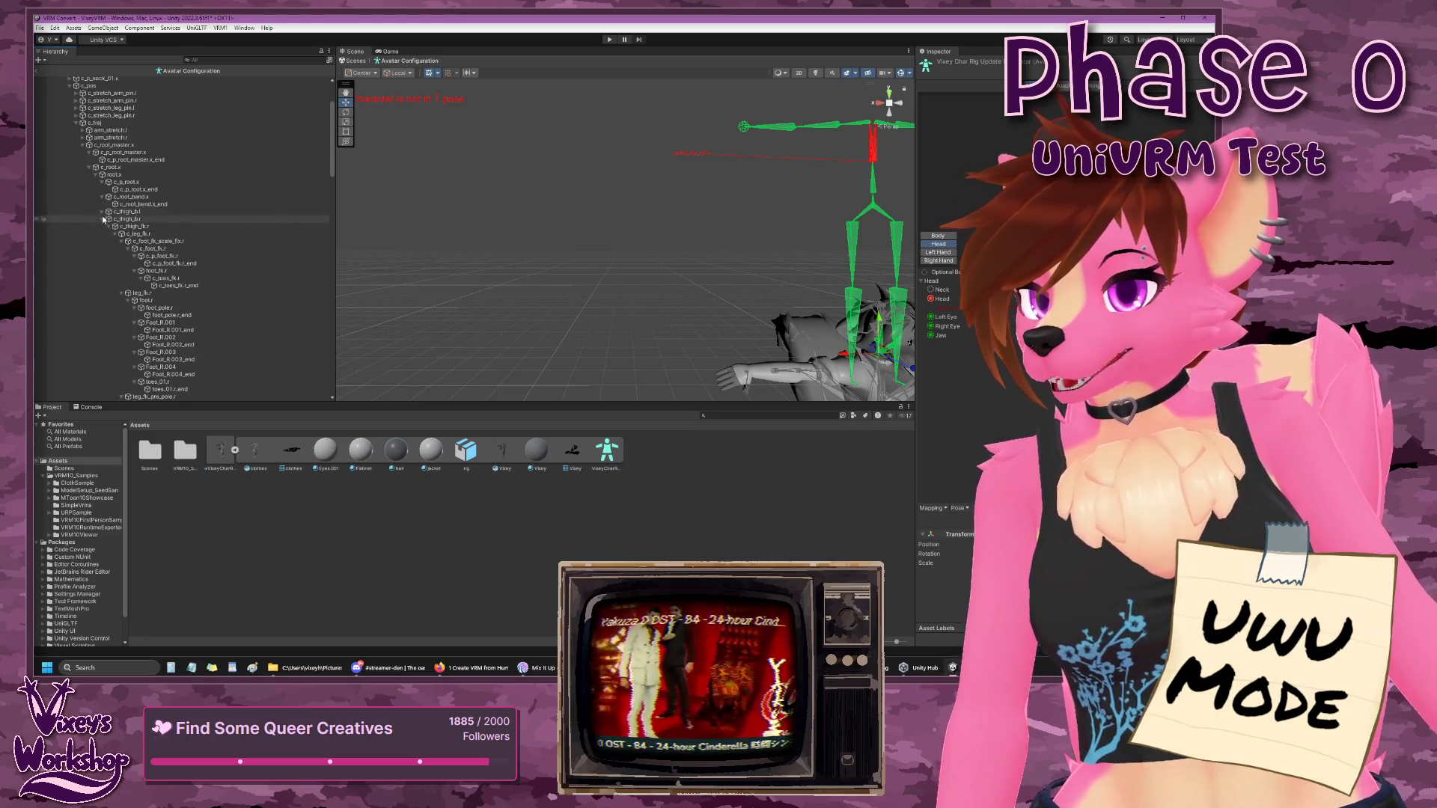
left_click(104, 220)
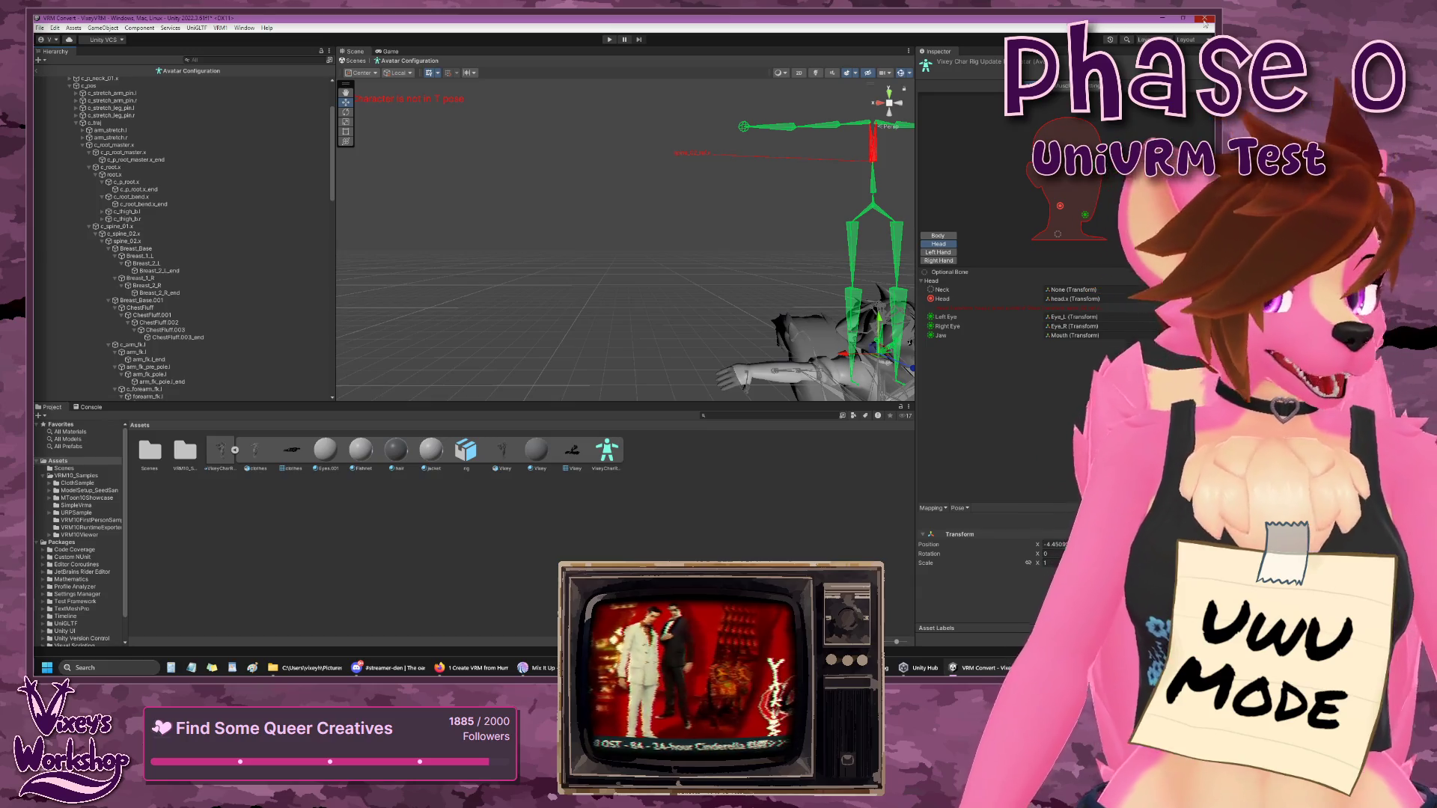
- Close Unity without saving the scene, applying the pending import settings
left_click(1205, 22)
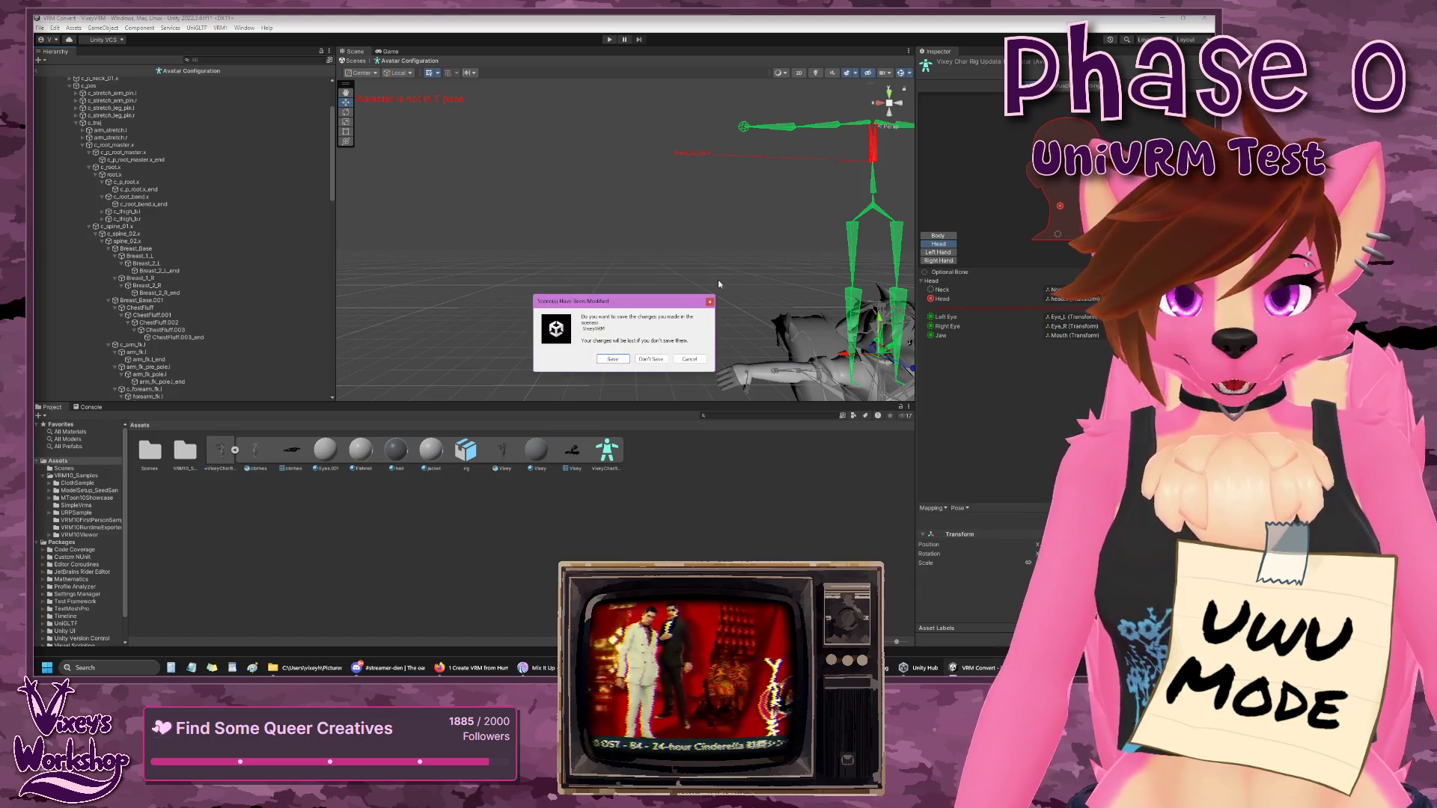
left_click(652, 359)
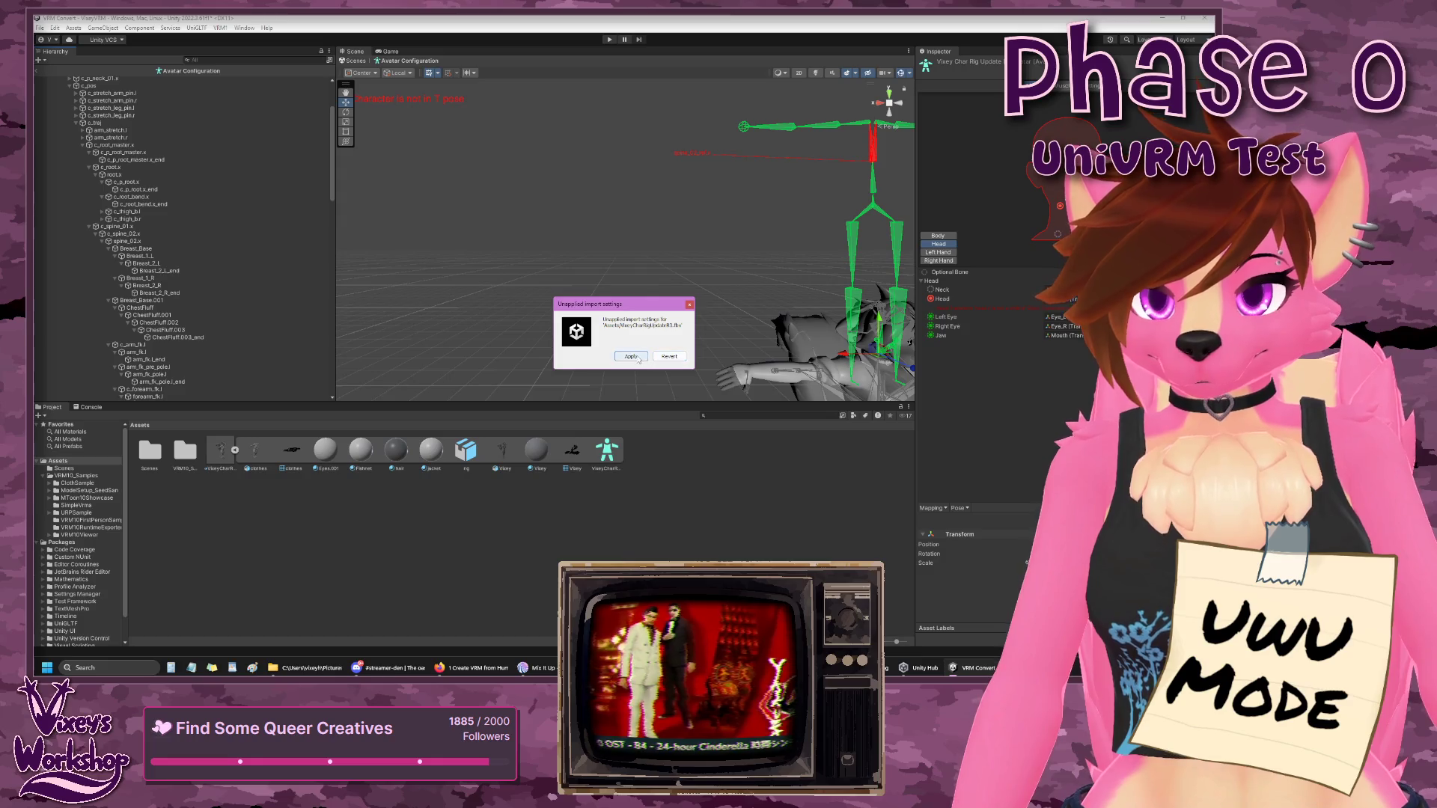
left_click(643, 358)
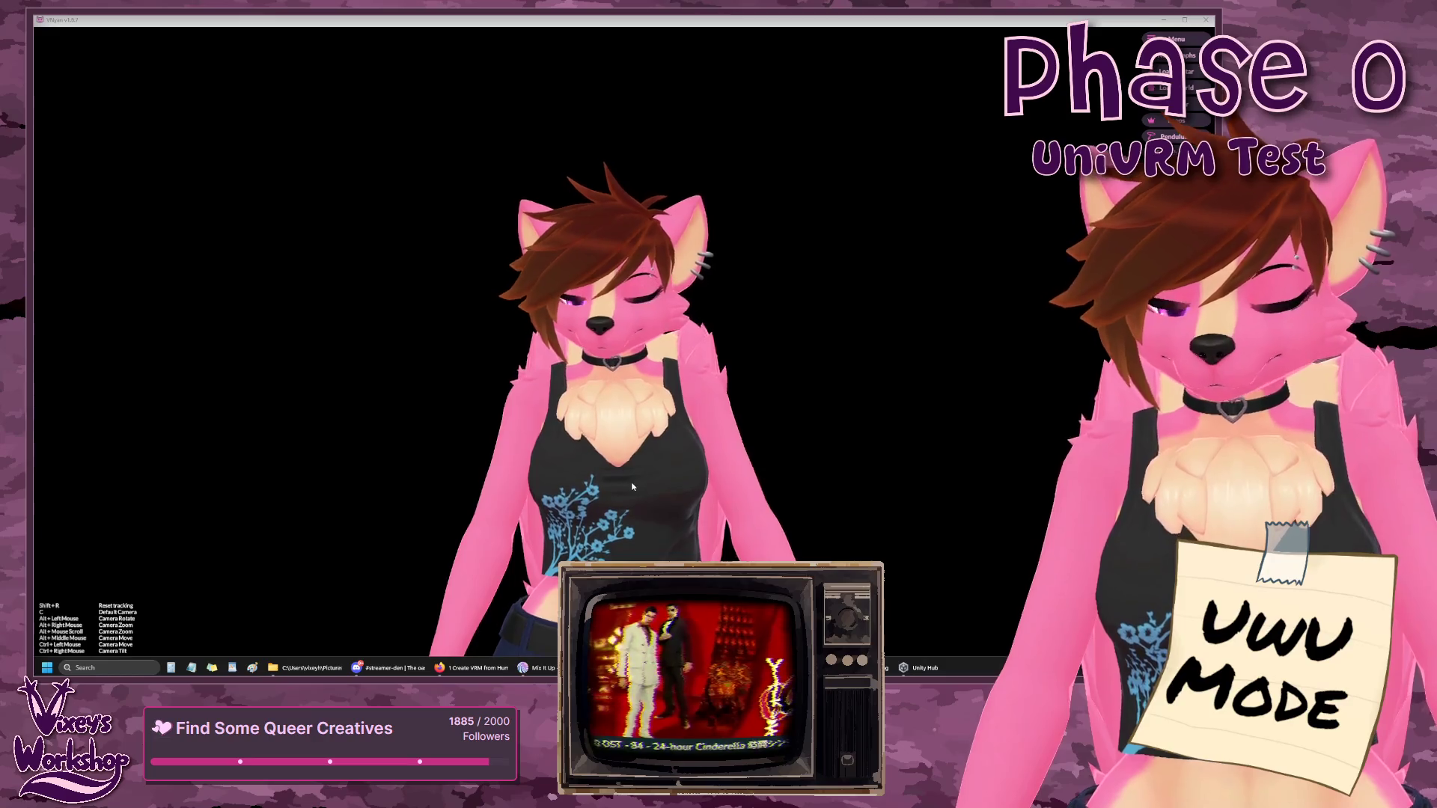
- Launch Blender from Windows search and open VixeyCharRigUpdateB3.blend from Recent Files
left_click(112, 666)
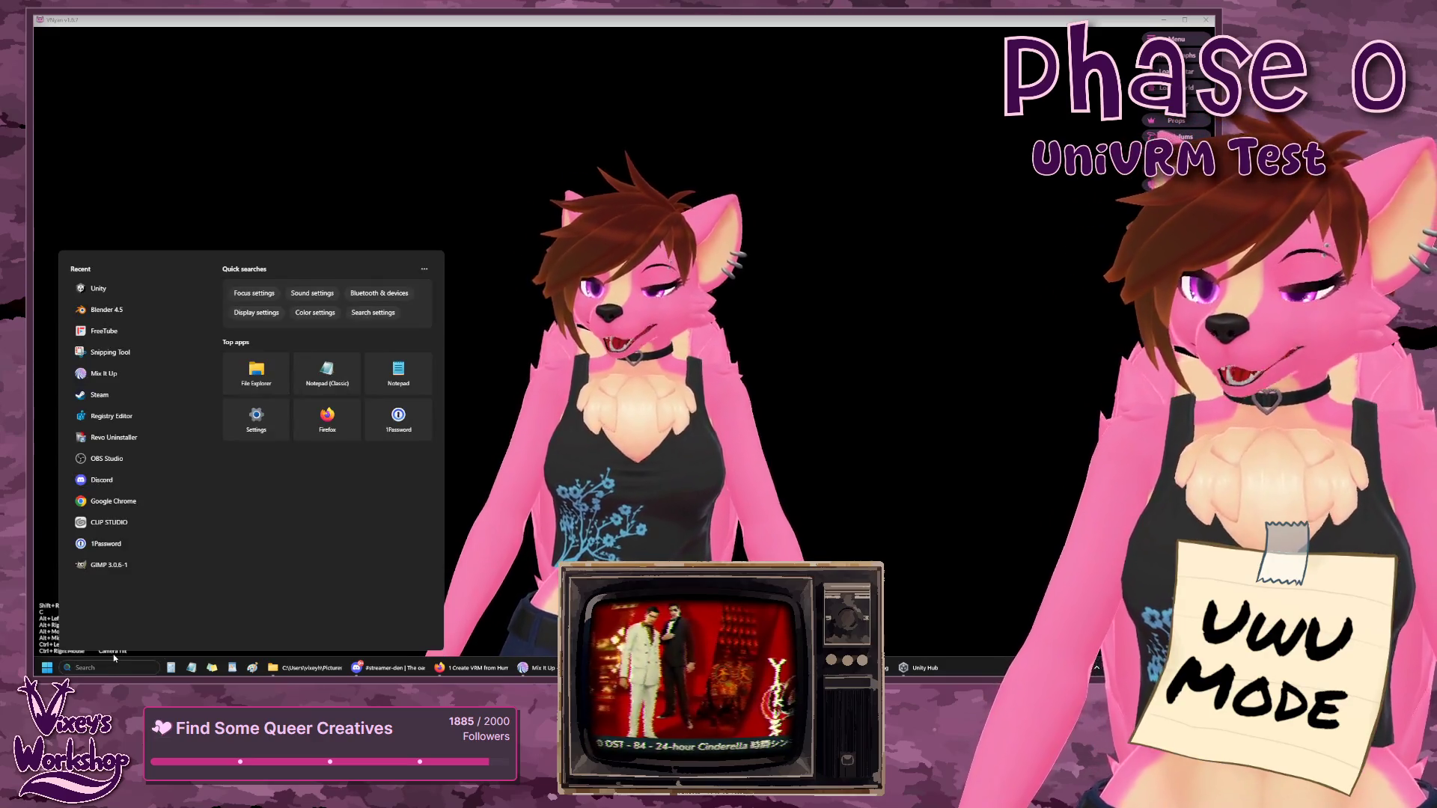
type("blender 4.5")
key("Return")
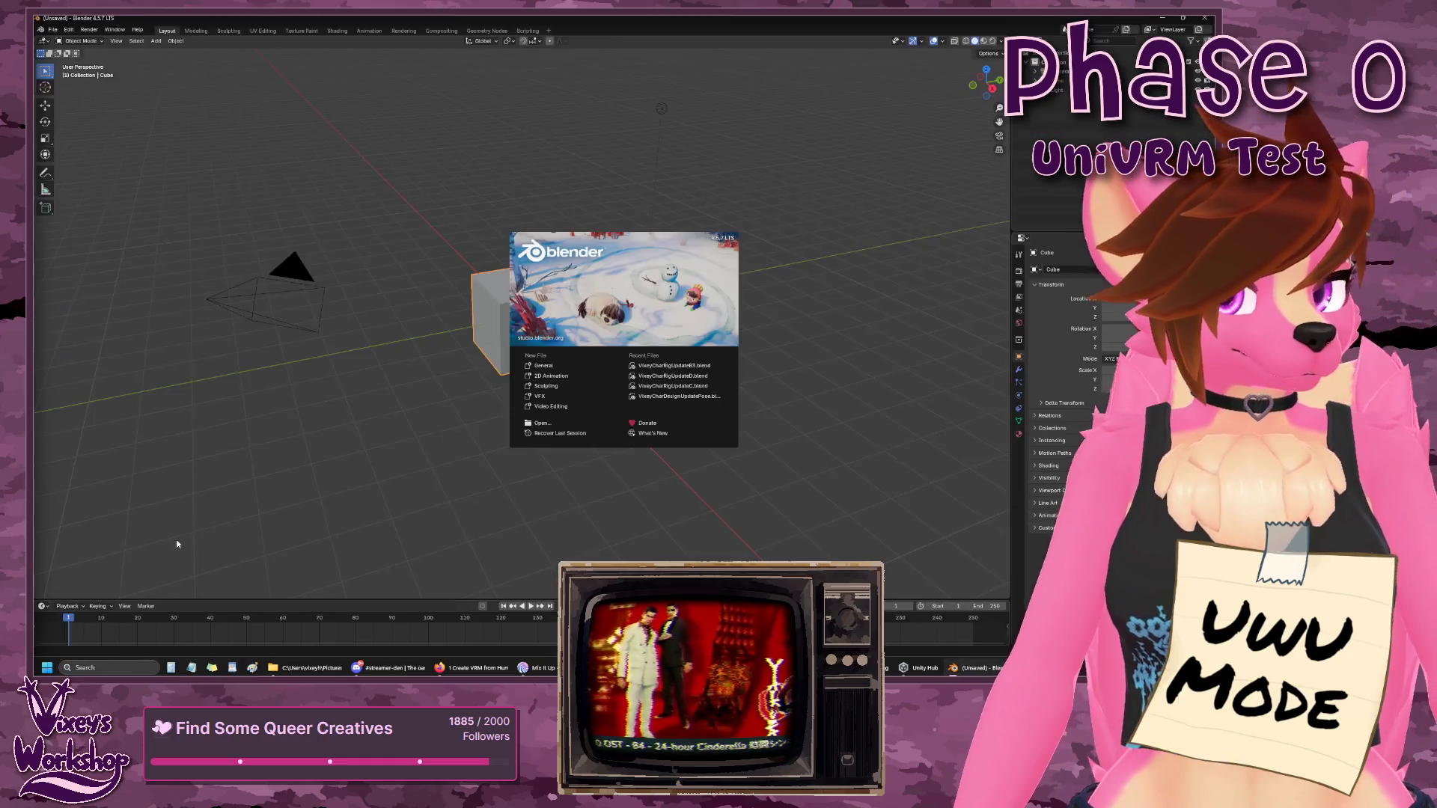
left_click(667, 367)
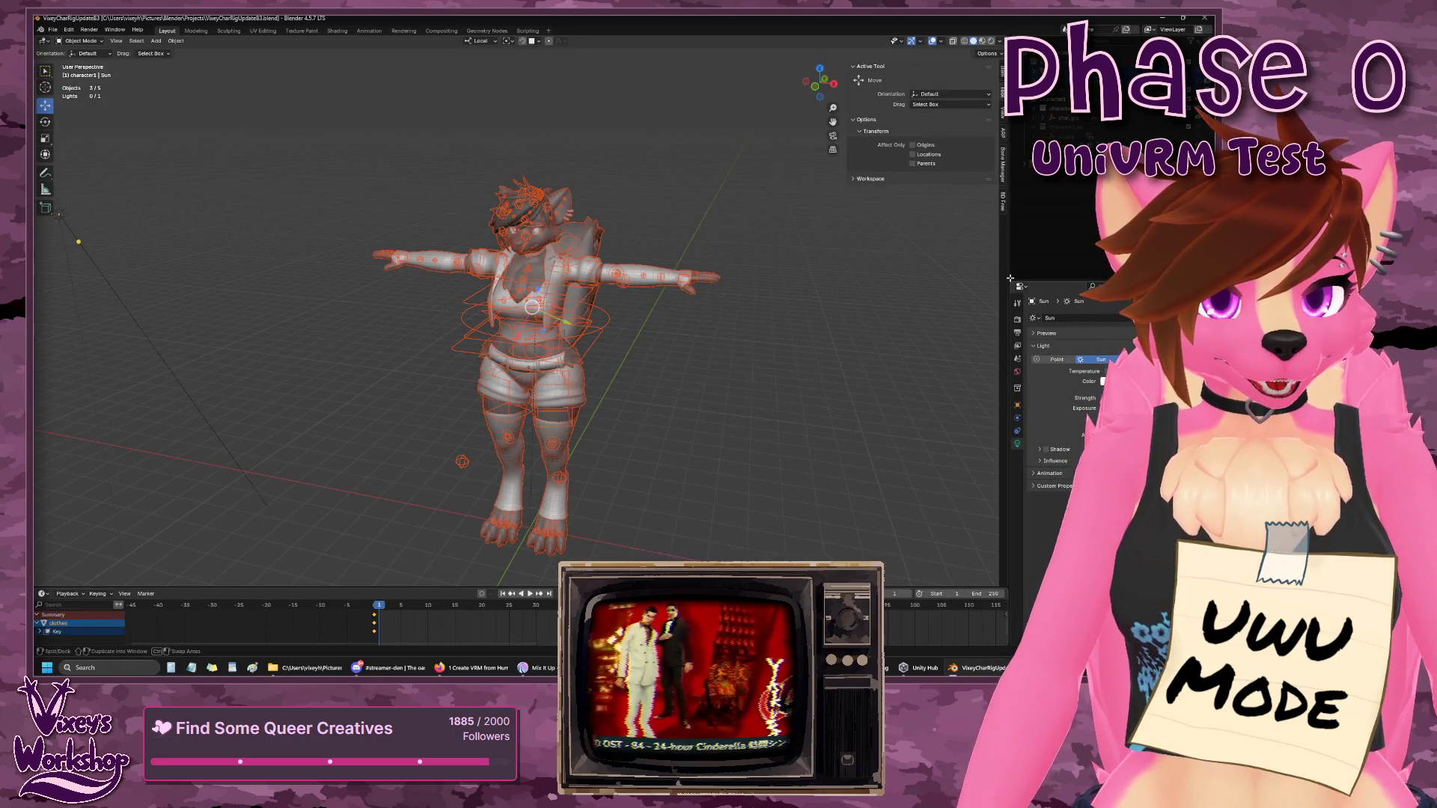
- Widen the Outliner and expand char_grp, rig, its armature data, c_pos and c_traj
left_click_drag(1007, 262, 751, 255)
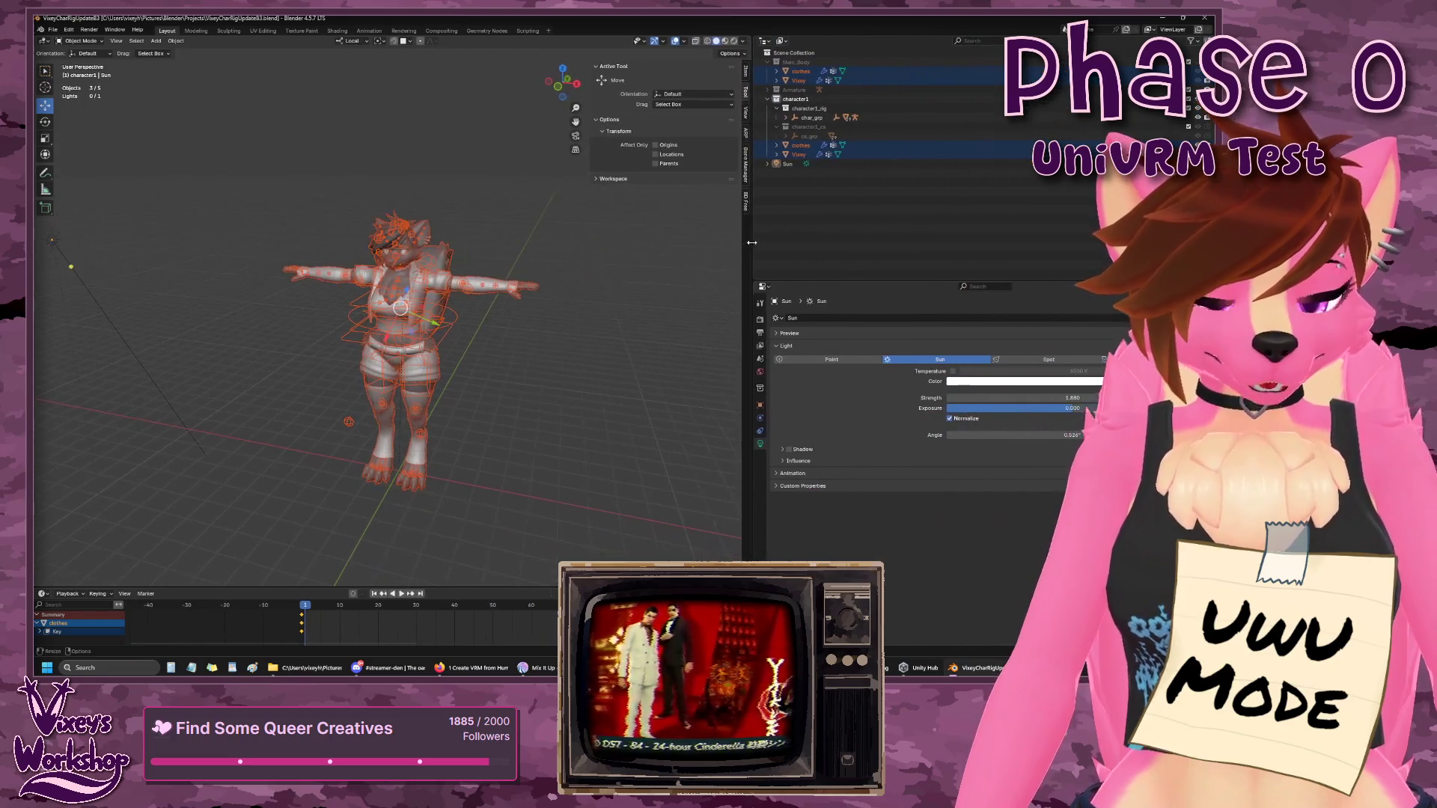
left_click(786, 118)
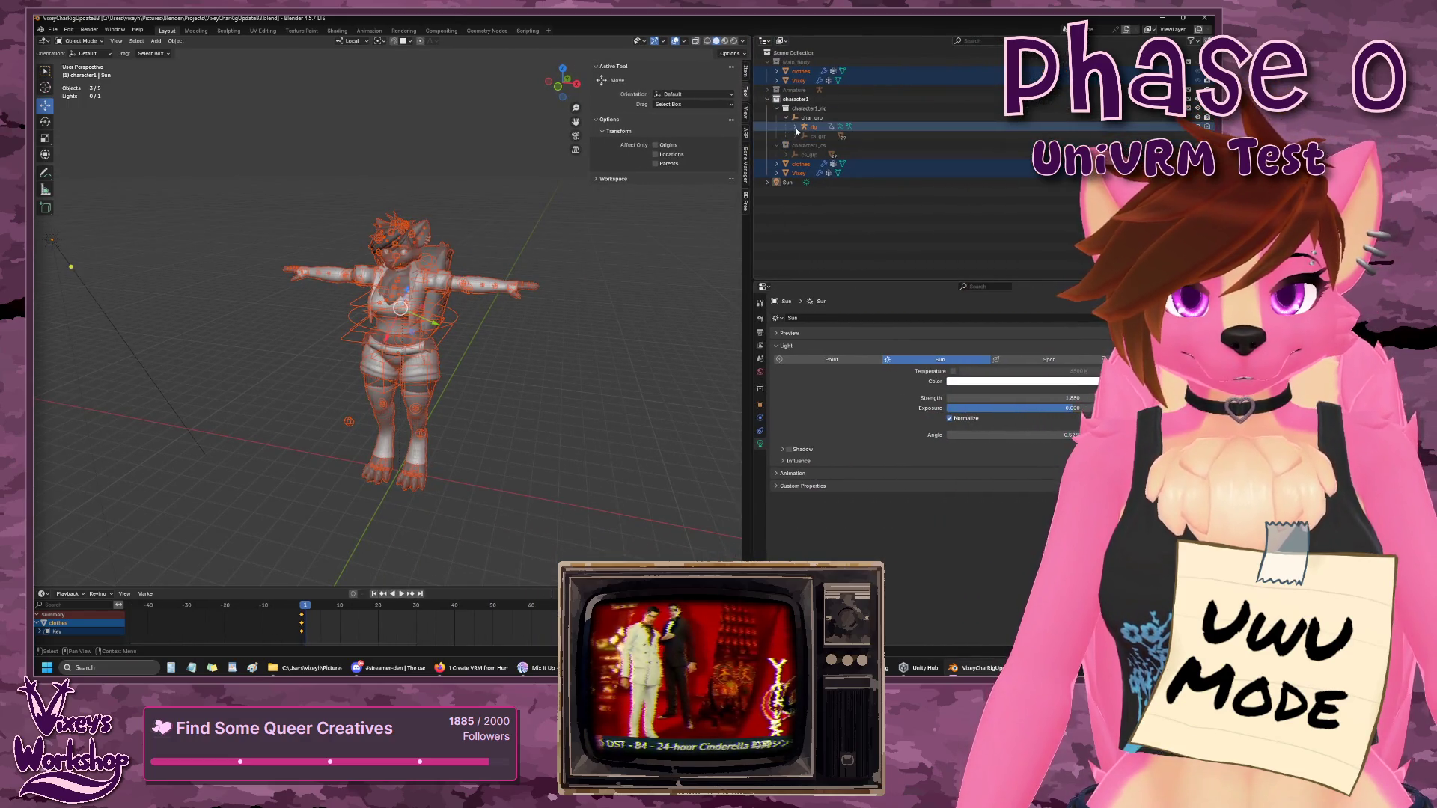
left_click(795, 127)
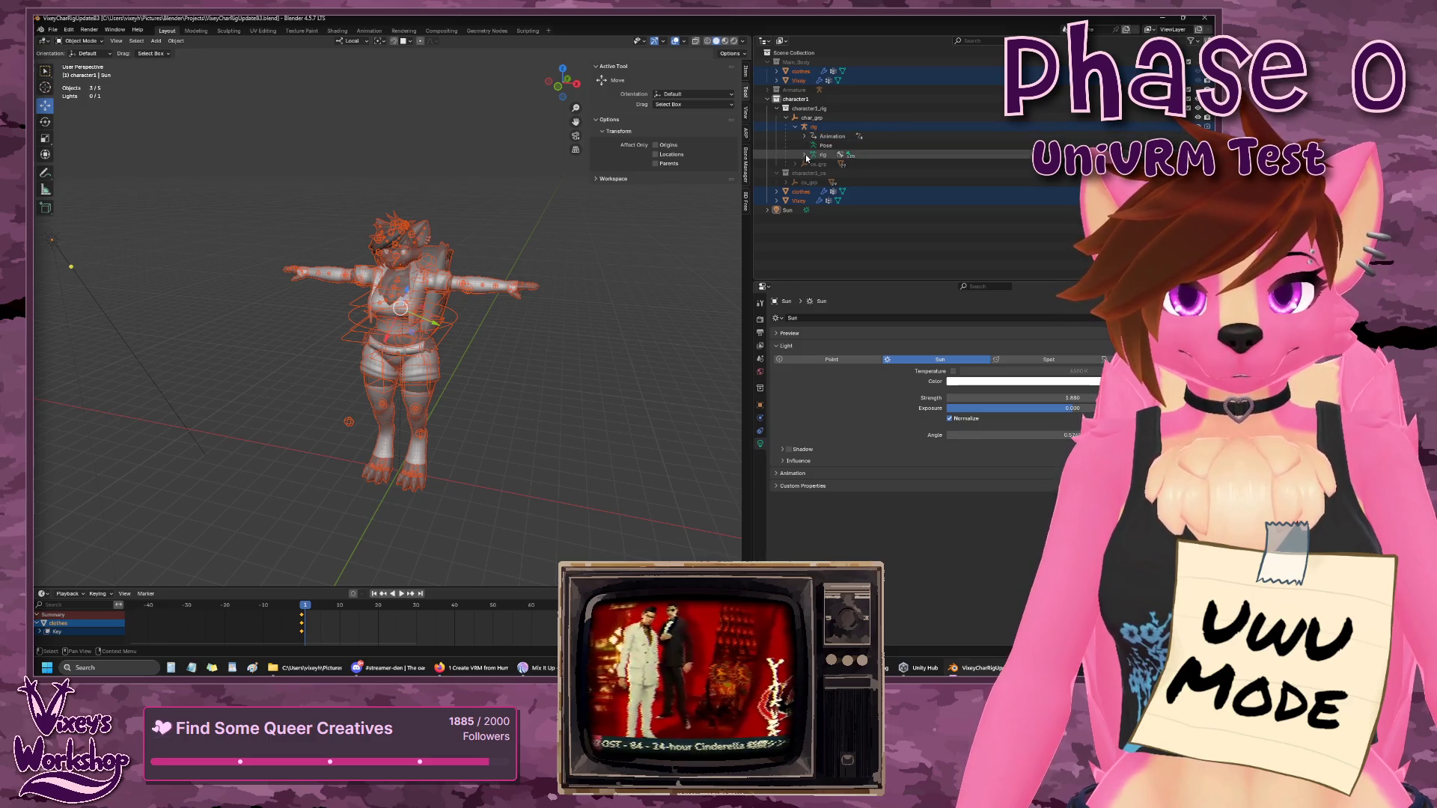
left_click(804, 155)
scroll(843, 197, "down", 3)
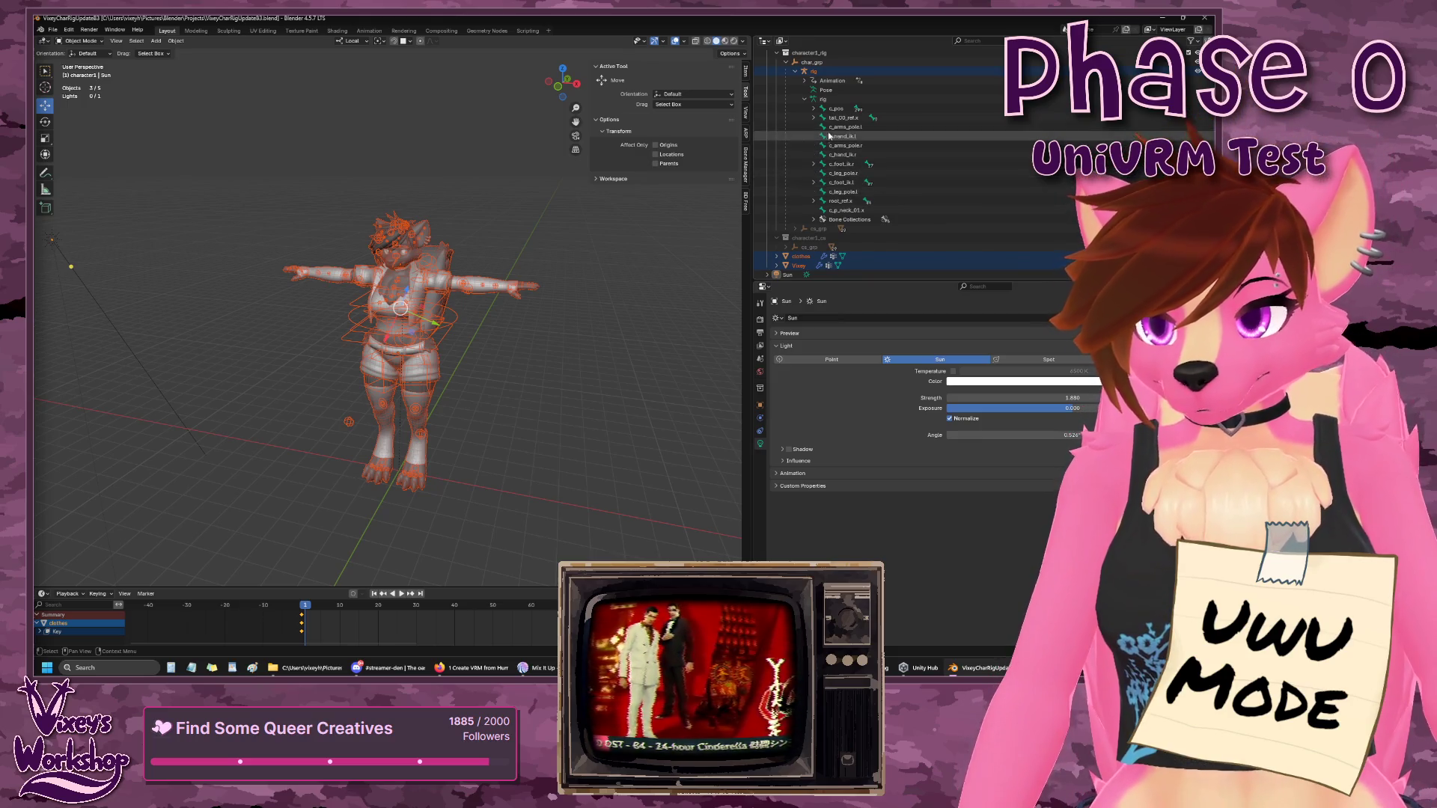
left_click(814, 109)
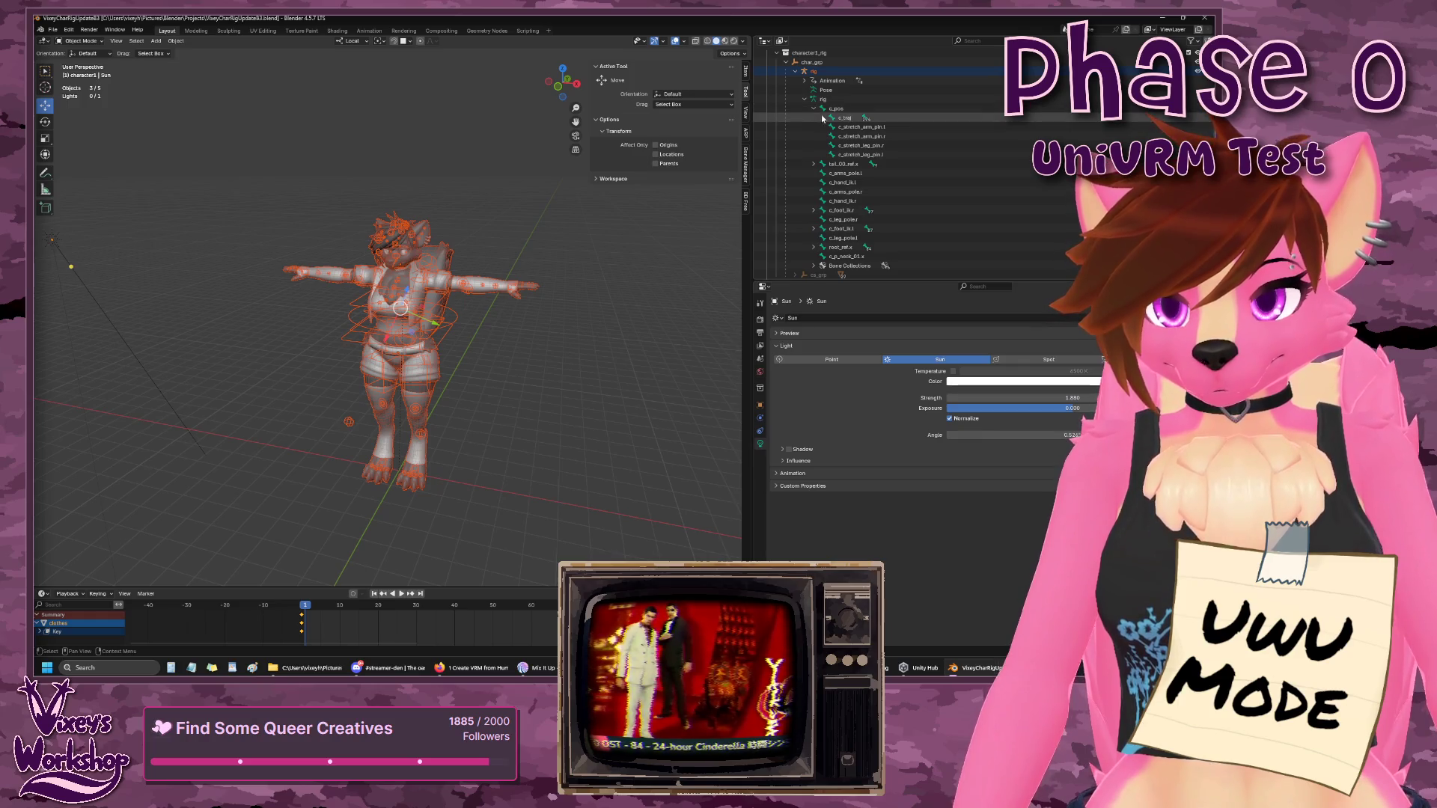
left_click(823, 118)
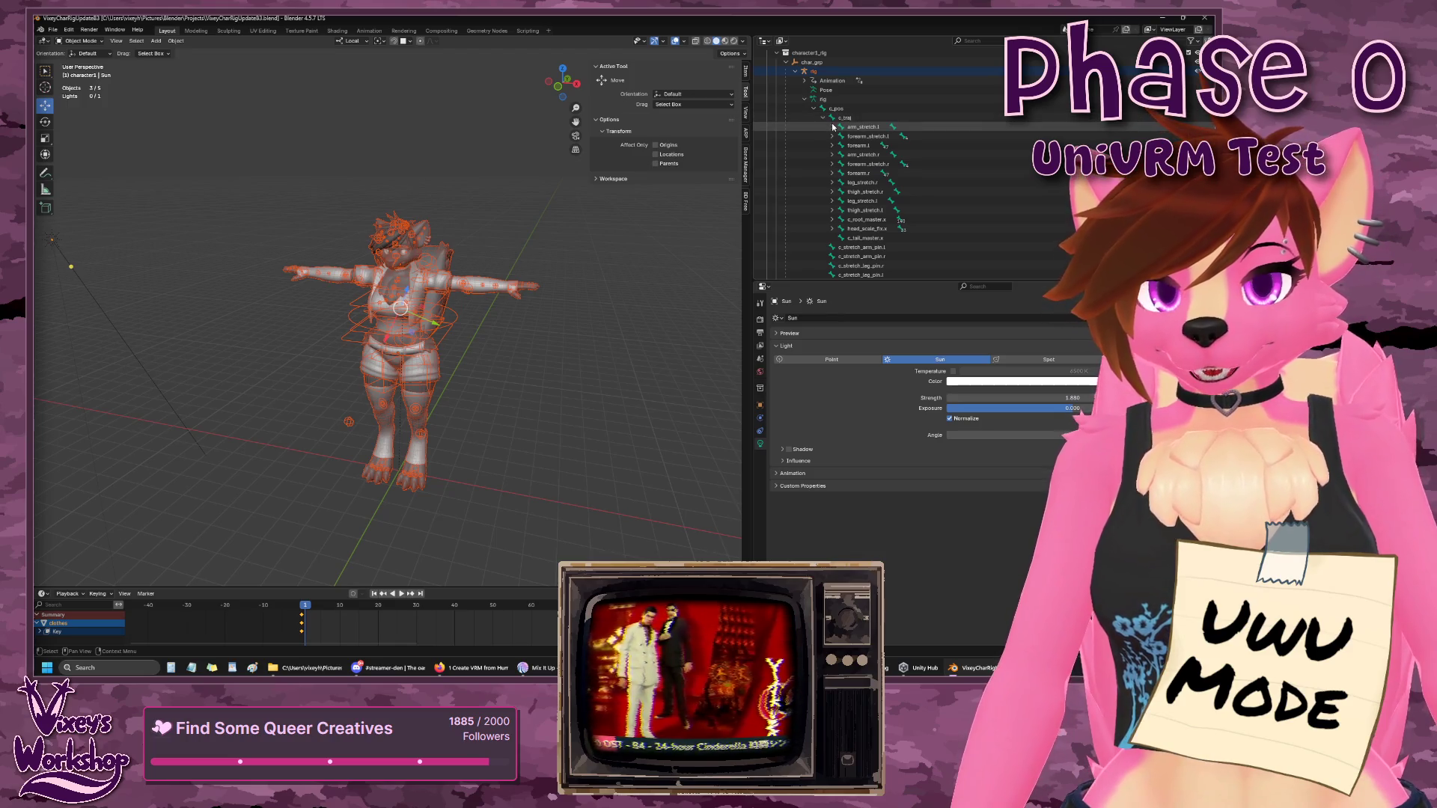
- Deselect everything and make the rig armature the active object
left_click(93, 44)
left_click(93, 51)
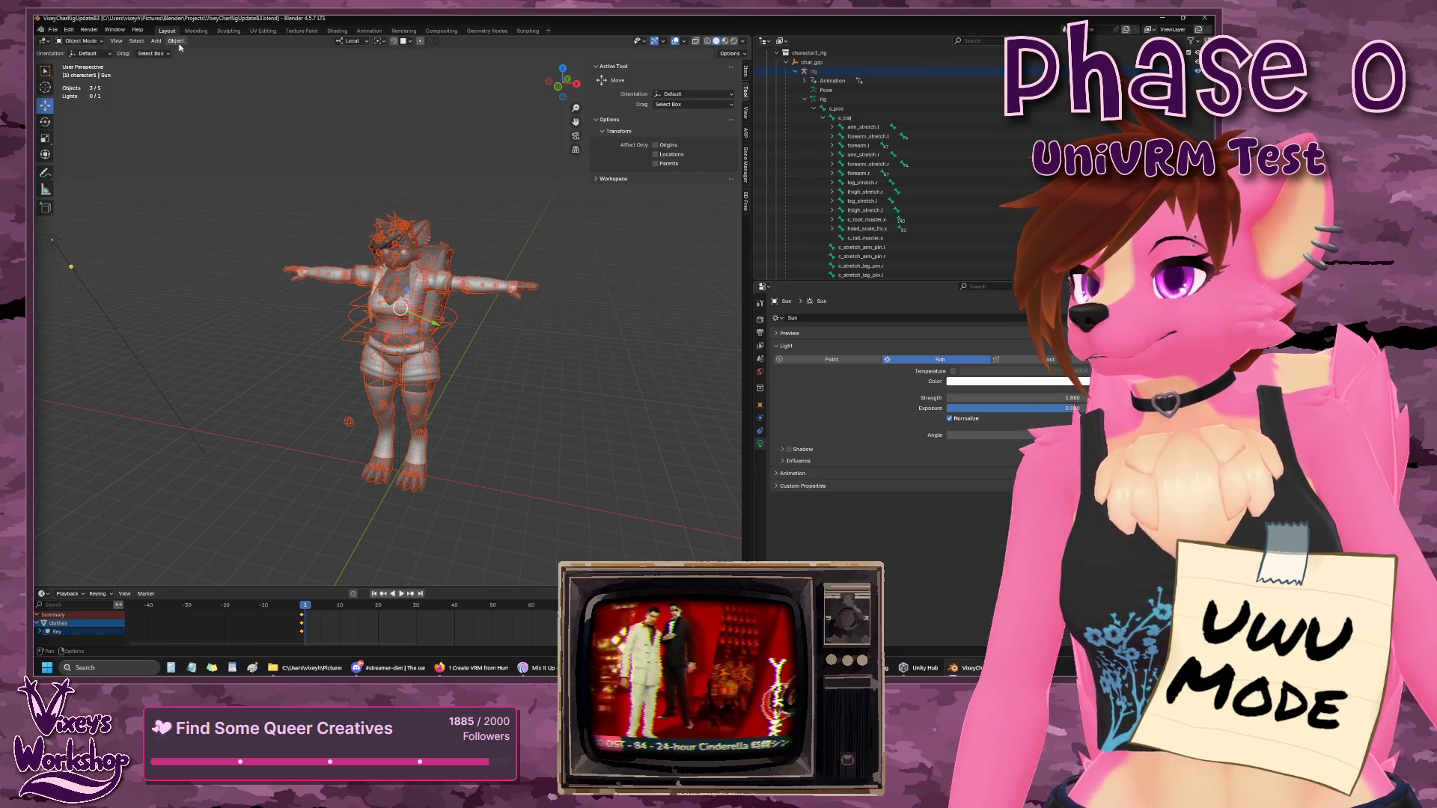
left_click(479, 89)
scroll(844, 120, "up", 3)
left_click(839, 109)
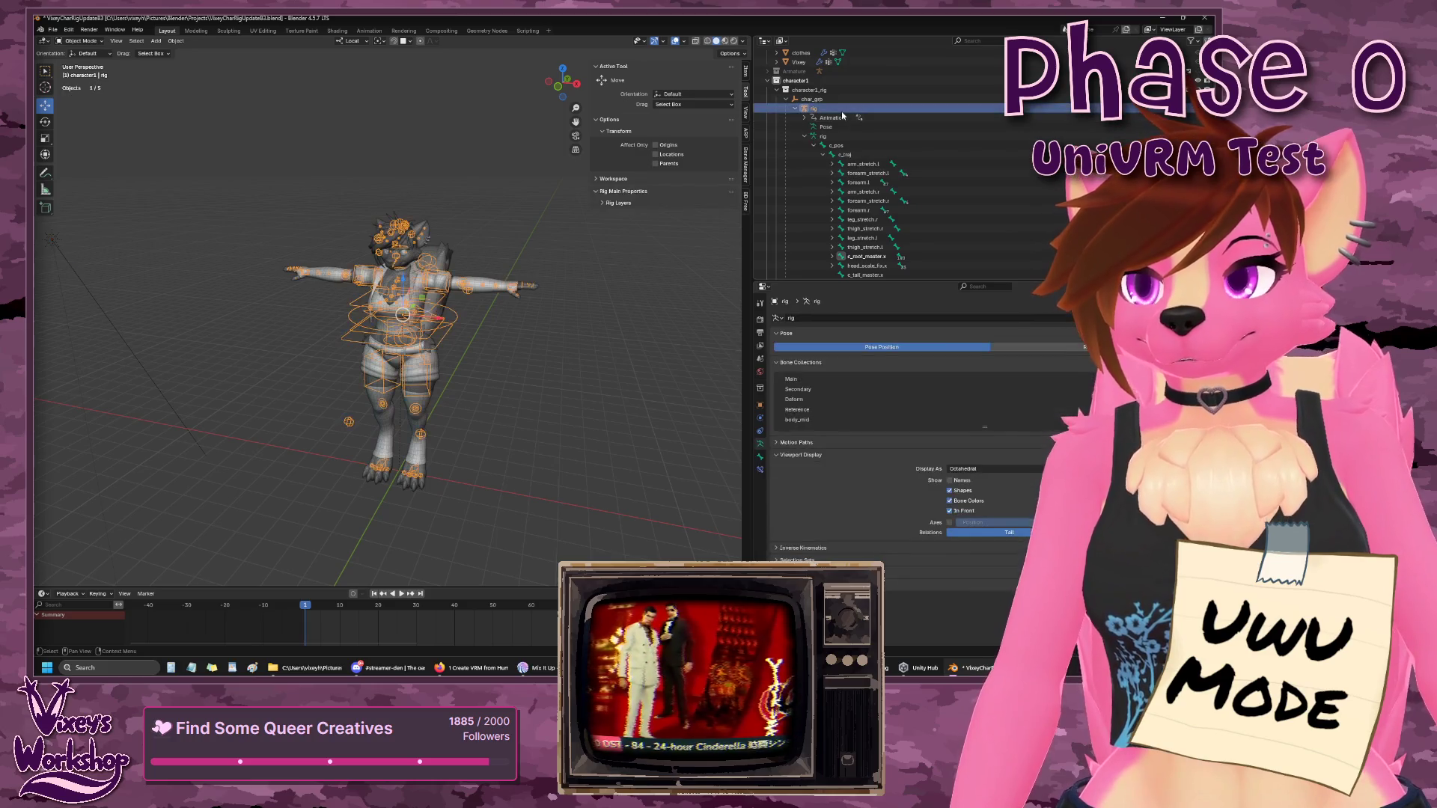
- Switch the rig to Pose Mode and select the c_neck.x bone, orbiting around the neck
left_click(98, 42)
left_click(83, 74)
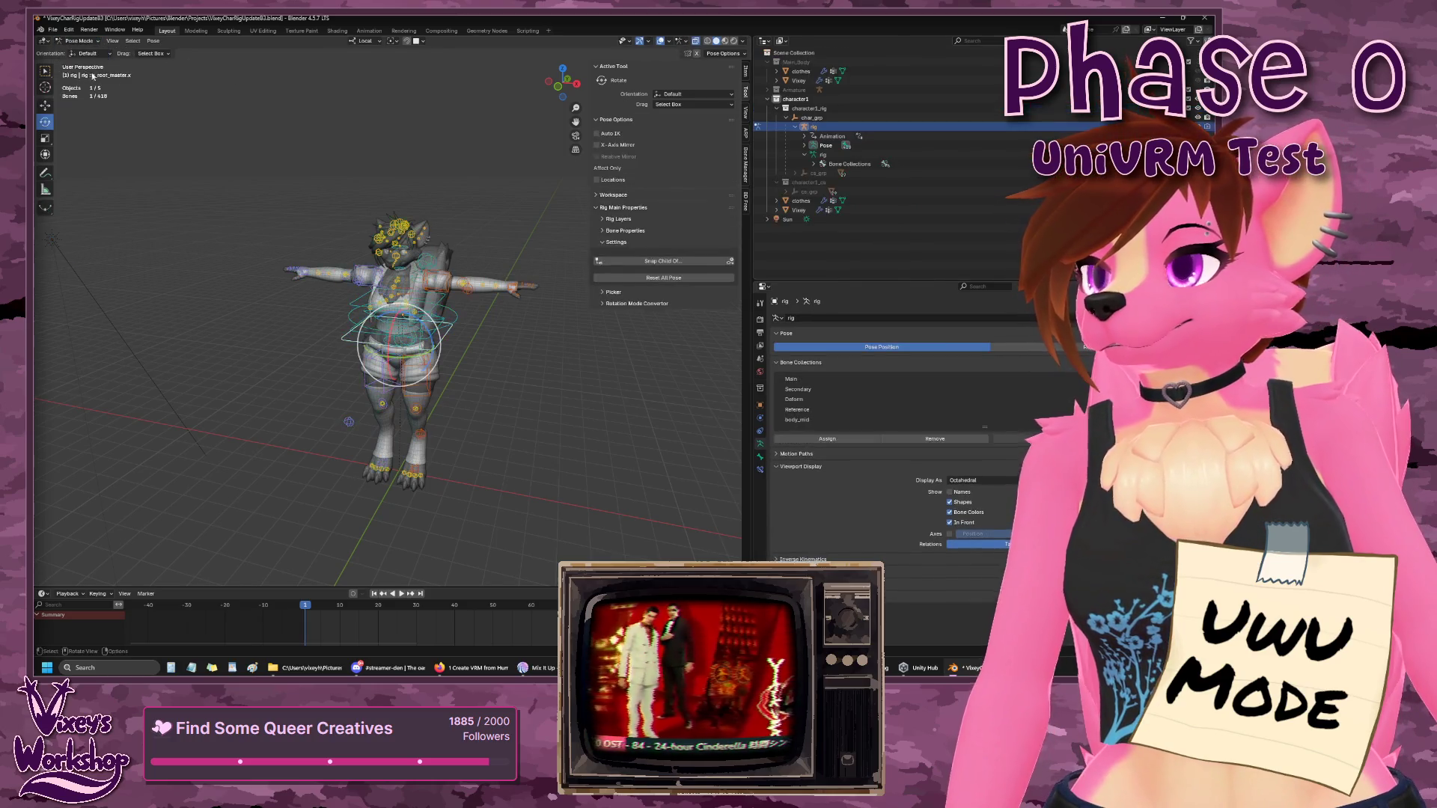
left_click(805, 145)
scroll(449, 315, "up", 5)
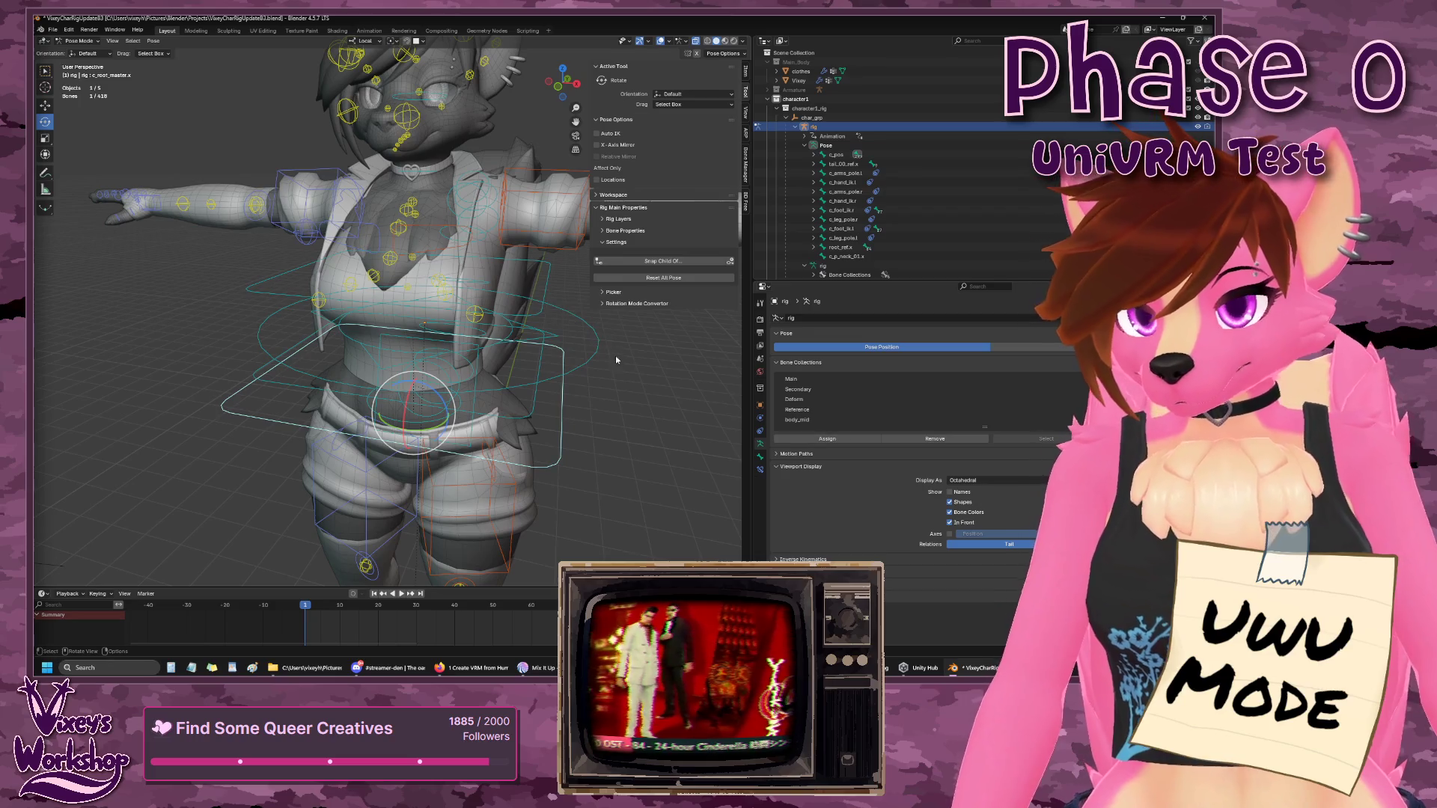
mouse_move(629, 362)
left_mouse_down()
mouse_move(537, 408)
mouse_move(600, 424)
mouse_move(528, 350)
left_mouse_up()
left_click(411, 248)
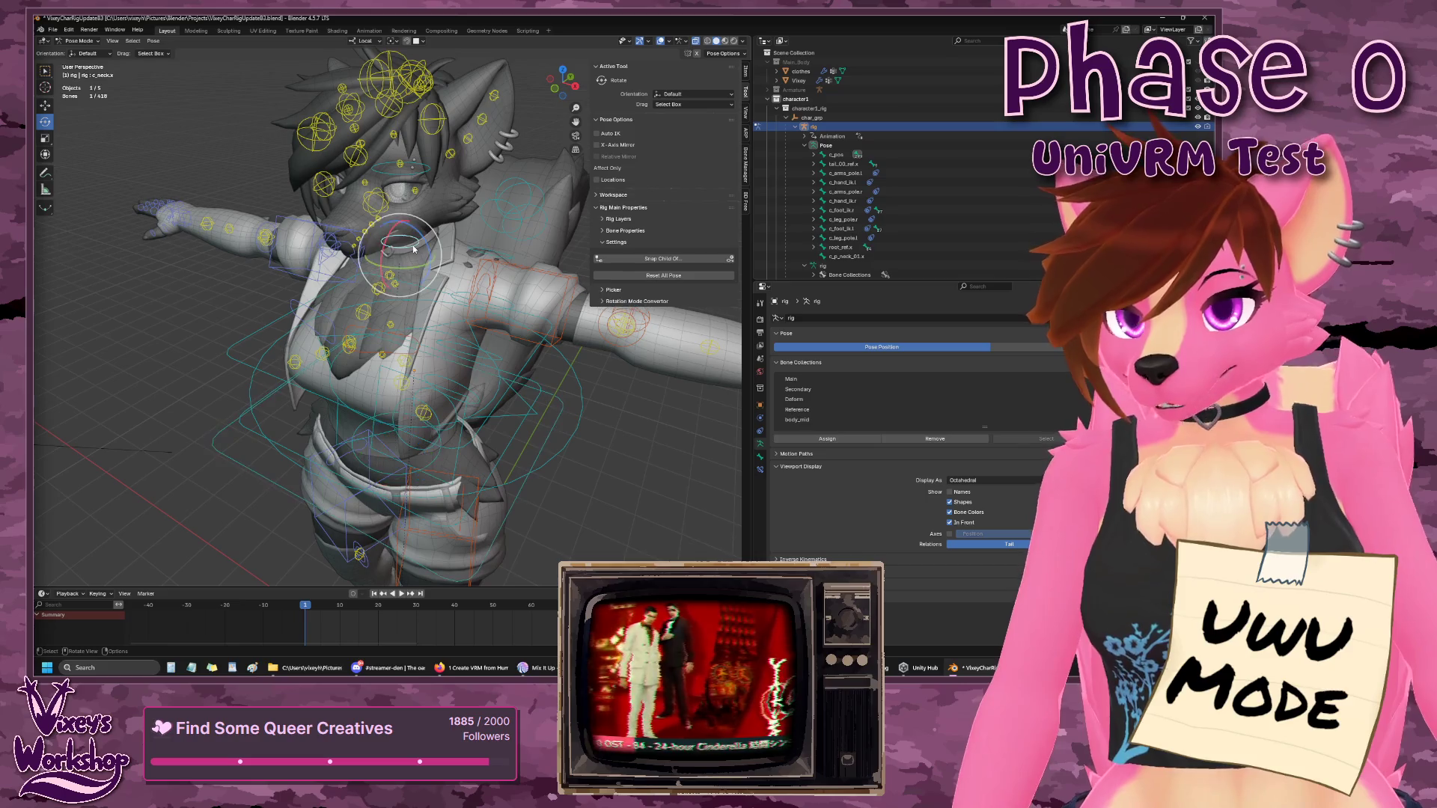
mouse_move(411, 248)
left_mouse_down()
mouse_move(537, 429)
mouse_move(538, 406)
mouse_move(604, 408)
left_mouse_up()
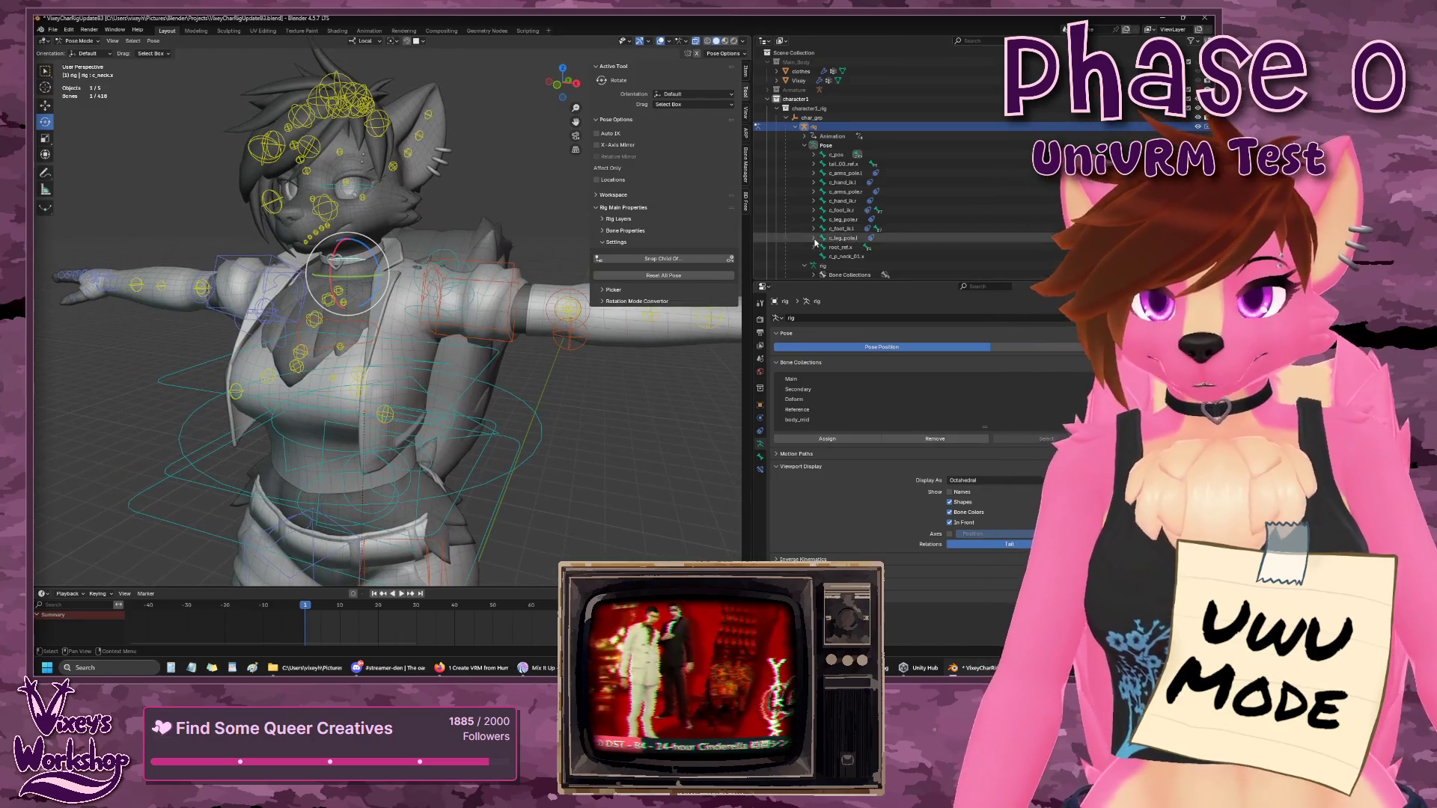
- Expand the pose bones c_pos, c_traj, c_root_master.x, c_spine_02.x and spine_02.x
left_click(814, 155)
left_click(823, 164)
scroll(827, 201, "down", 3)
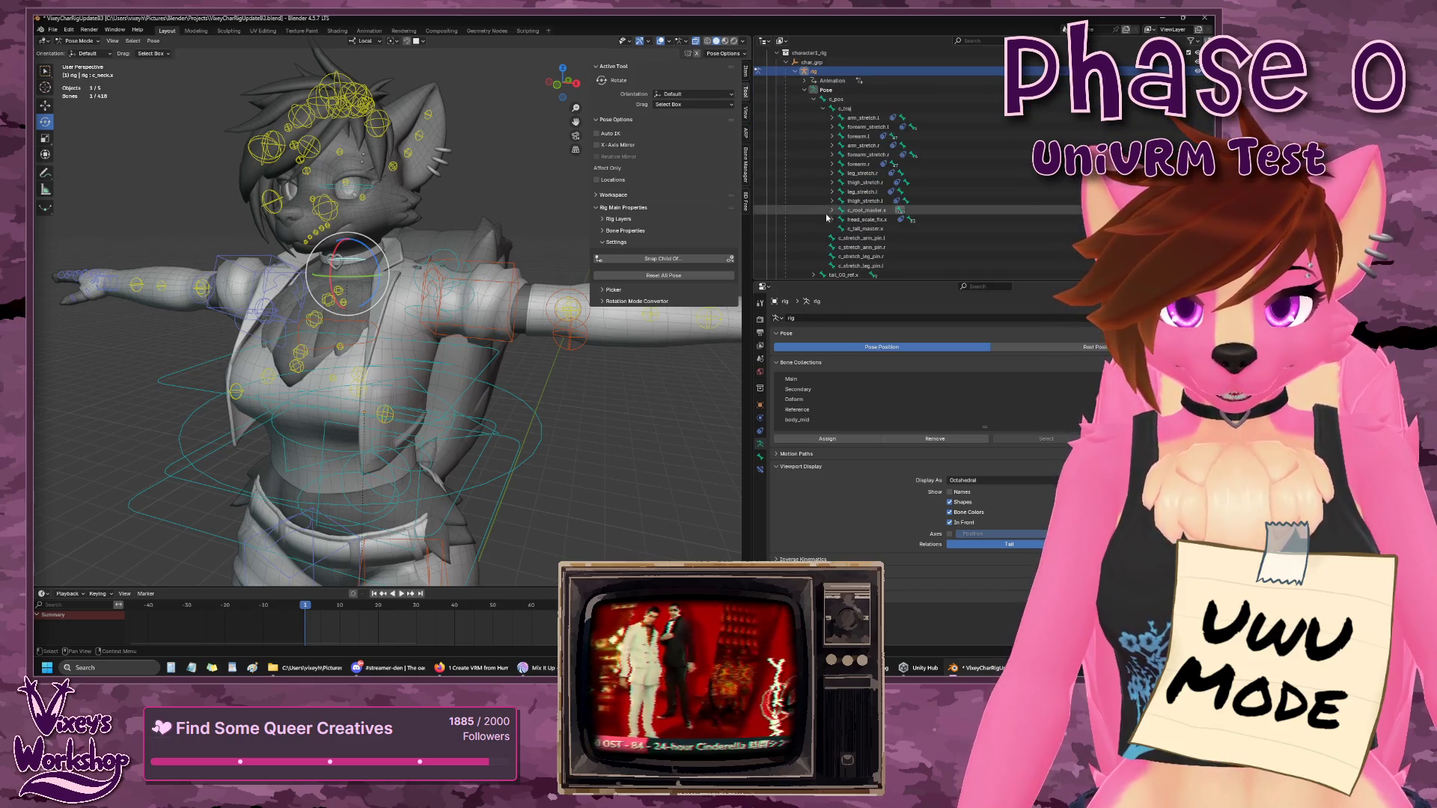
left_click(832, 210)
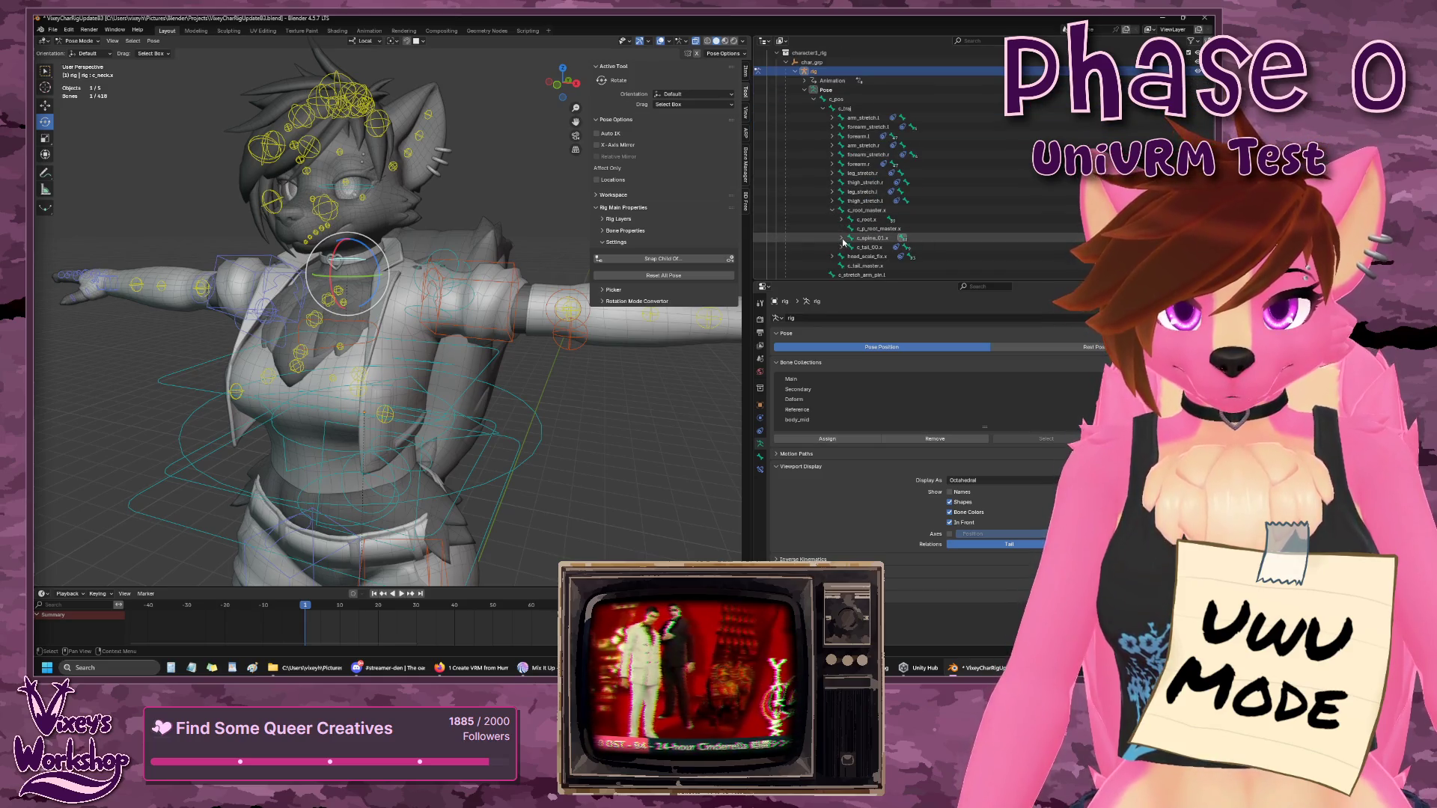
scroll(844, 240, "down", 1)
left_click(850, 239)
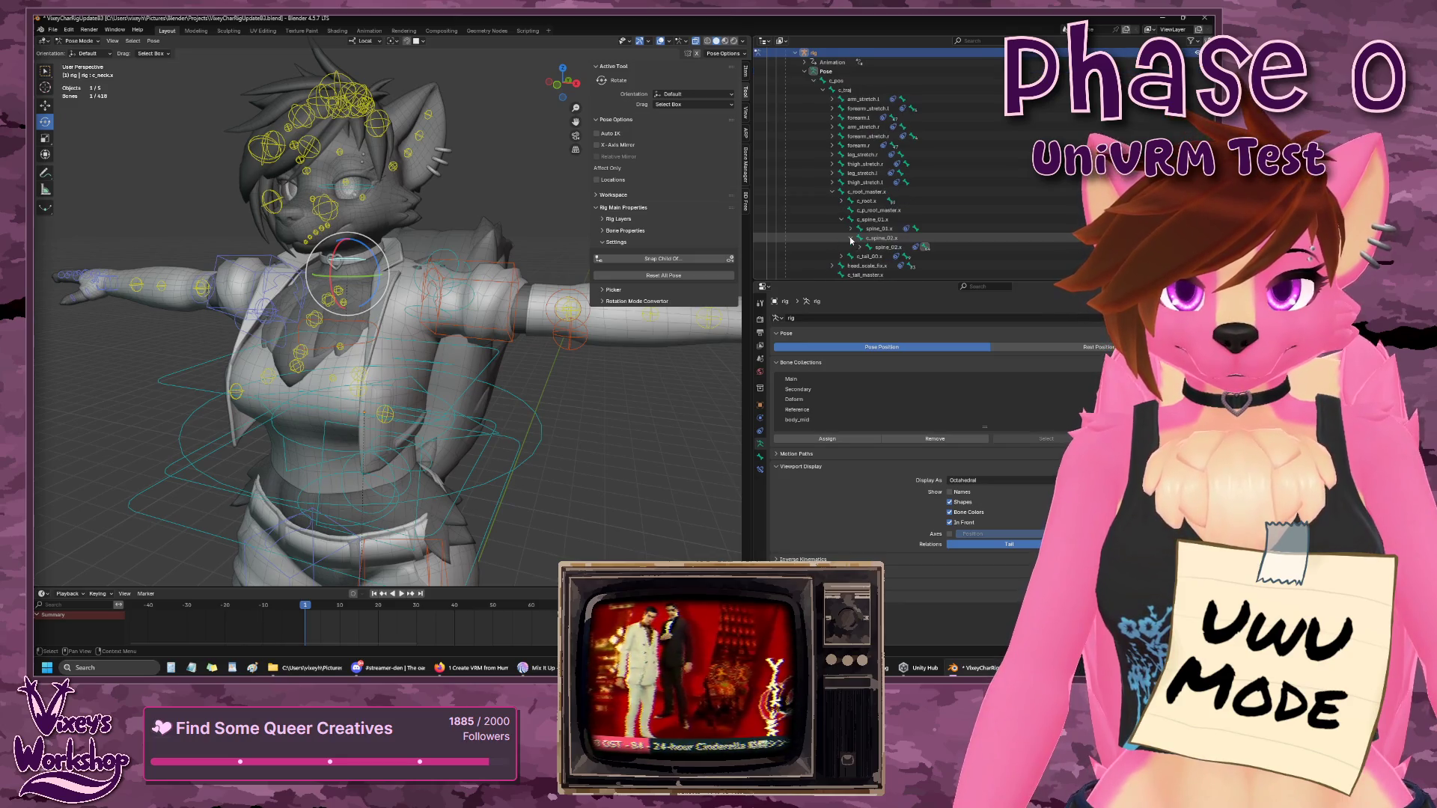
left_click(859, 248)
scroll(860, 249, "down", 3)
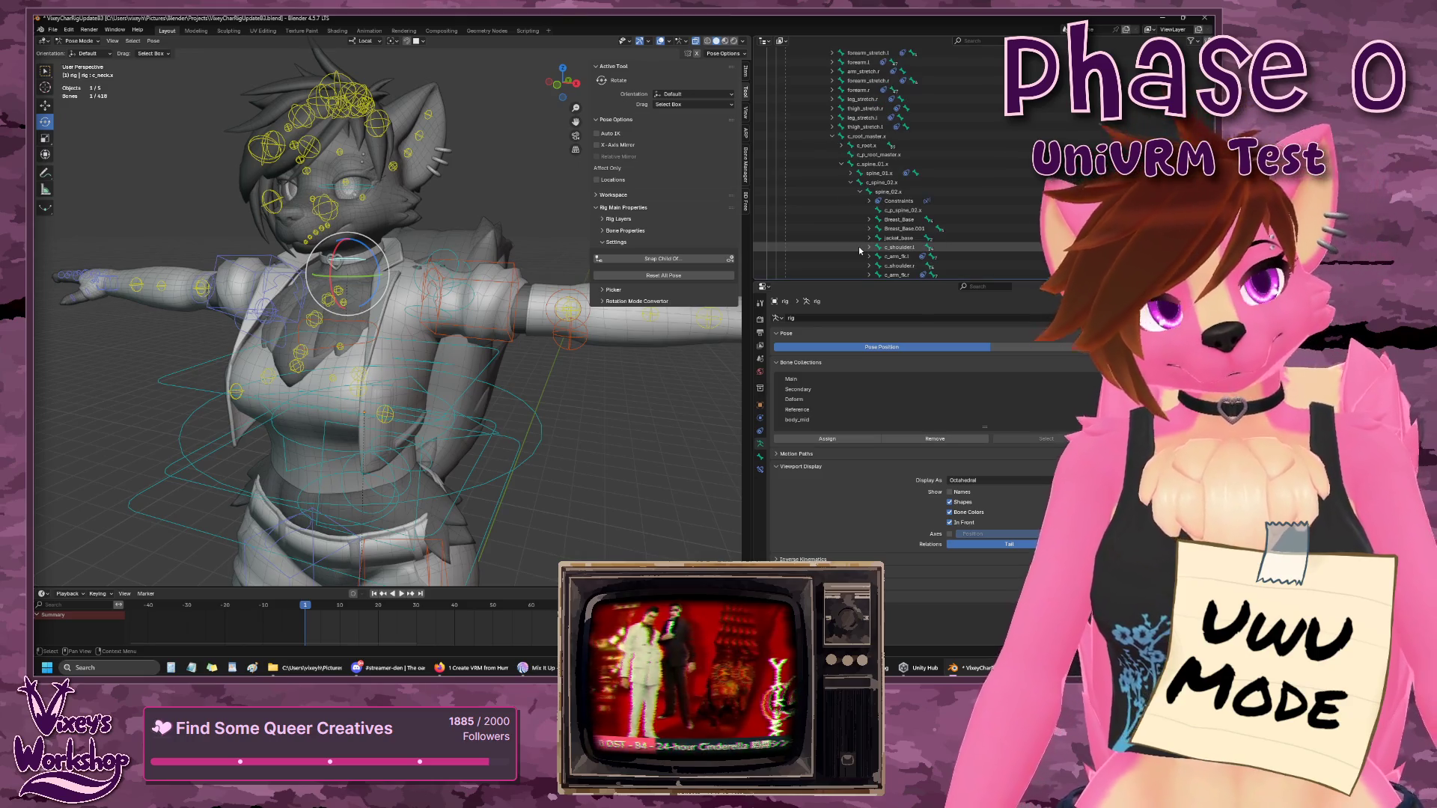
- Select the c_root.x bone and show its Bone properties
scroll(859, 248, "up", 5)
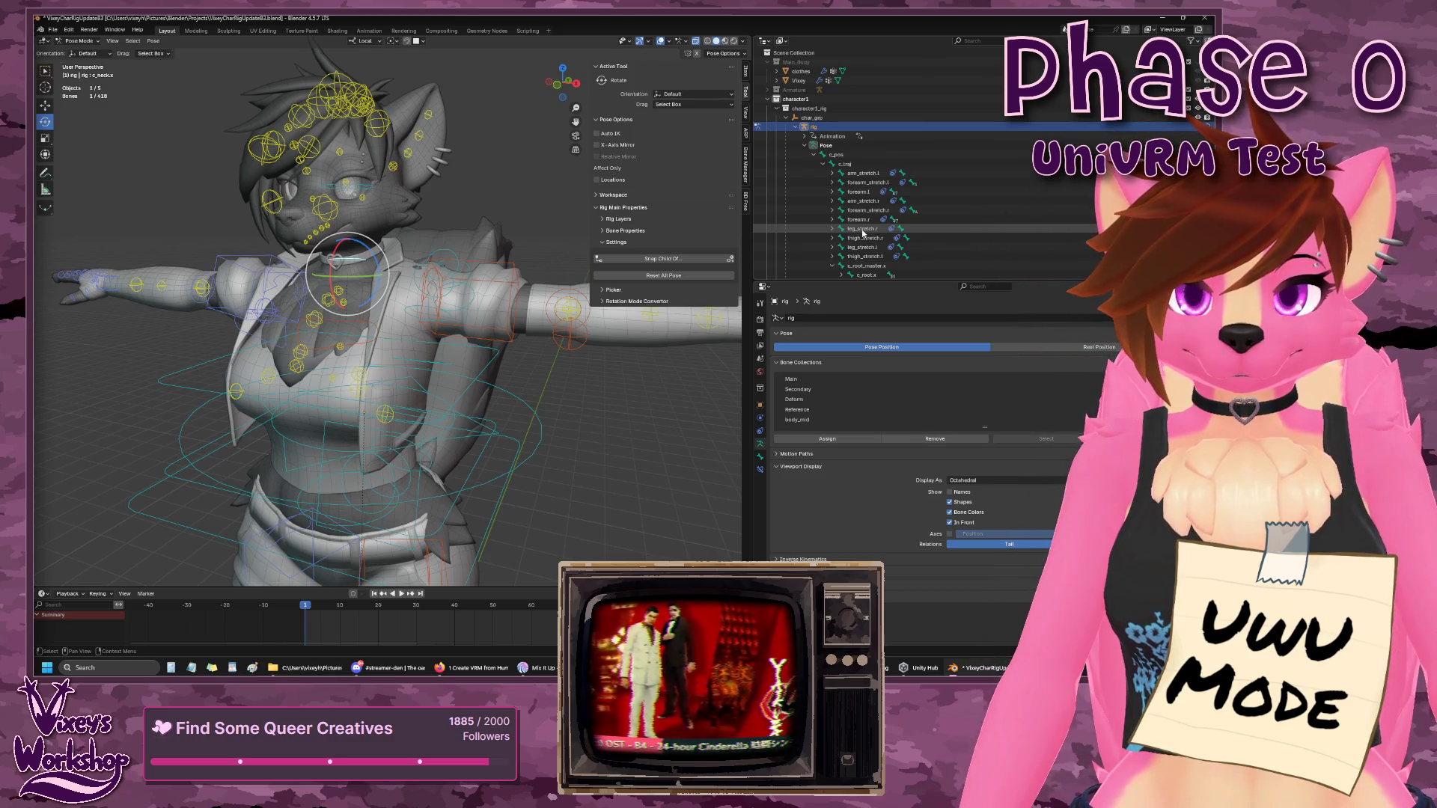
scroll(850, 210, "down", 5)
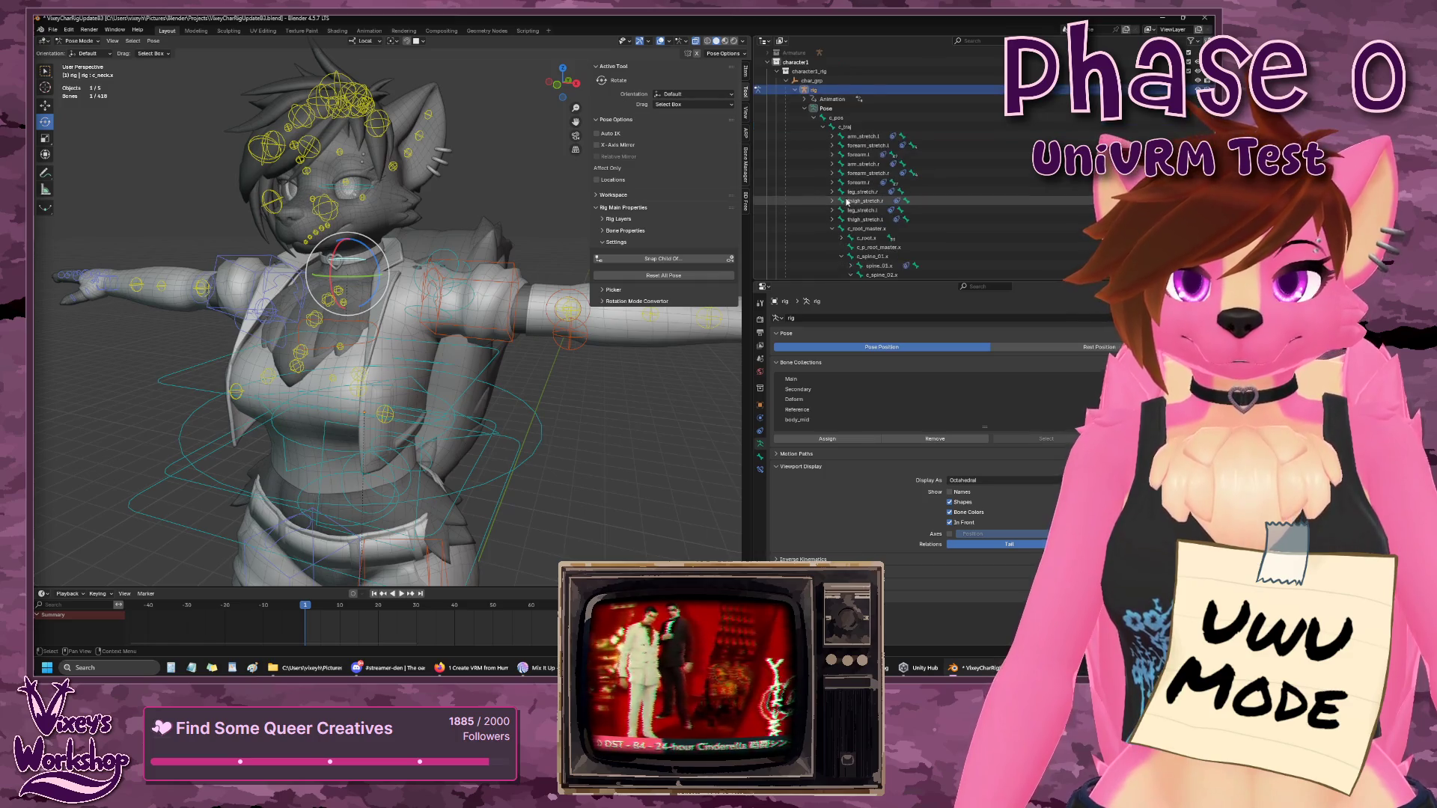
scroll(847, 200, "down", 10)
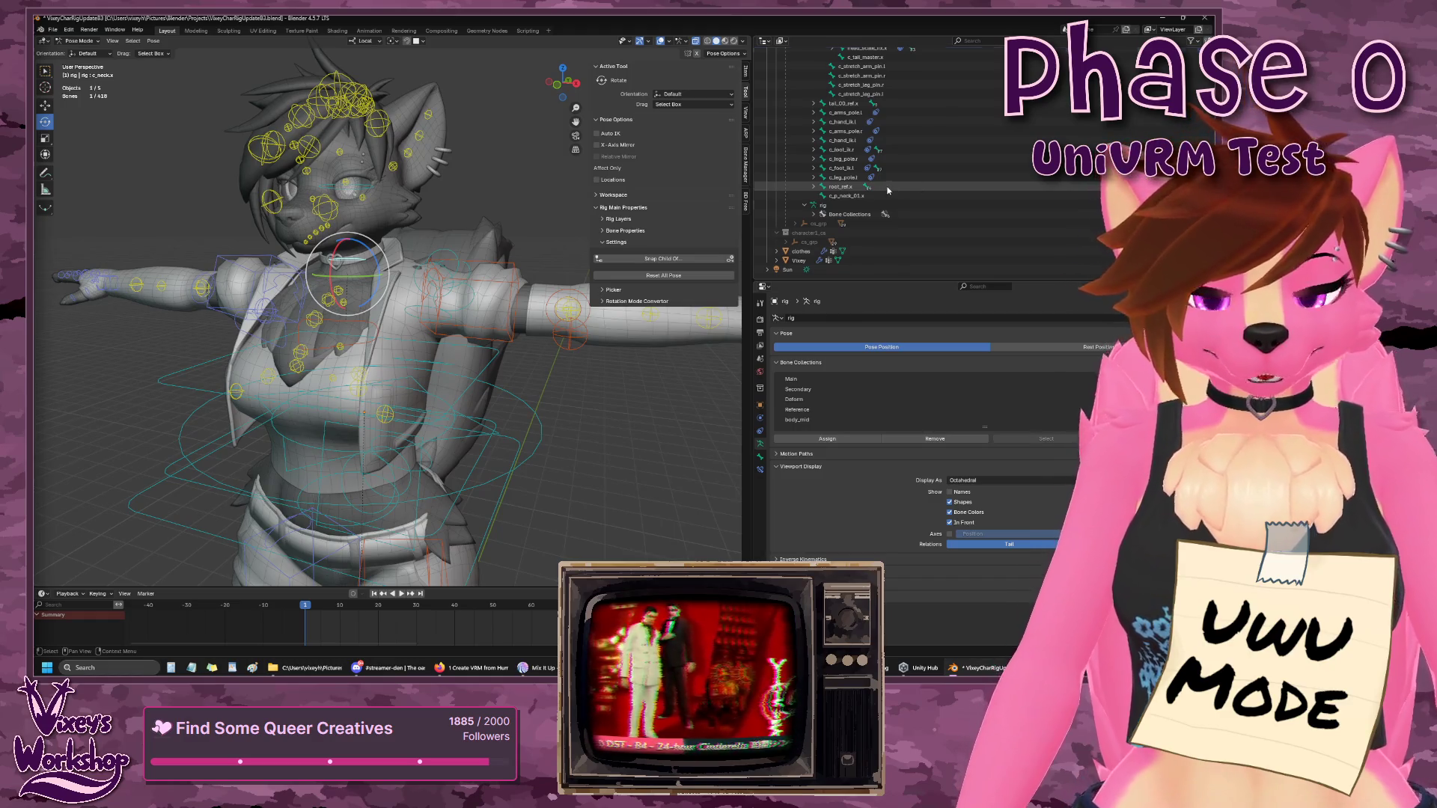
scroll(888, 192, "up", 10)
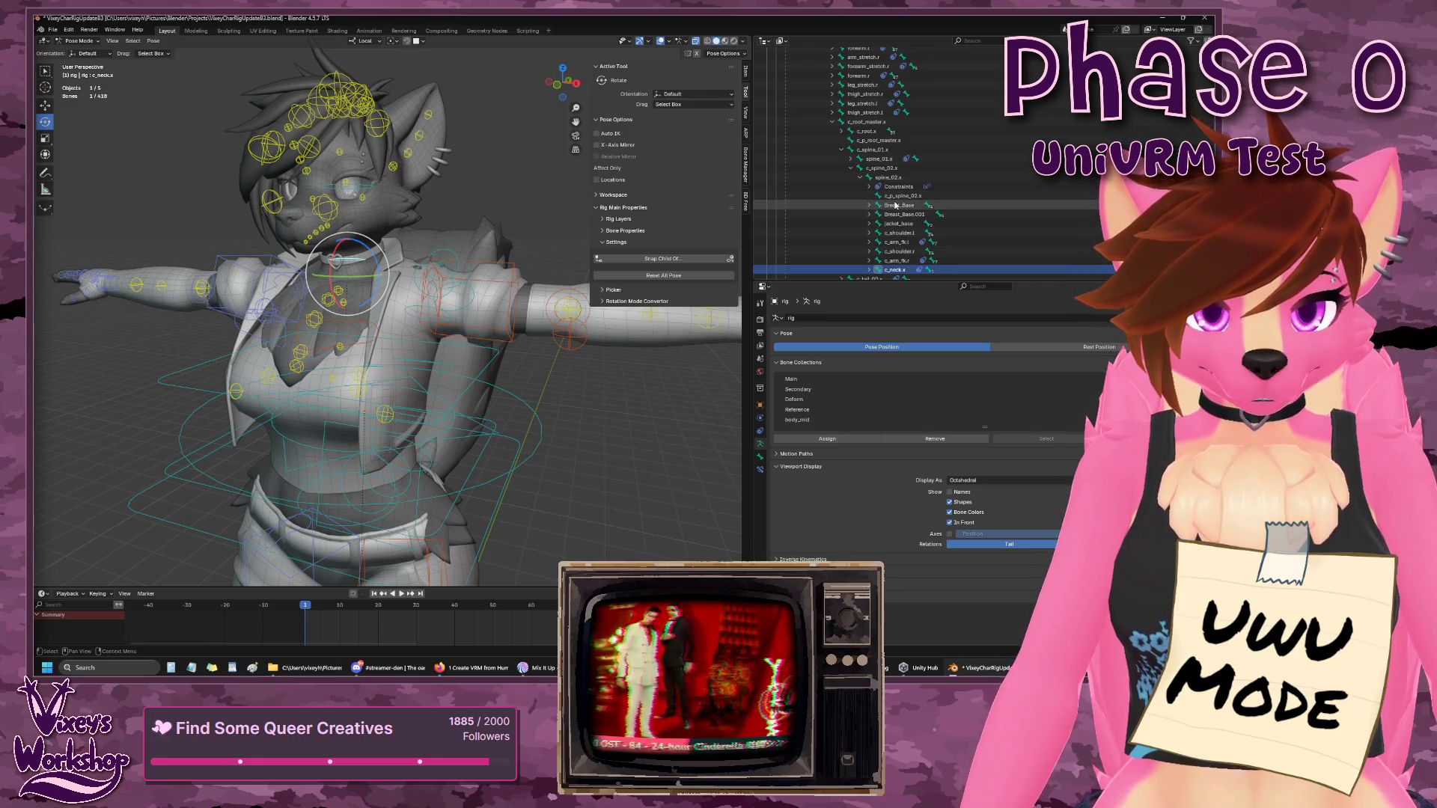
scroll(893, 201, "up", 5)
left_click(867, 206)
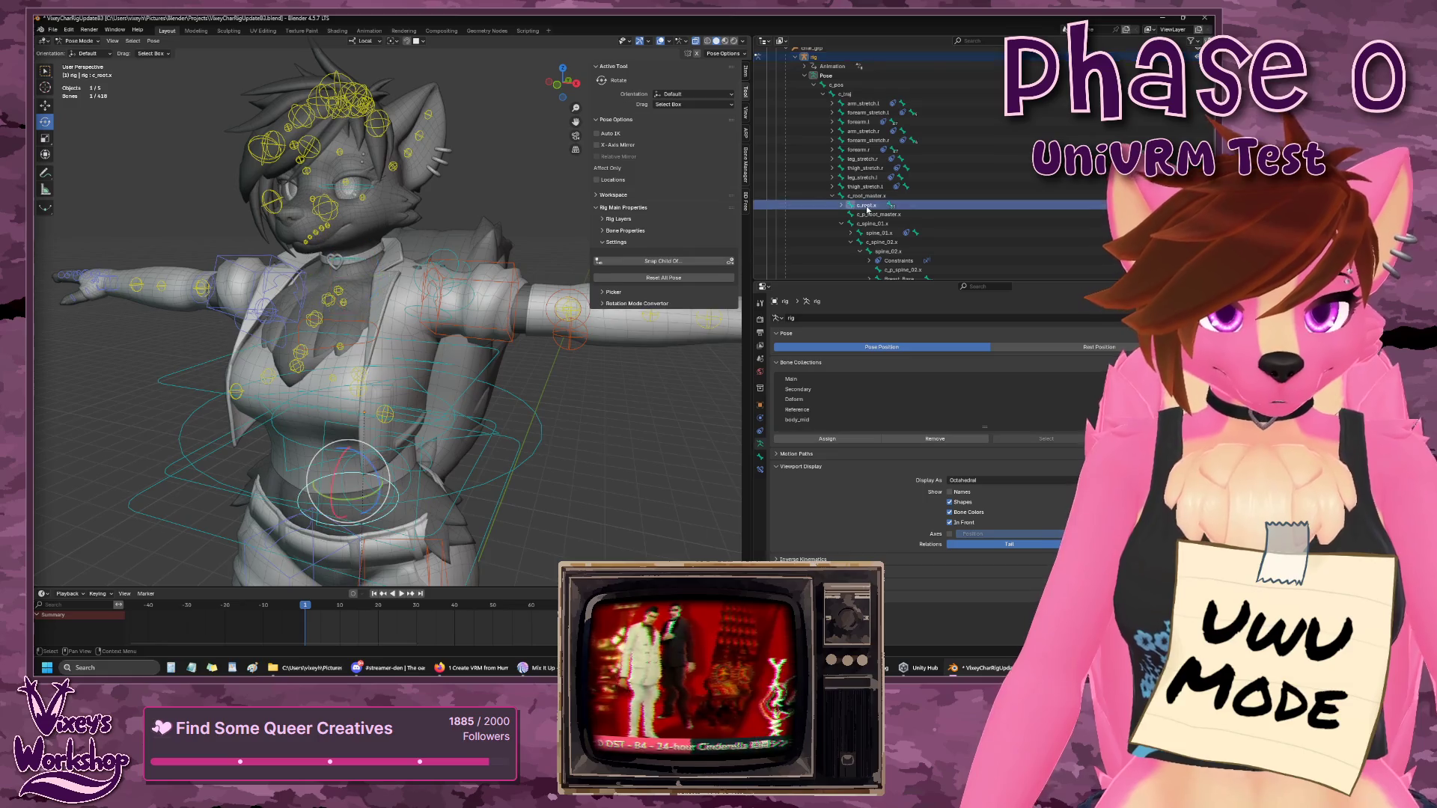
left_click(761, 457)
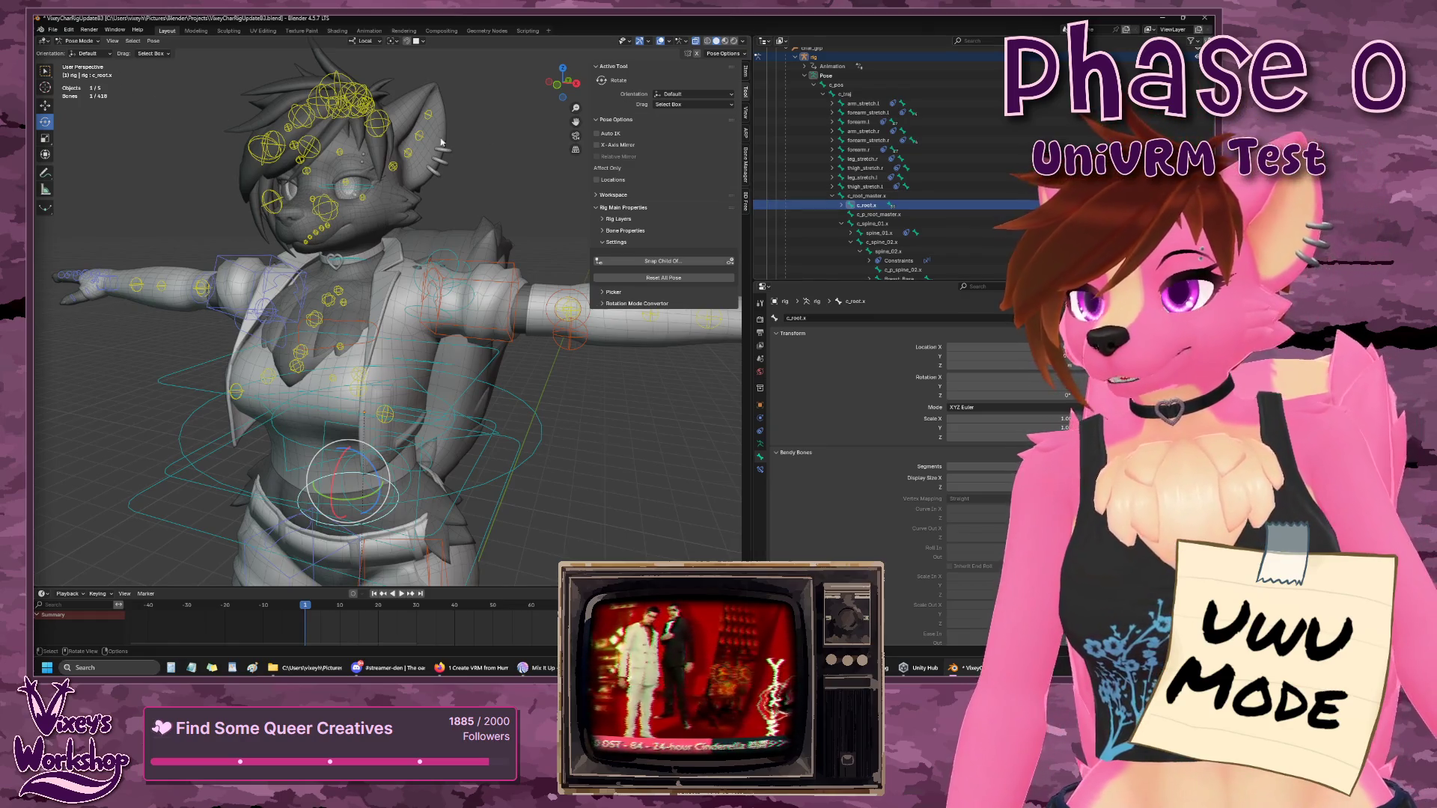
left_click(80, 40)
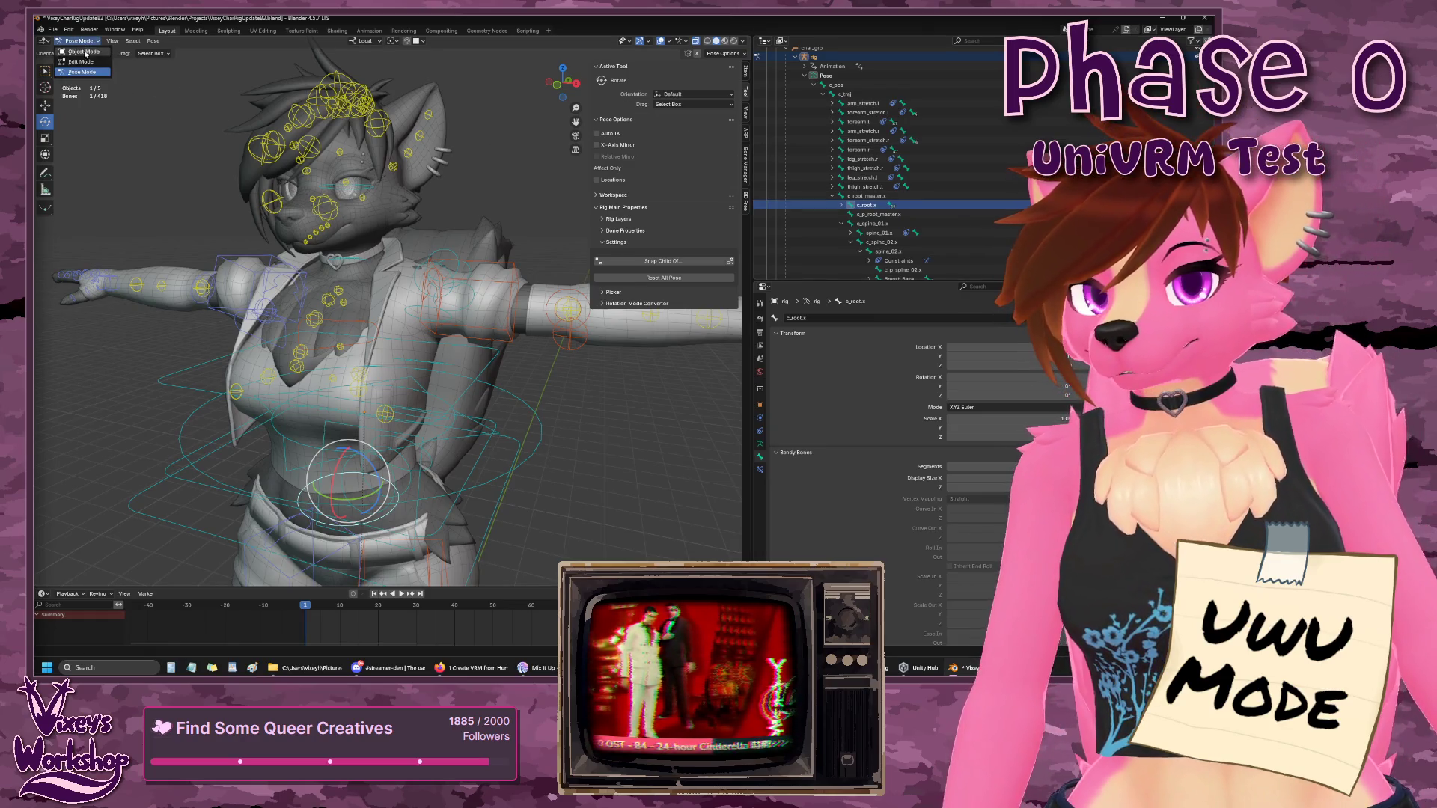
- Put the armature in Edit Mode to view its bones, then make the Vixey mesh active
left_click(81, 62)
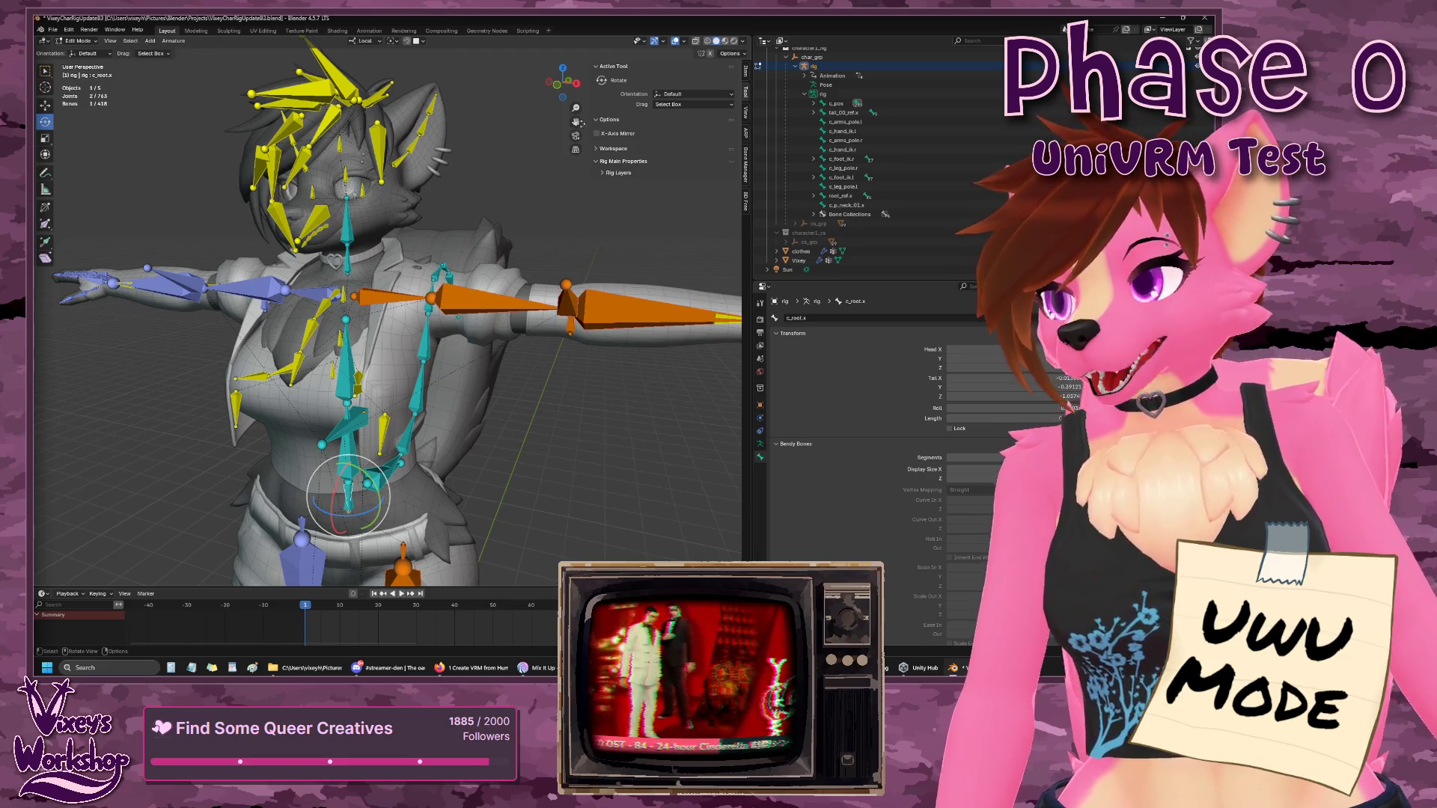
scroll(929, 198, "up", 3)
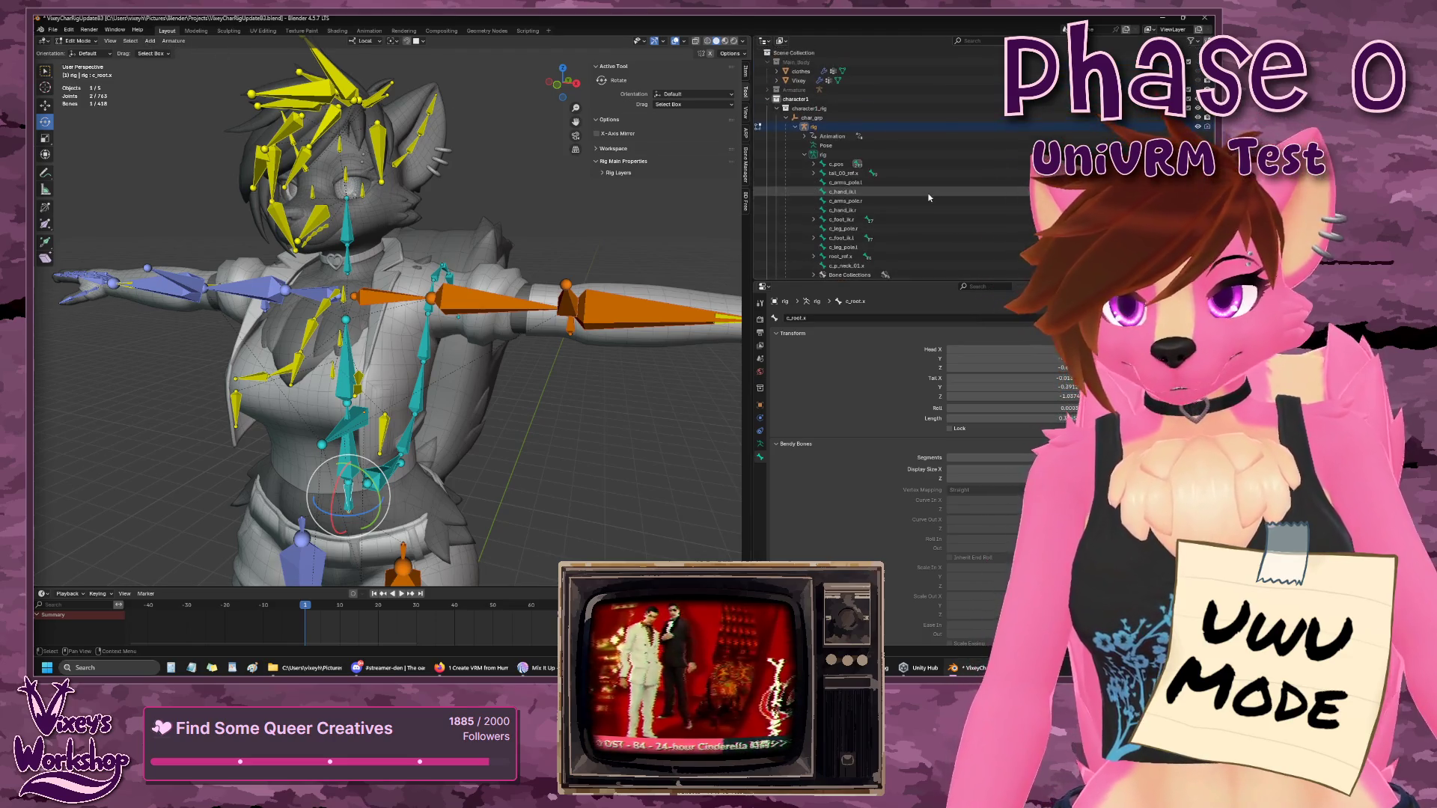
scroll(853, 180, "down", 3)
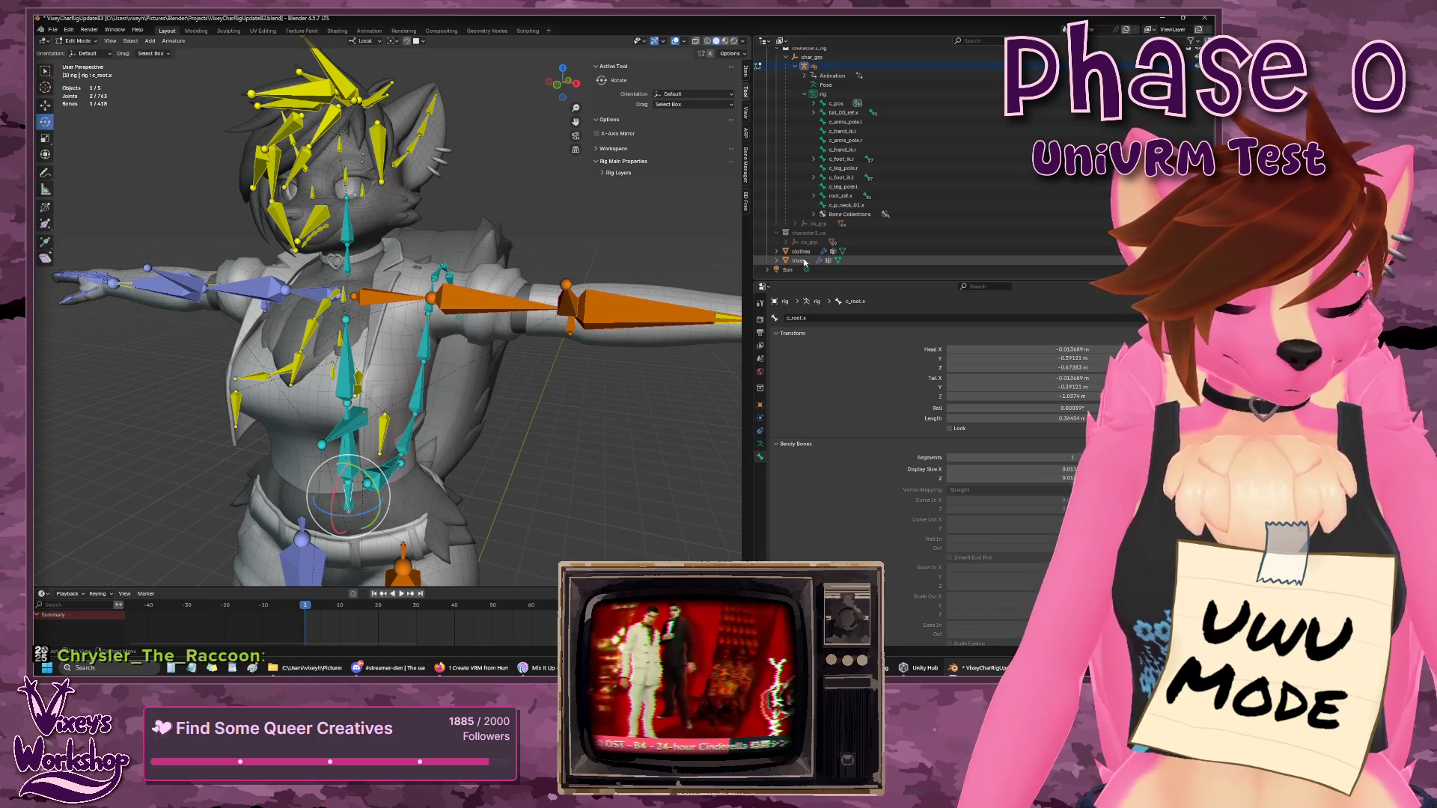
left_click(799, 261)
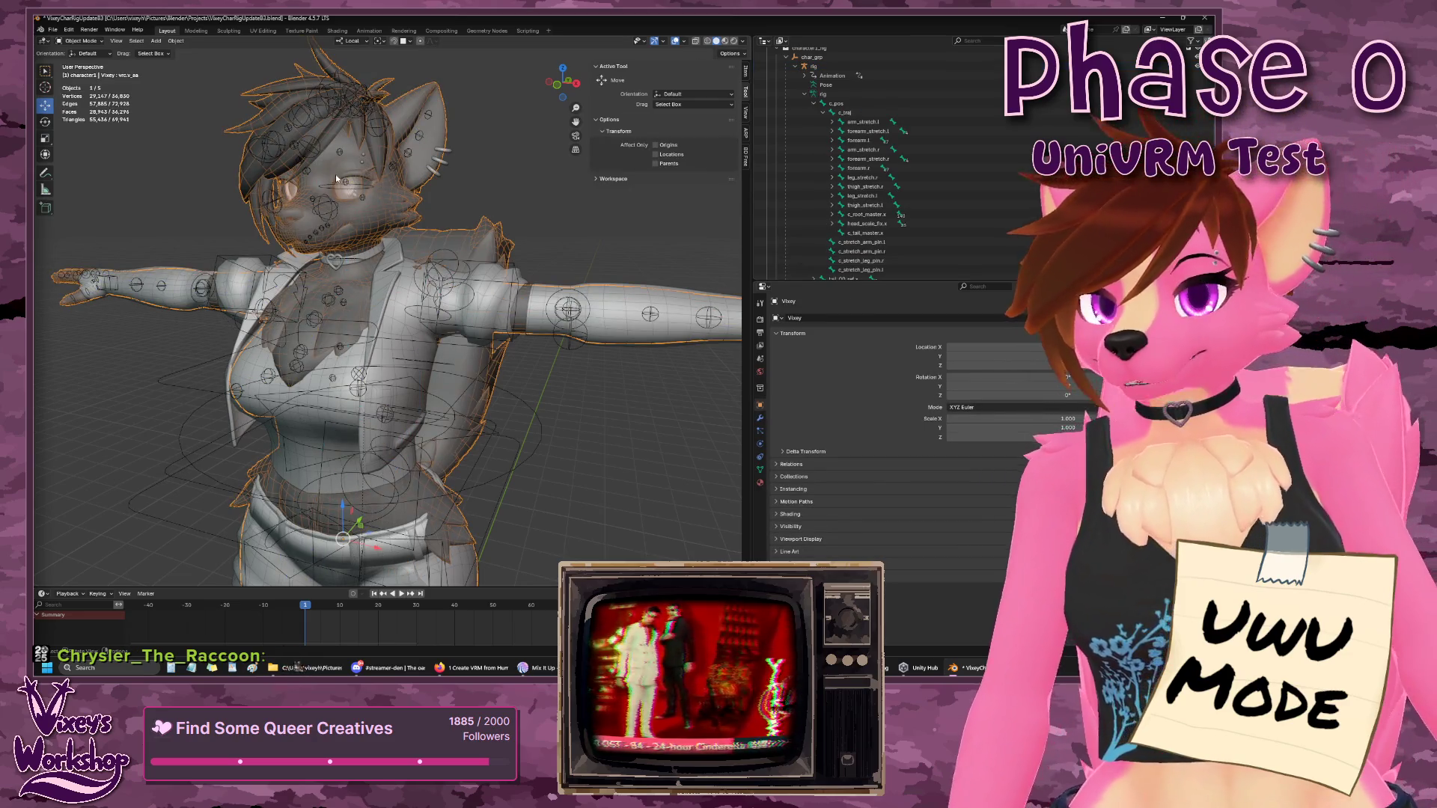
- Switch the Vixey body mesh to Weight Paint mode
left_click(95, 42)
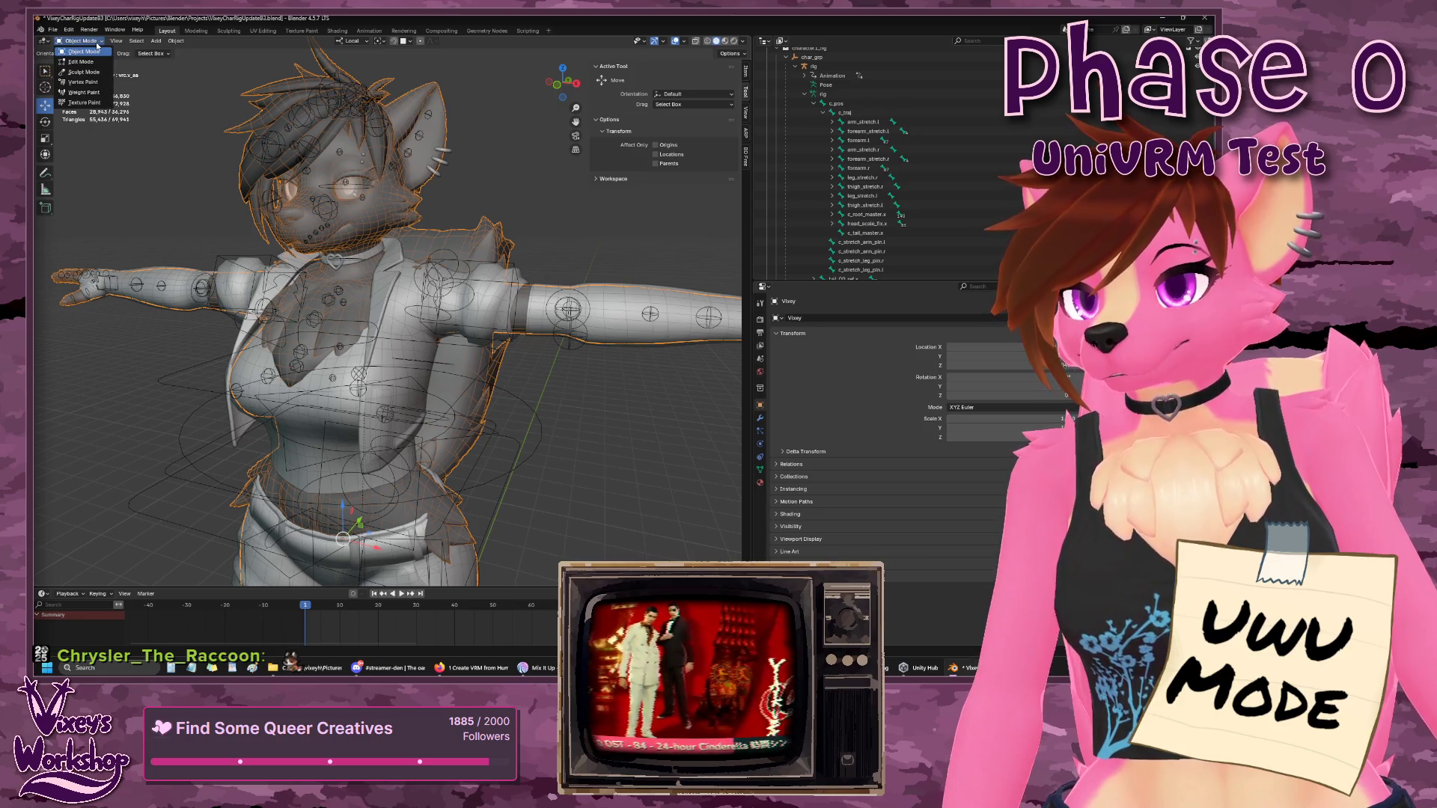
left_click(83, 92)
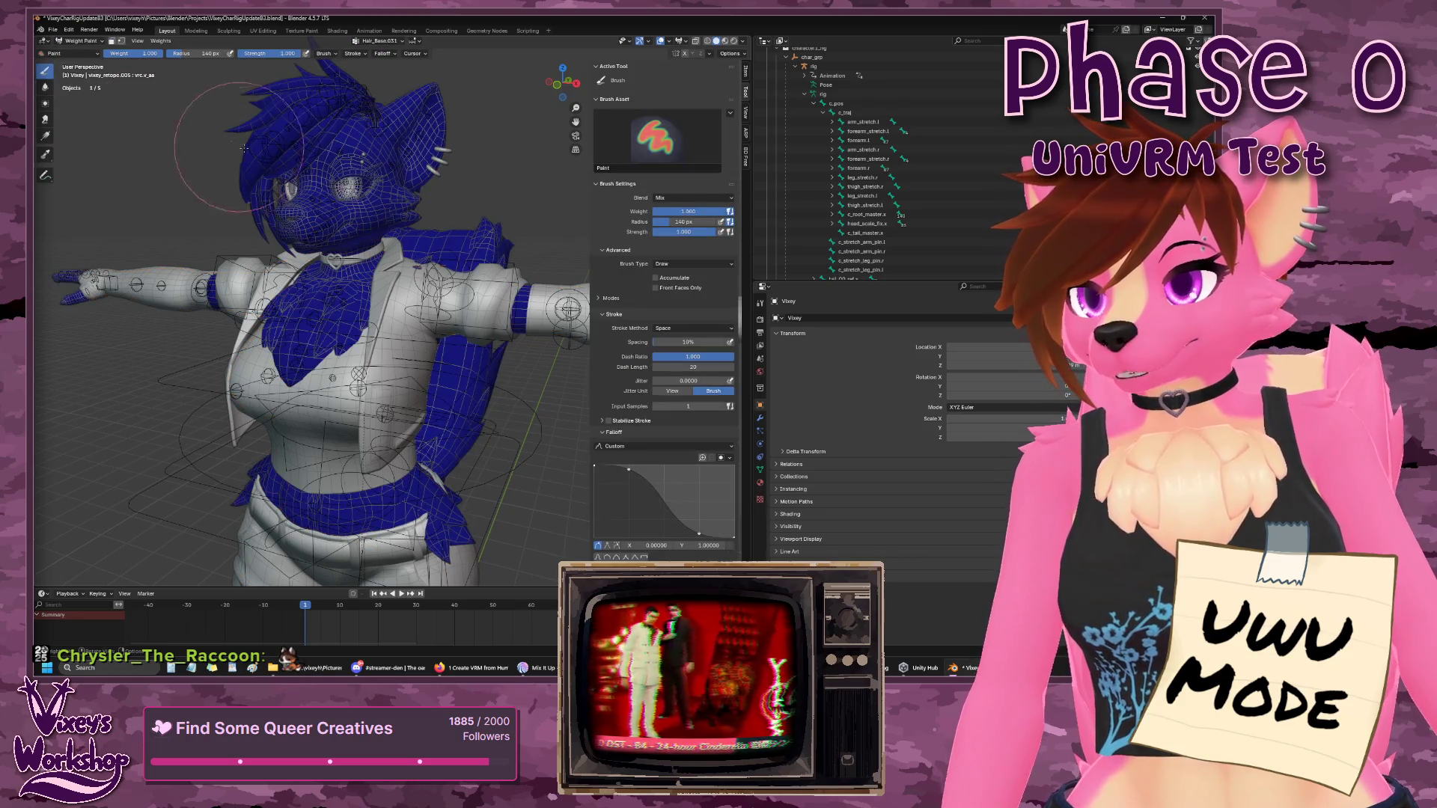
scroll(510, 246, "down", 4)
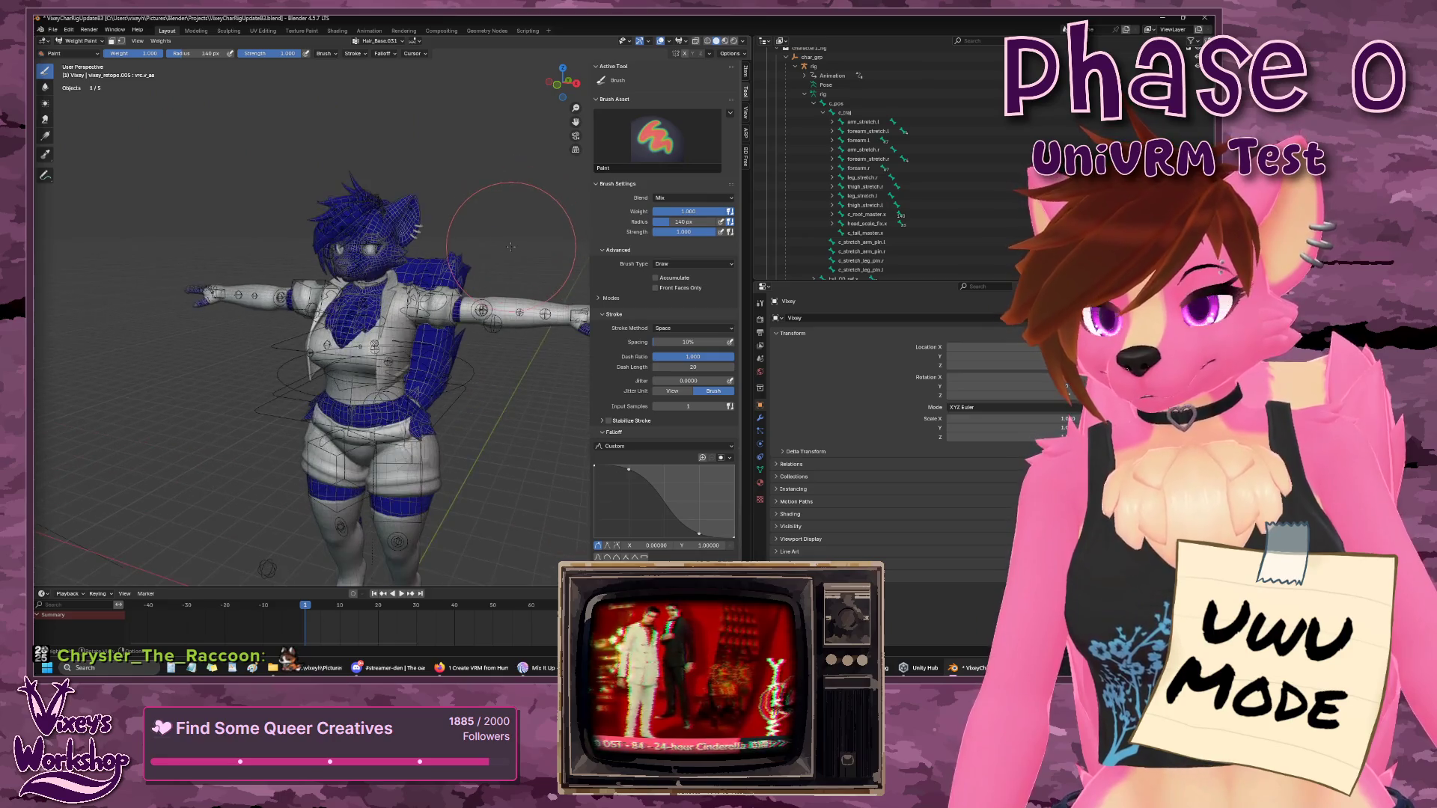
scroll(511, 246, "up", 3)
scroll(869, 218, "down", 8)
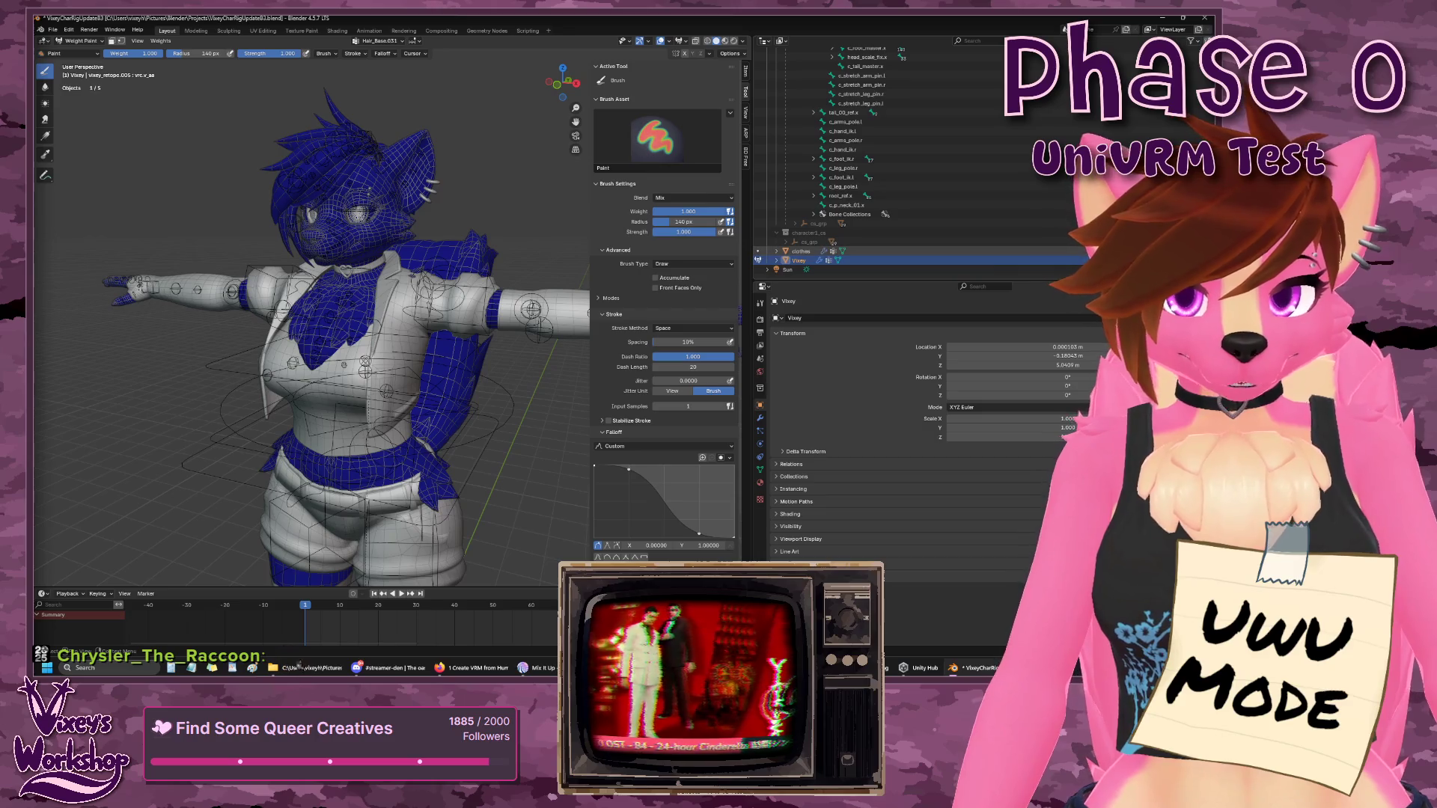
- Hide the clothes object so only the body is visible
left_click(1196, 251)
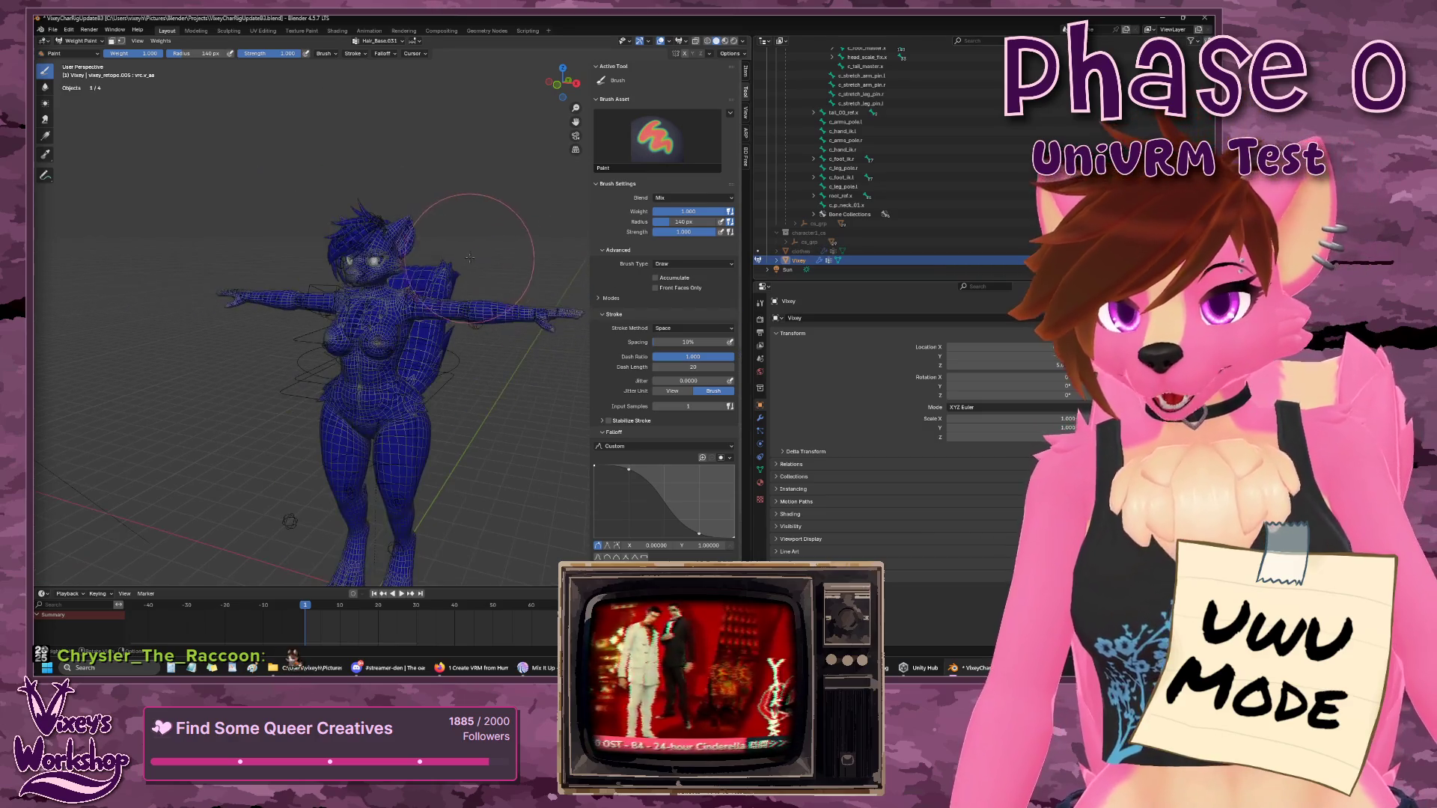
scroll(492, 270, "up", 3)
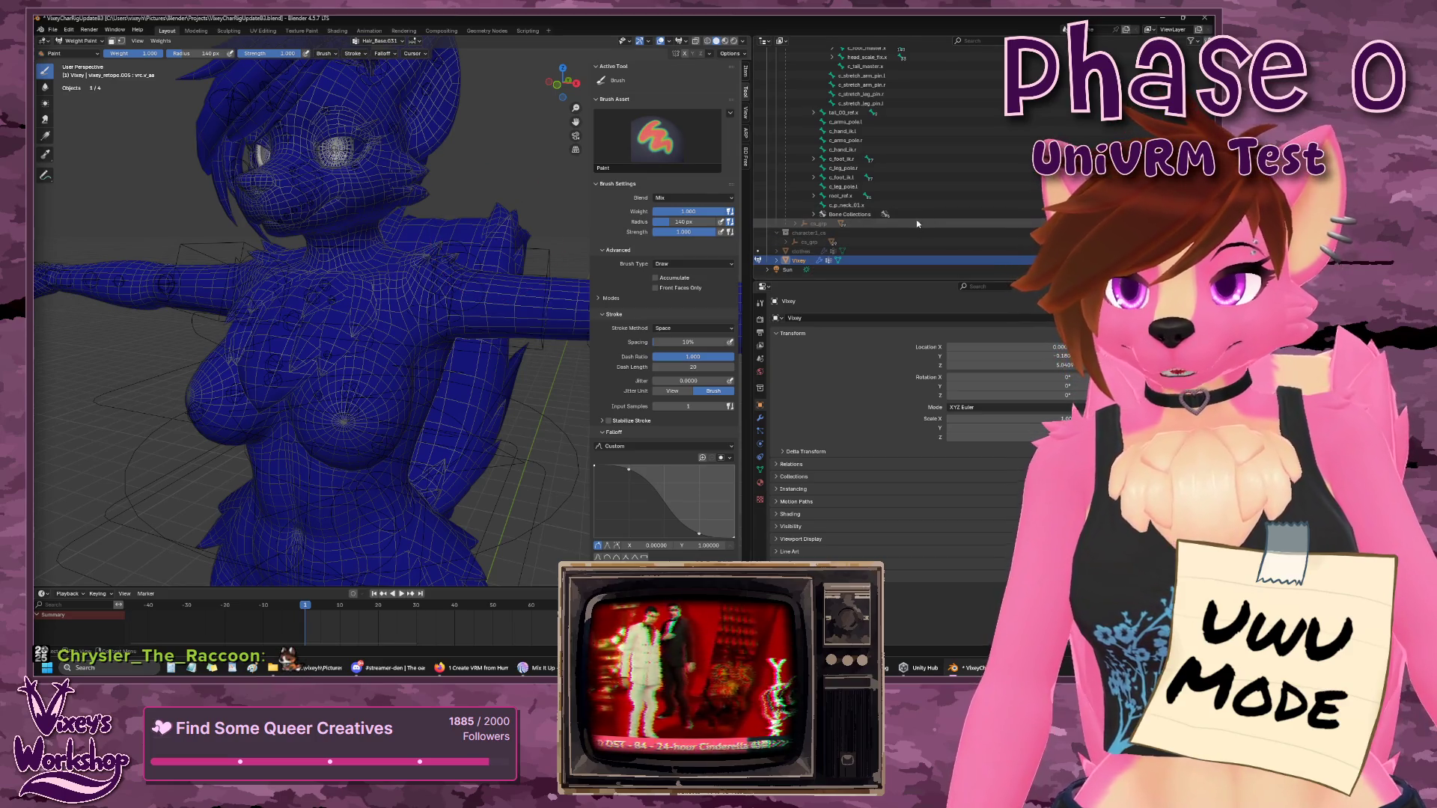
scroll(918, 227, "up", 4)
scroll(918, 227, "up", 2)
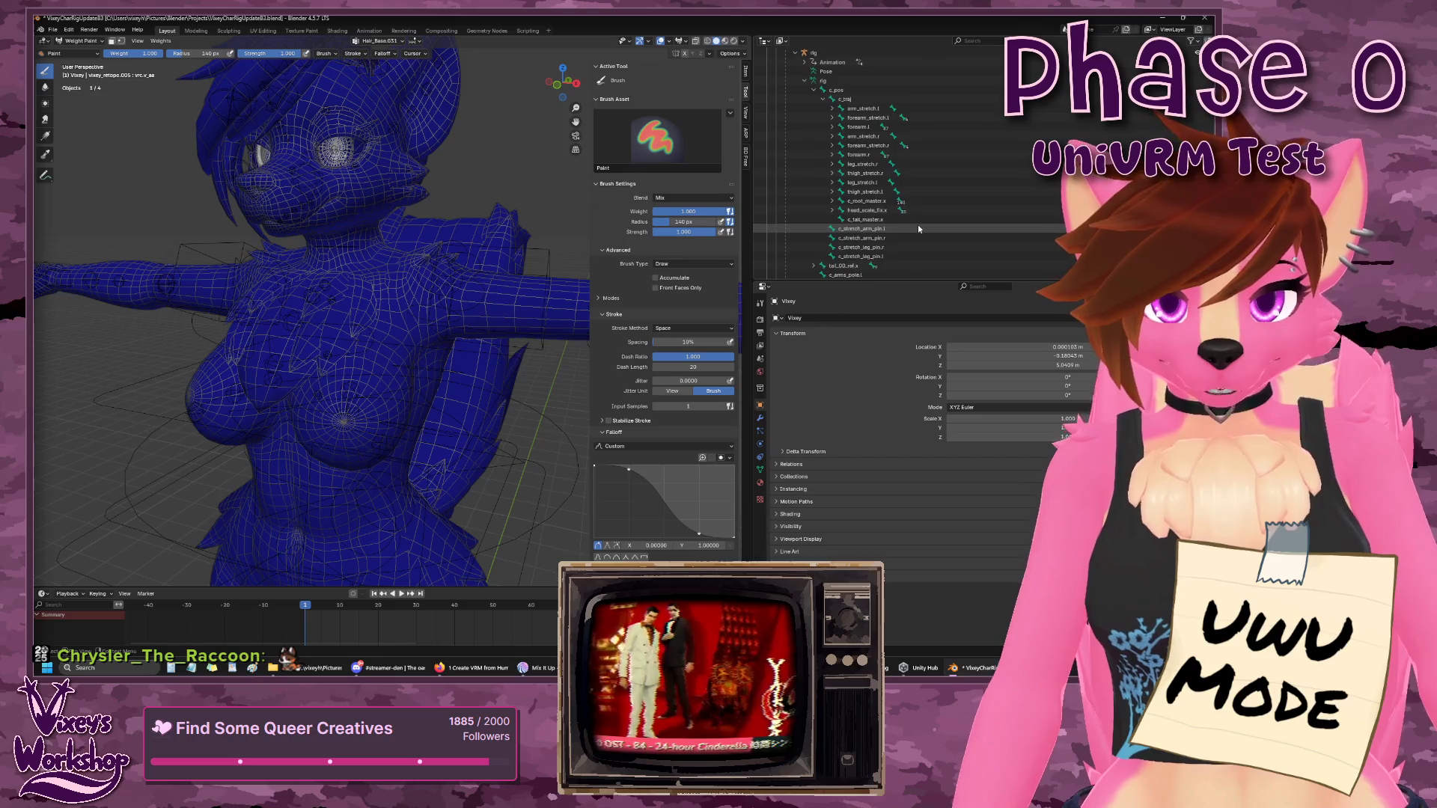
scroll(915, 217, "up", 4)
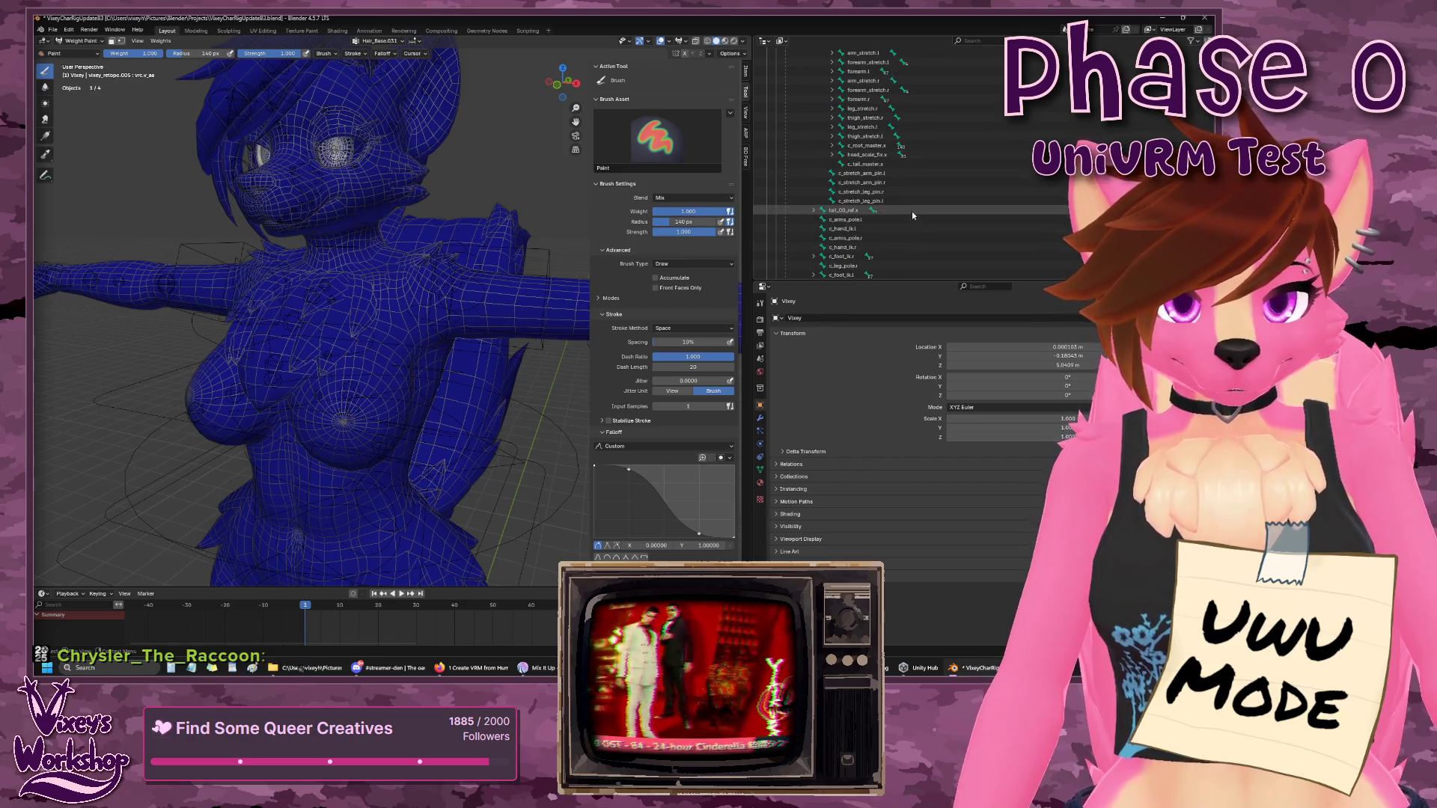
scroll(850, 107, "down", 1)
- Show the rig's c_pos bone, then return the Vixey mesh to Weight Paint and open the Edit menu
left_click(848, 91)
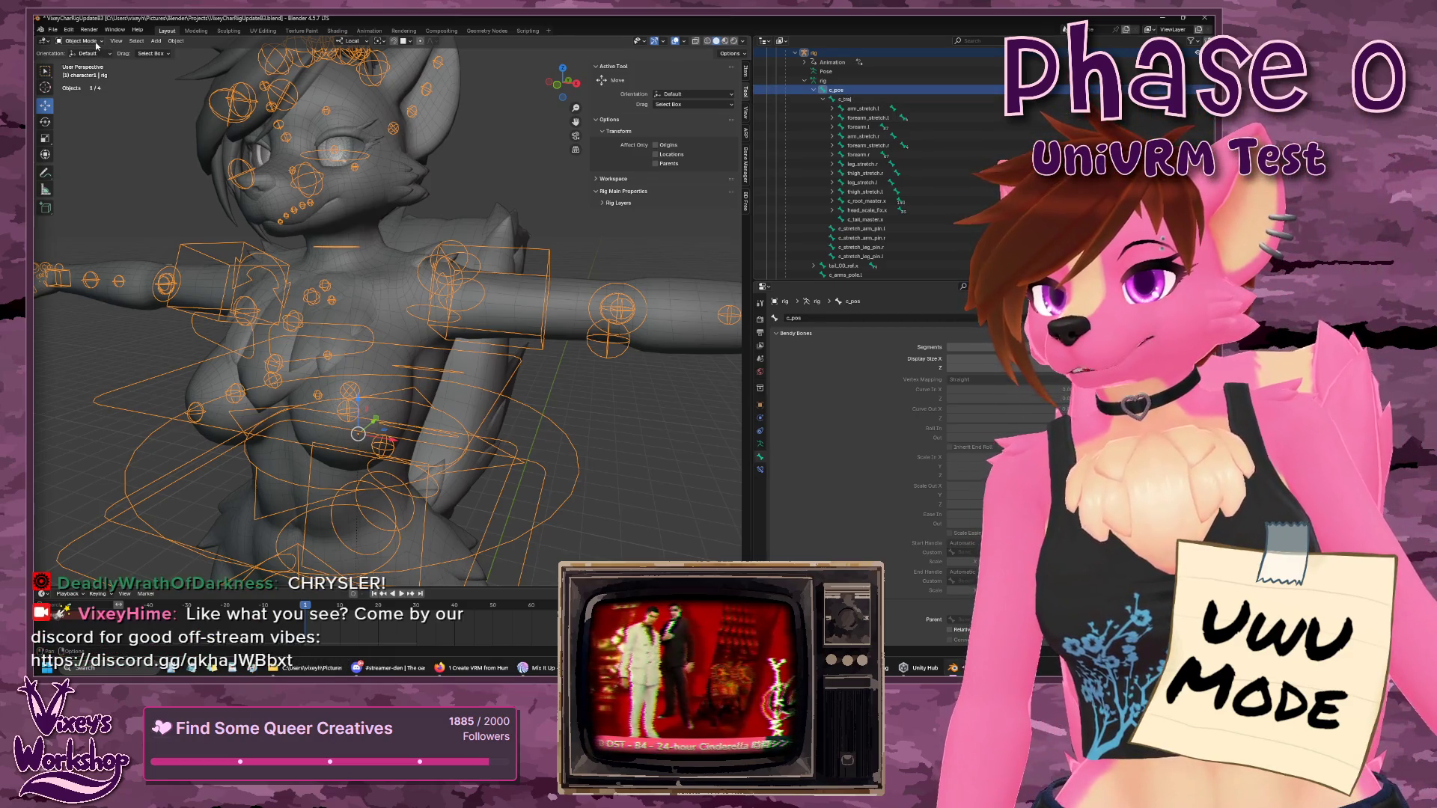
scroll(983, 235, "down", 5)
scroll(984, 235, "down", 2)
left_click(799, 260)
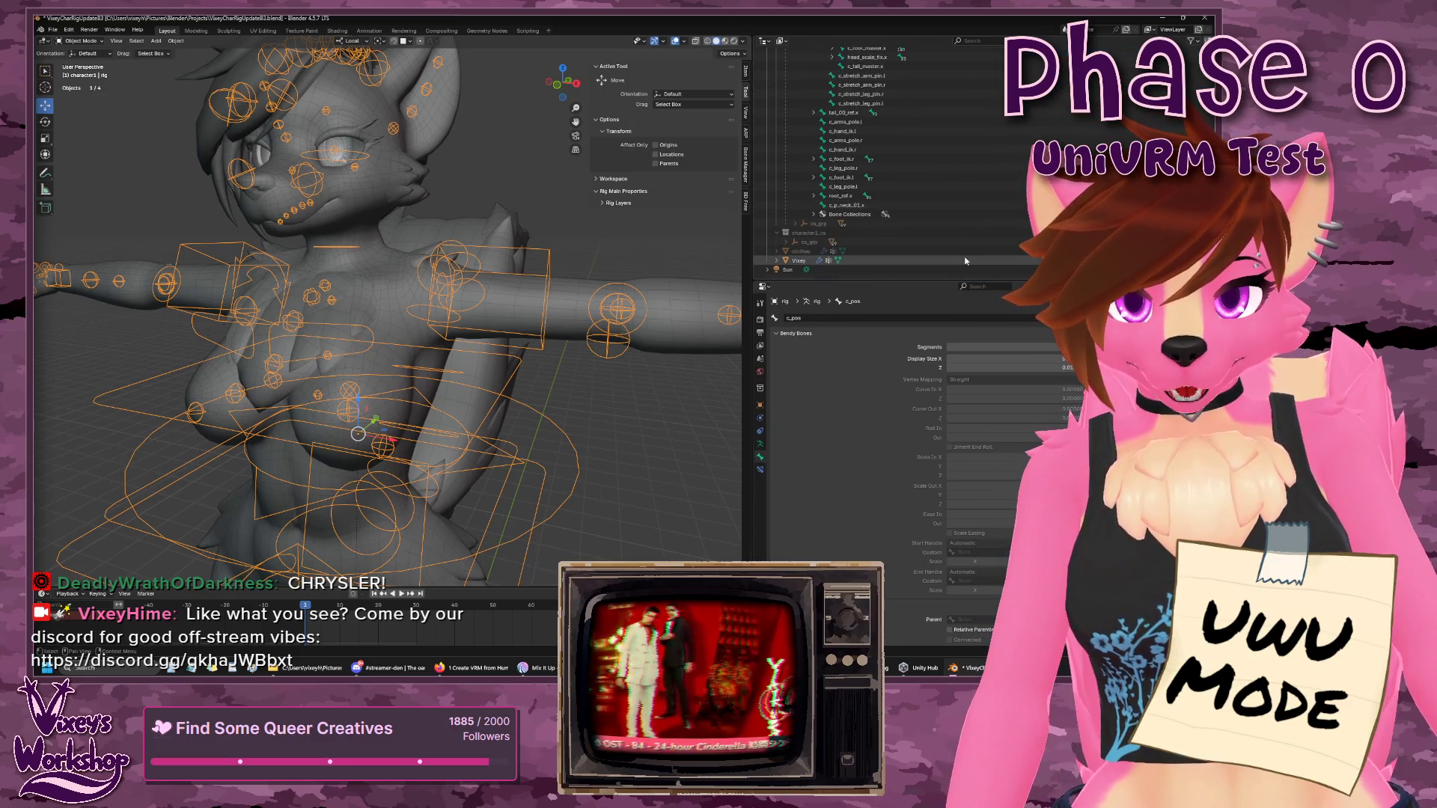
key("ctrl+Tab")
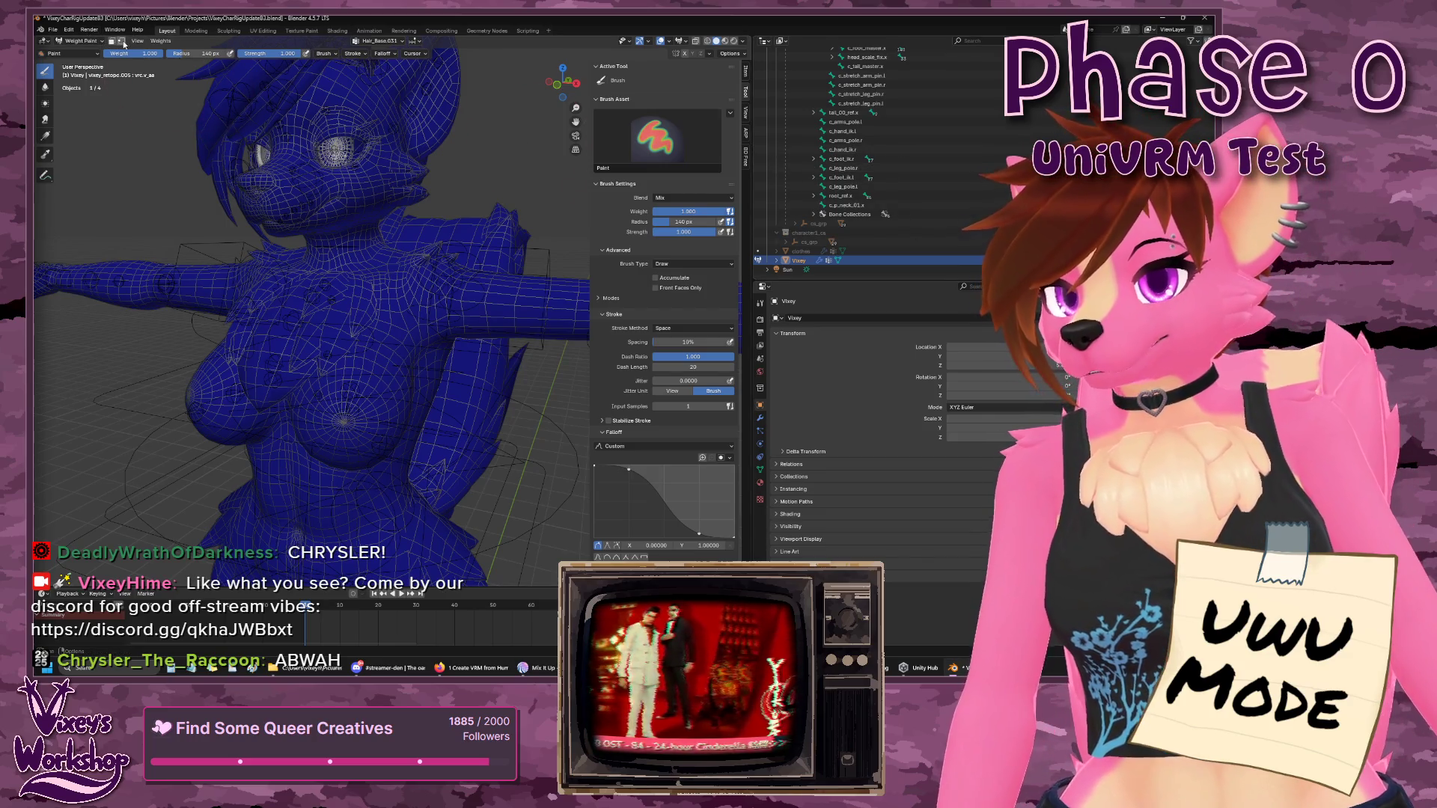
left_click(71, 31)
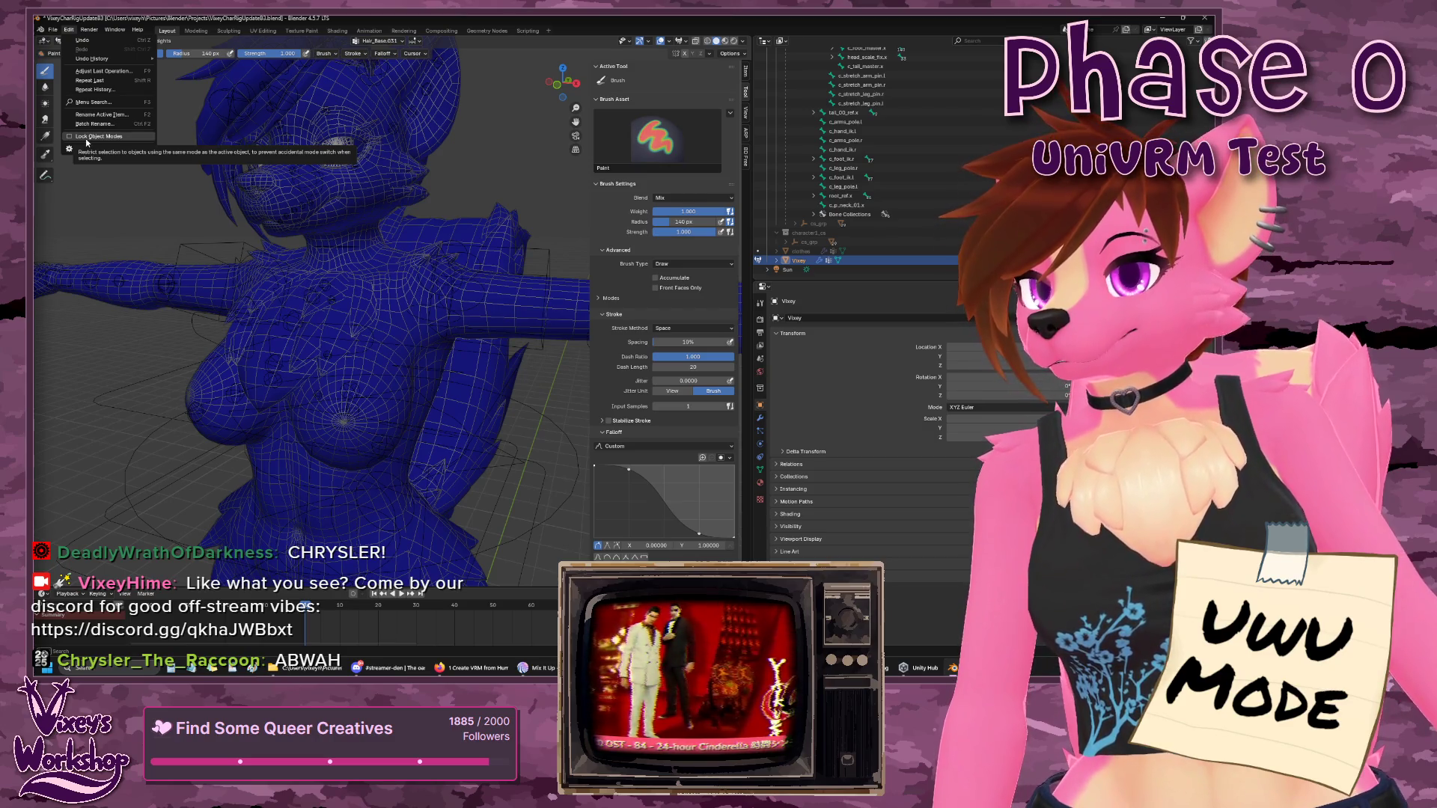
- Close the Edit menu, make c_traj the active bone, and zoom out to the full body
left_click(86, 141)
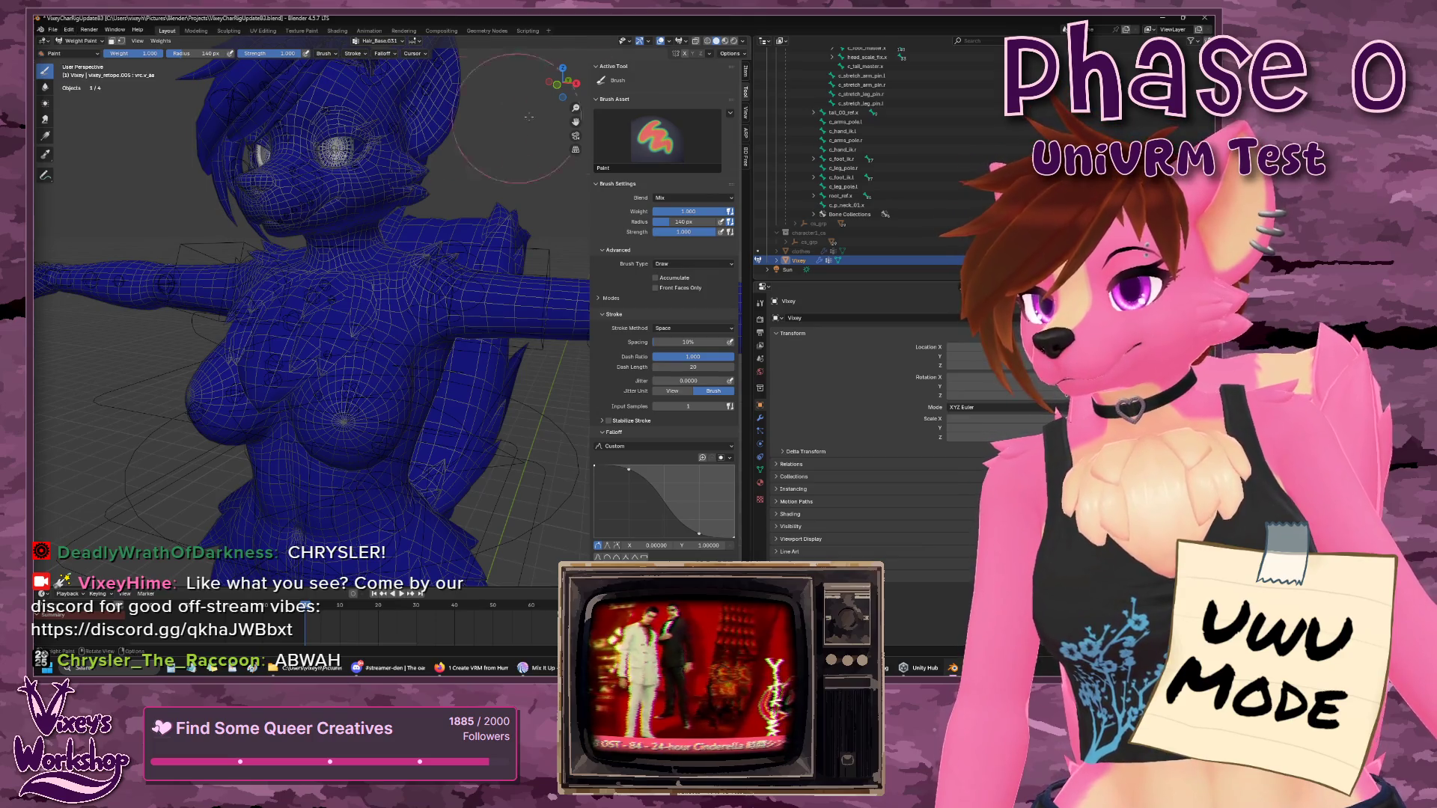
scroll(907, 153, "up", 3)
scroll(907, 153, "up", 8)
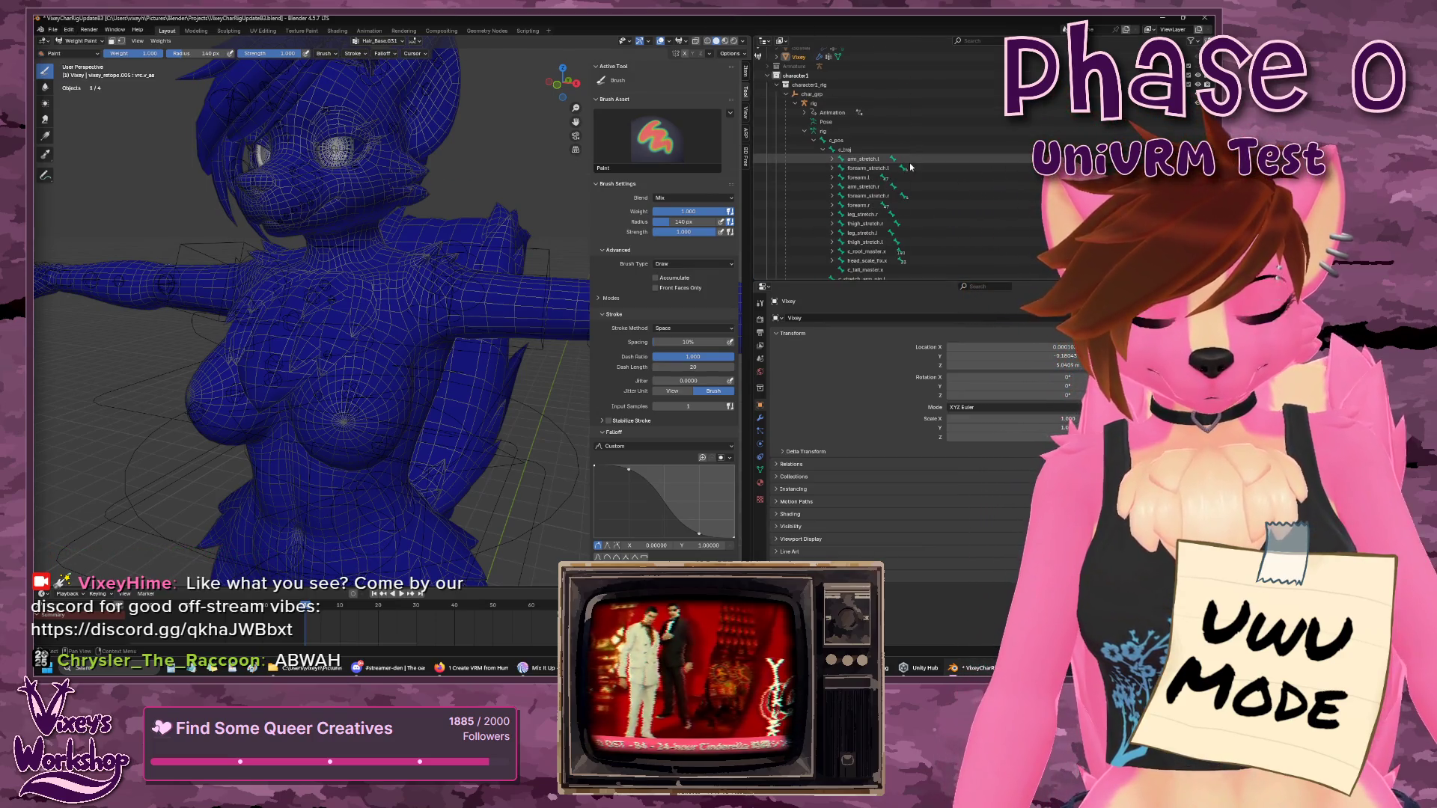
scroll(908, 165, "down", 7)
scroll(899, 179, "up", 1)
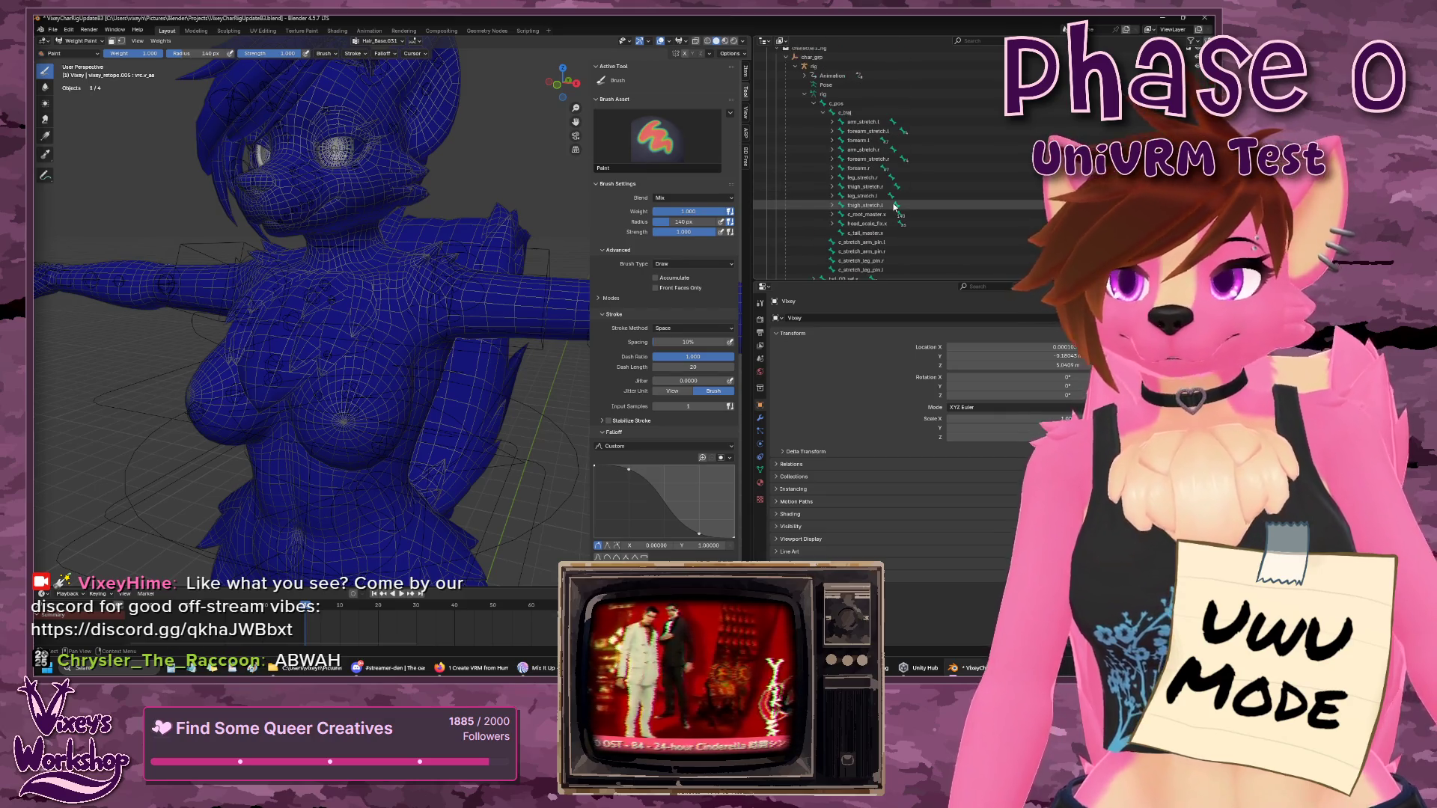
scroll(854, 111, "up", 4)
left_click(855, 112)
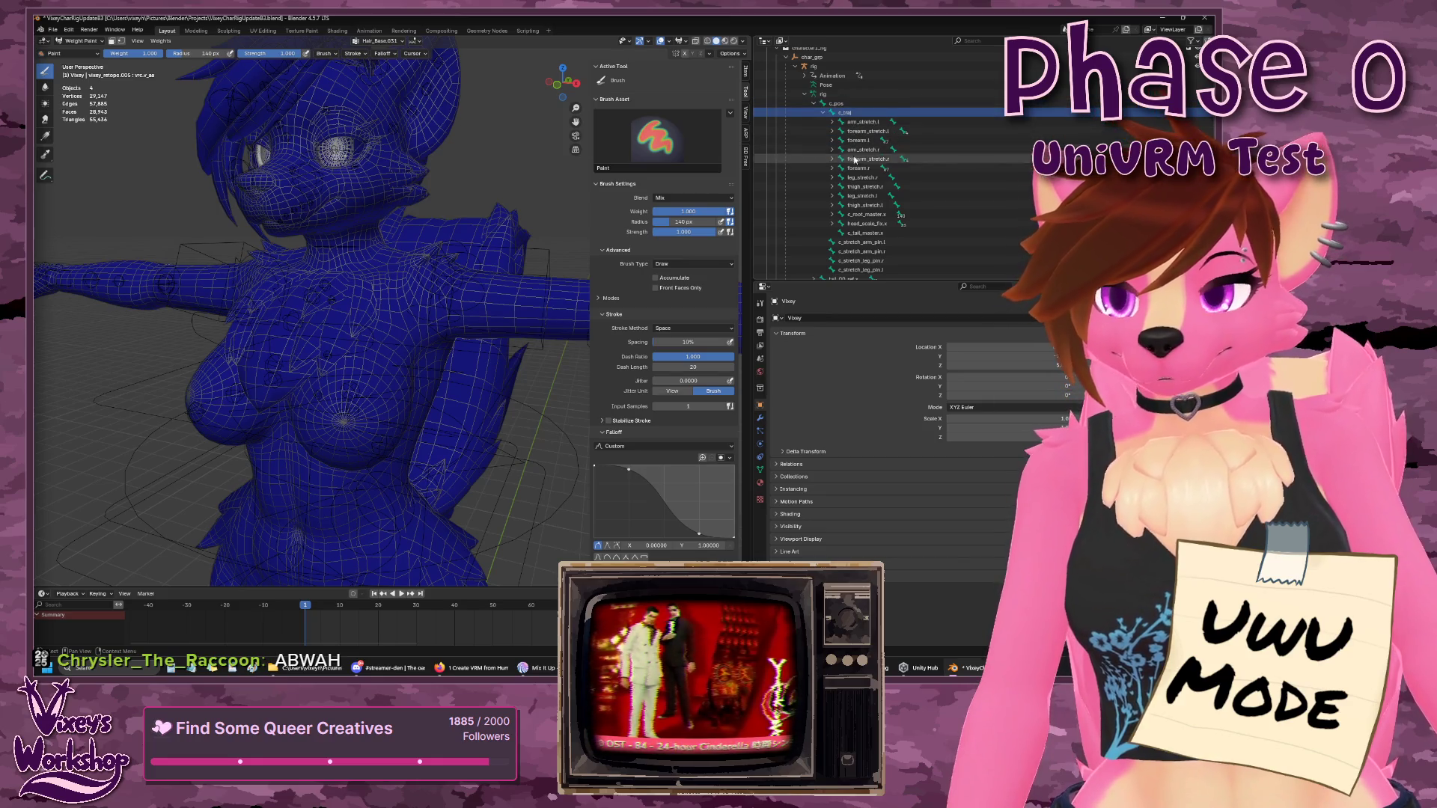
scroll(863, 220, "down", 8)
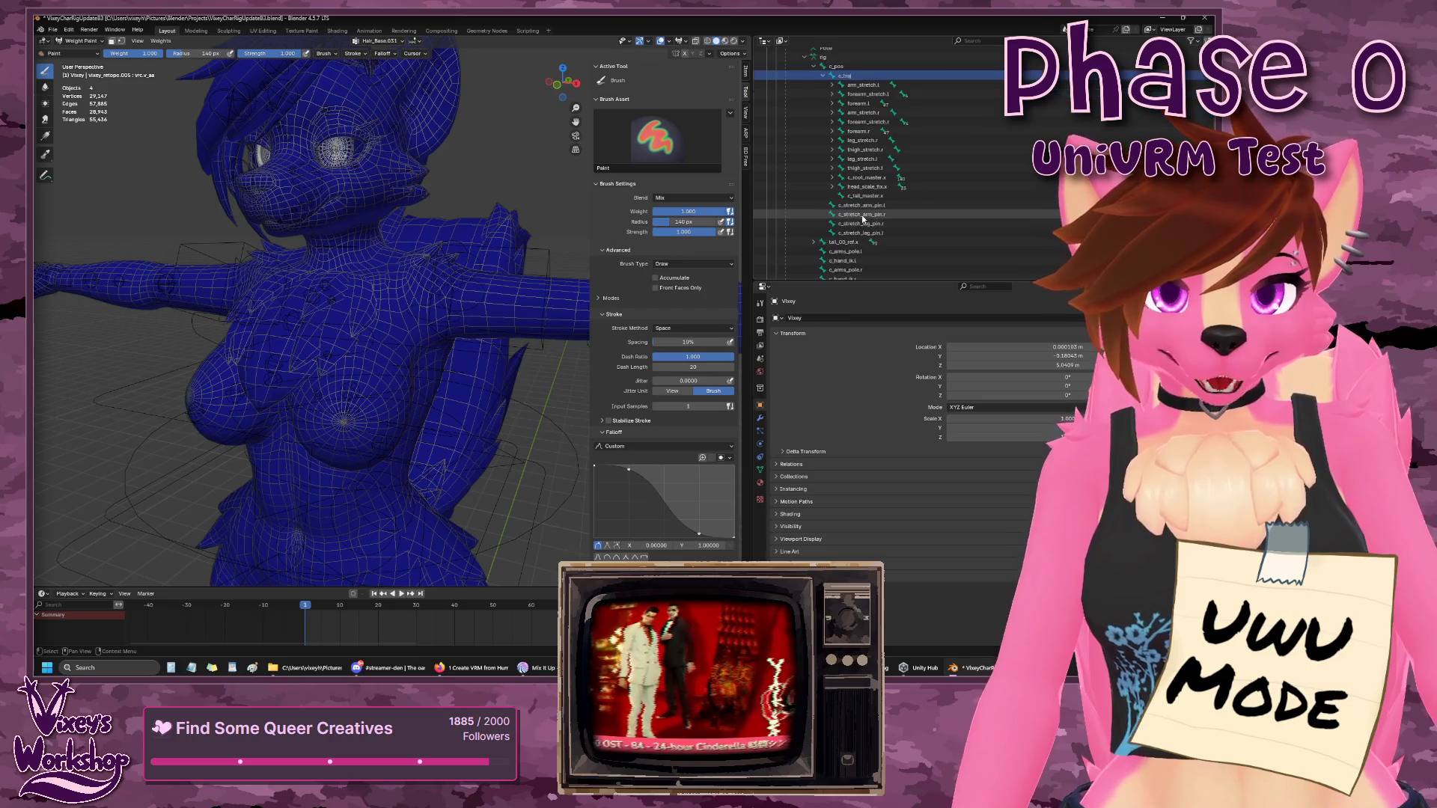
scroll(419, 285, "down", 5)
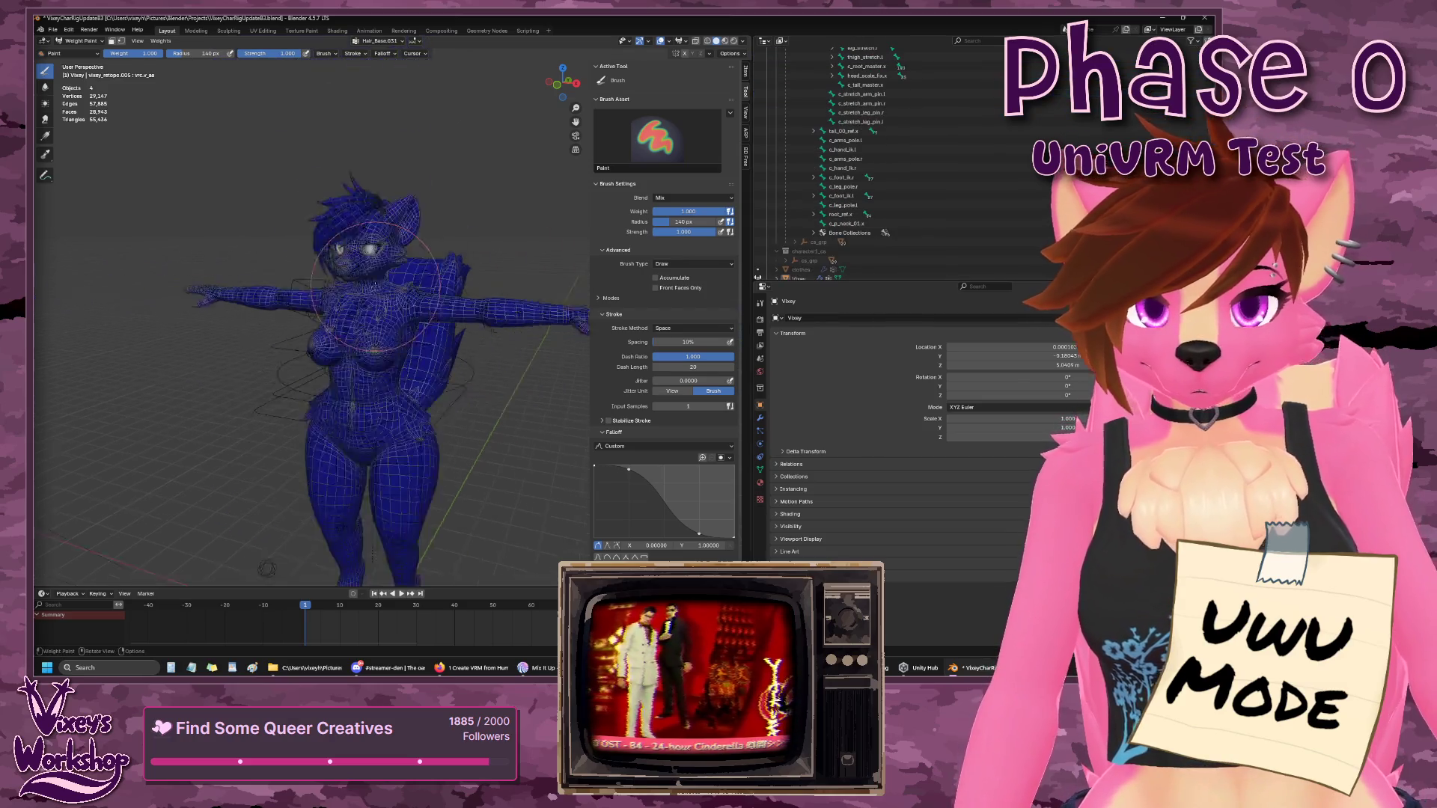
scroll(856, 228, "down", 1)
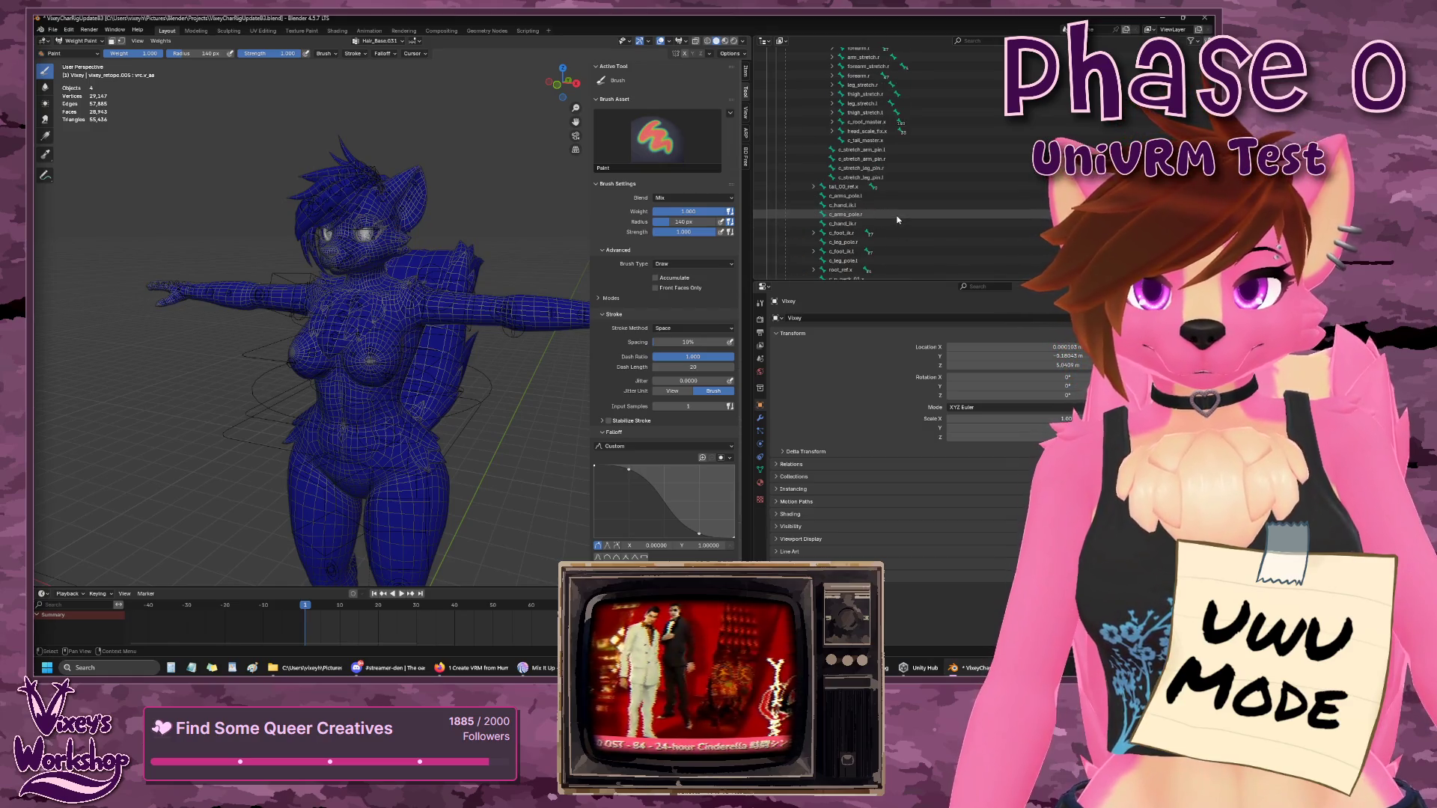
scroll(861, 187, "up", 7)
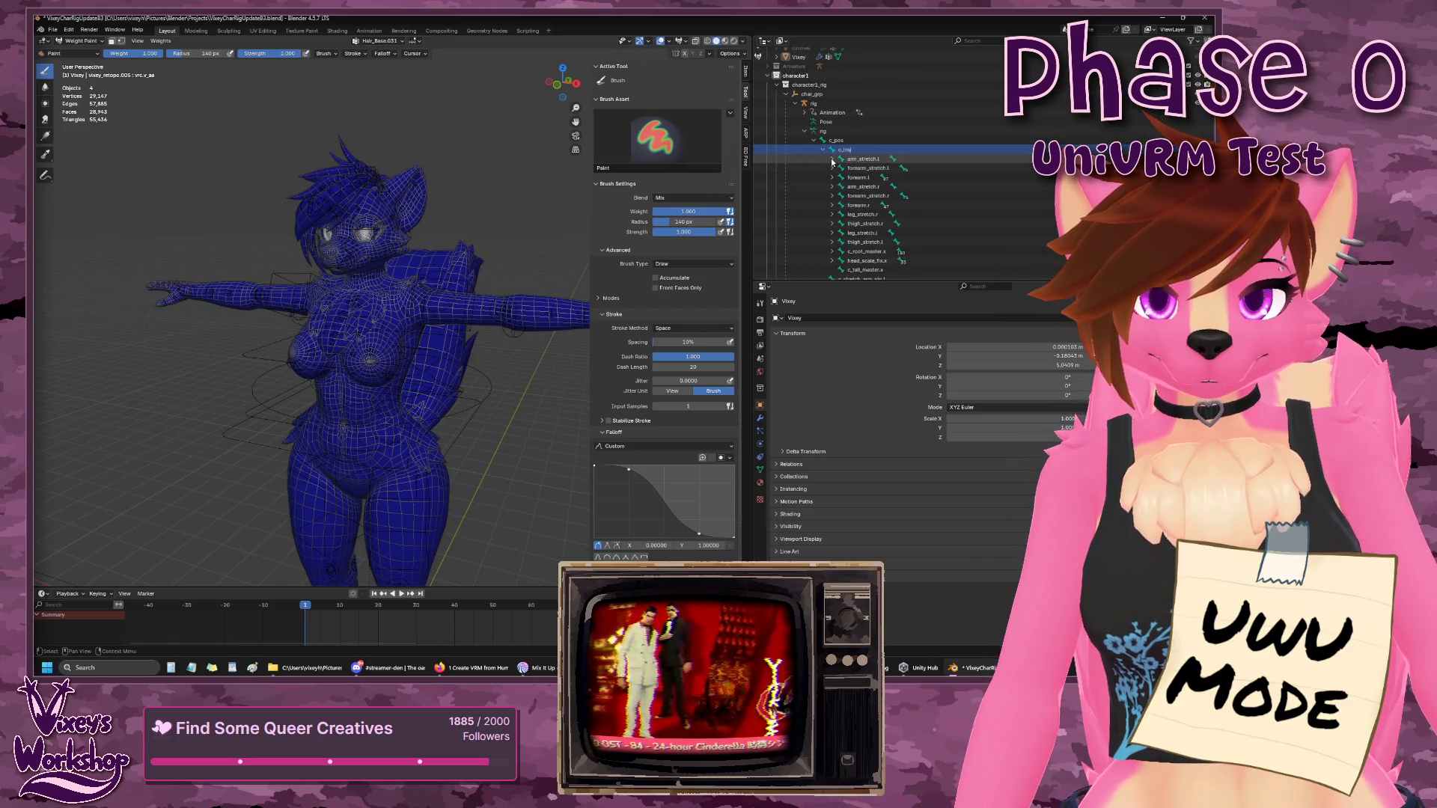
- Expand forearm.l, hand.l, c_pinky1_base.l, c_pinky1.l and pinky1.l, then select c_pinky2_rot.l
left_click(833, 178)
left_click(858, 187)
left_click(841, 188)
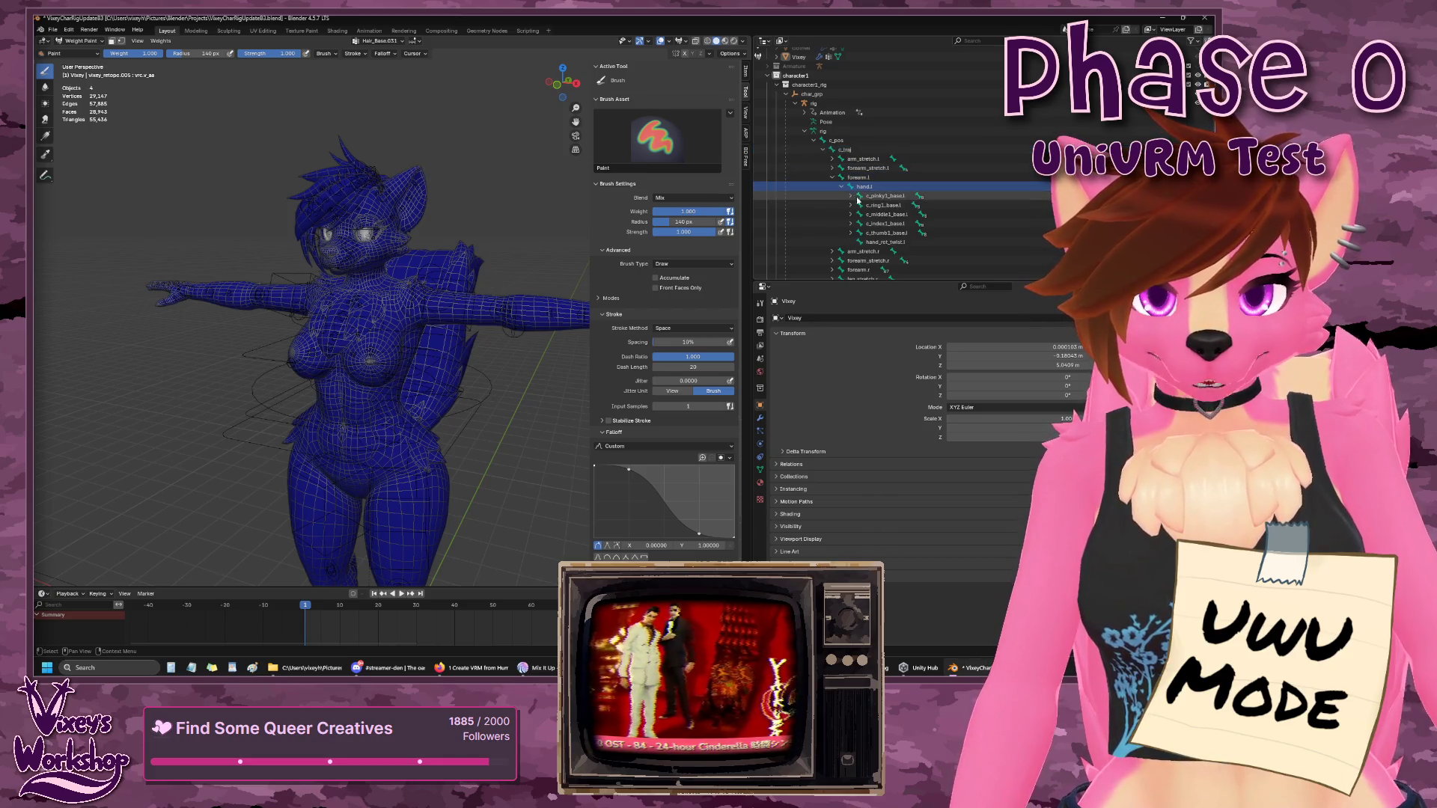
left_click(851, 196)
left_click(872, 215)
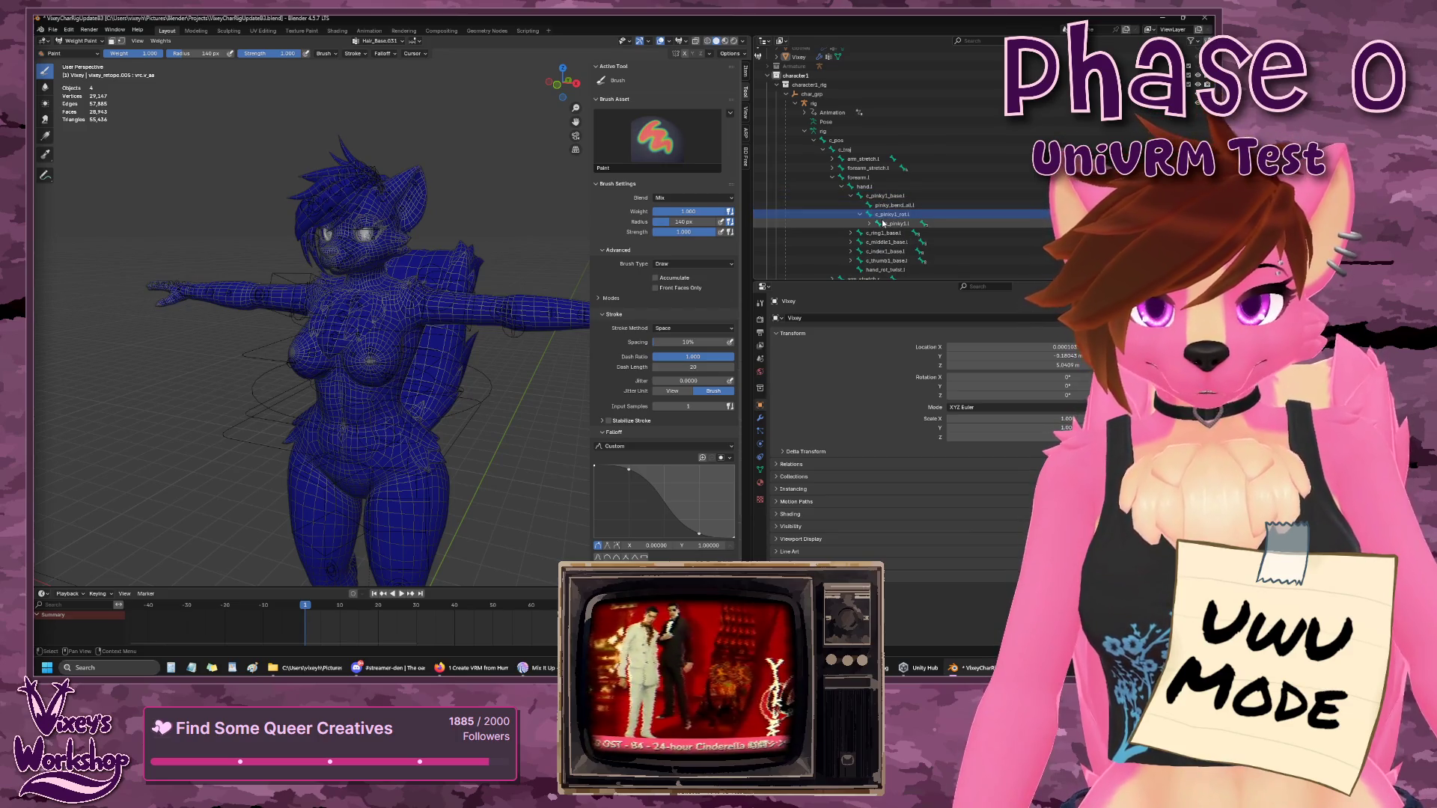
left_click(869, 224)
left_click(882, 233)
left_click(878, 233)
left_click(919, 242)
scroll(510, 247, "up", 1)
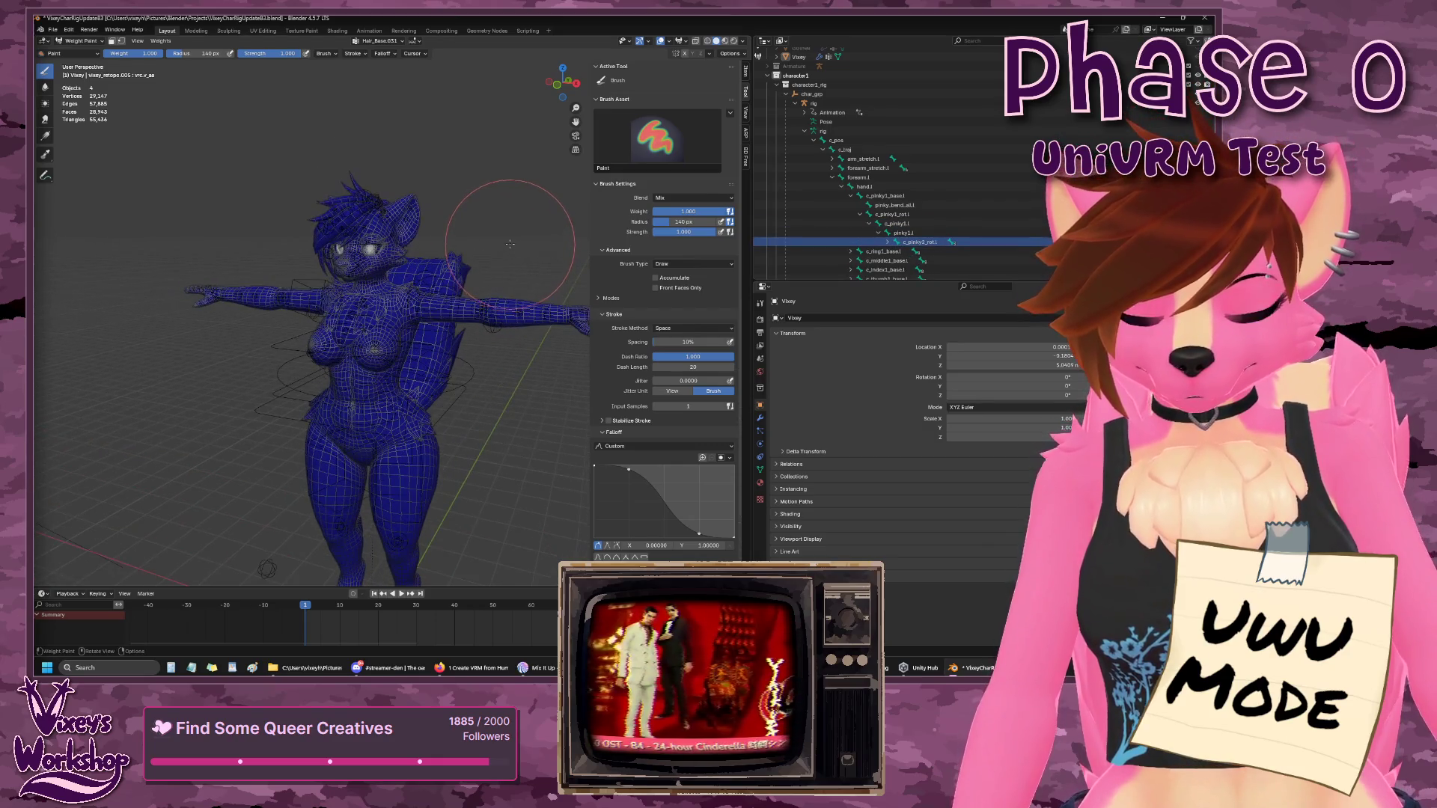
scroll(867, 193, "down", 10)
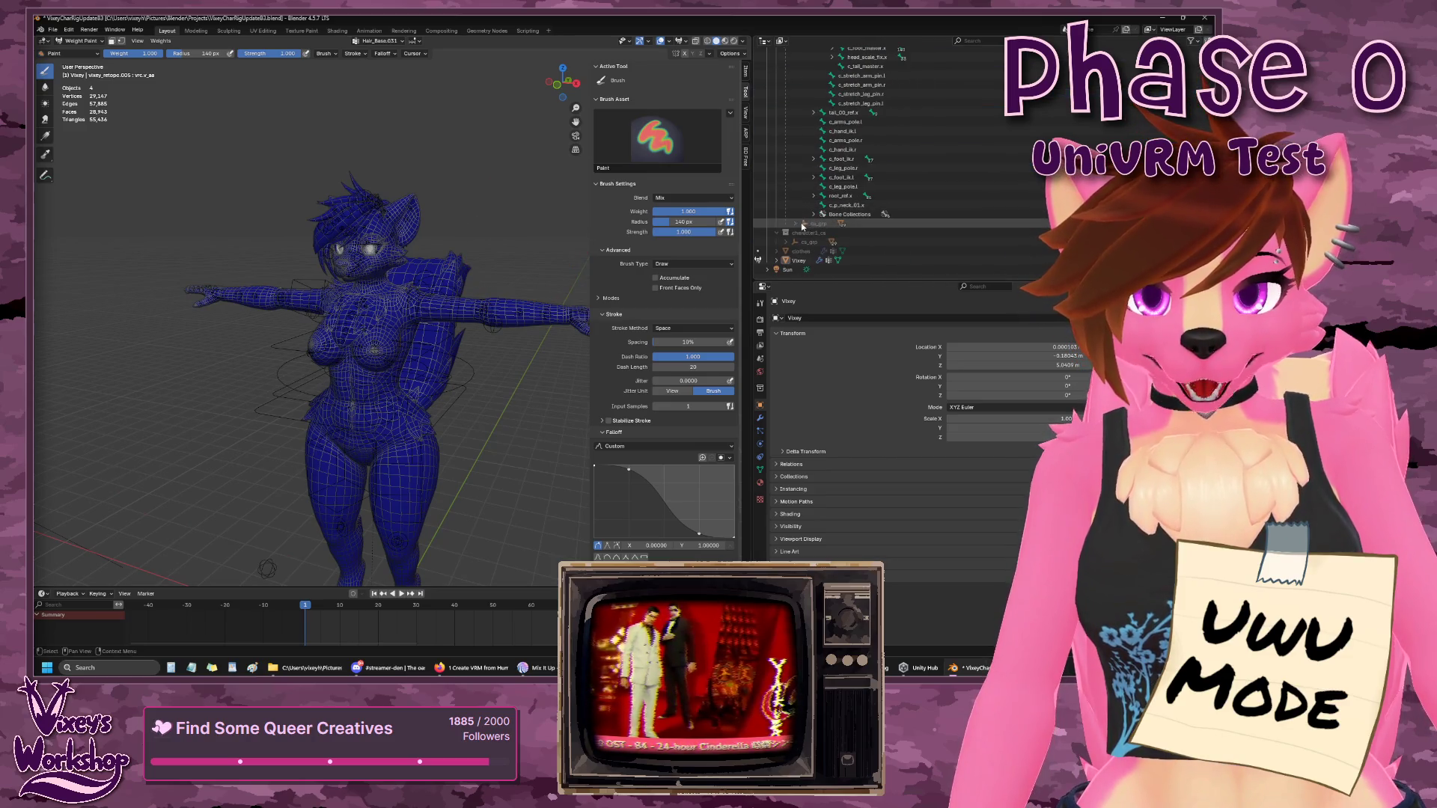
scroll(801, 224, "down", 6)
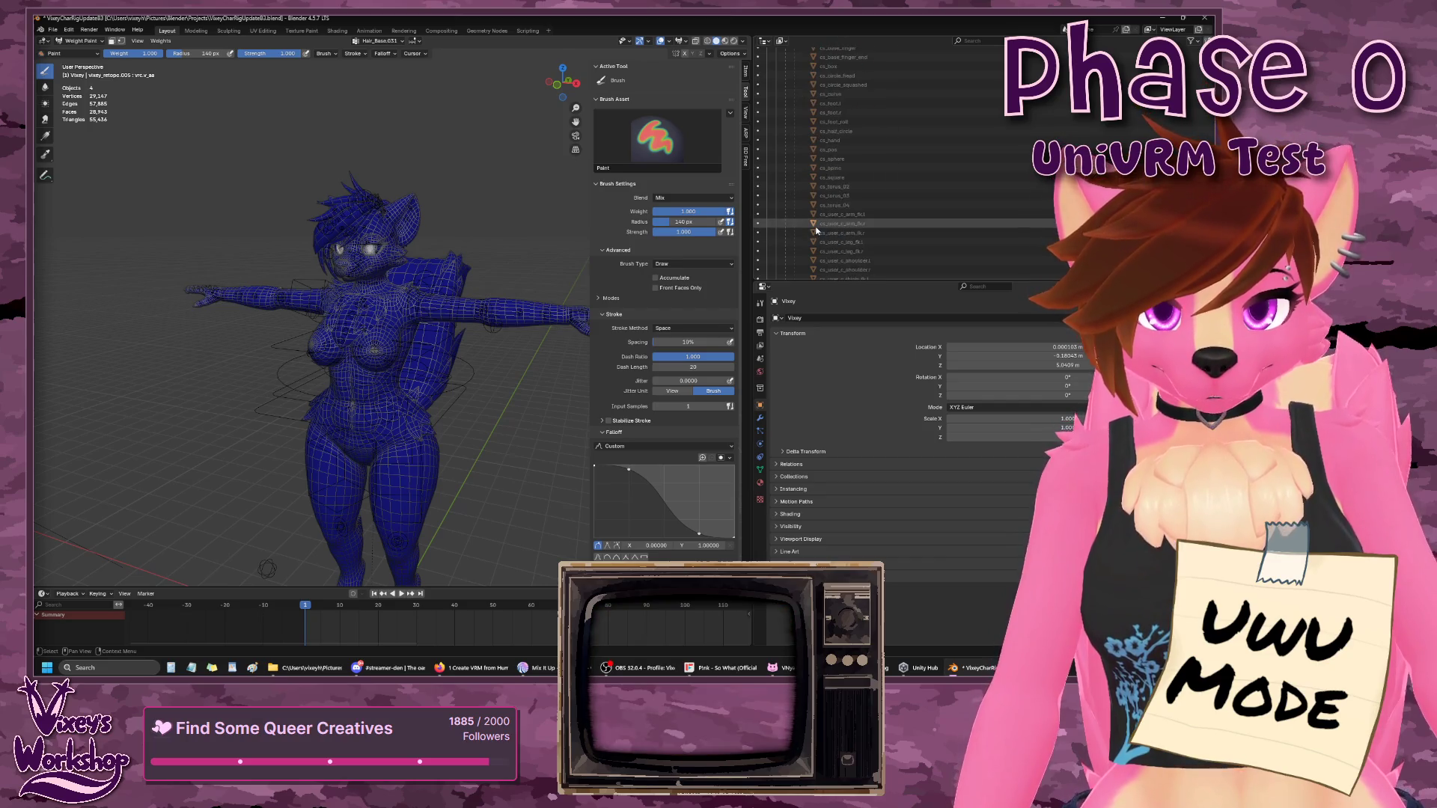
scroll(804, 188, "up", 8)
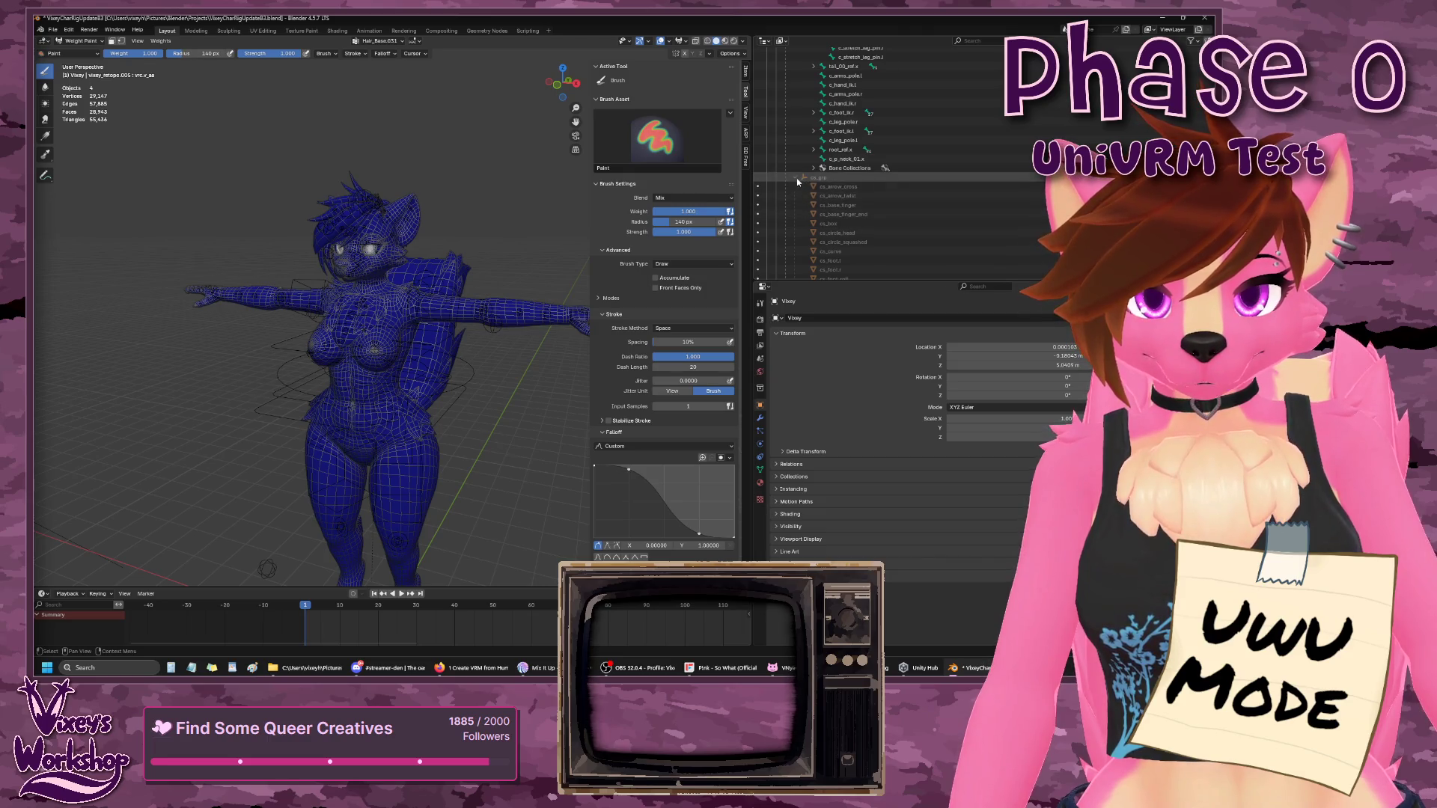
- Collapse cs_grp, browse the Internal bone collection's color_body.l and color_body.x bones
left_click(794, 177)
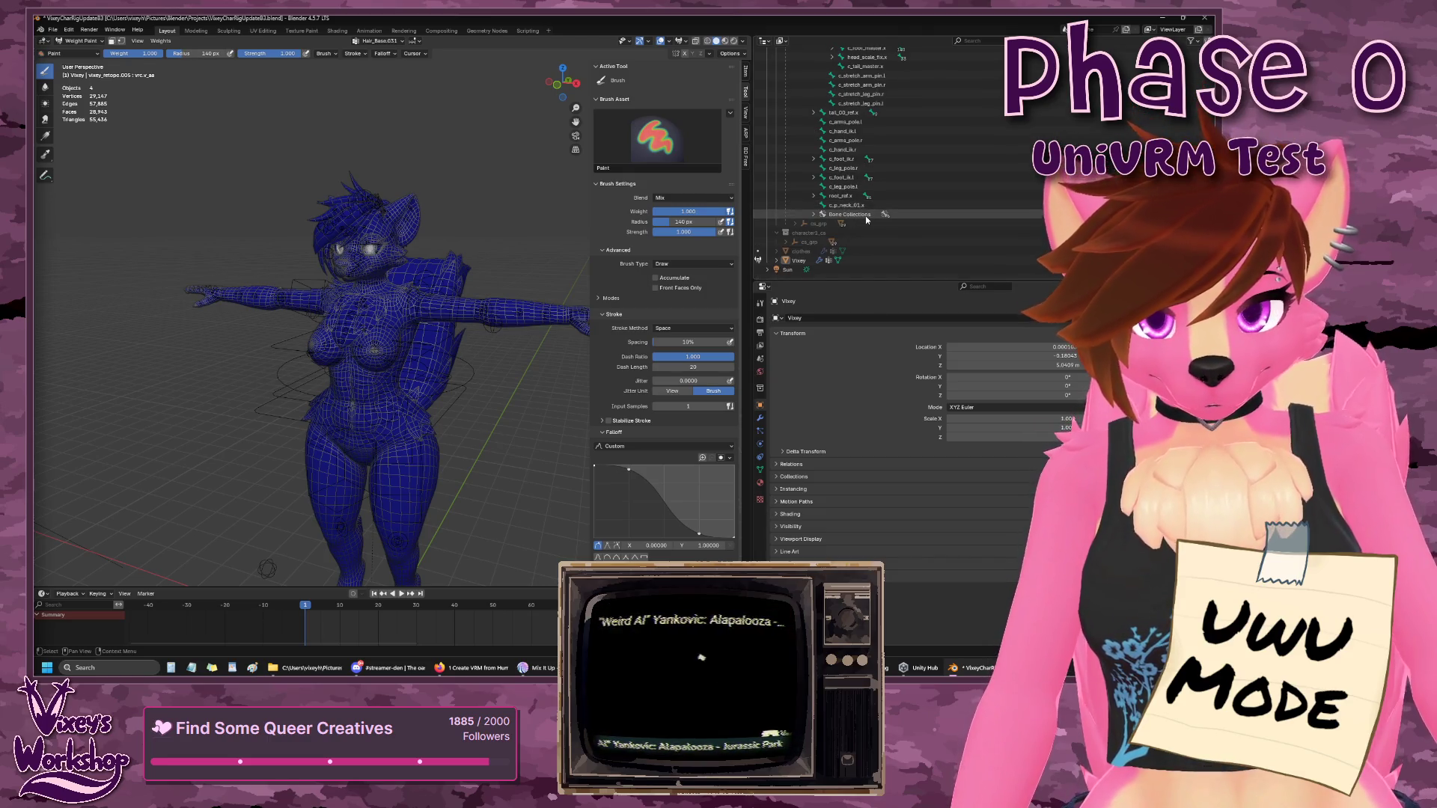
left_click(814, 214)
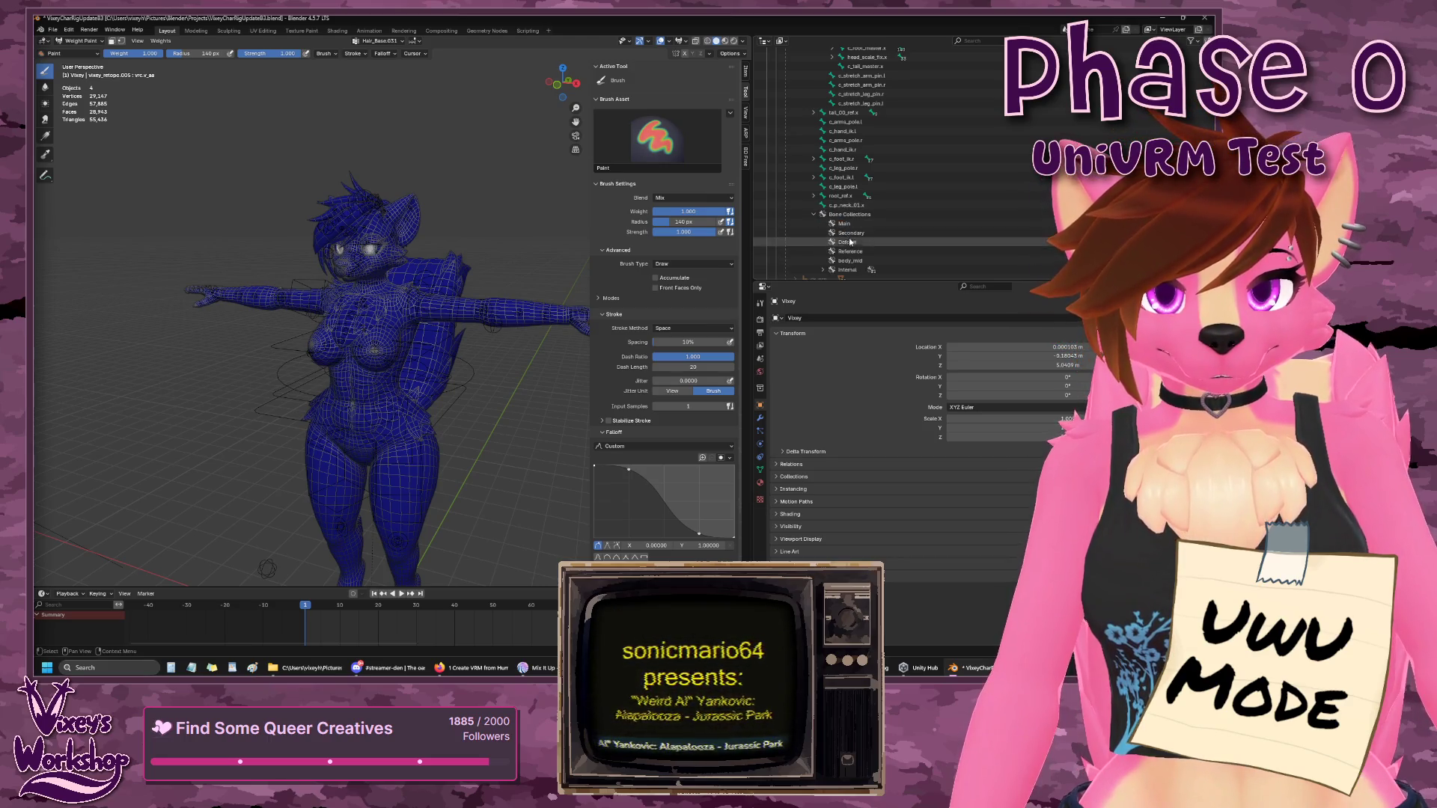
left_click(852, 271)
scroll(846, 254, "down", 3)
left_click(824, 215)
scroll(824, 217, "down", 3)
left_click(861, 168)
left_click(863, 187)
scroll(861, 187, "up", 3)
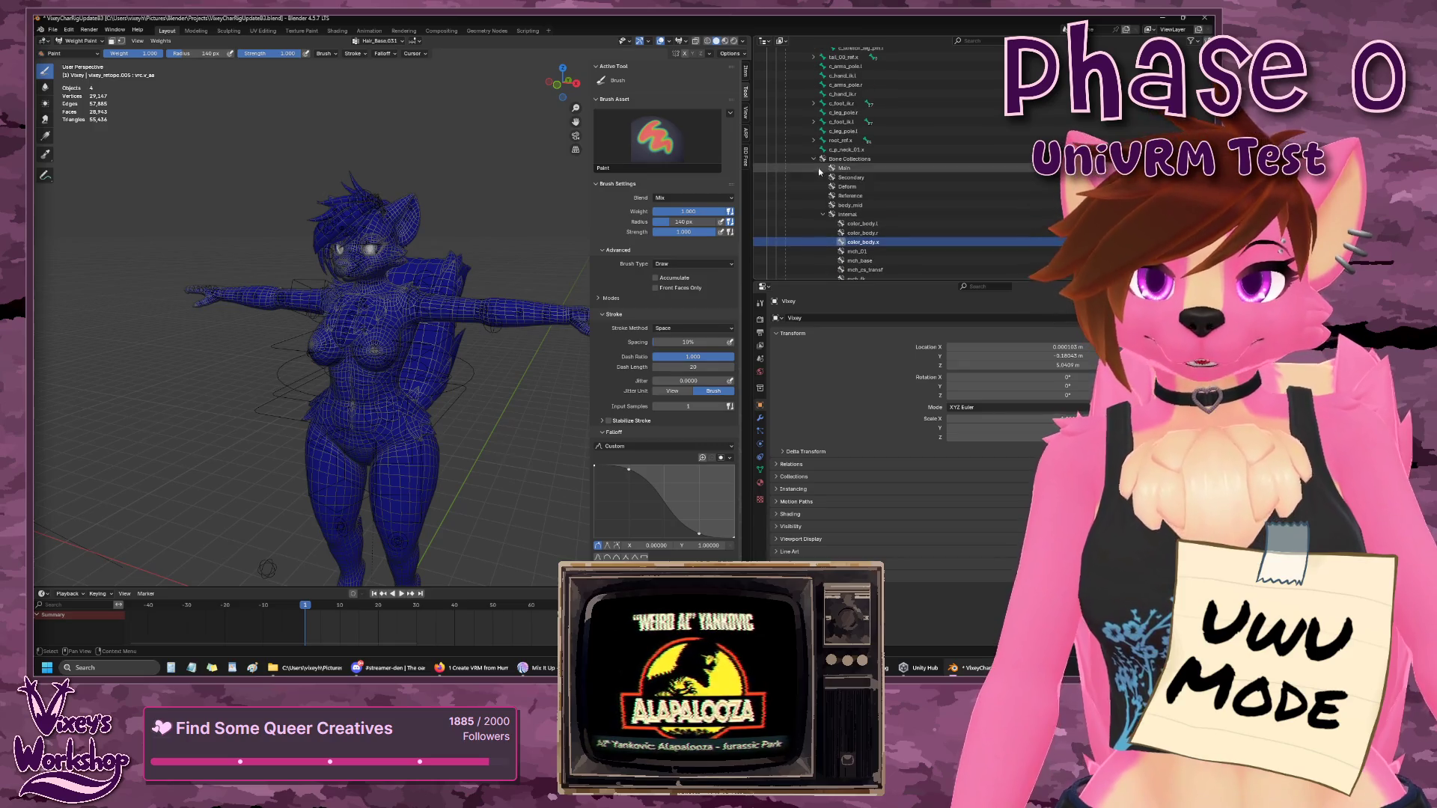
left_click(815, 160)
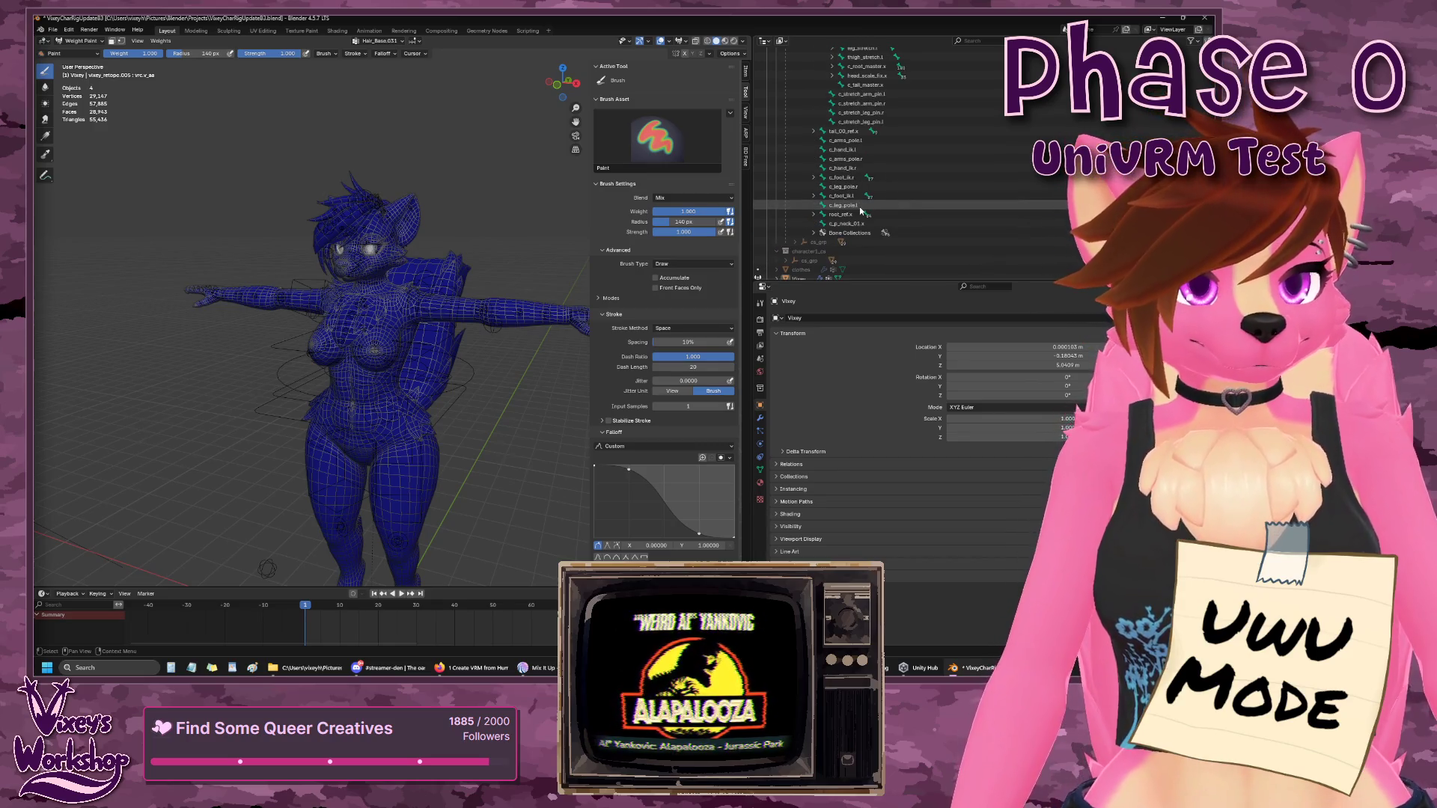
- Expand tail_00_ref.x and walk from root_ref.x down through thigh_ref.r to leg_ref.r
left_click(836, 135)
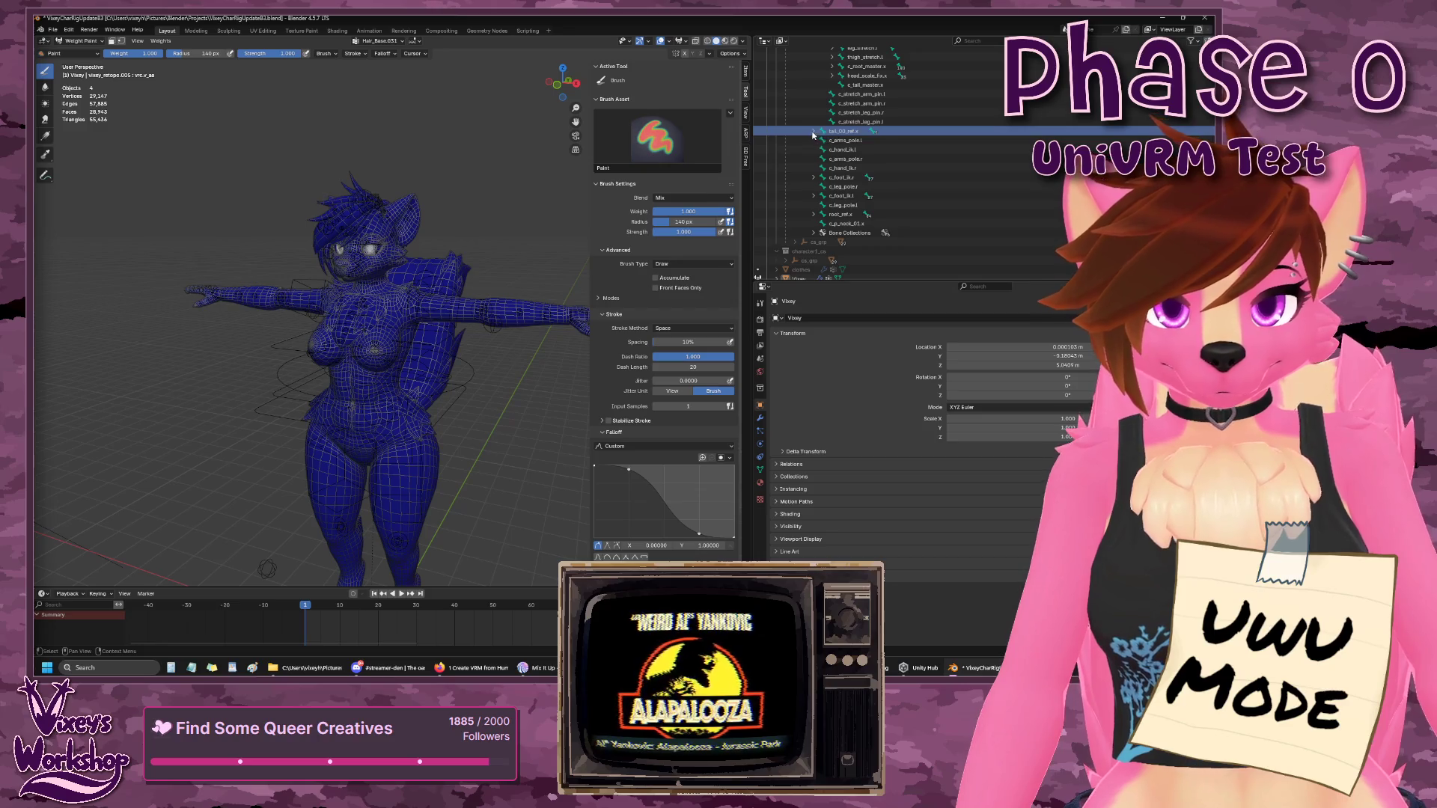
left_click(814, 132)
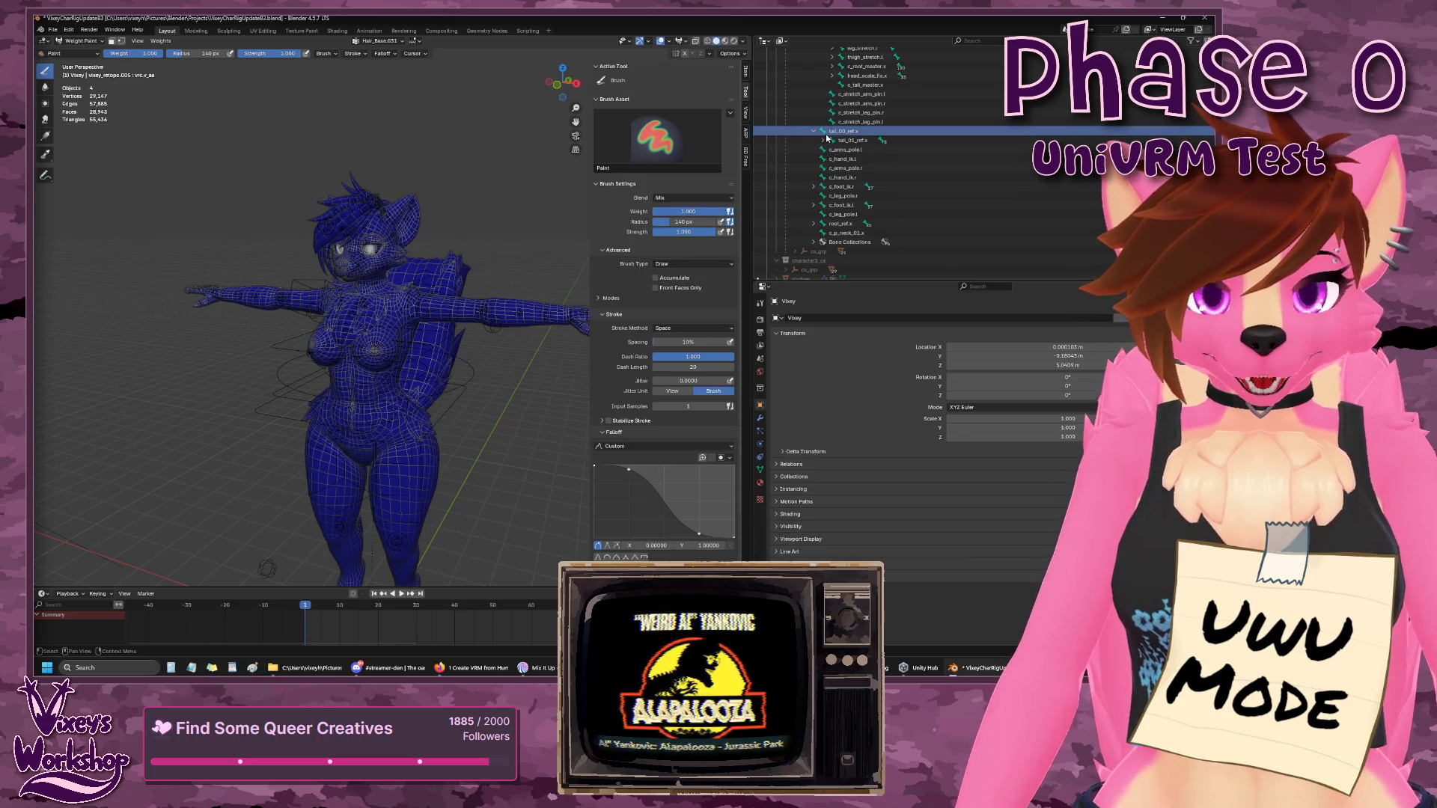
left_click(839, 225)
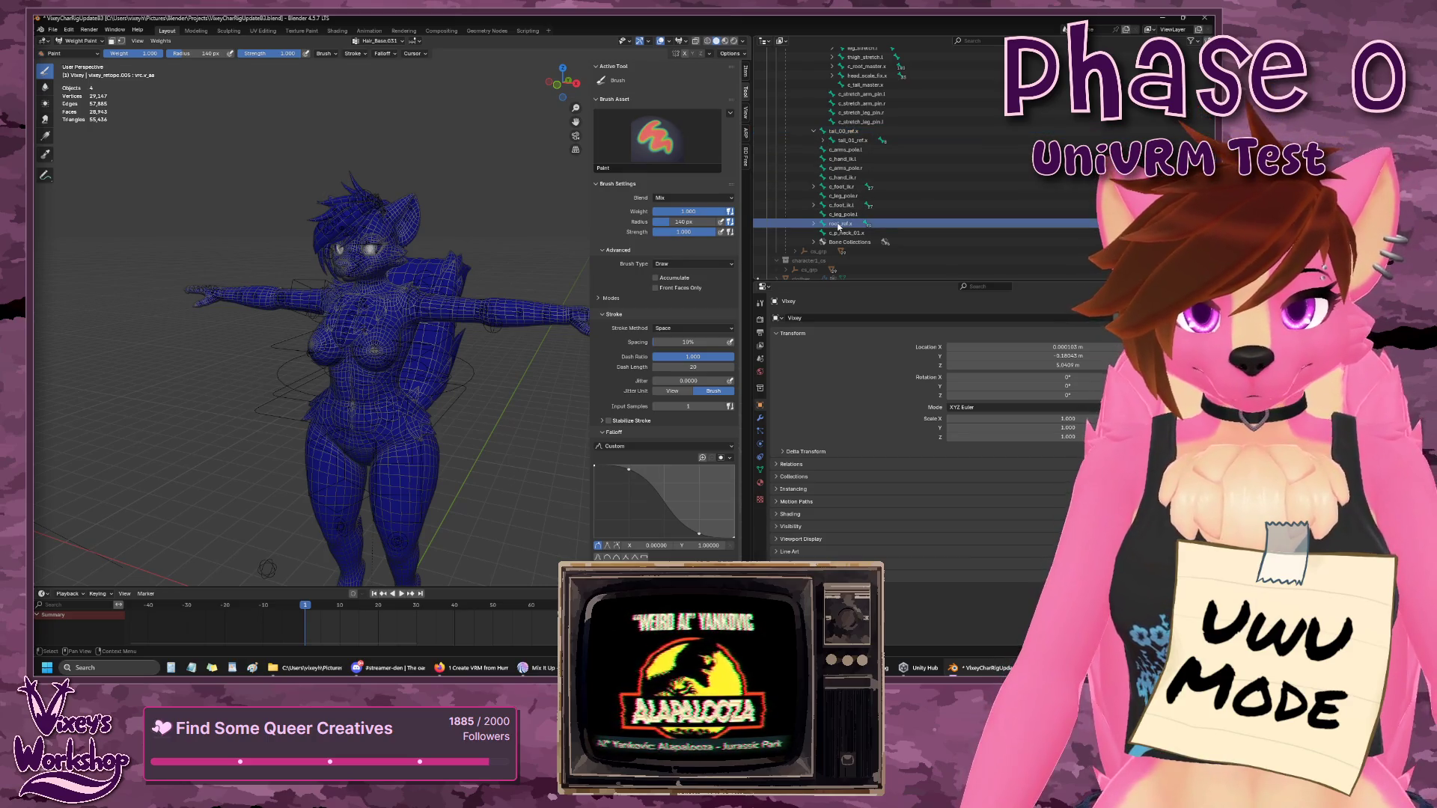
key("Down")
key("Down")
key("Down")
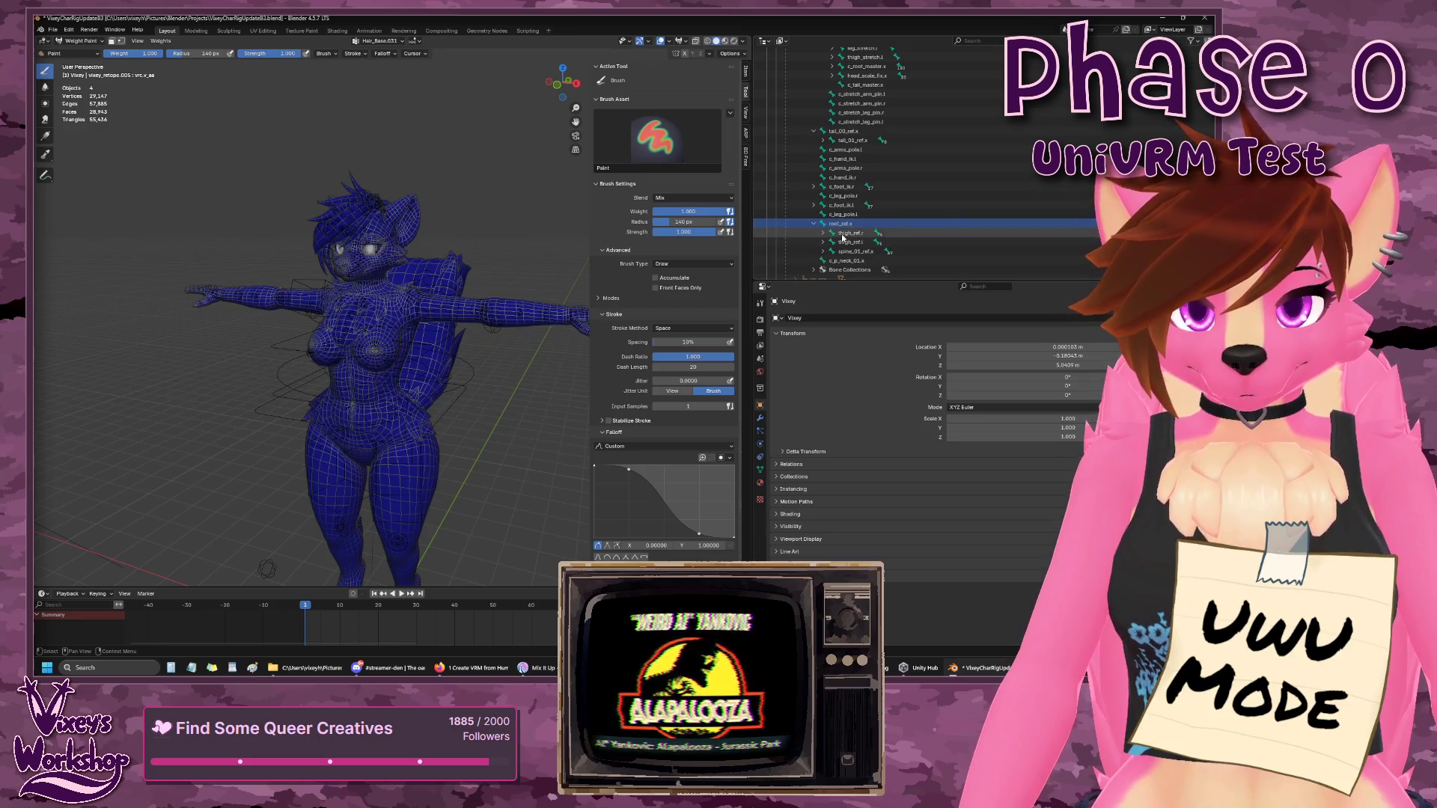
key("Up")
key("Up")
key("Right")
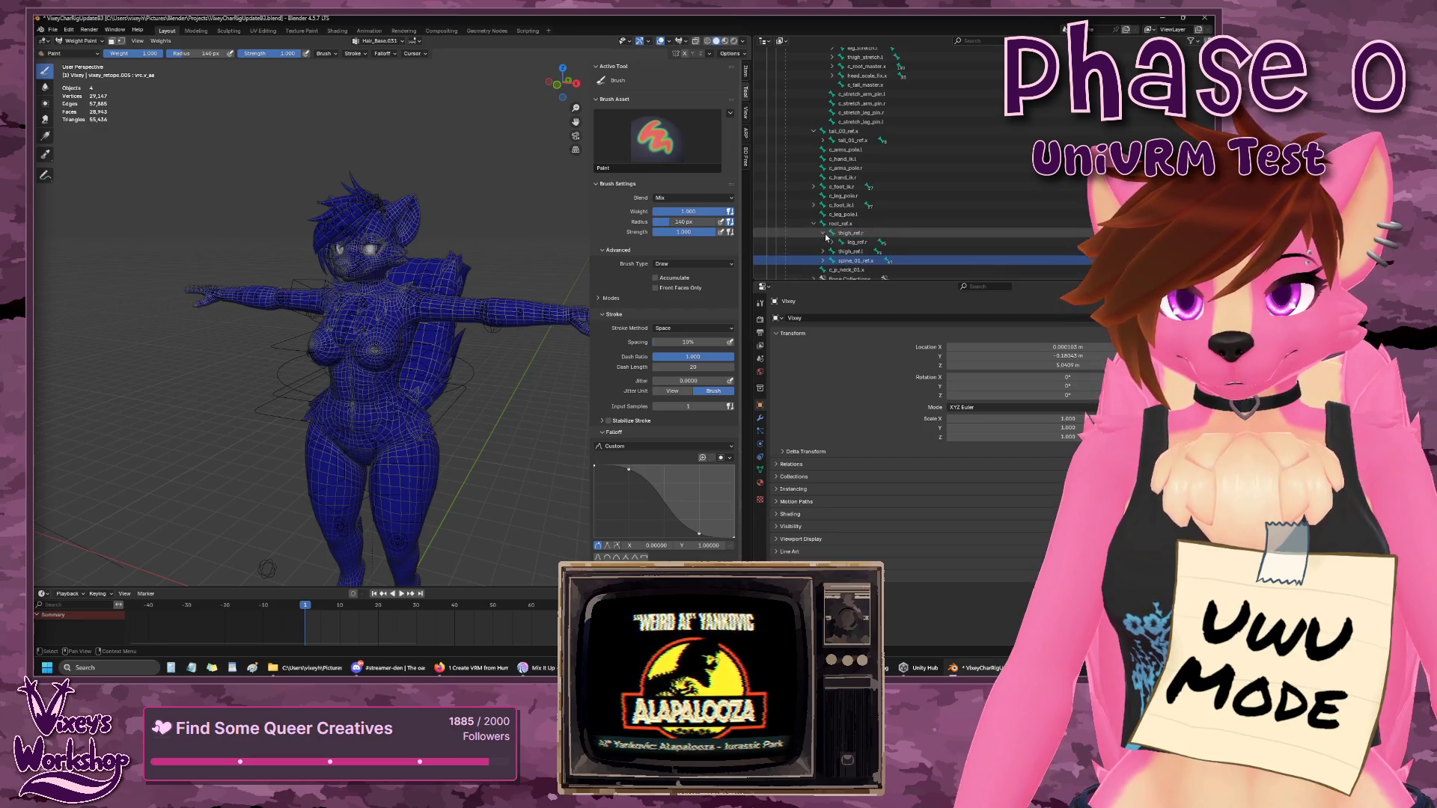
key("Down")
scroll(848, 246, "down", 4)
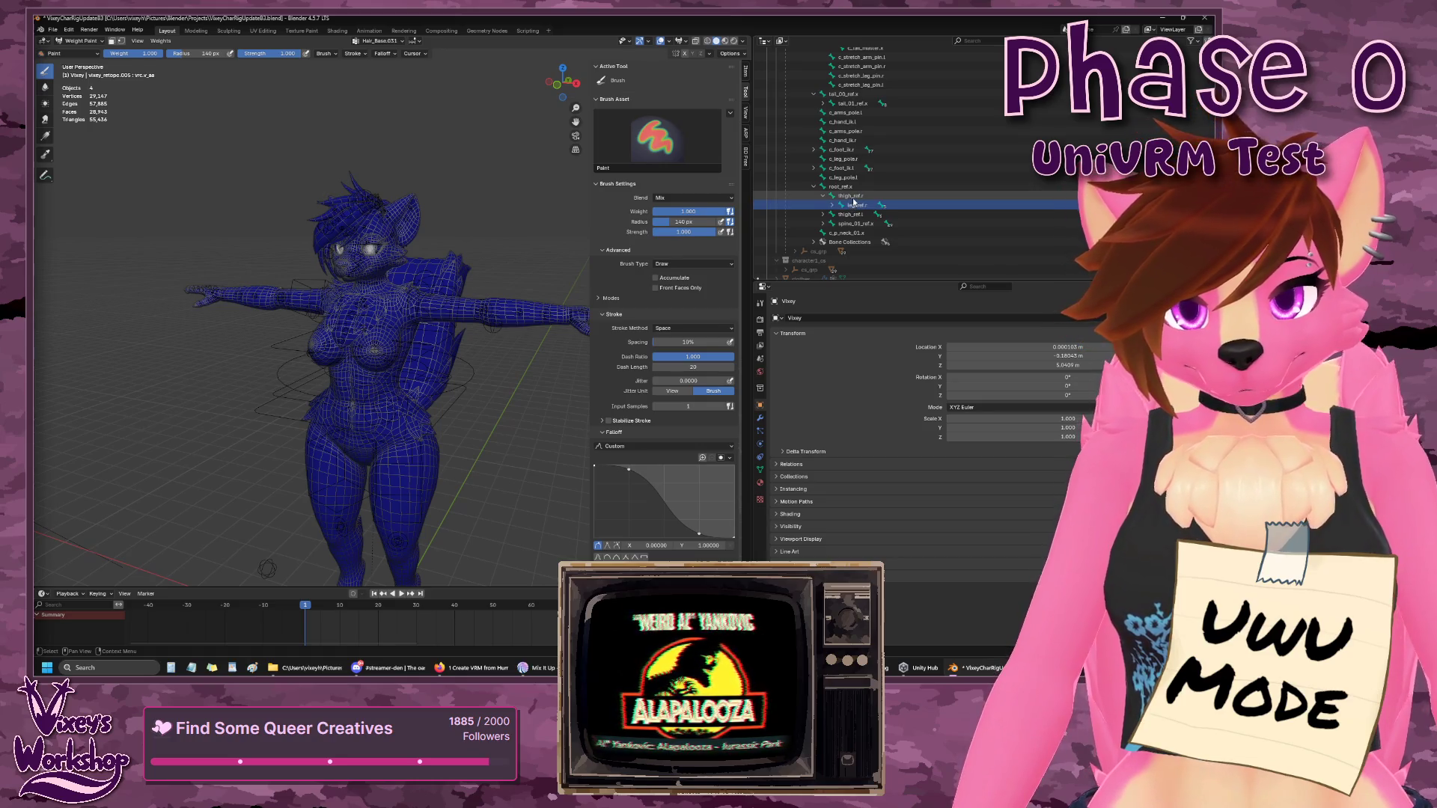
- Expand leg_ref.r and foot_ref.r, then select the toes_ref.r bone
left_click(833, 204)
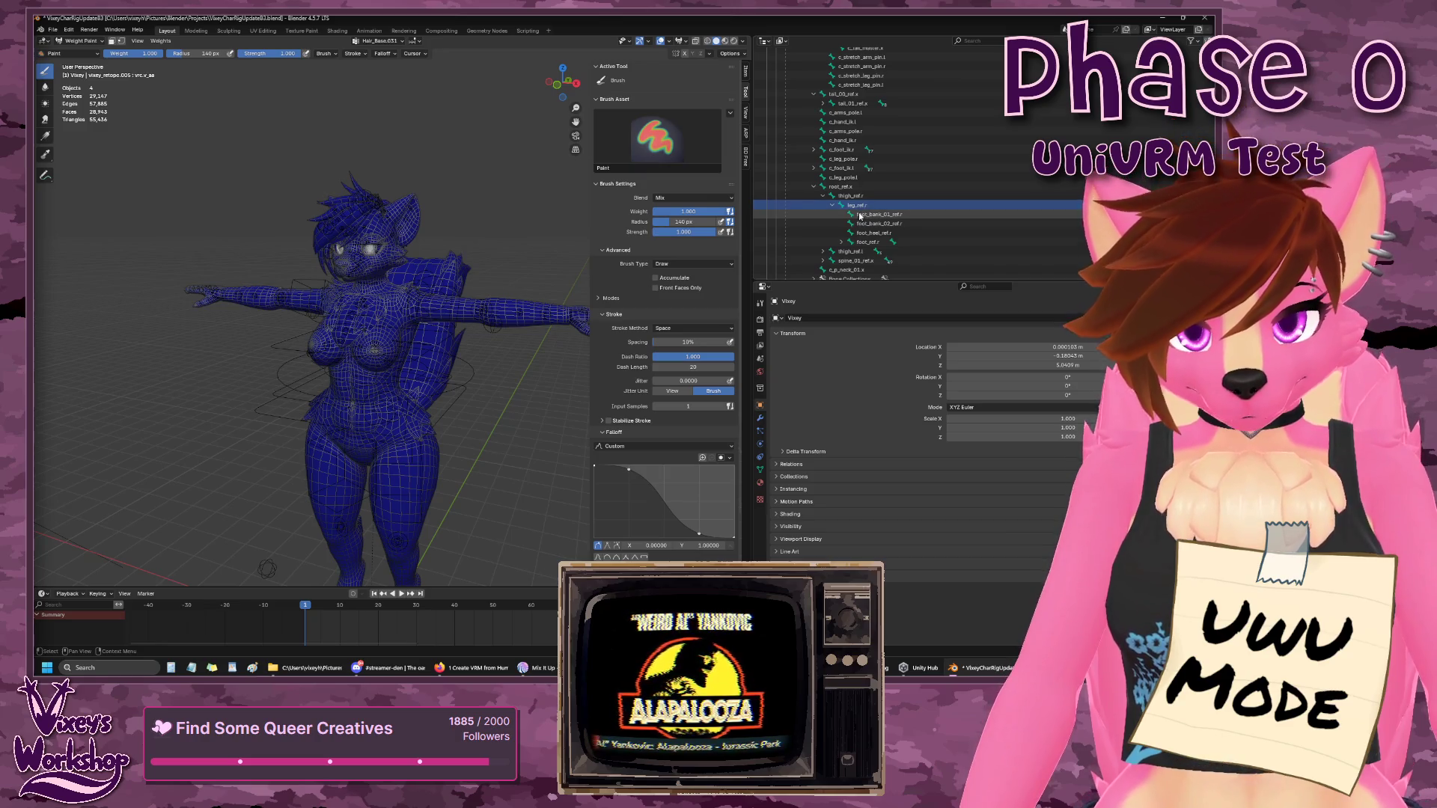
left_click(861, 215)
left_click(865, 224)
left_click(866, 234)
left_click(866, 242)
left_click(842, 242)
scroll(846, 239, "down", 3)
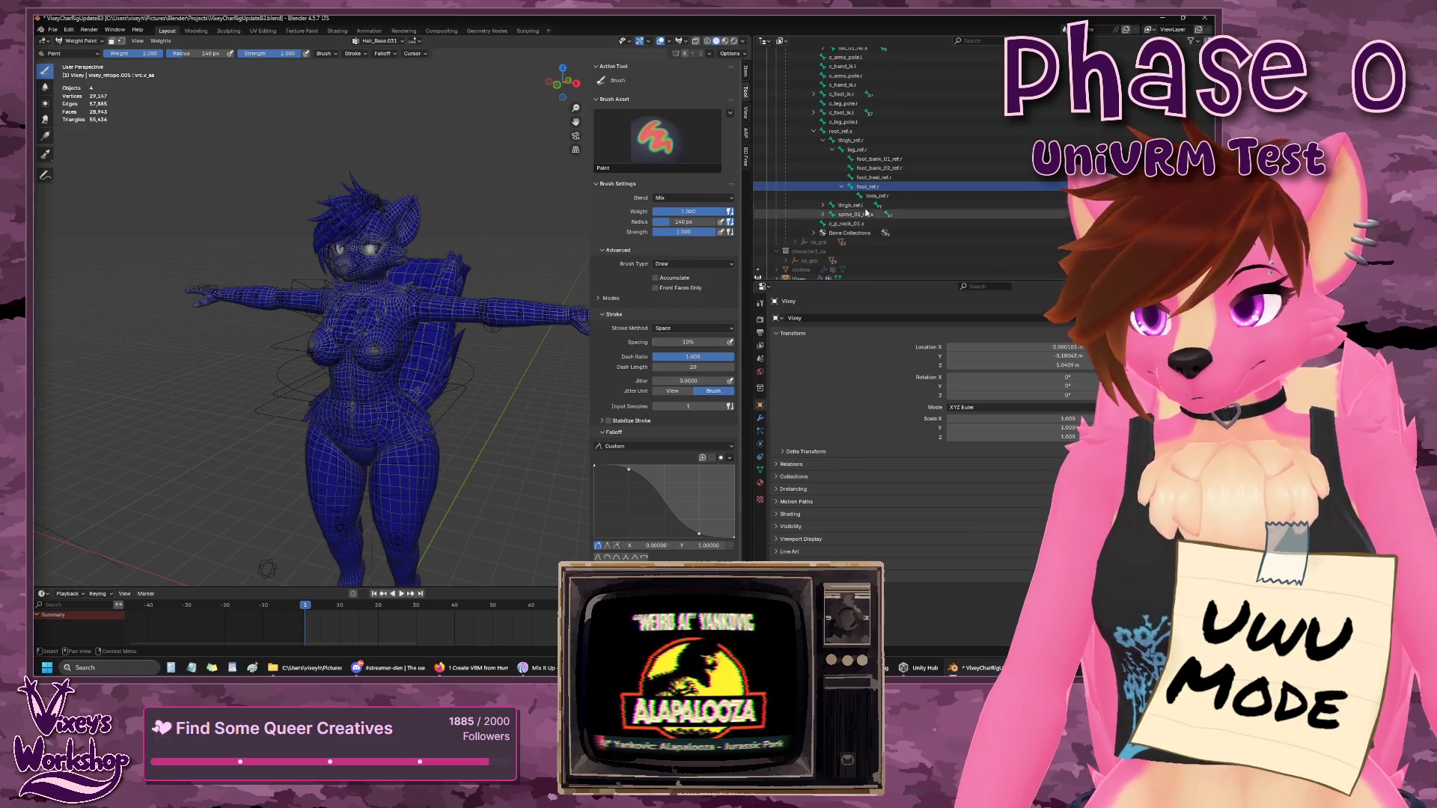
left_click(869, 196)
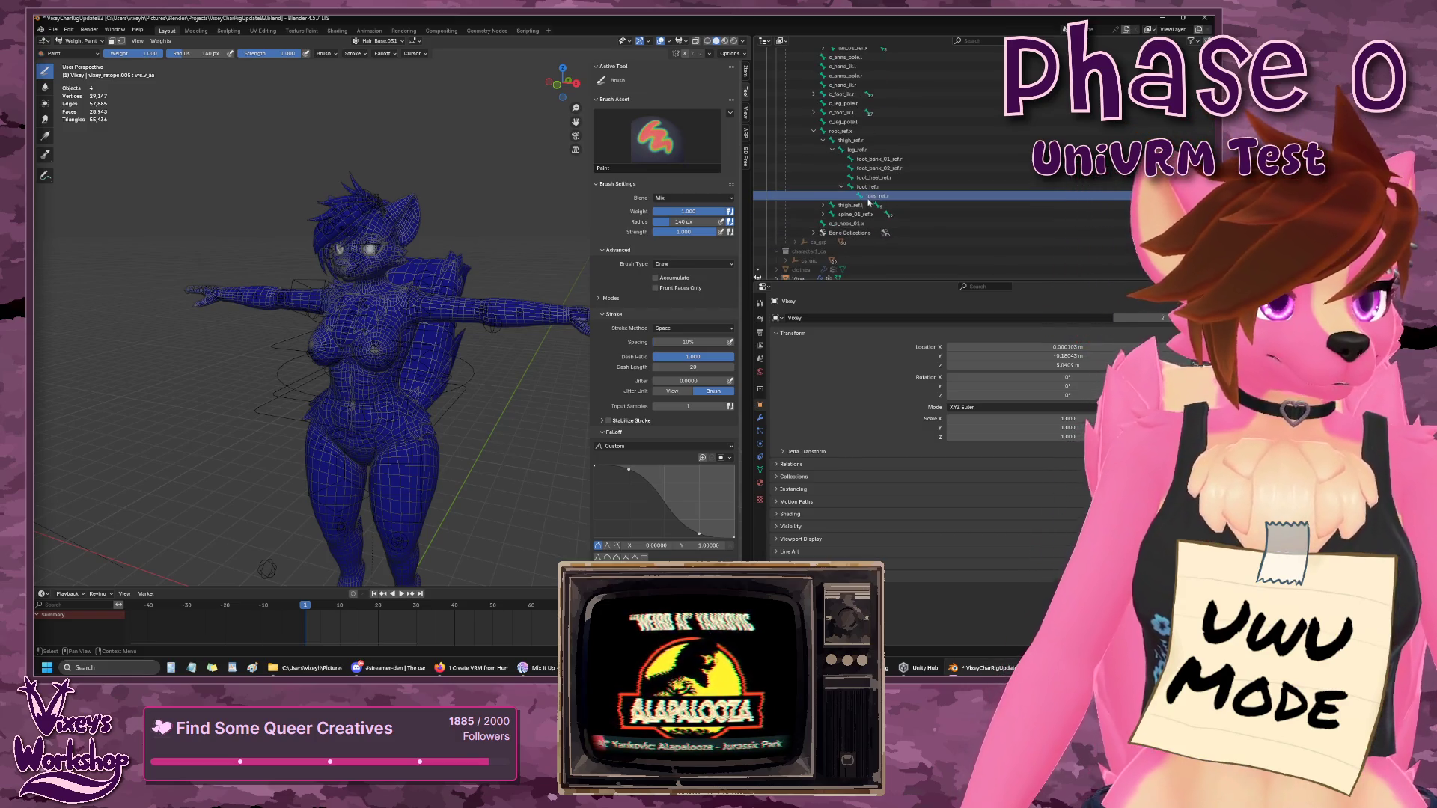
- Select the leg_stretch.l bone and open the Weights menu
scroll(868, 200, "up", 10)
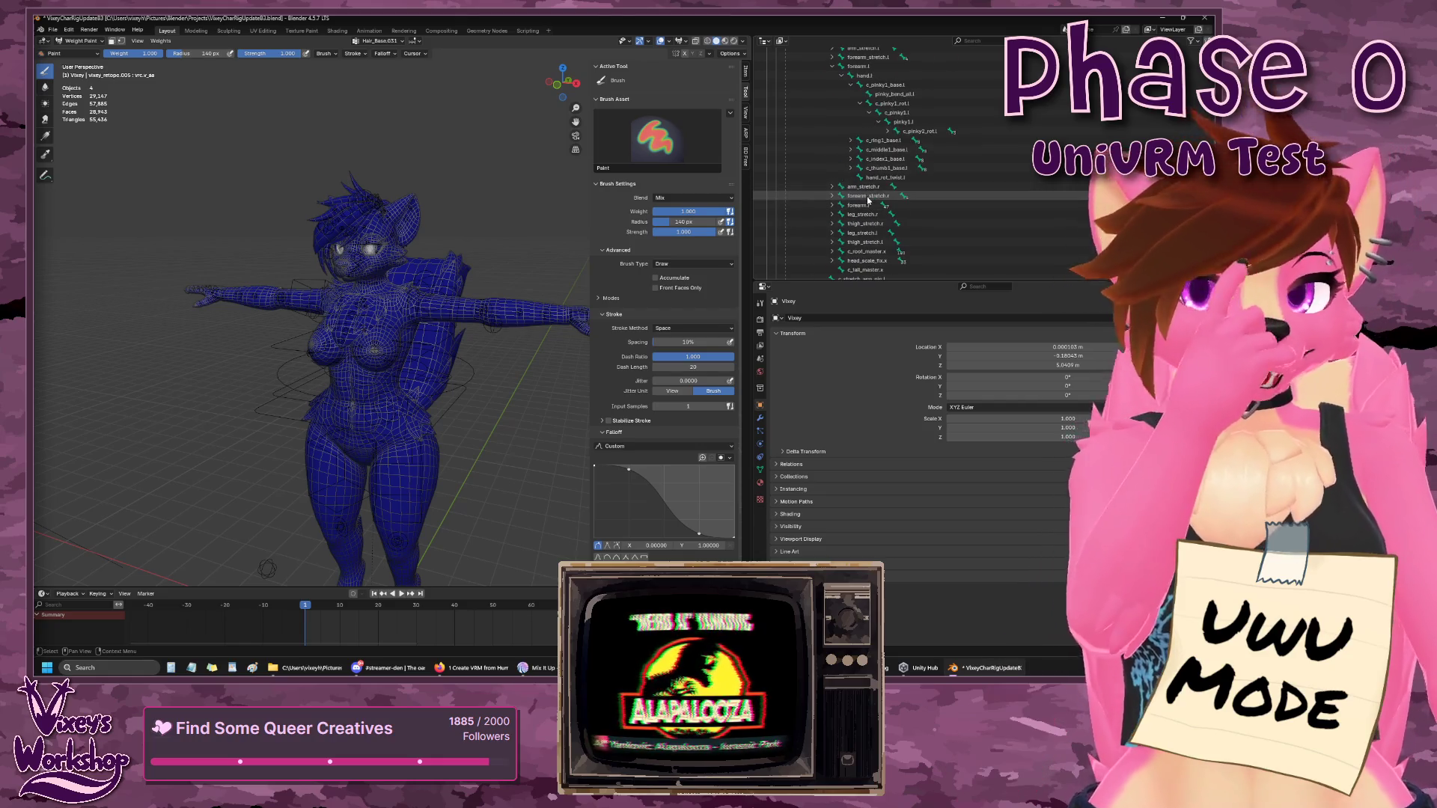
scroll(872, 203, "up", 5)
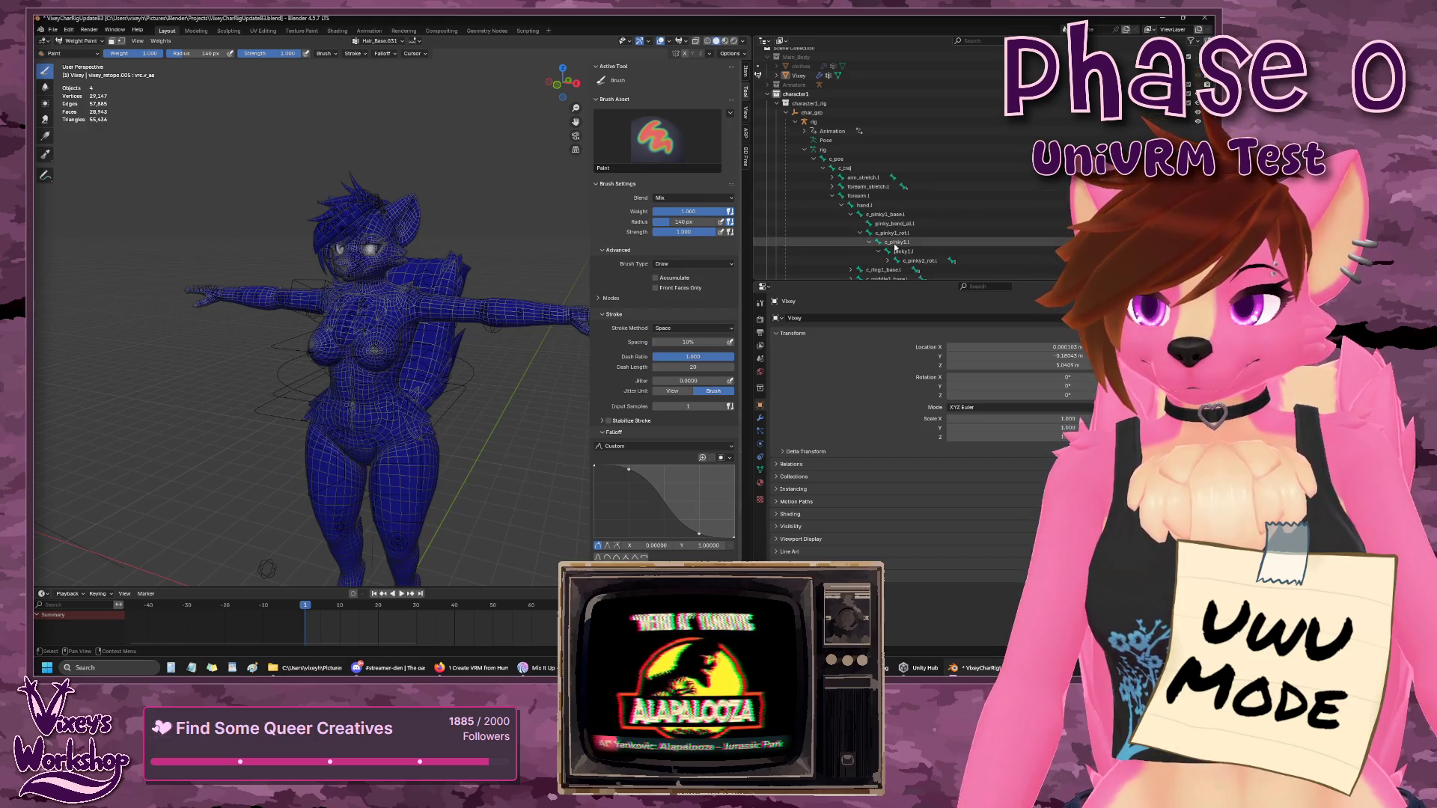
scroll(895, 247, "down", 10)
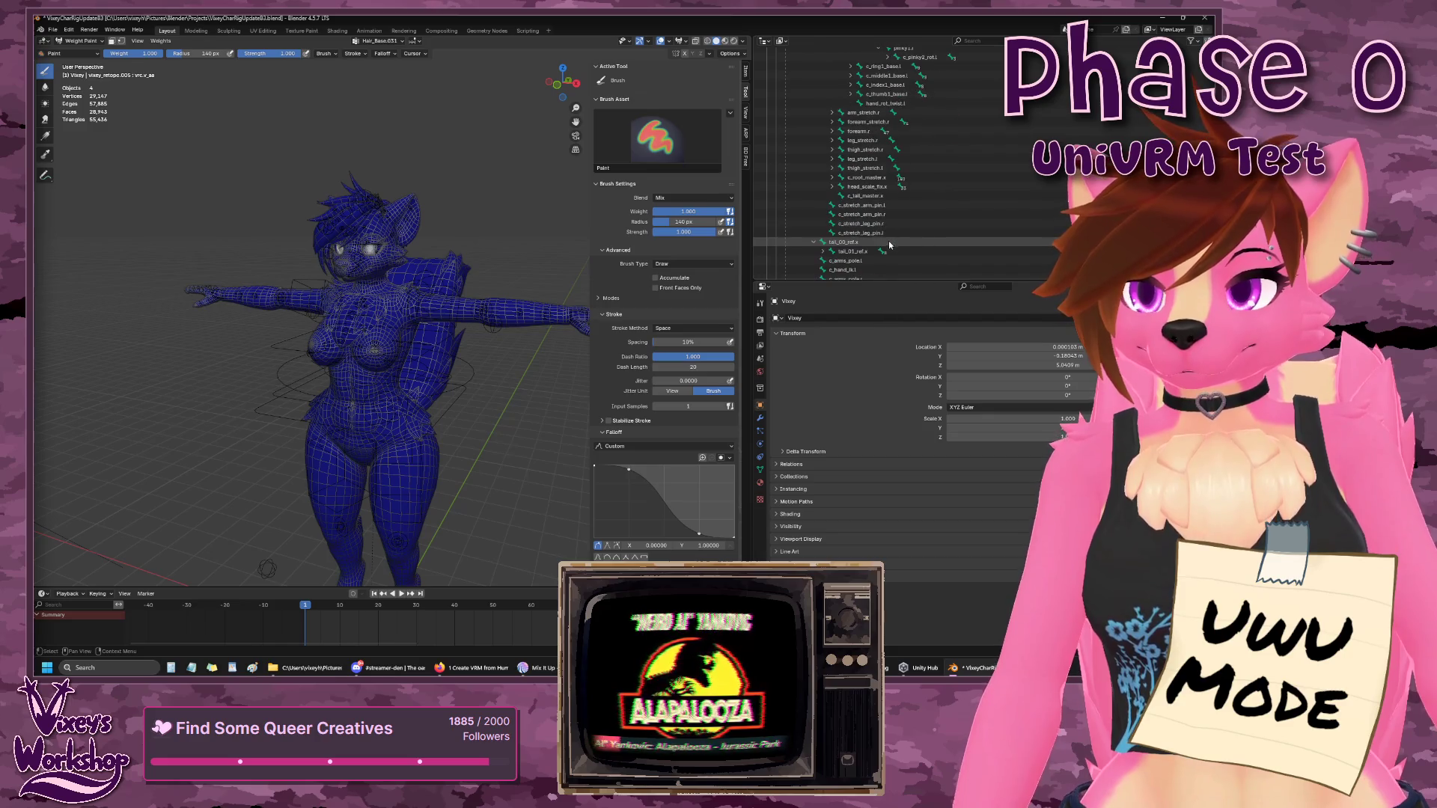
left_click(867, 162)
scroll(867, 161, "up", 5)
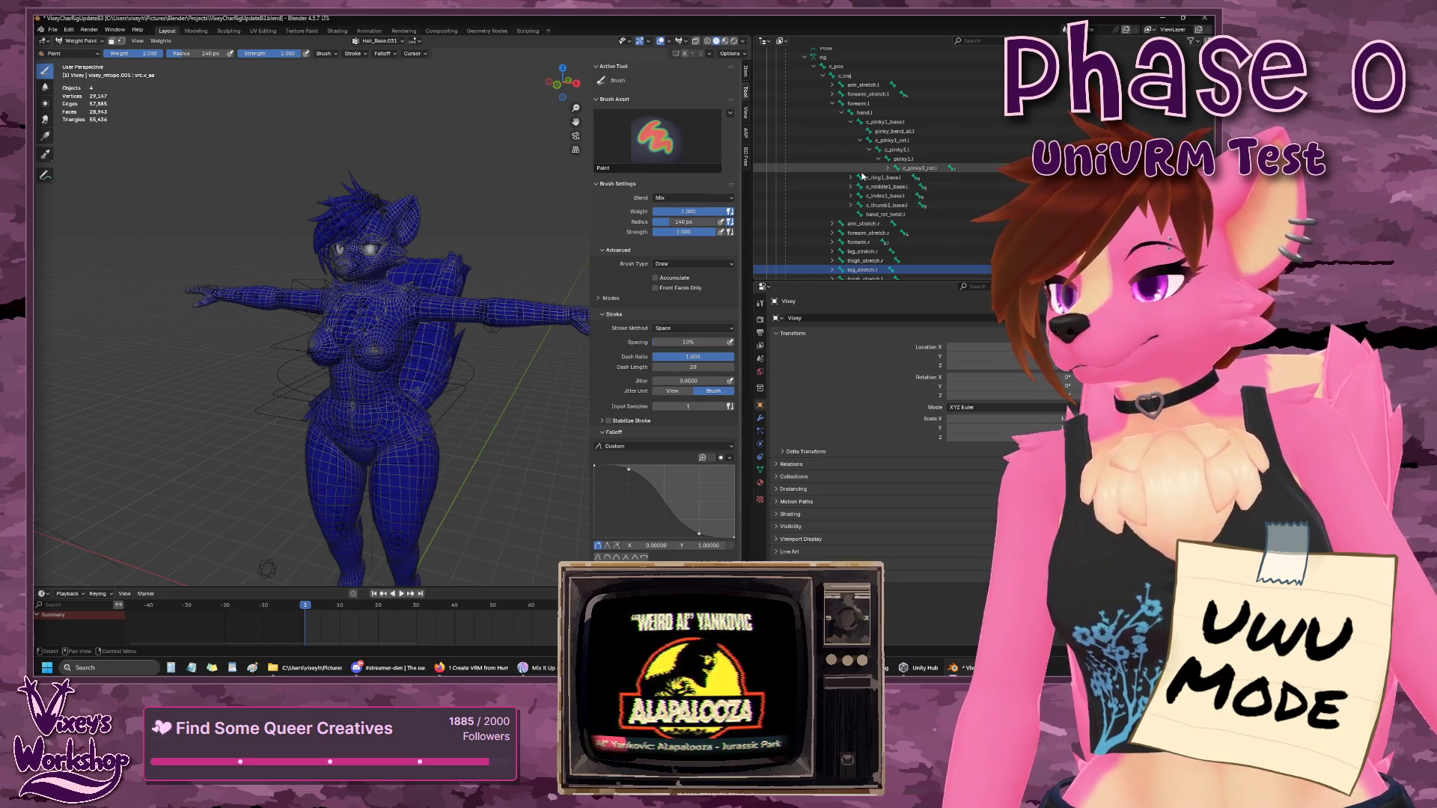
left_click(154, 42)
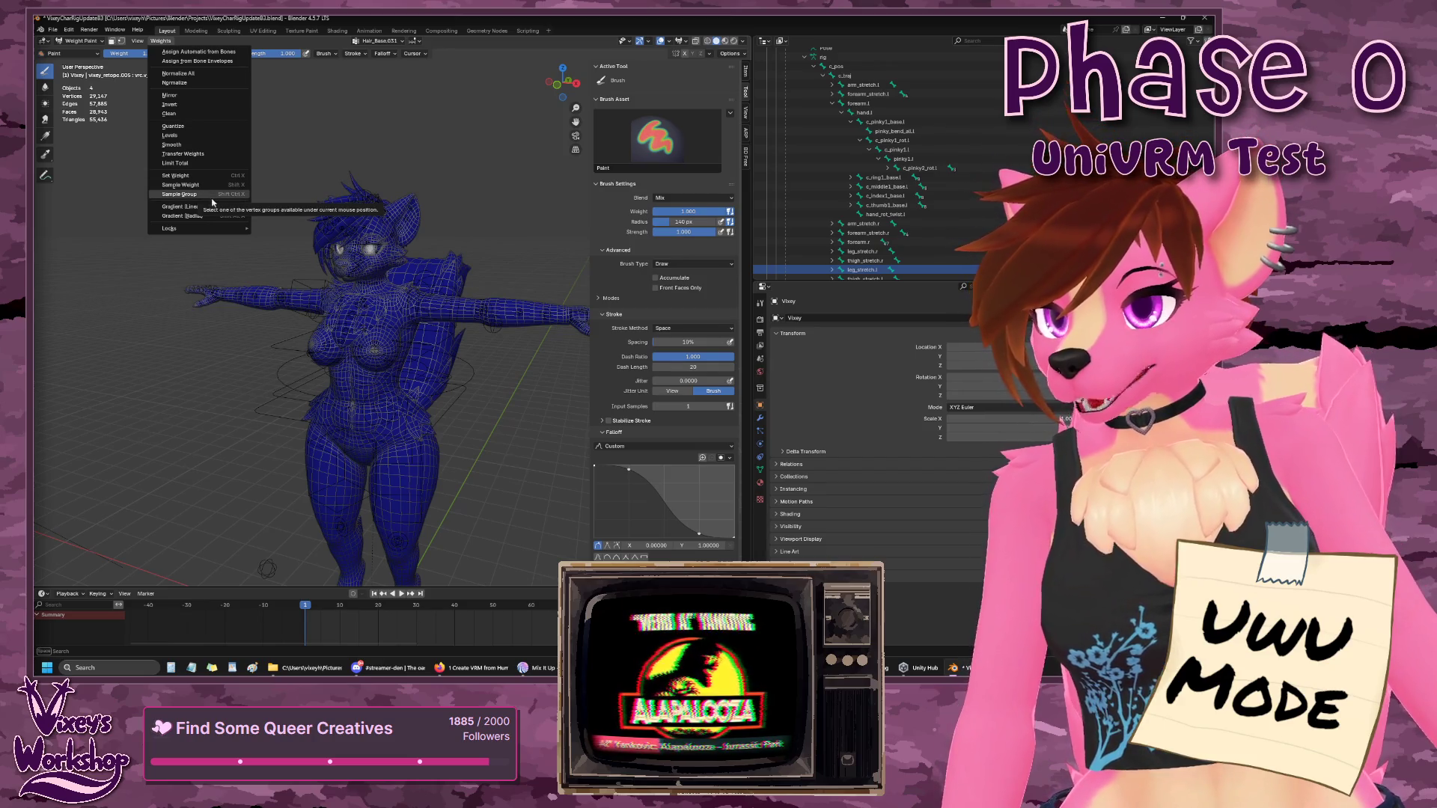
- Look through the Weights and View menus, sample a 0.000 weight, and return to the Draw brush
mouse_move(216, 234)
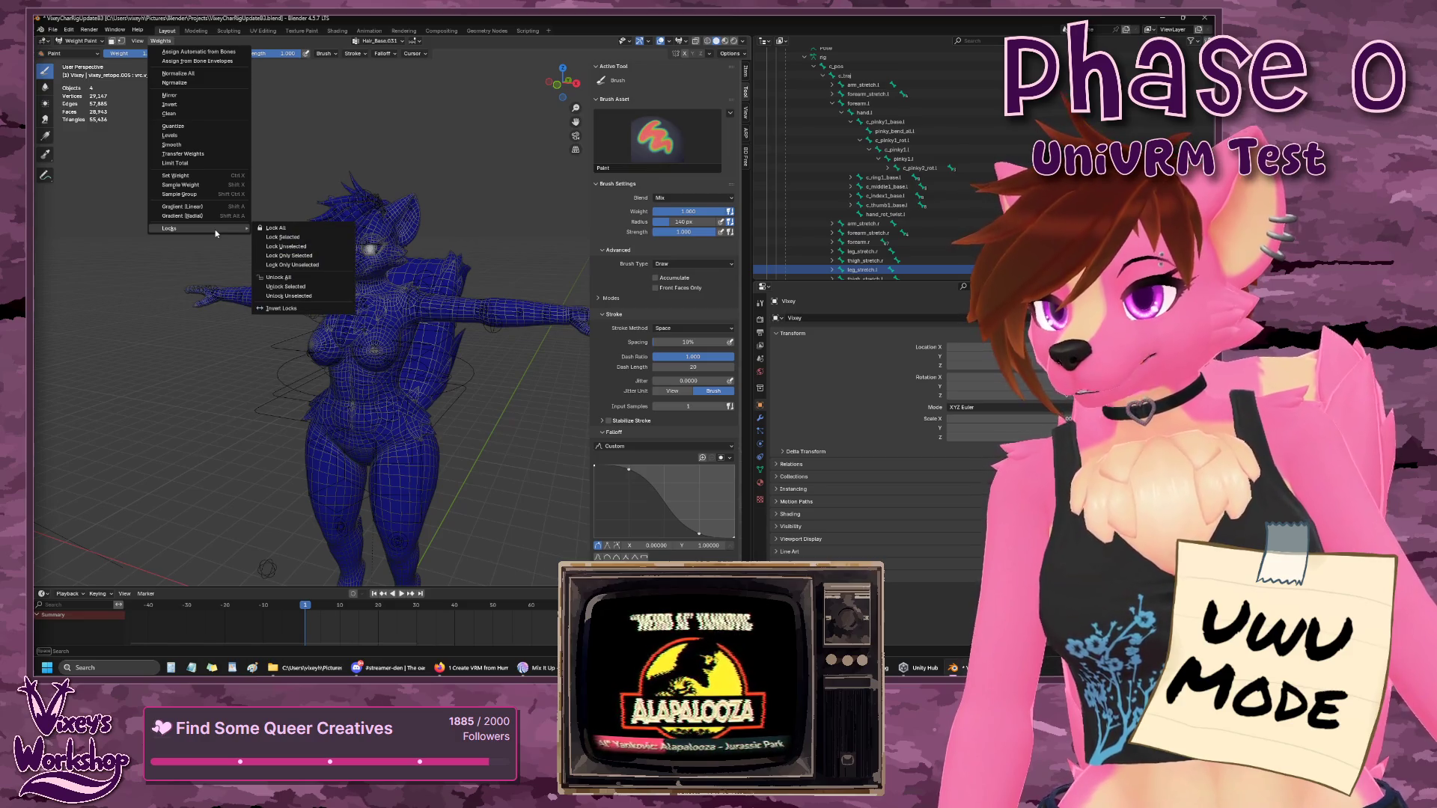
left_click(137, 43)
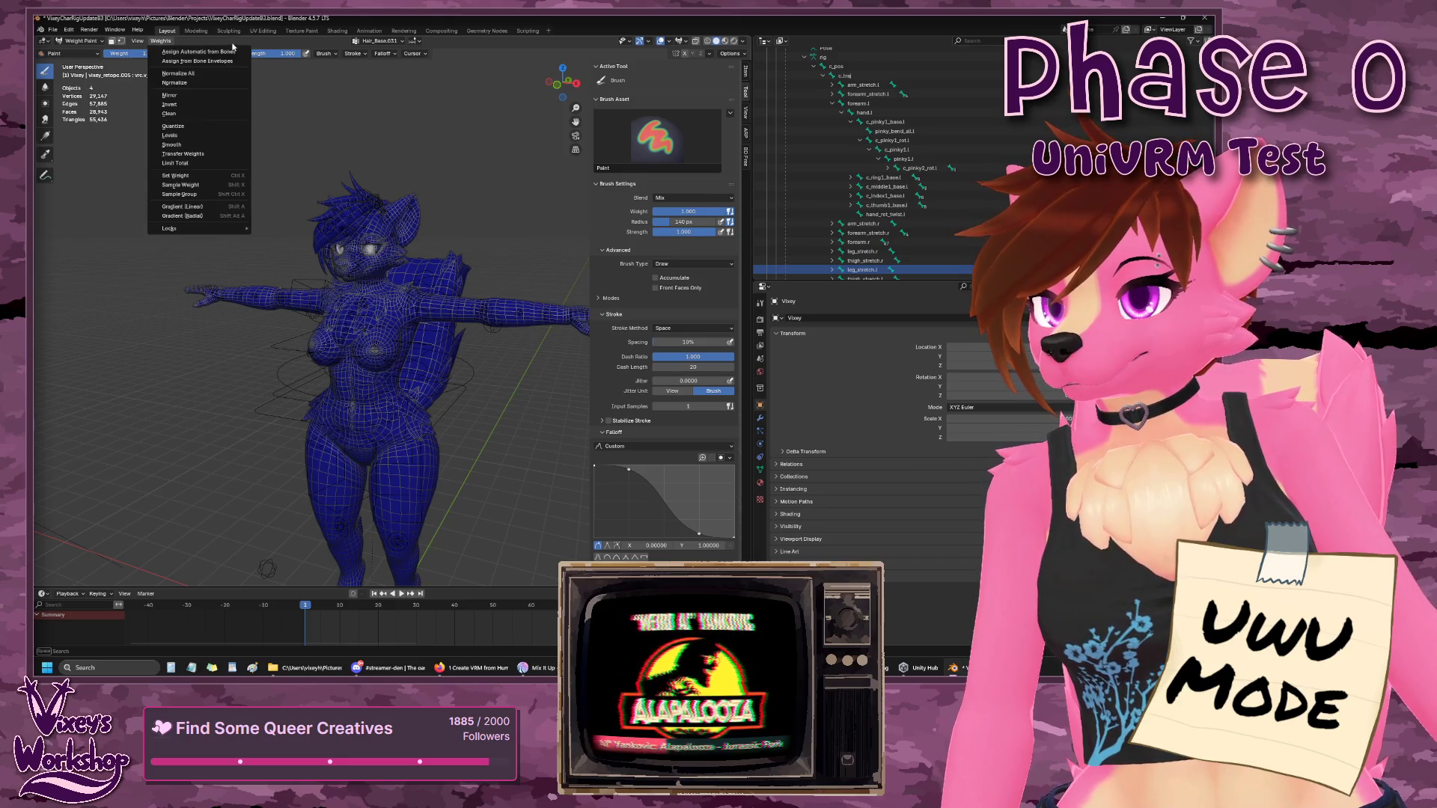
scroll(844, 239, "down", 3)
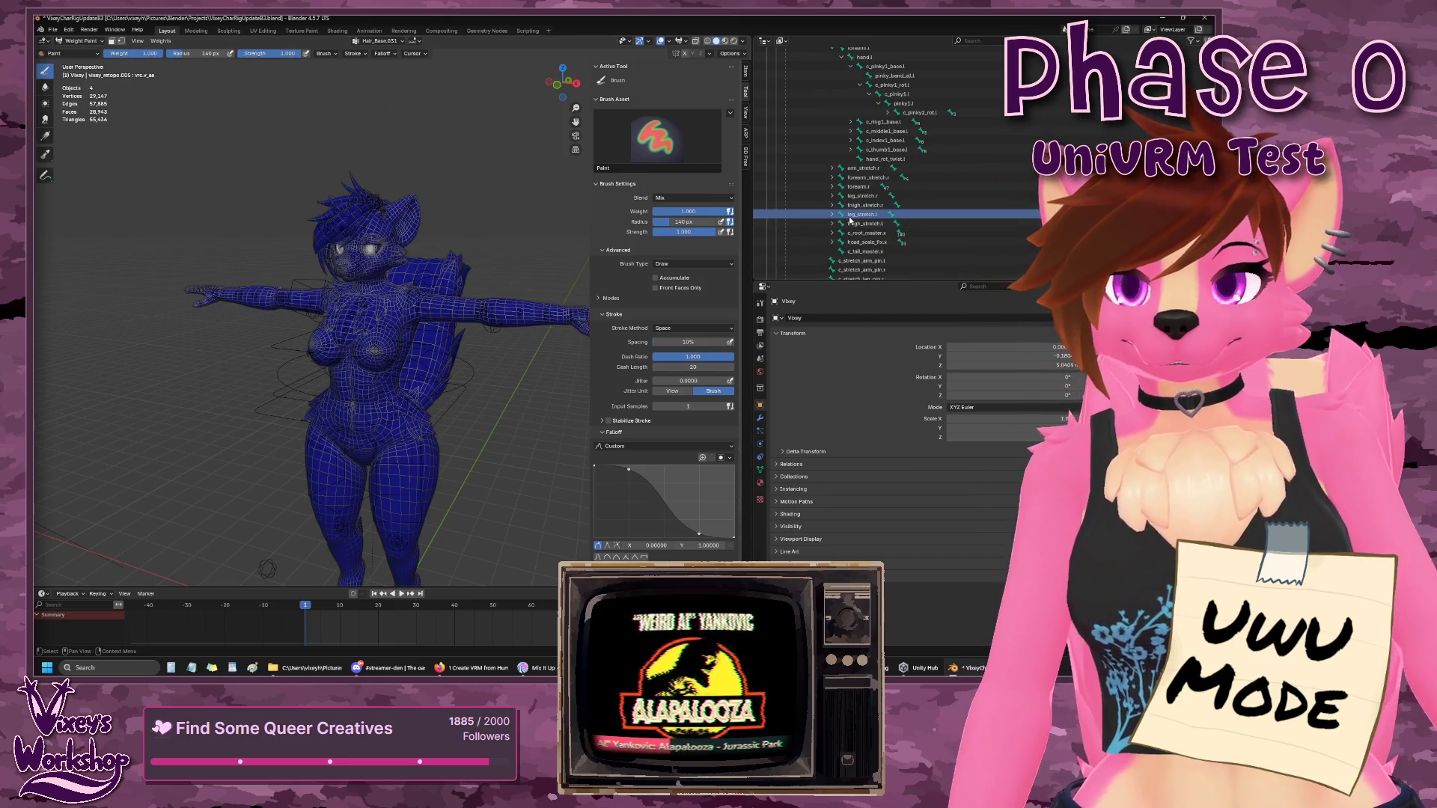
right_click(853, 221)
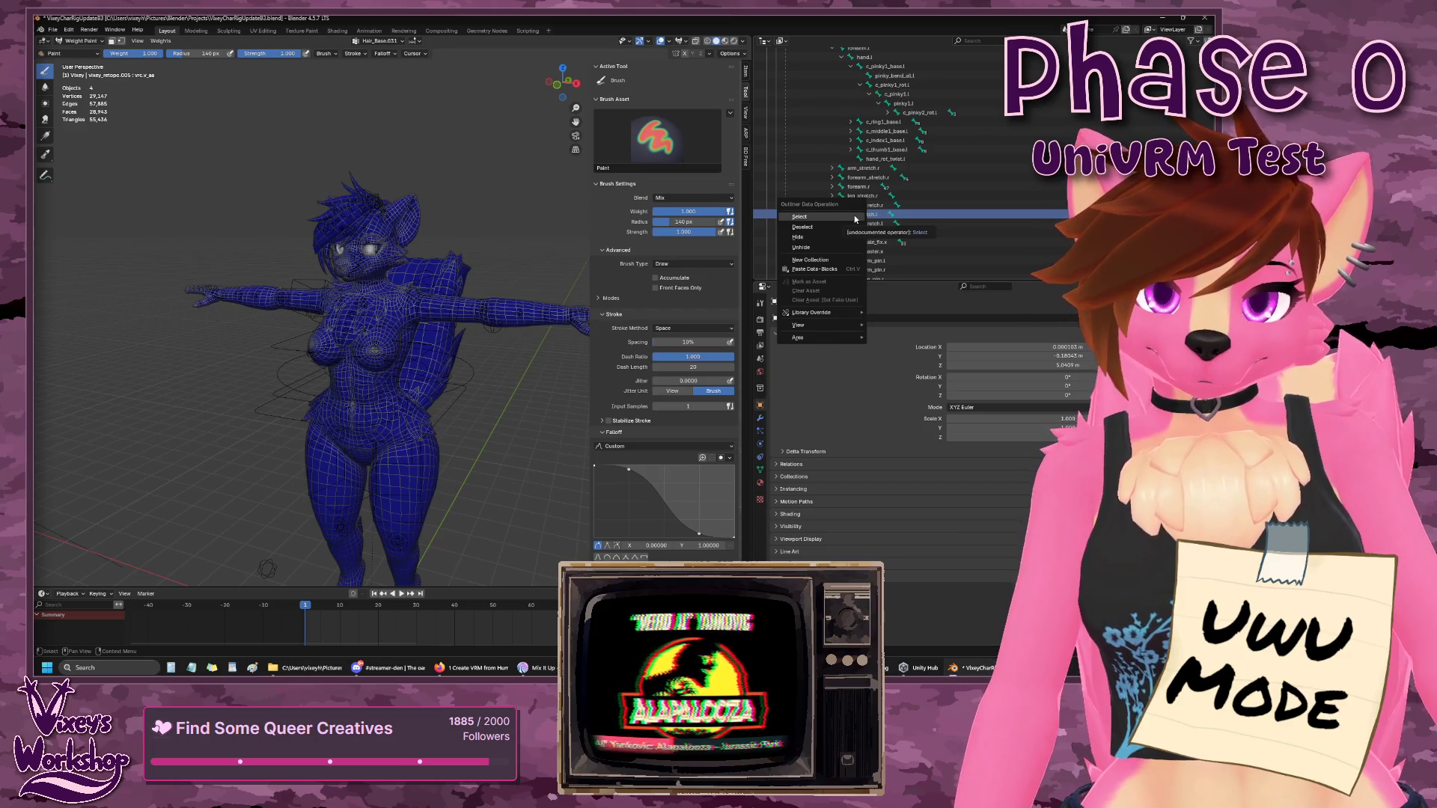
left_click(855, 218)
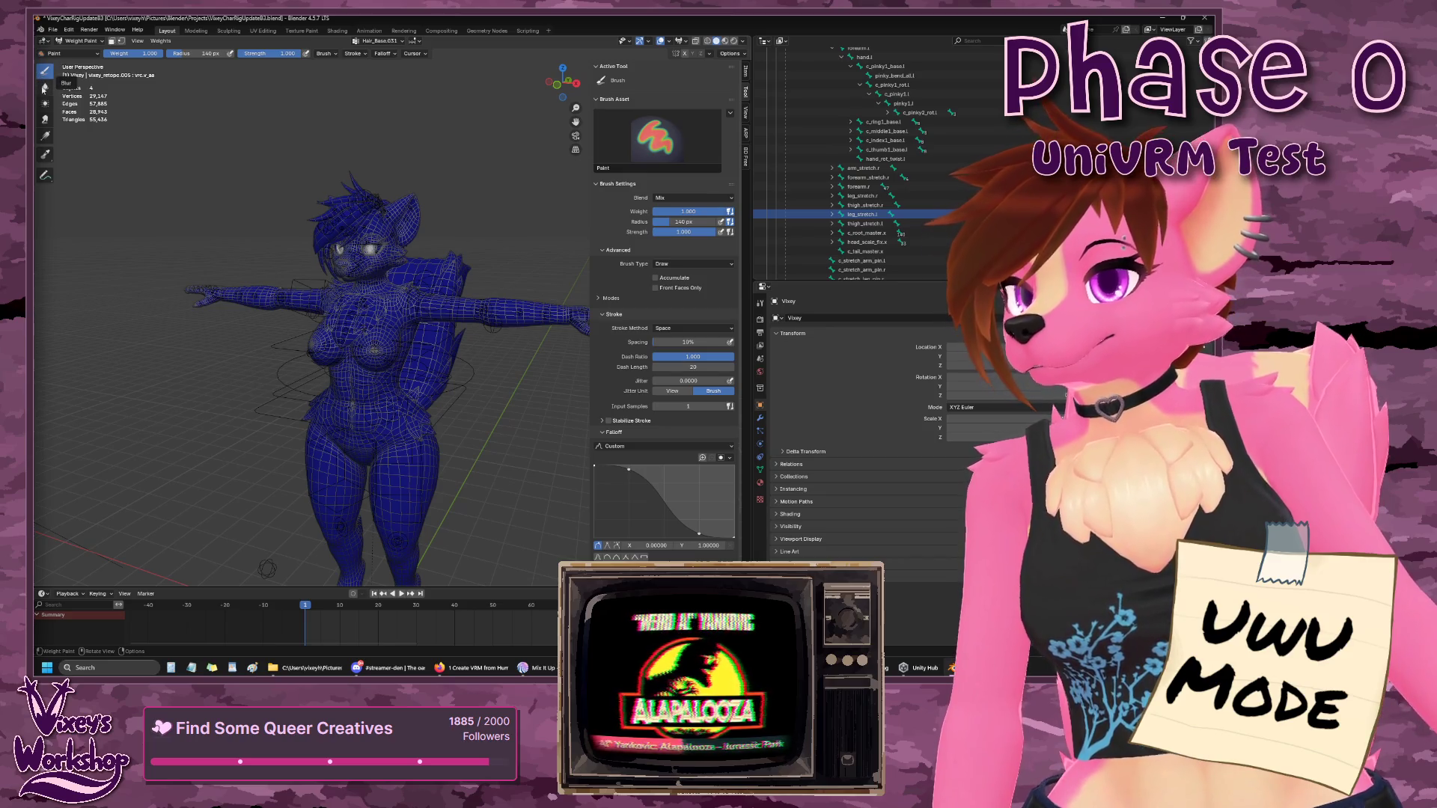
left_click(45, 157)
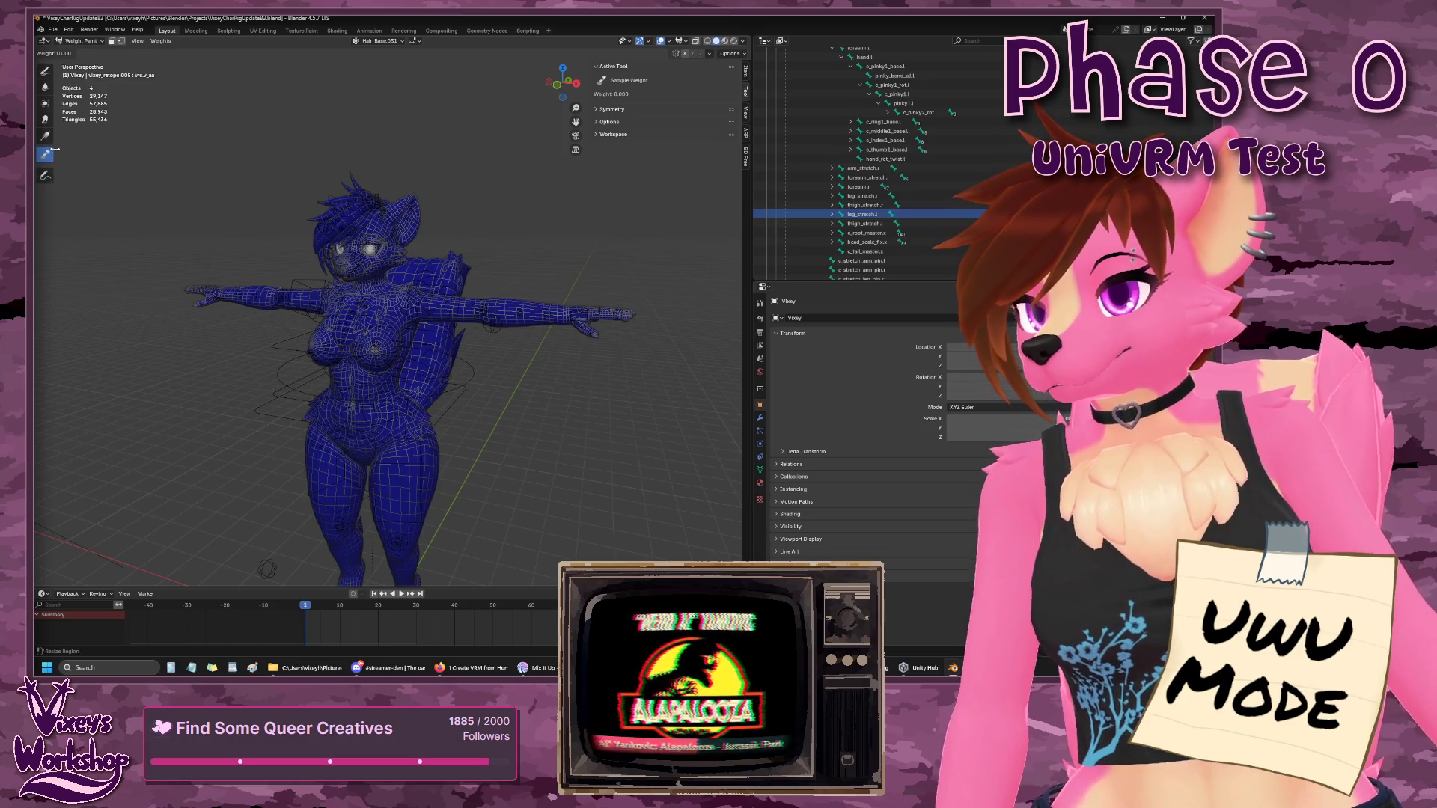
left_click(46, 74)
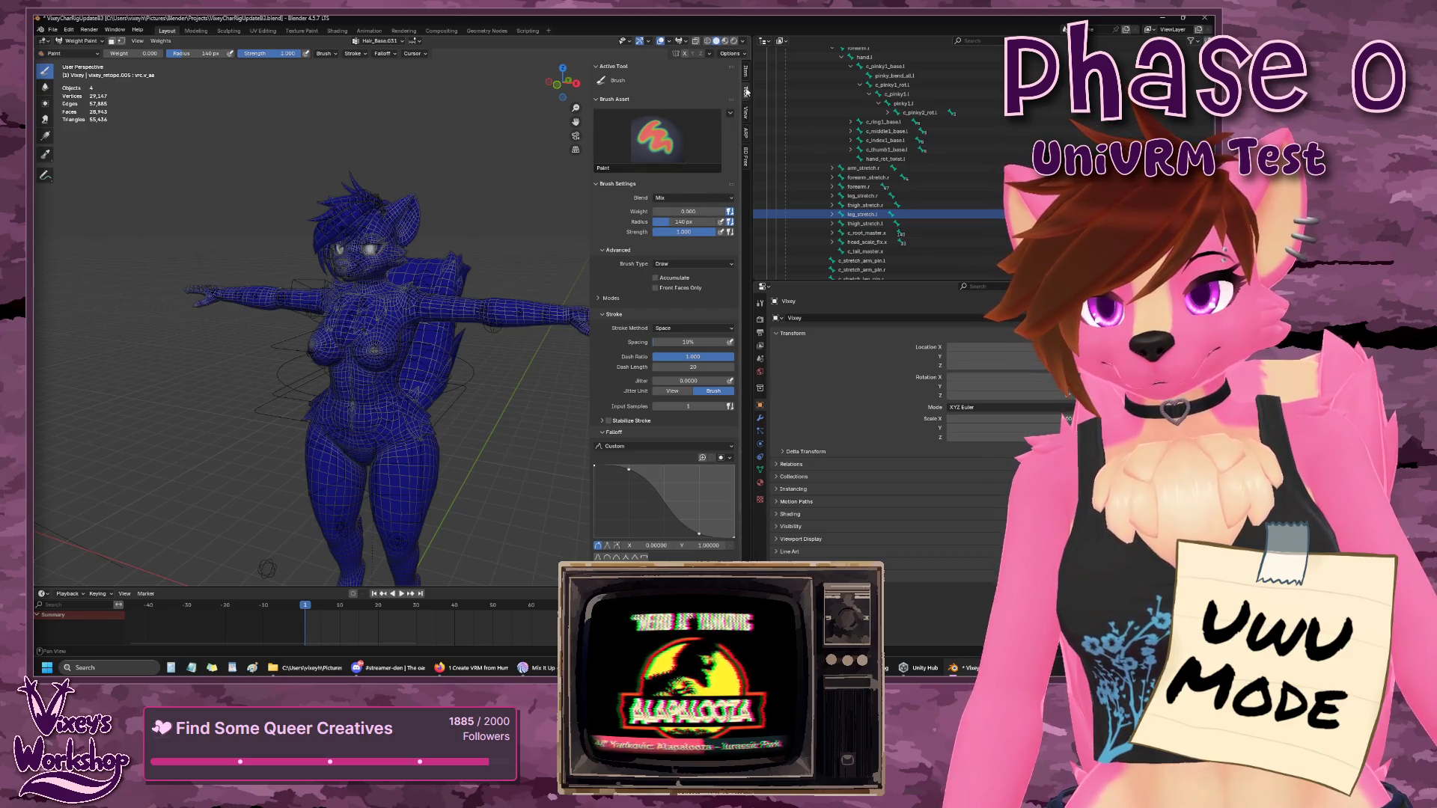
- Show the sidebar's View tab settings and zoom in on the model's upper body
left_click(747, 114)
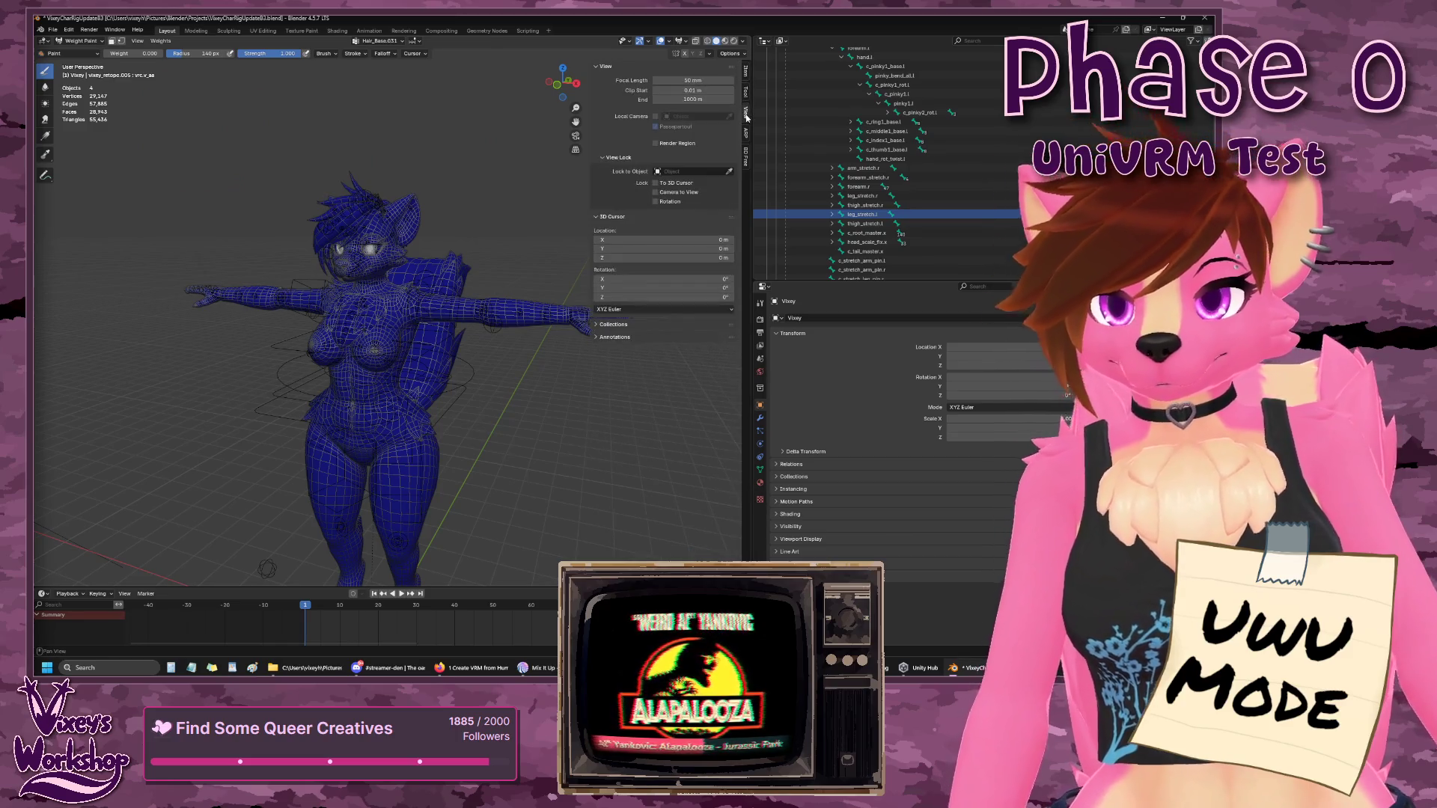
scroll(746, 116, "down", 1)
scroll(747, 116, "up", 1)
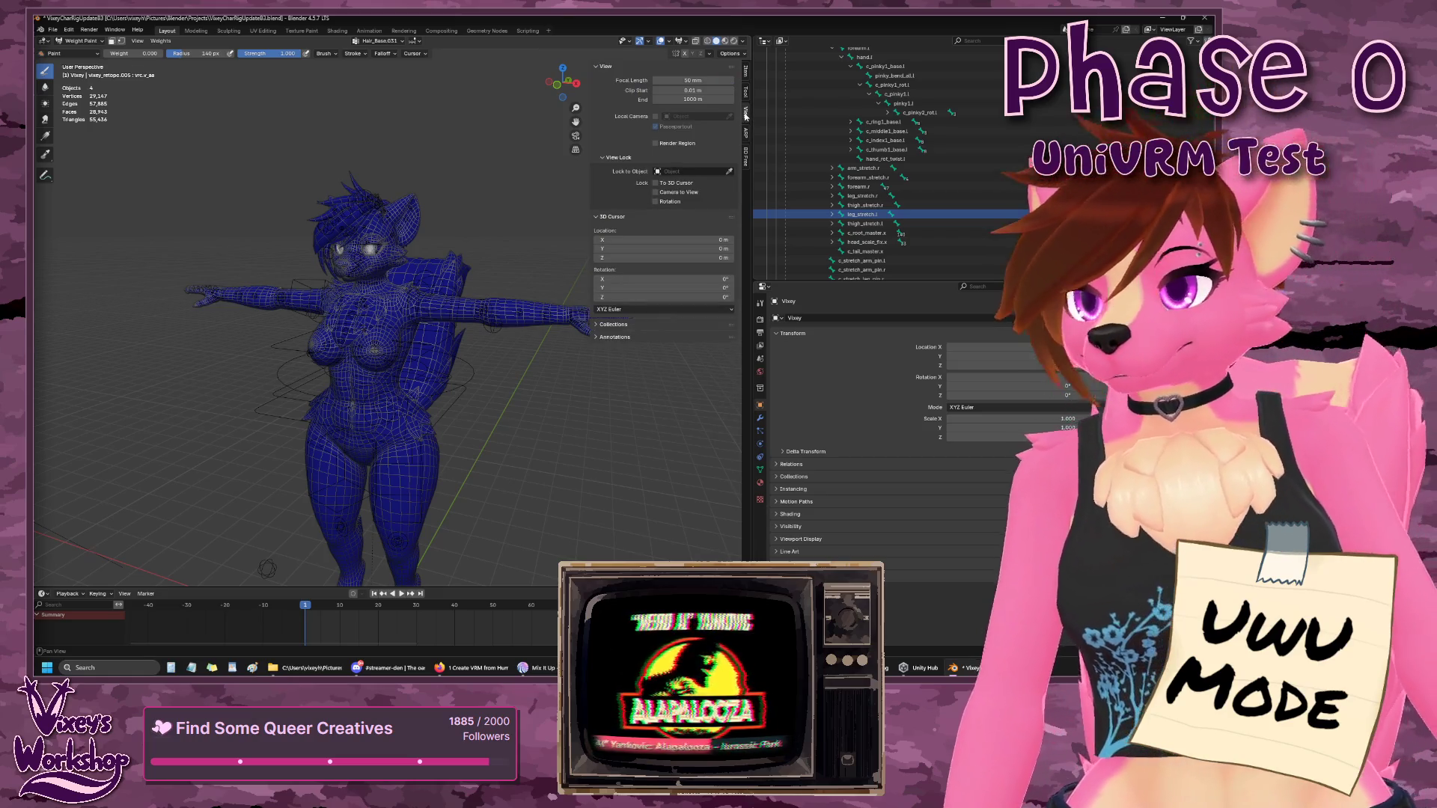
scroll(411, 307, "up", 2)
scroll(410, 307, "up", 5)
scroll(400, 298, "down", 4)
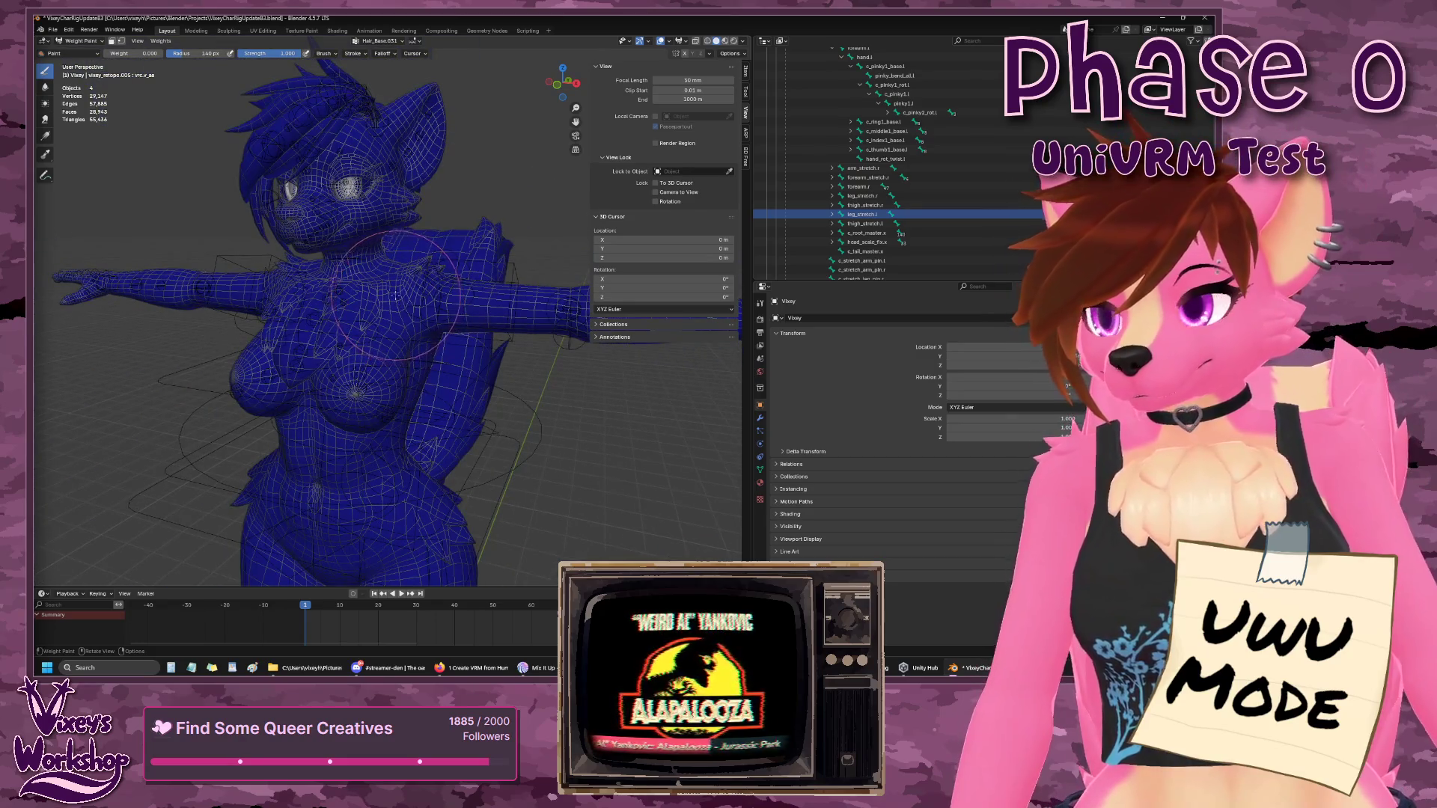
scroll(391, 289, "up", 2)
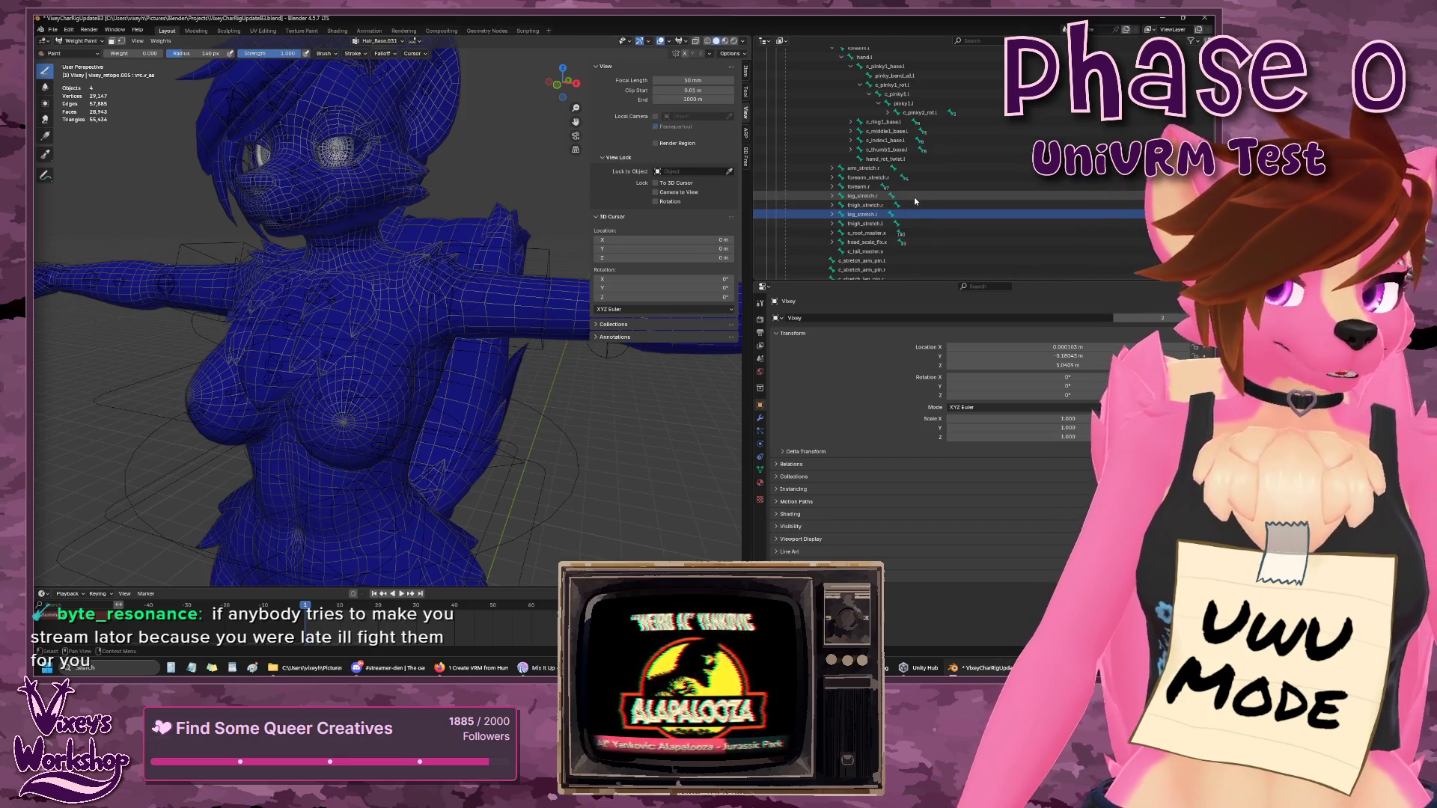
scroll(914, 196, "up", 10)
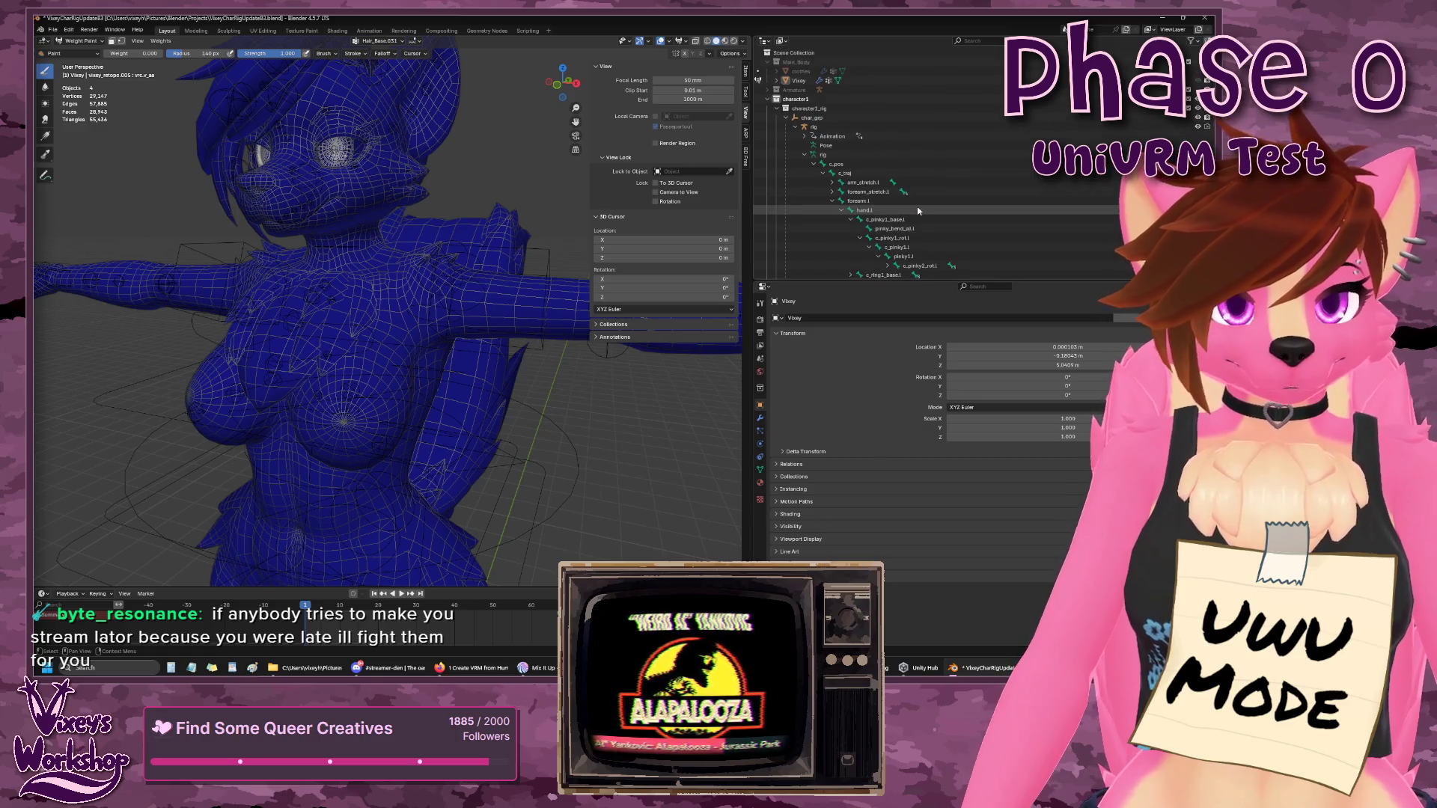
left_click(79, 40)
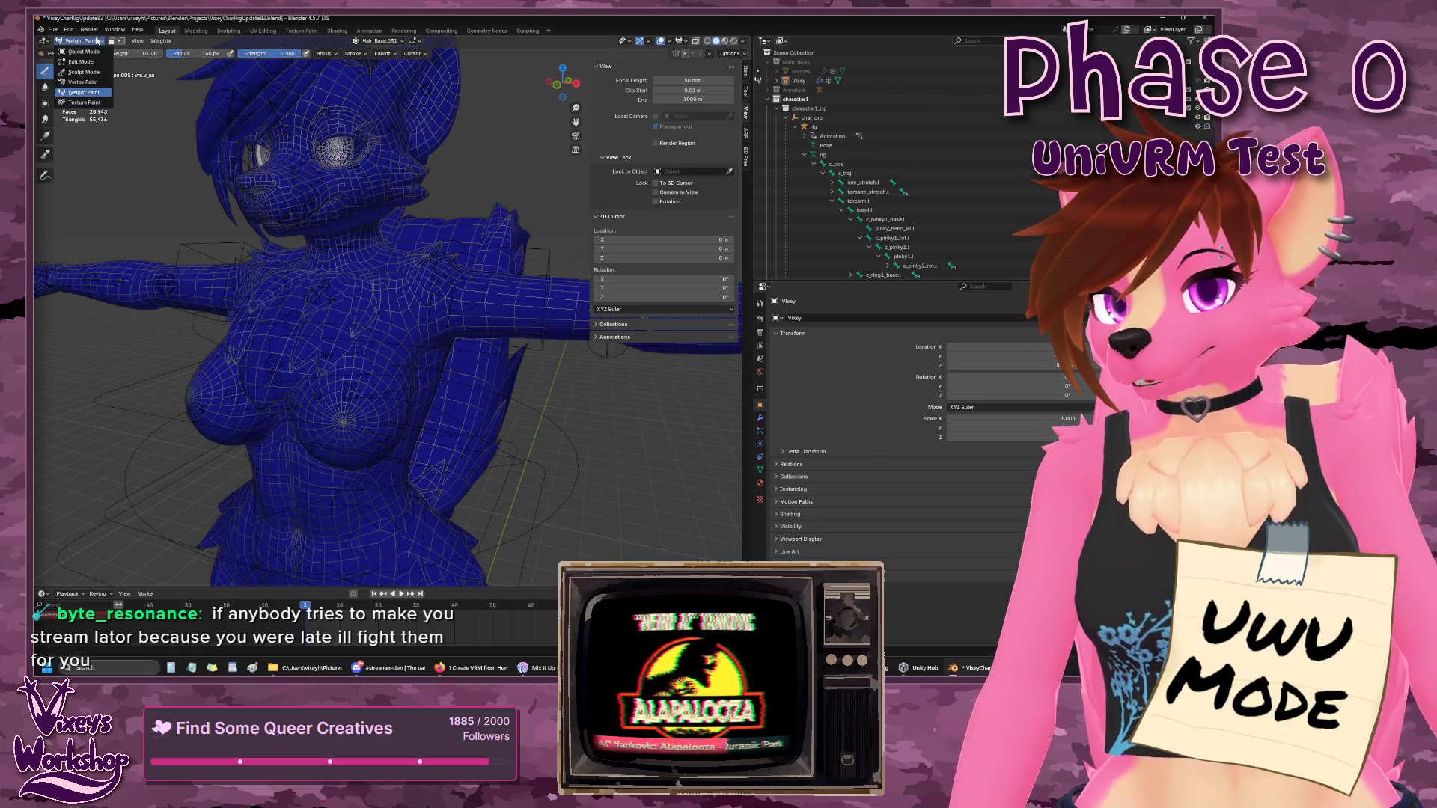
- Switch from Weight Paint to Object Mode, select the rig in the Outliner, and enter Pose Mode
left_click(84, 52)
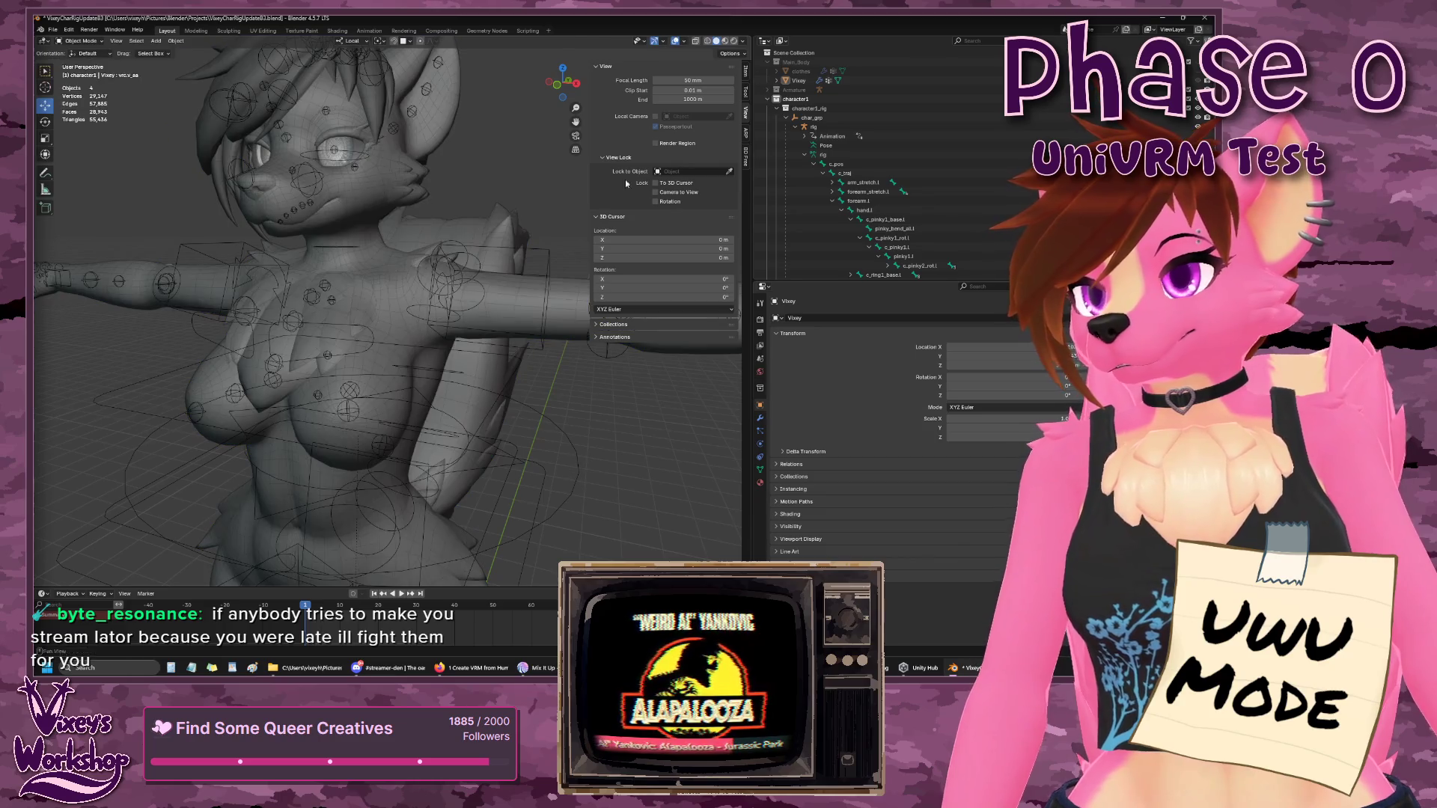
scroll(873, 182, "down", 3)
scroll(873, 182, "up", 3)
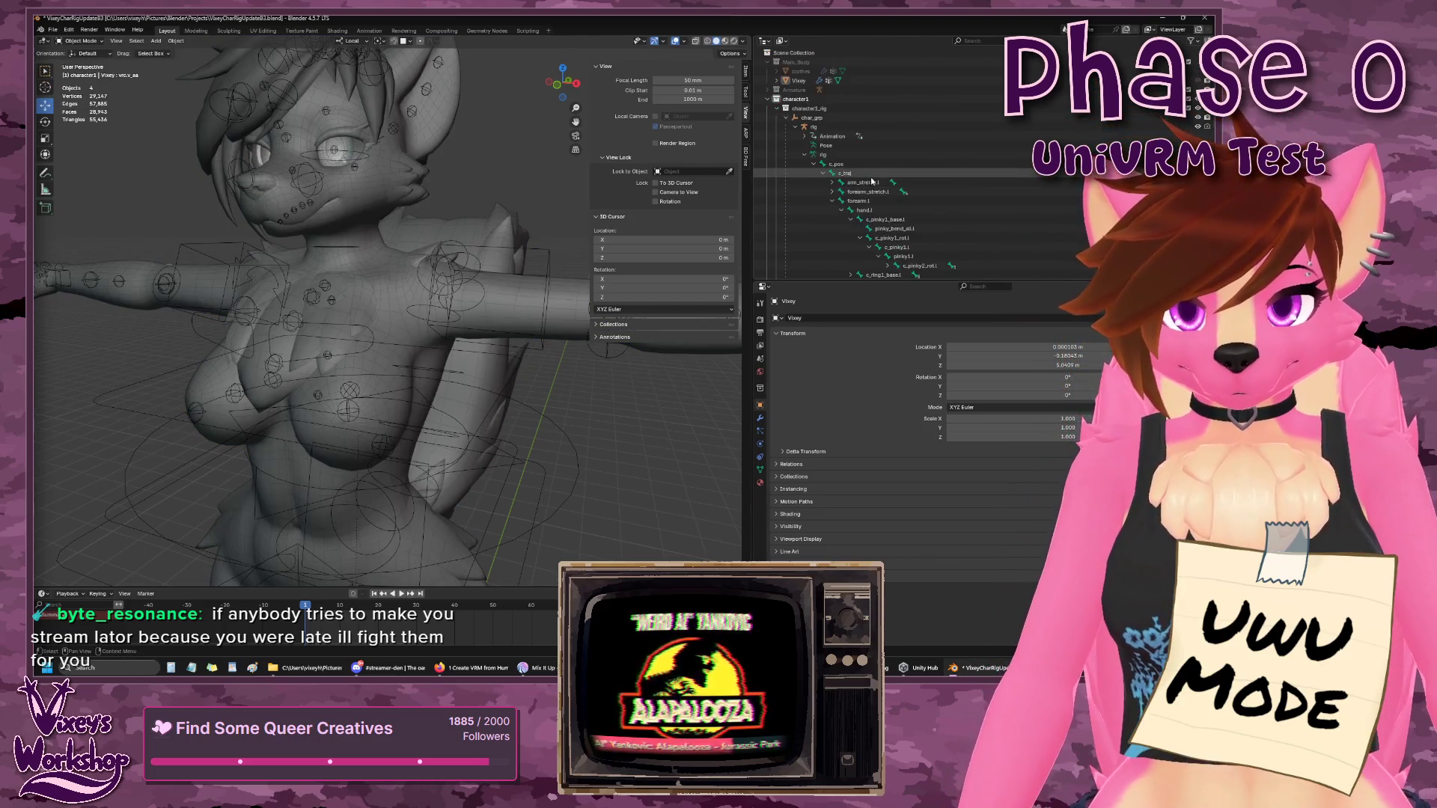
left_click(813, 126)
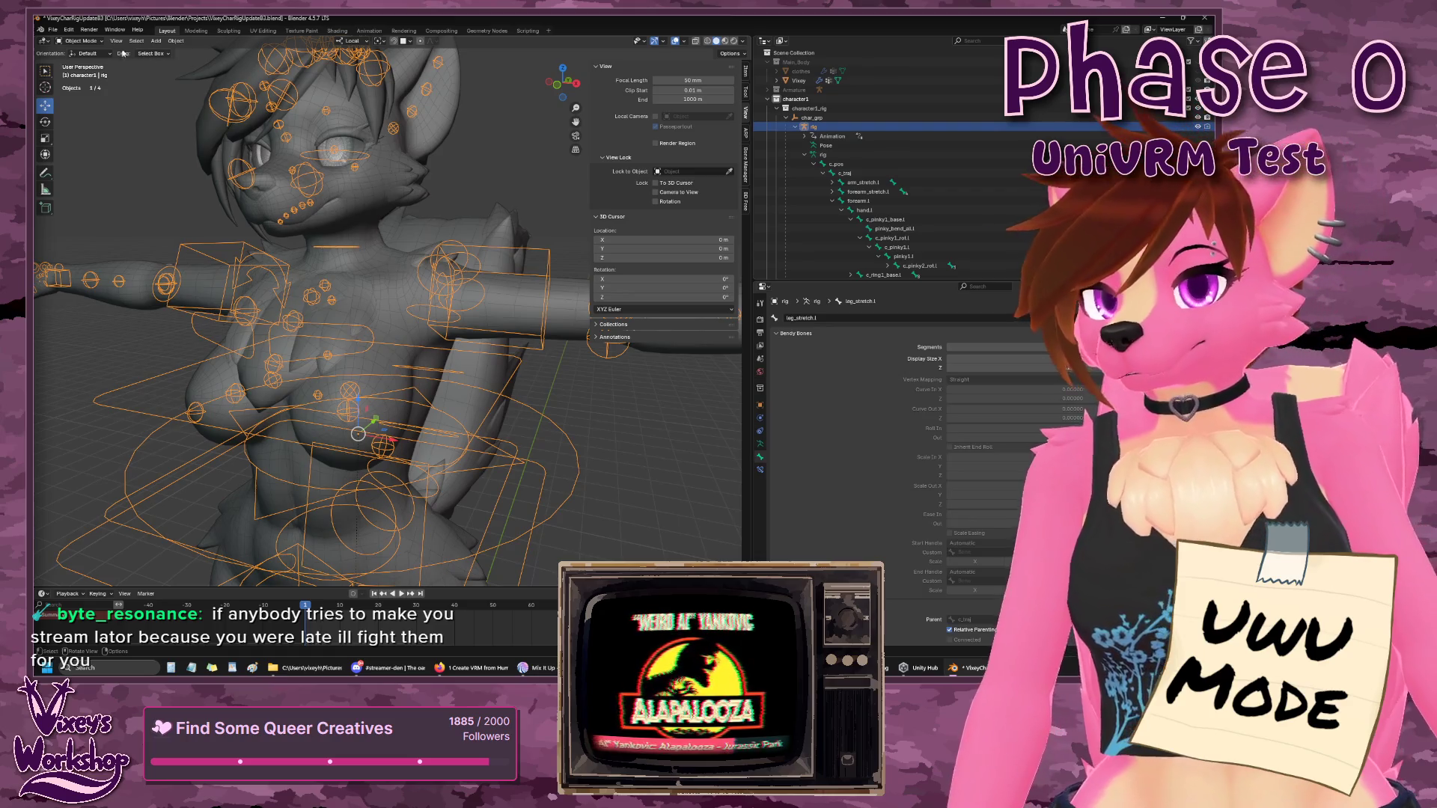
left_click(89, 43)
left_click(82, 72)
scroll(406, 295, "down", 5)
scroll(559, 330, "up", 3)
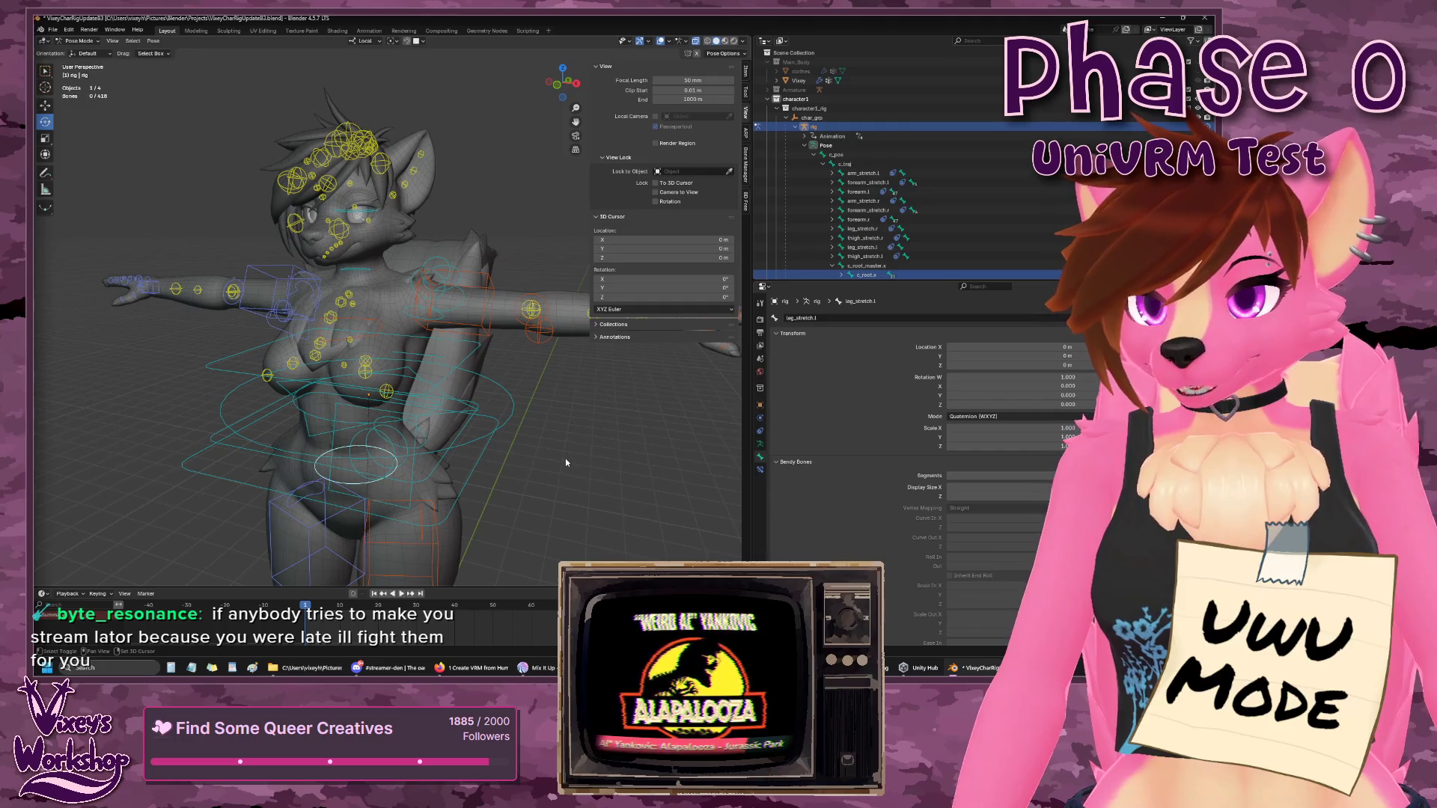
mouse_move(560, 457)
left_mouse_down()
mouse_move(461, 447)
mouse_move(417, 524)
mouse_move(582, 547)
mouse_move(599, 502)
mouse_move(604, 486)
mouse_move(564, 488)
mouse_move(453, 395)
left_mouse_up()
- Select the c_neck.x bone, rotate it about the X axis, then cancel back to rest
left_click(375, 314)
left_click_drag(375, 315, 500, 431)
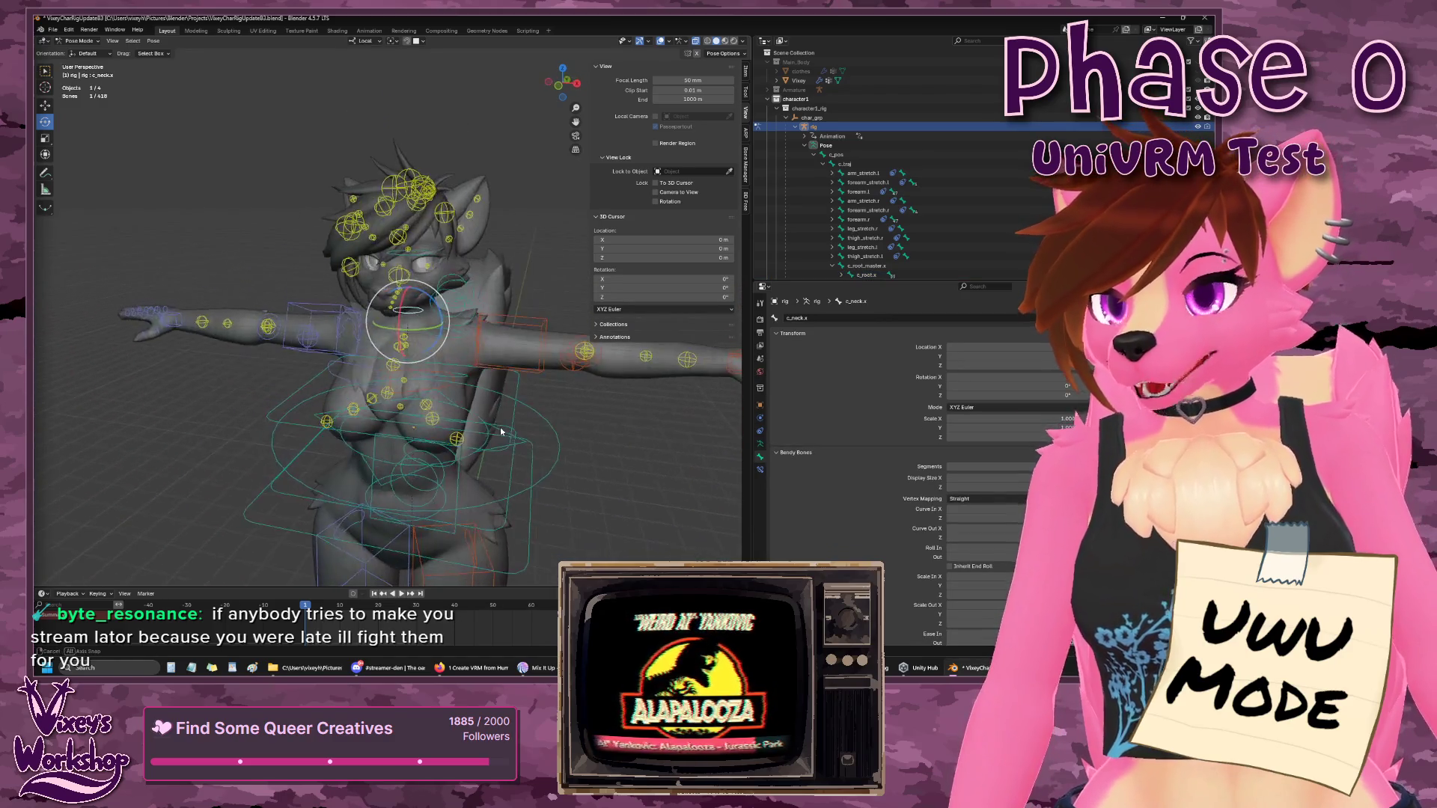
key("r")
key("x")
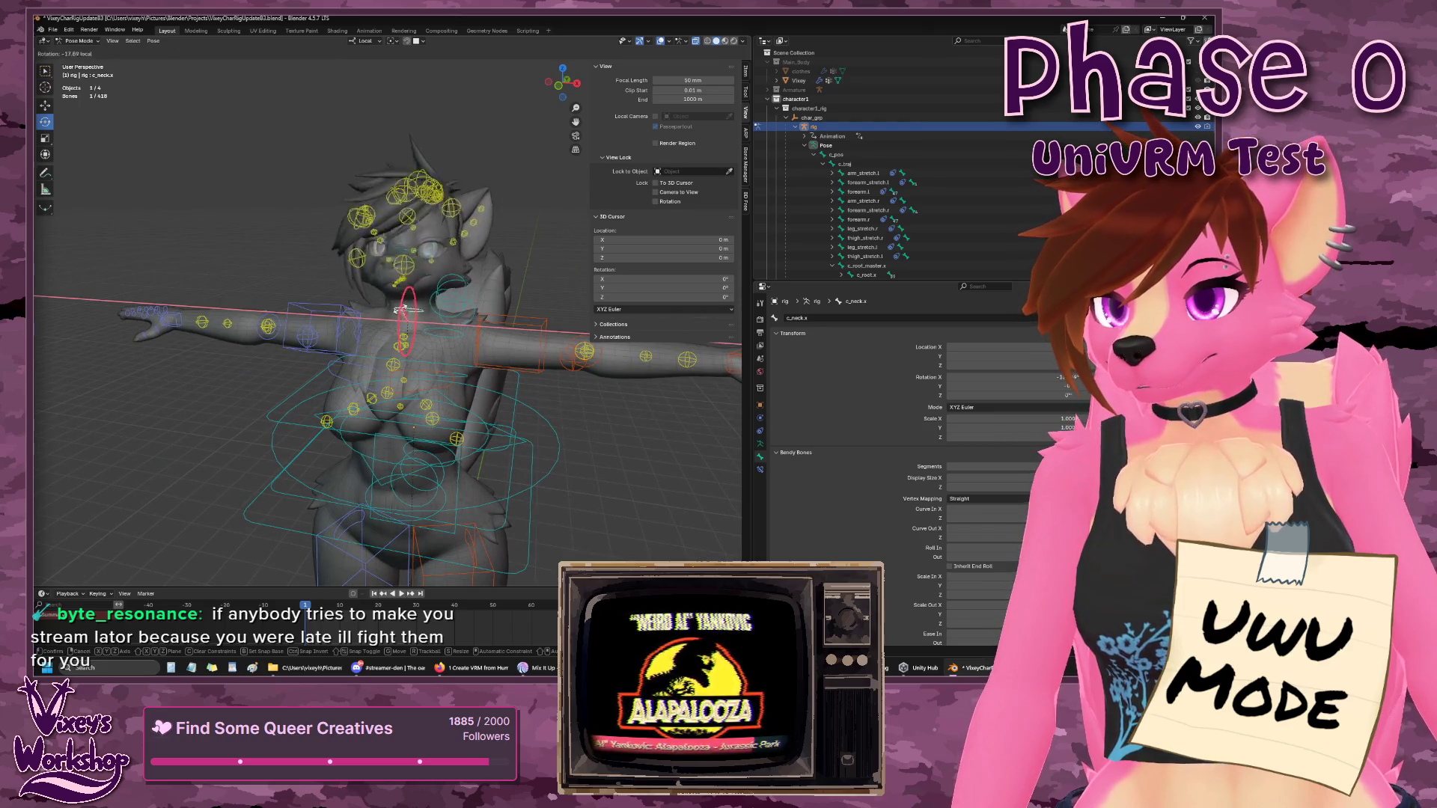
key("Escape")
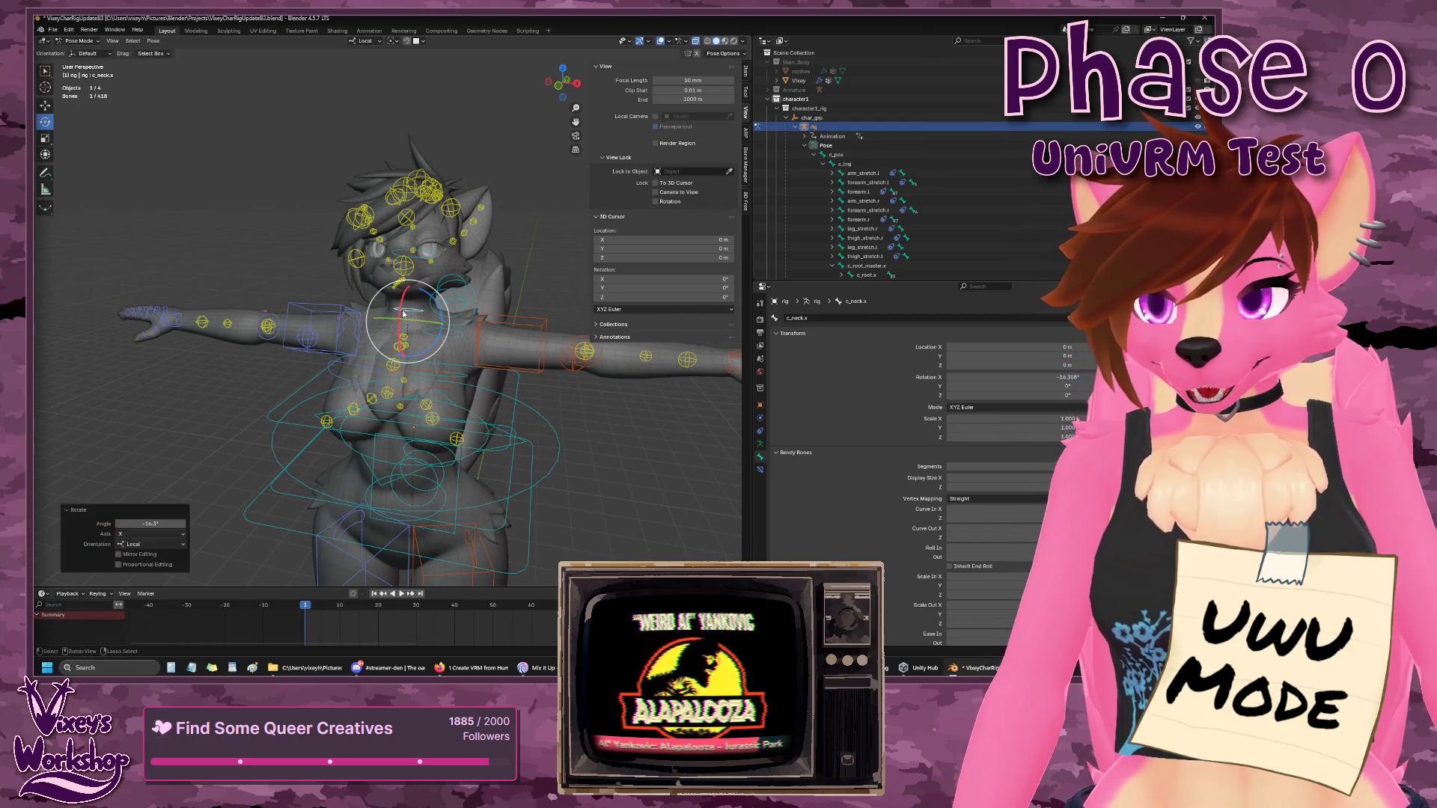
- Inspect the head and neck from side, rear and below views, then switch to VNyan
mouse_move(429, 328)
left_mouse_down()
mouse_move(572, 445)
mouse_move(455, 429)
mouse_move(487, 390)
mouse_move(470, 392)
left_mouse_up()
scroll(455, 429, "up", 5)
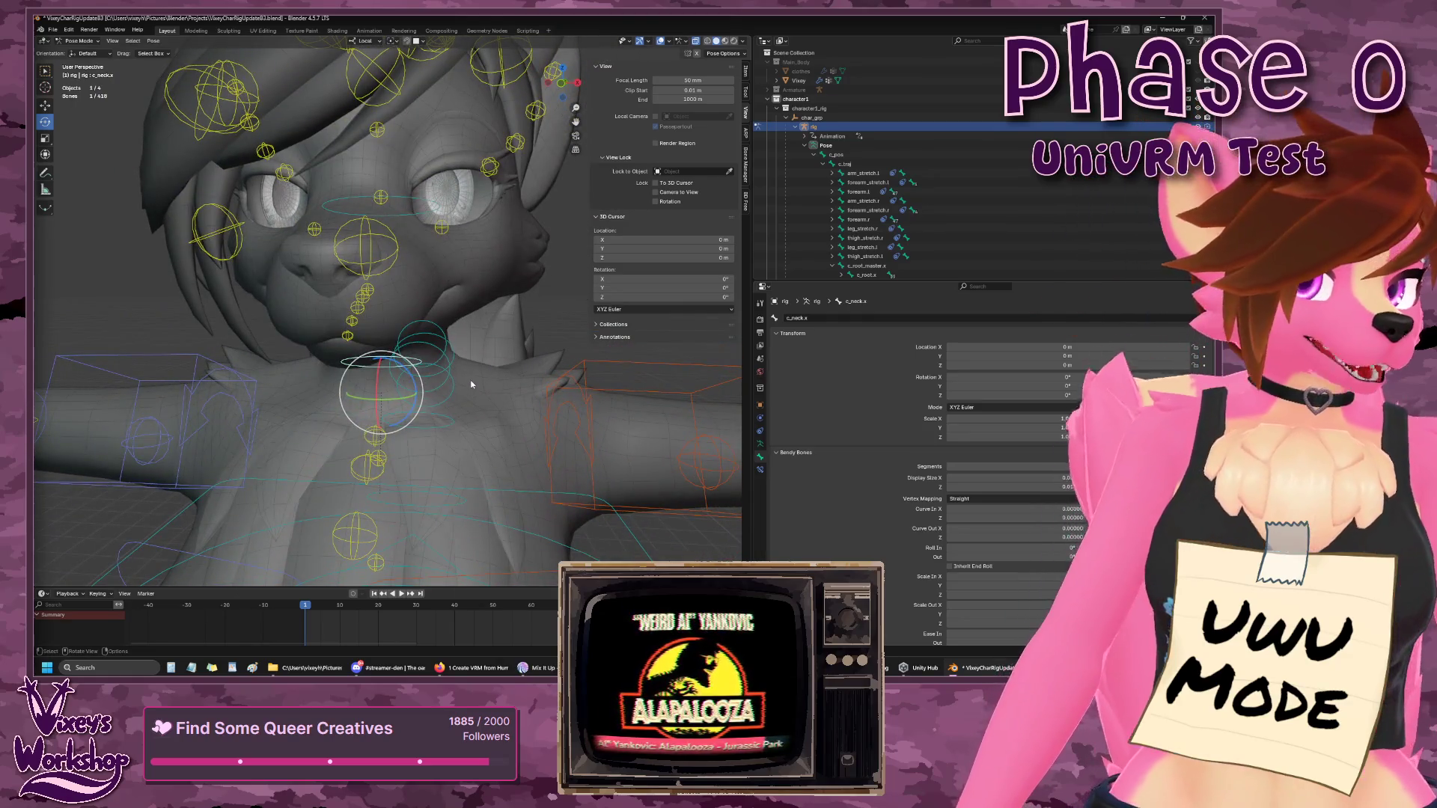
left_click_drag(482, 386, 470, 394)
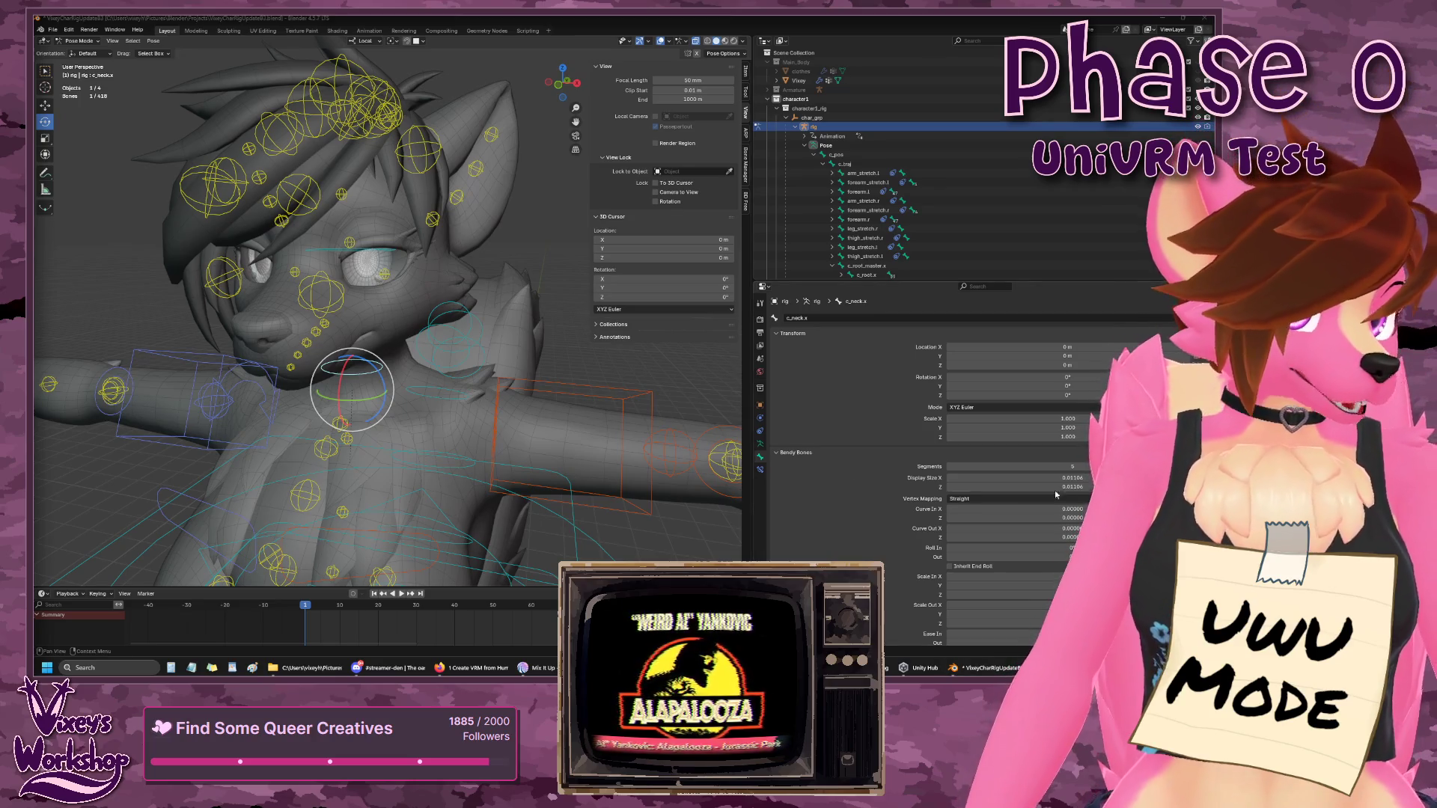
mouse_move(506, 363)
left_mouse_down()
mouse_move(563, 359)
mouse_move(453, 354)
mouse_move(580, 355)
mouse_move(540, 352)
mouse_move(531, 382)
mouse_move(551, 378)
mouse_move(435, 327)
mouse_move(438, 343)
mouse_move(357, 374)
mouse_move(322, 322)
mouse_move(285, 303)
mouse_move(349, 361)
mouse_move(418, 371)
left_mouse_up()
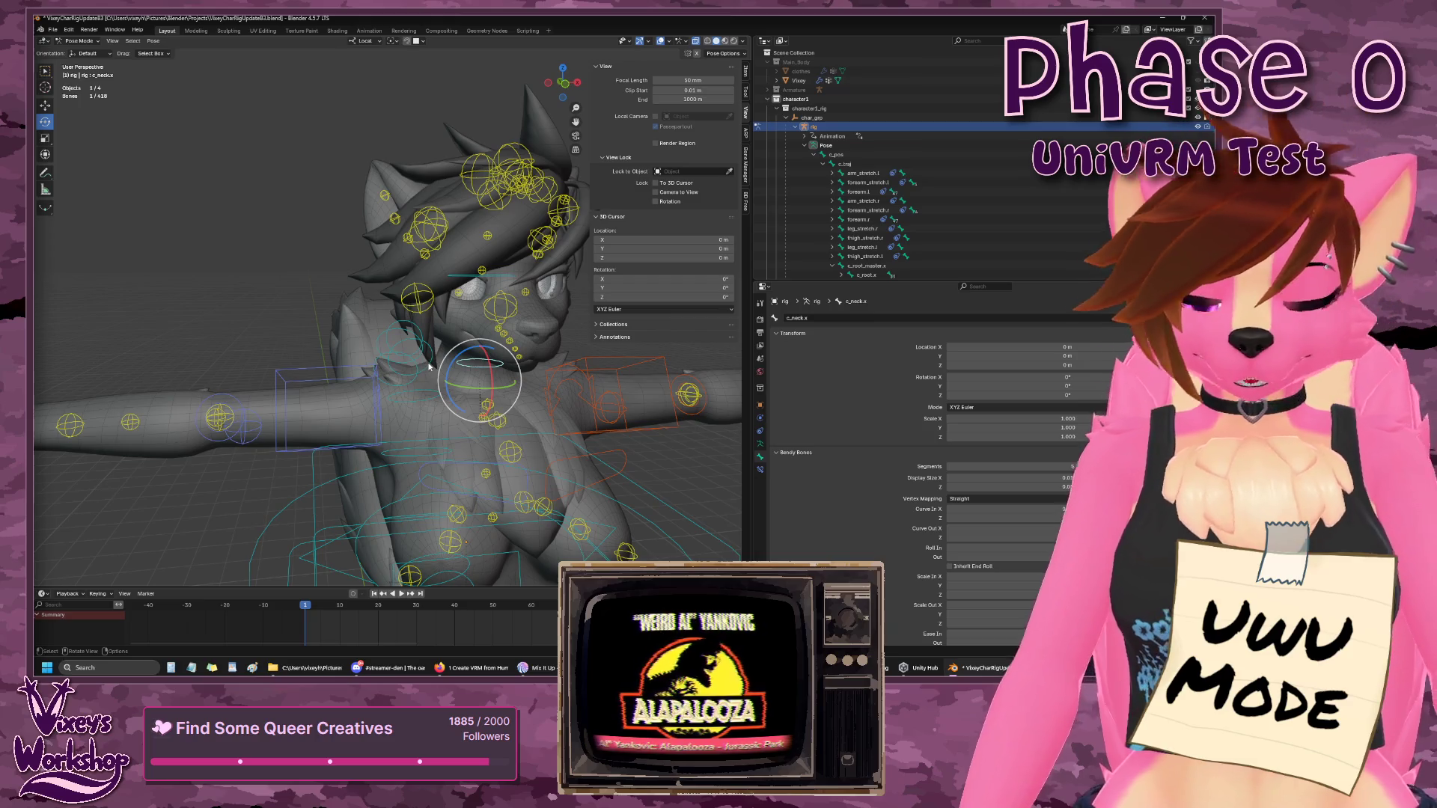
mouse_move(429, 365)
left_mouse_down()
mouse_move(335, 289)
mouse_move(442, 408)
mouse_move(398, 421)
left_mouse_up()
scroll(442, 408, "up", 5)
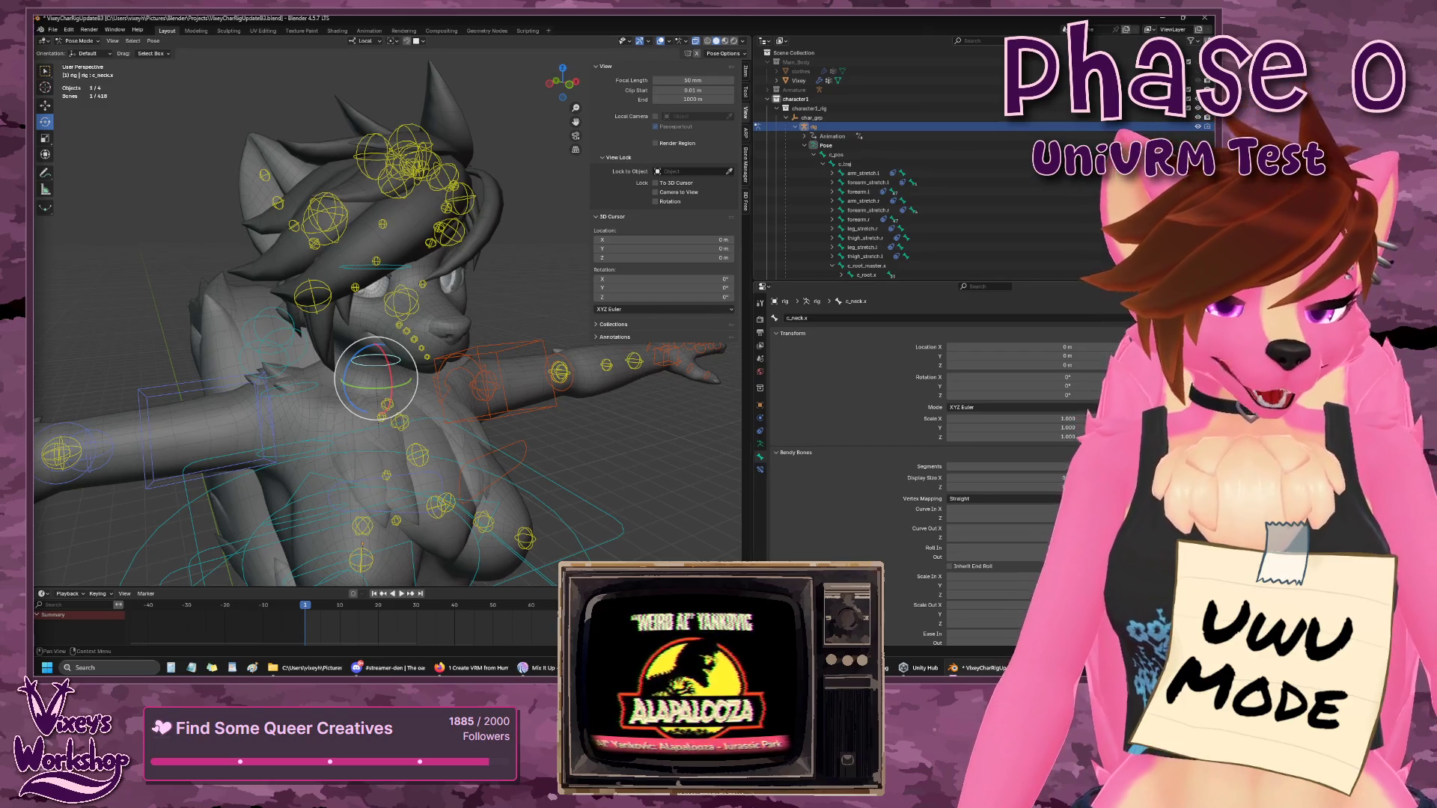
key("alt+Tab")
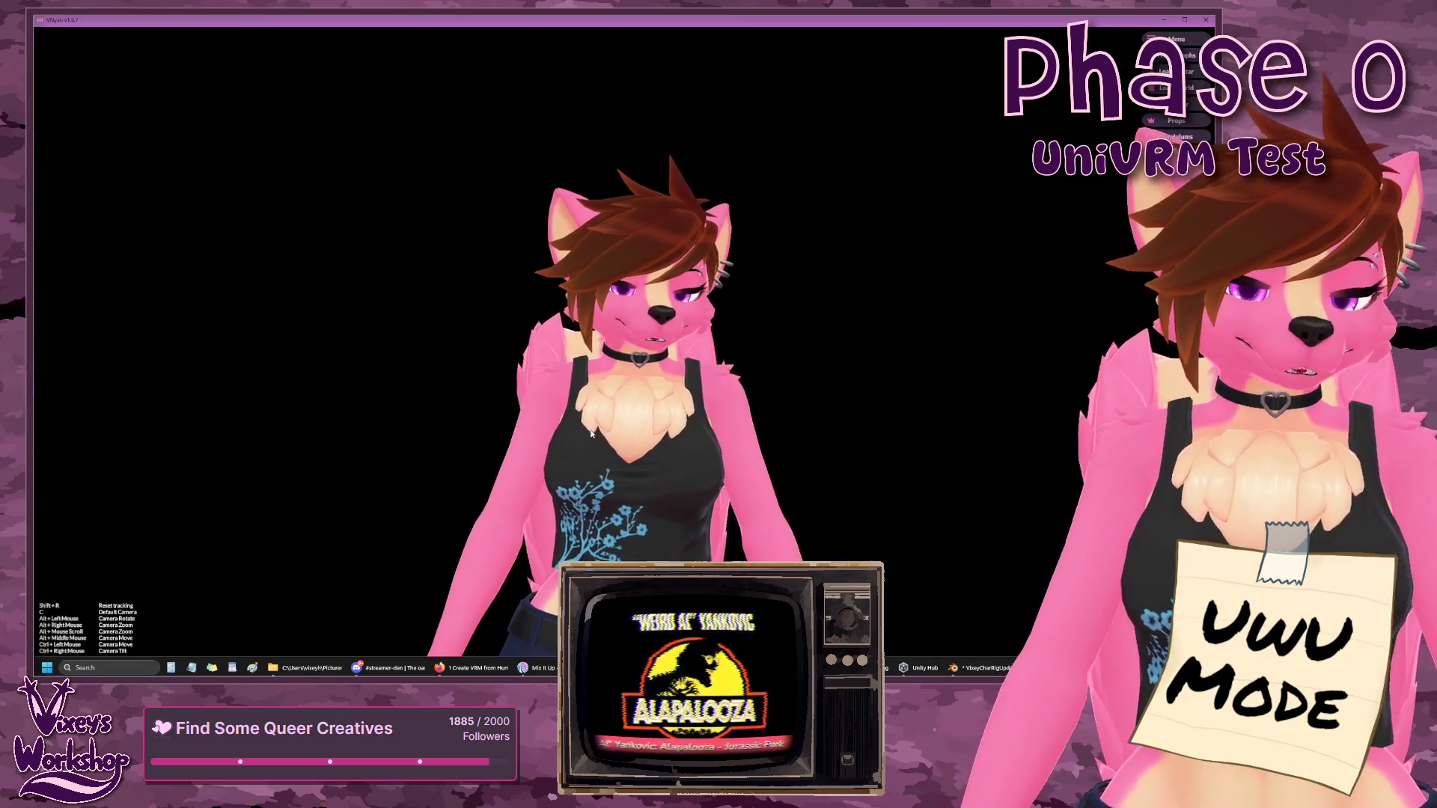
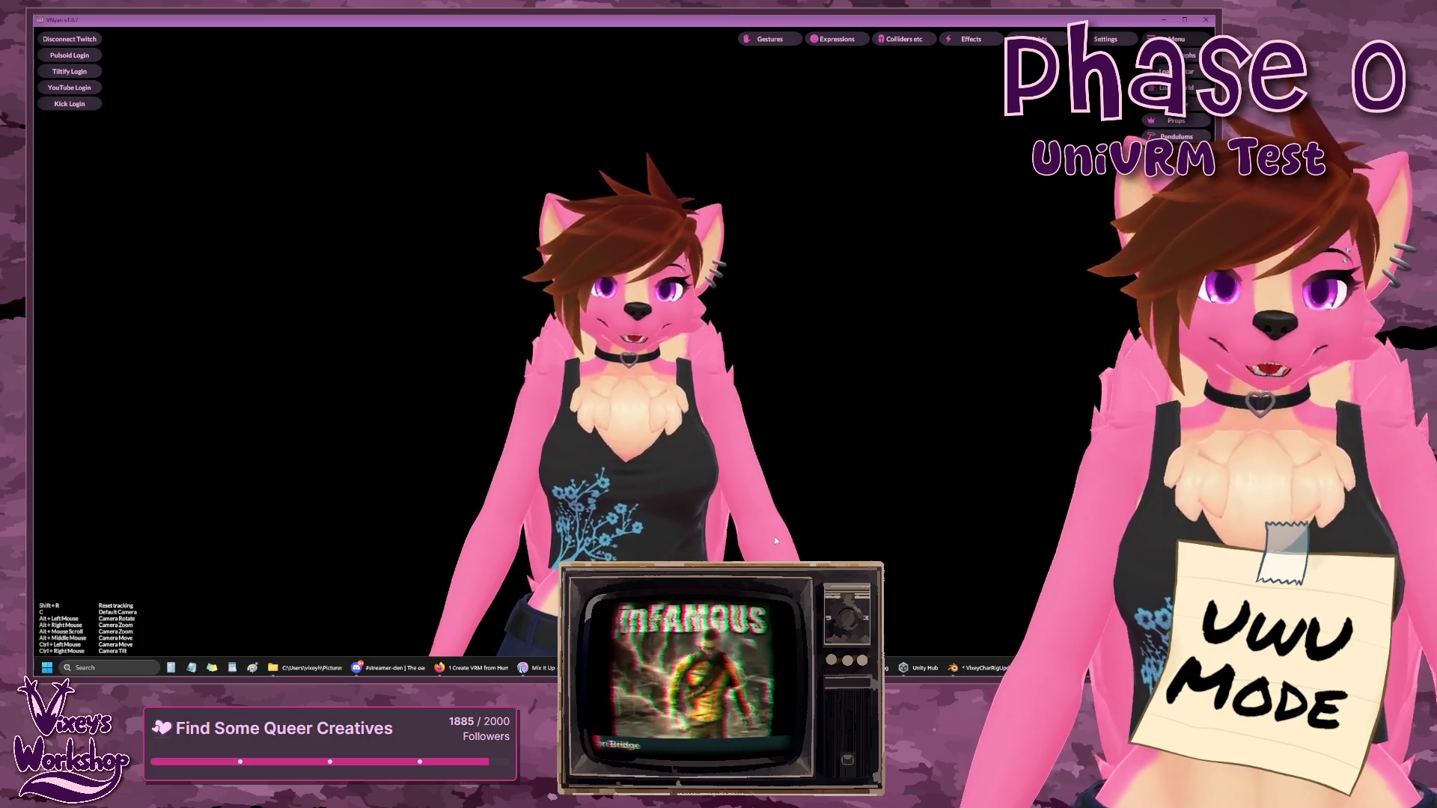
- Back in Blender, select the character1 collection and show the Auto-Rig Pro tools
key("alt+Tab")
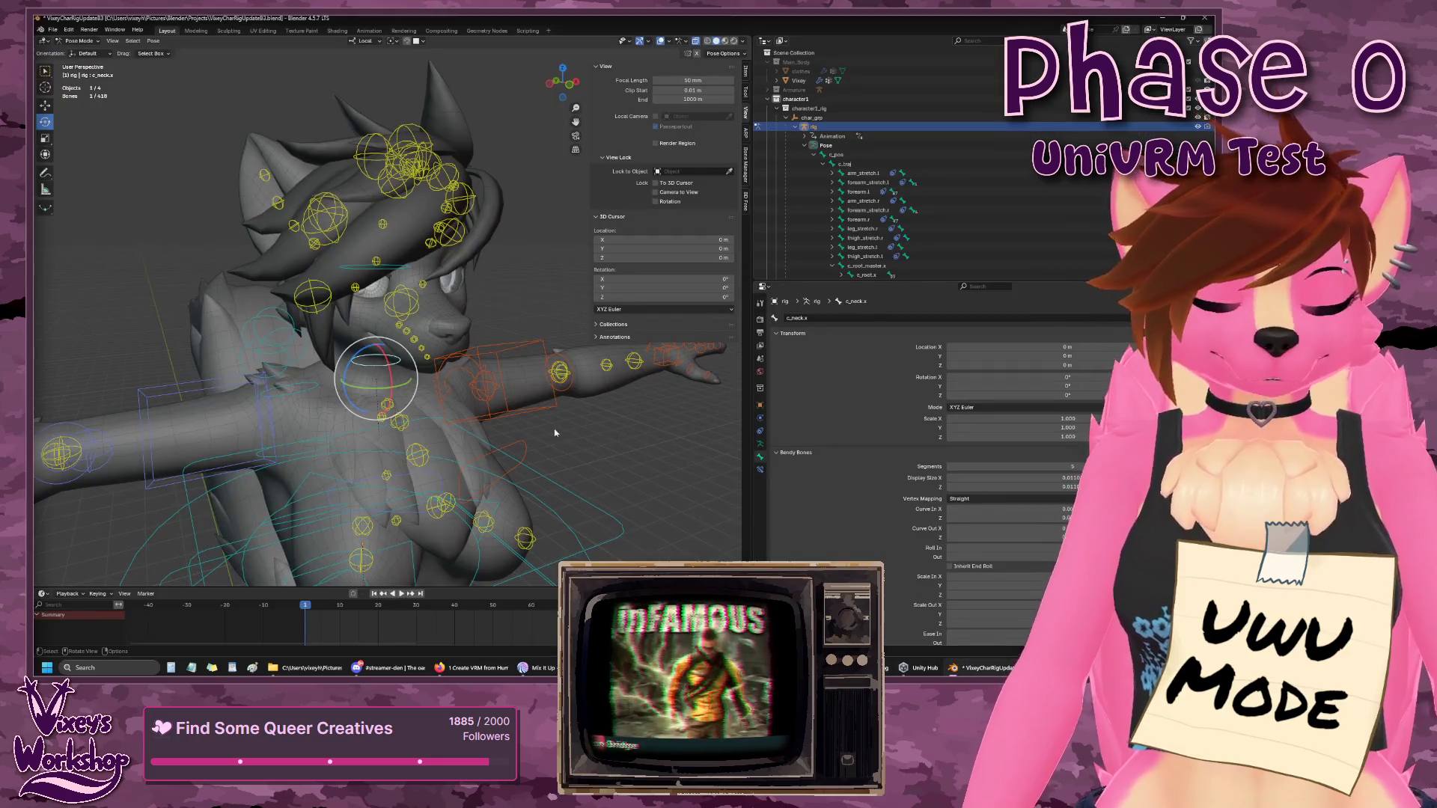
mouse_move(562, 428)
left_mouse_down()
mouse_move(542, 402)
mouse_move(491, 403)
mouse_move(443, 420)
mouse_move(552, 431)
mouse_move(439, 431)
mouse_move(479, 436)
left_mouse_up()
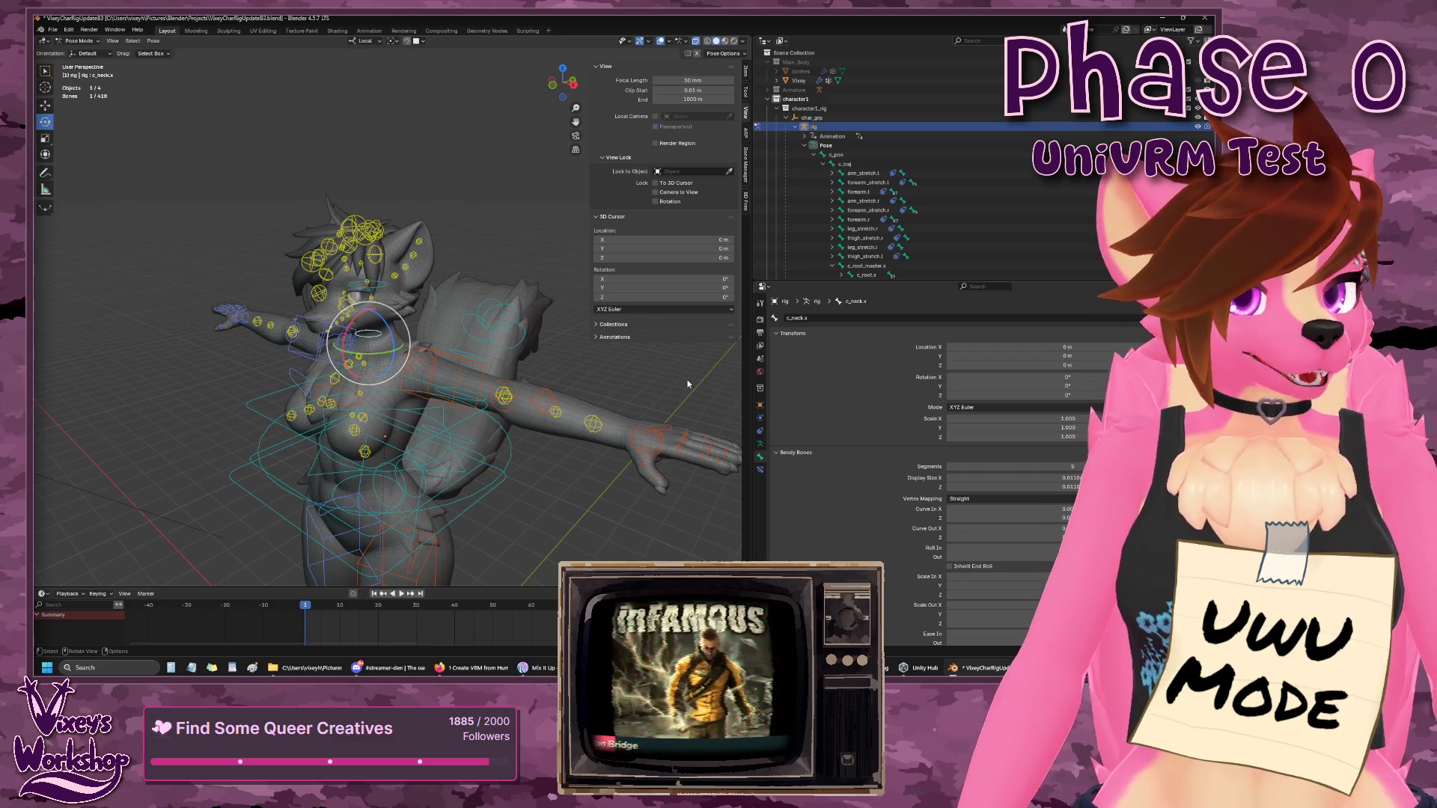
left_click(786, 118)
left_click(796, 99)
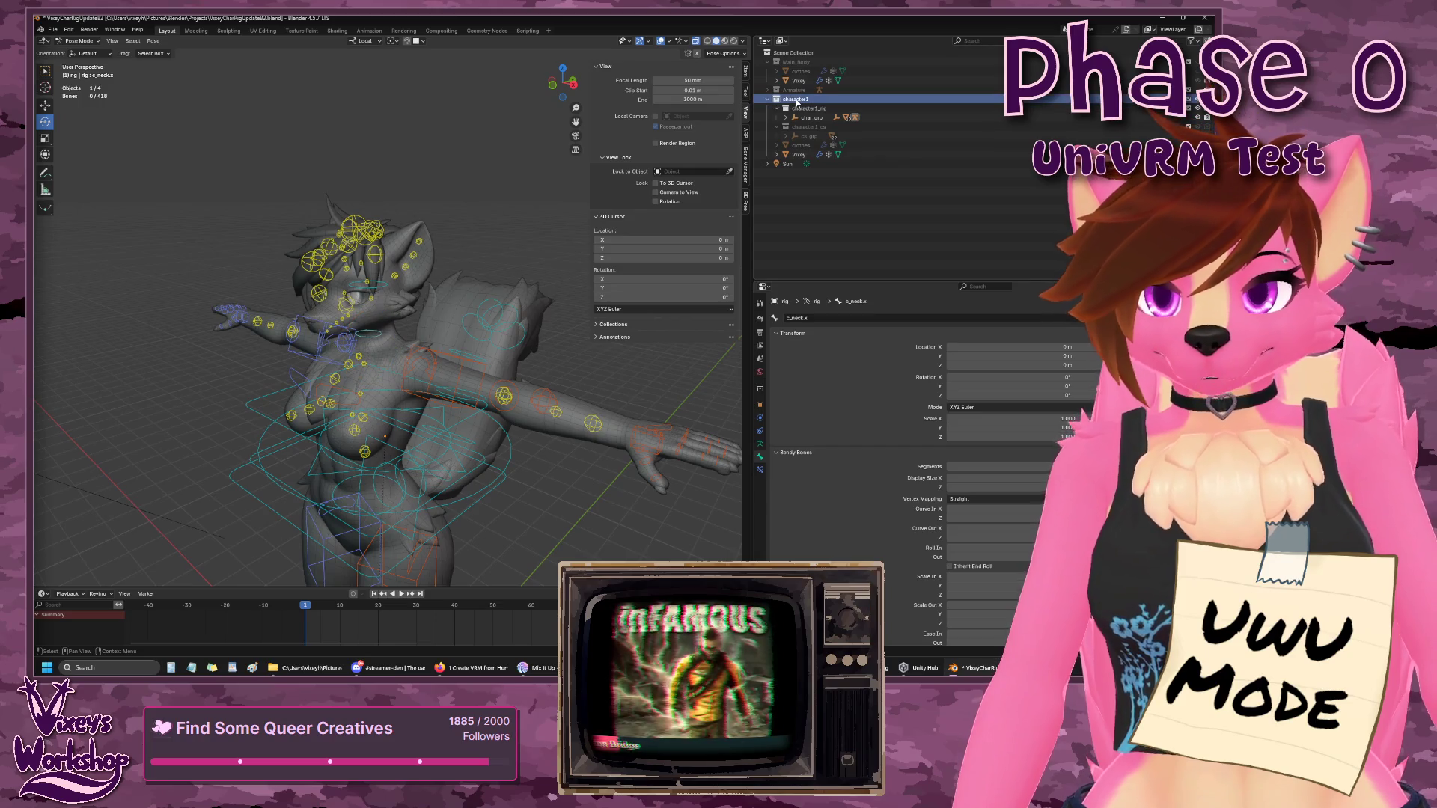
left_click_drag(499, 224, 553, 216)
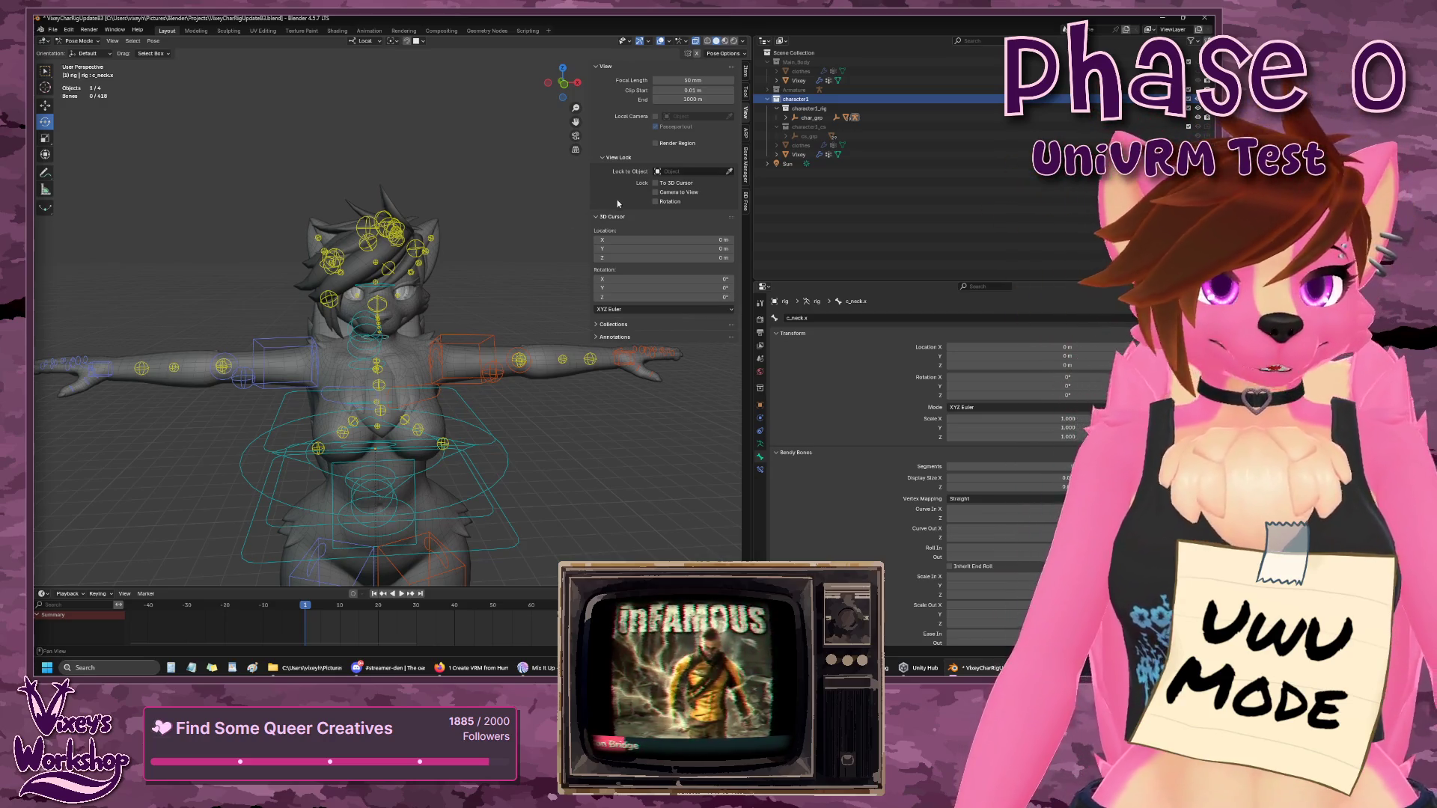
left_click(745, 139)
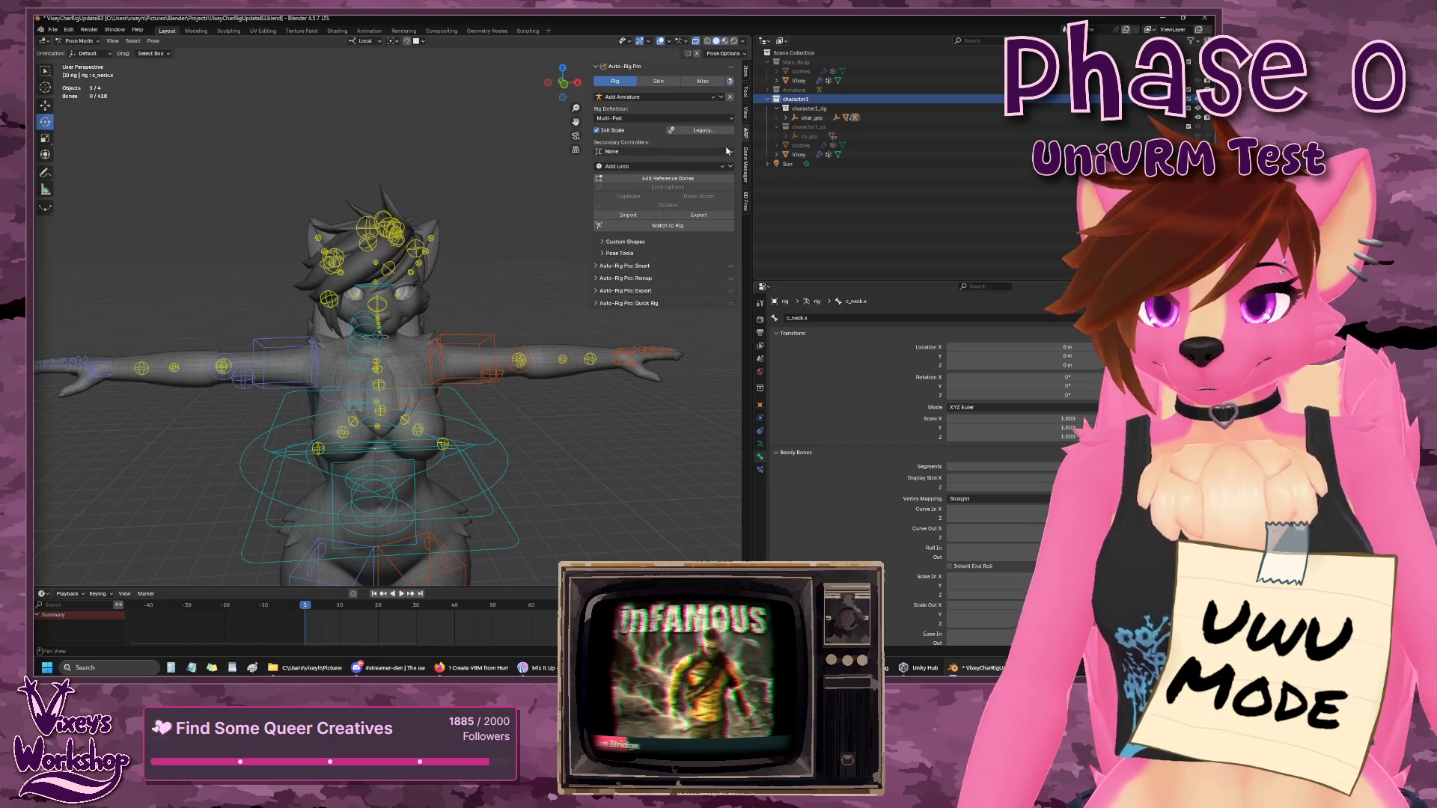
- Switch to Object Mode, select the rig armature under char_grp, and expand Auto-Rig Pro: Export
left_click(96, 43)
left_click(102, 53)
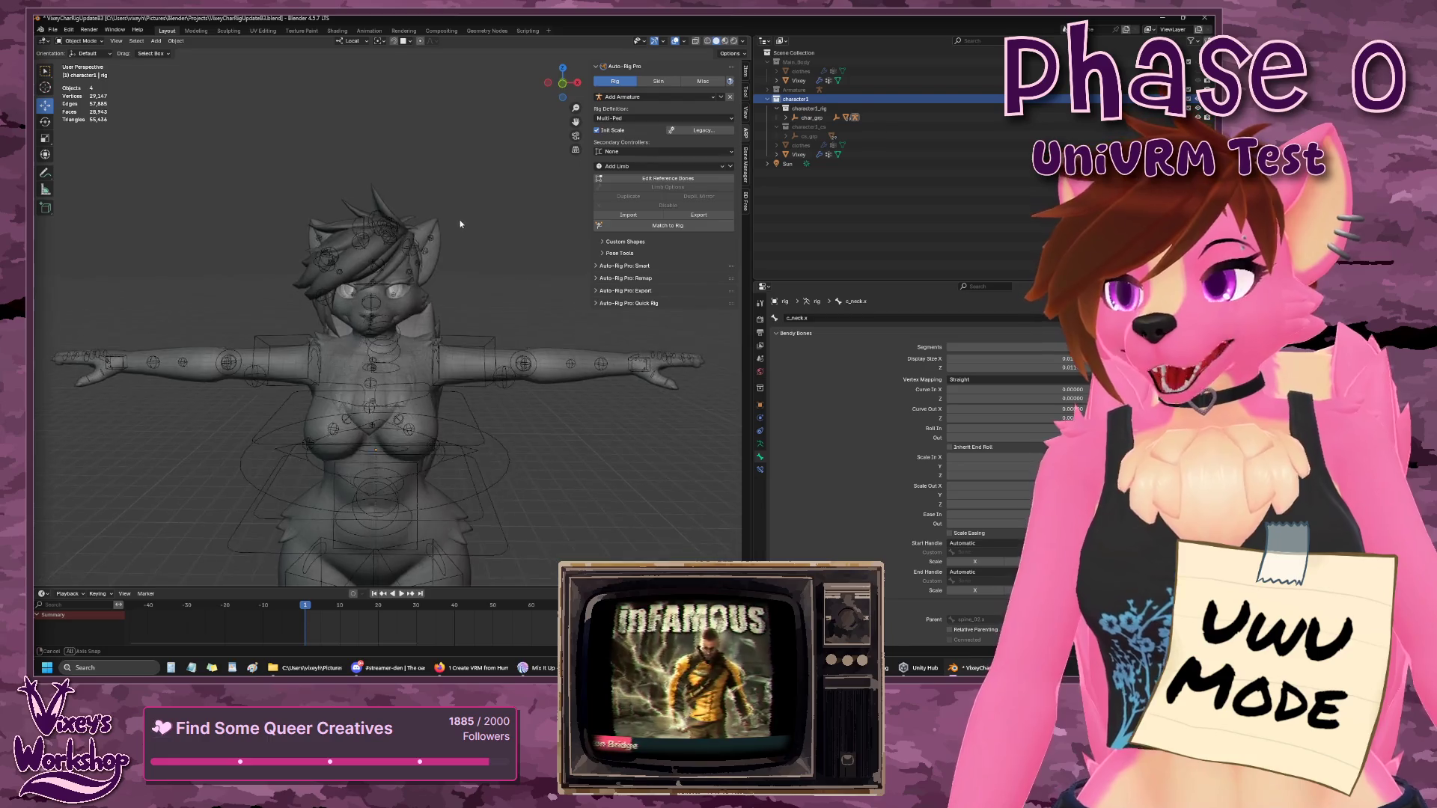
left_click(805, 119)
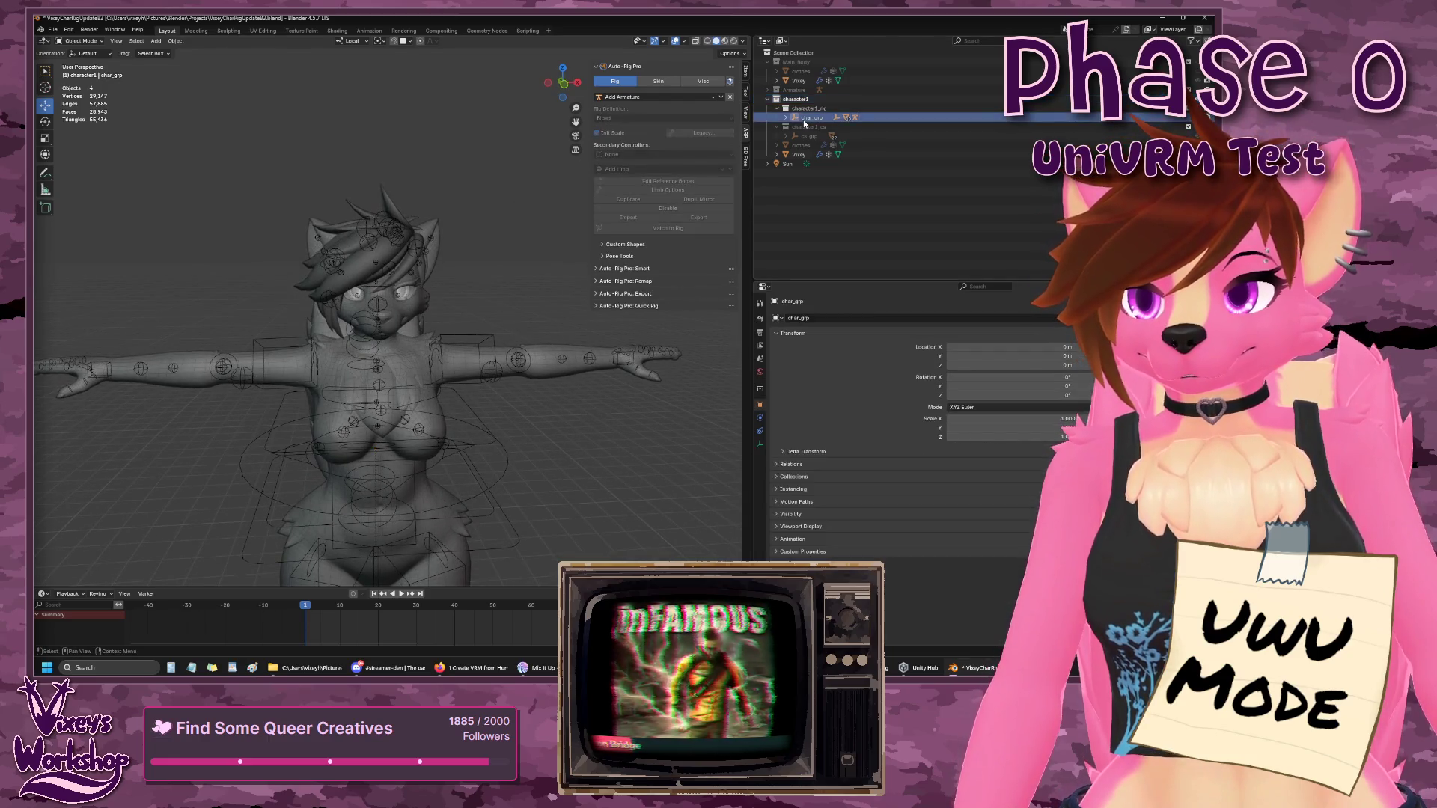
left_click(786, 117, "shift")
left_click(813, 127)
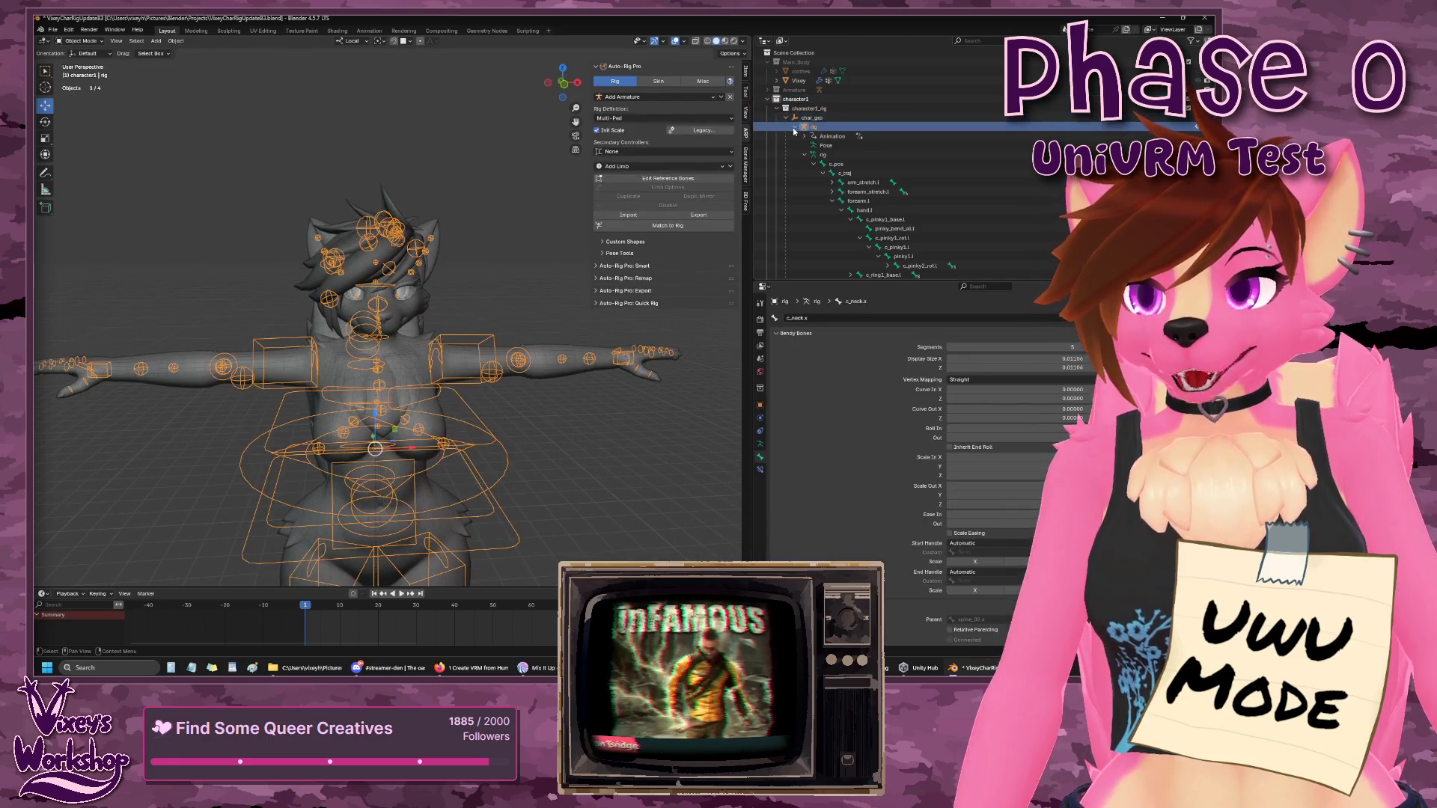
left_click(795, 126, "shift")
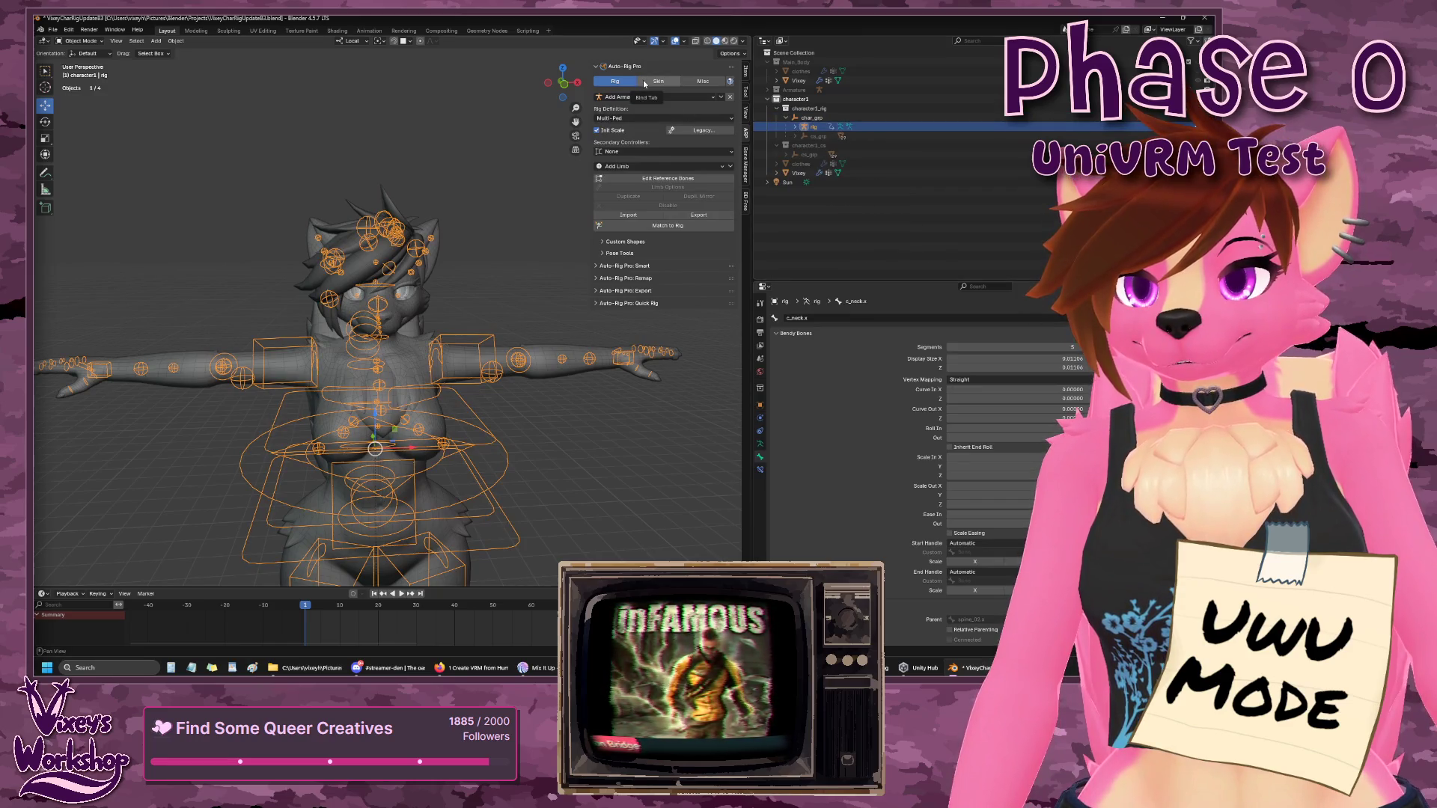
left_click(603, 291)
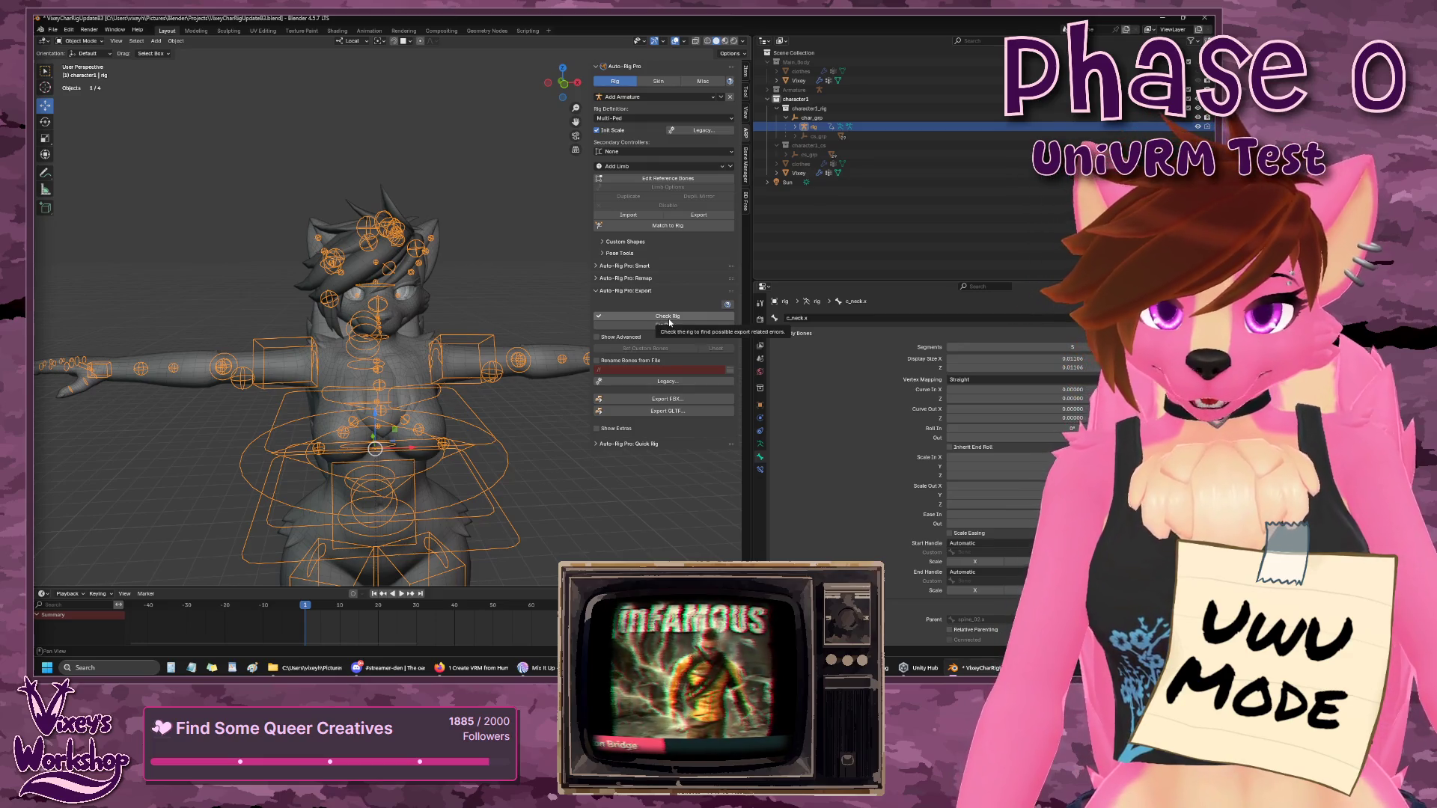
- Run Check Rig until it reports Passed, then open the Auto-Rig Pro FBX export browser
left_click(668, 318)
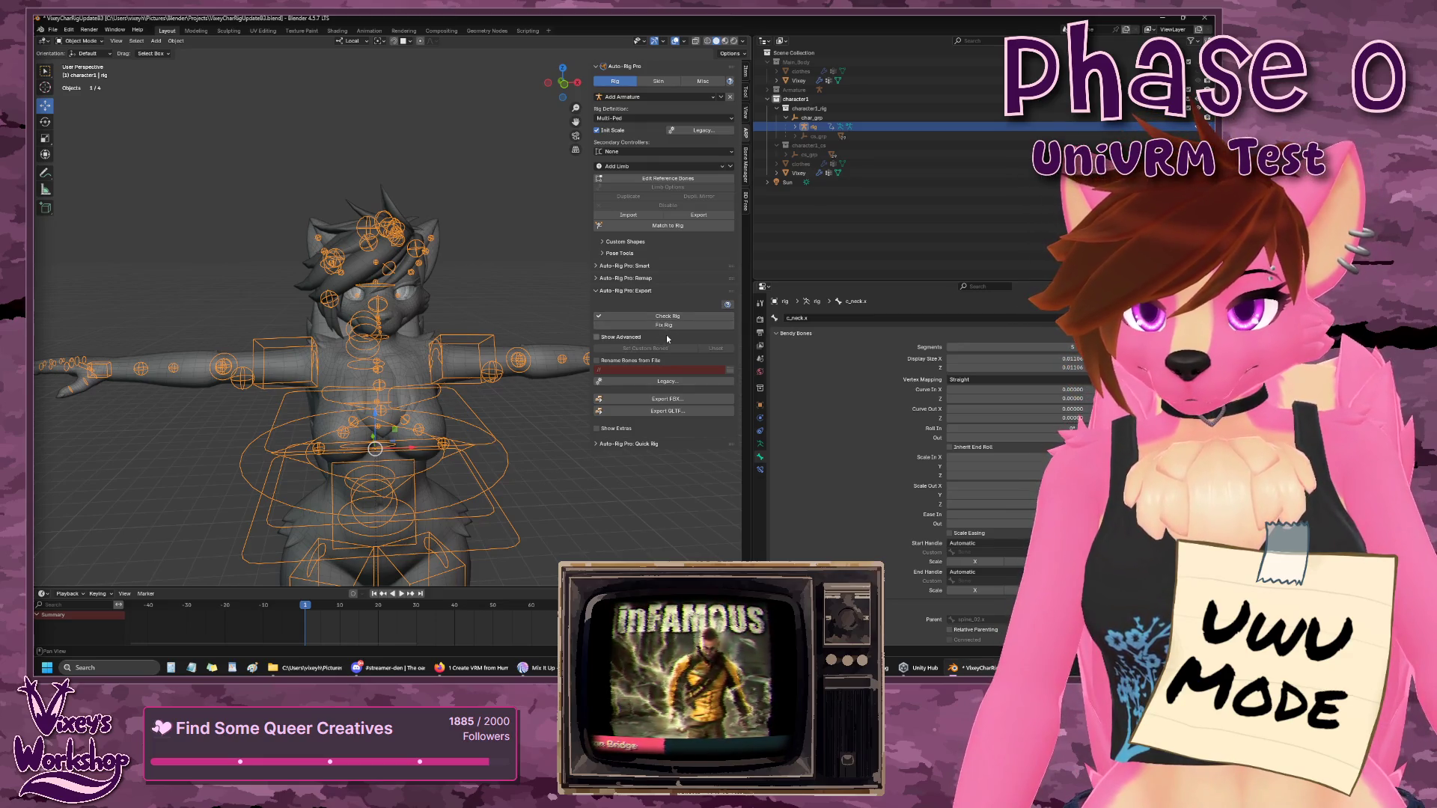
left_click(728, 306)
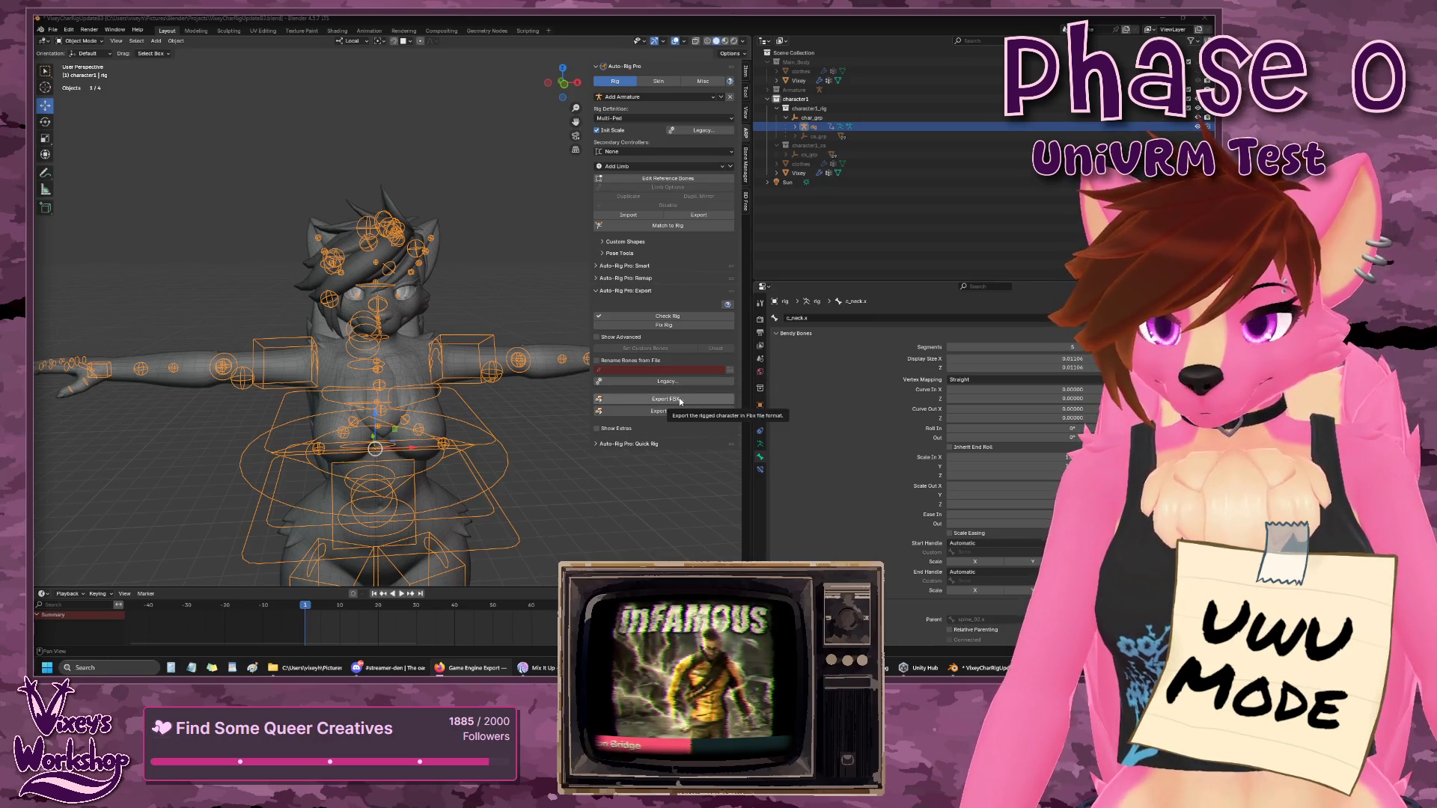
left_click(671, 317)
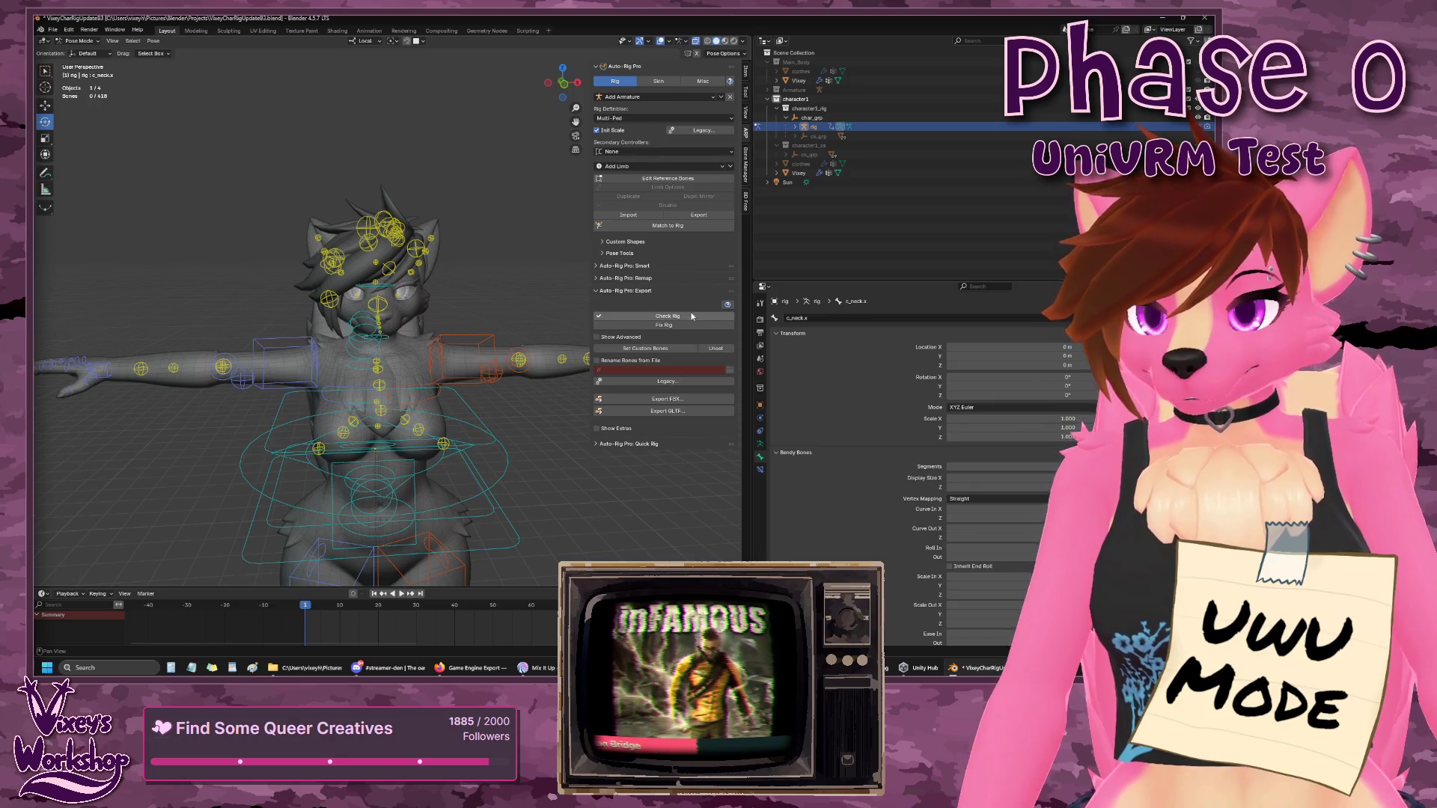
left_click(676, 399)
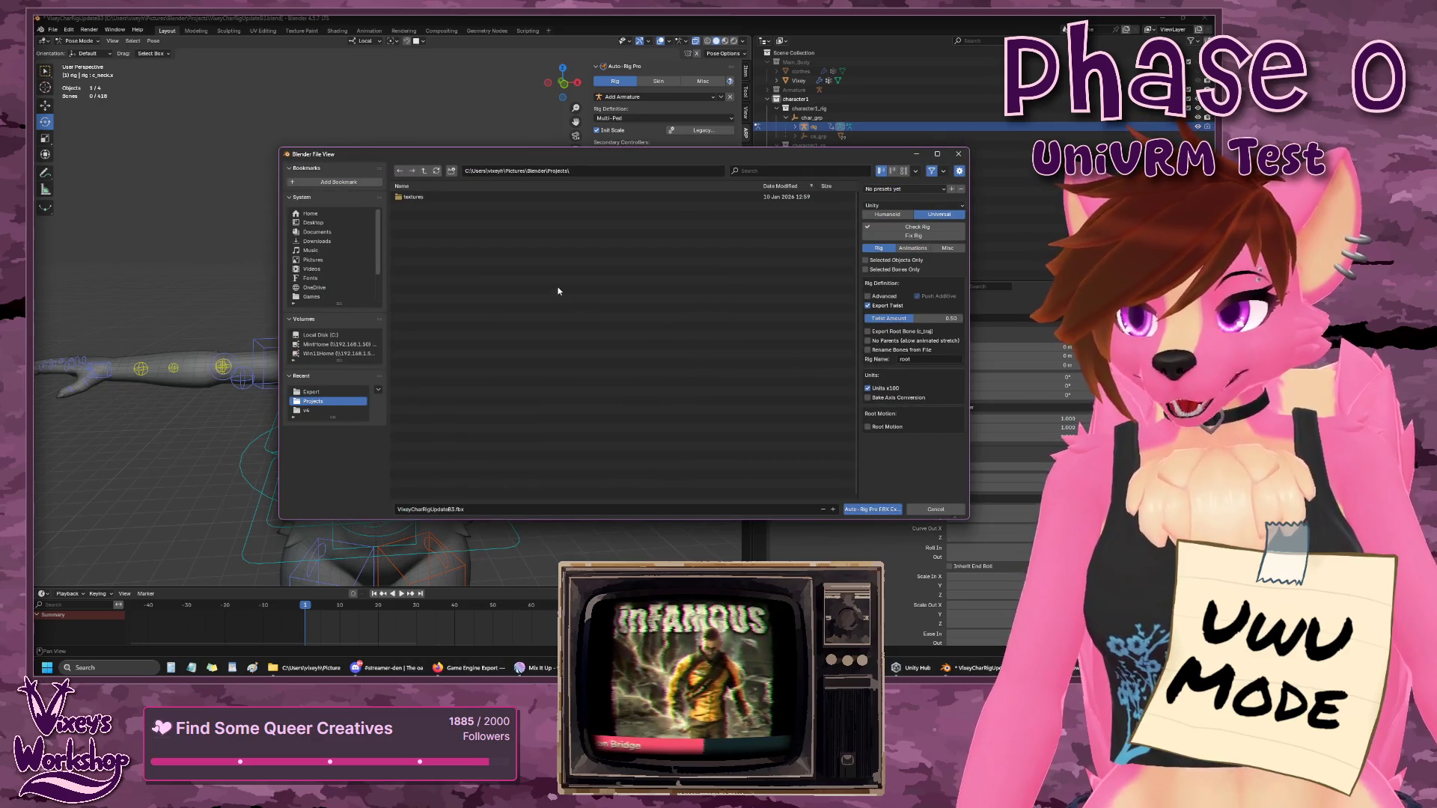
- Export the rig as VixeyCharRigUpdateB4.fbx into the Blender Export folder
left_click(424, 171)
left_click(429, 207)
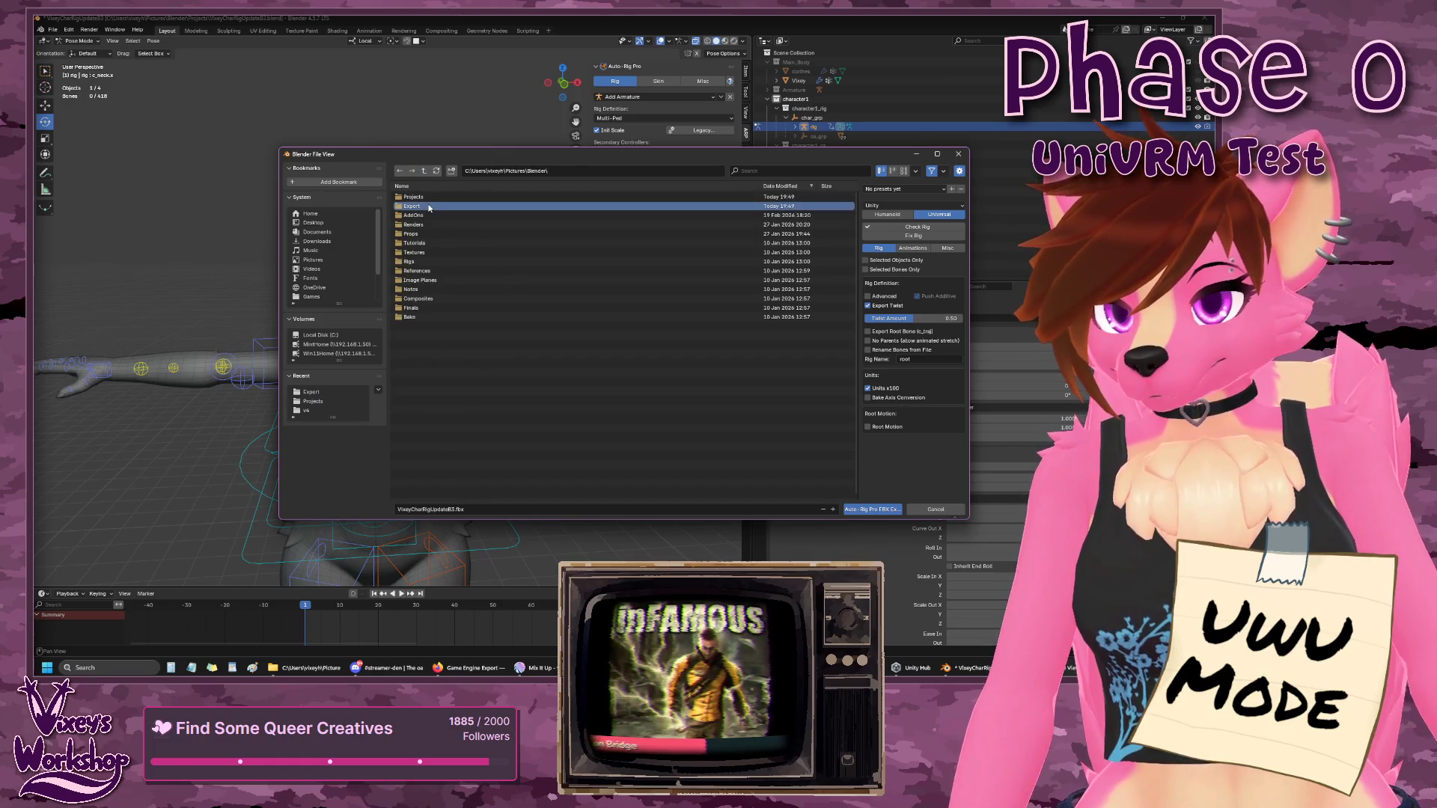
left_click(430, 207)
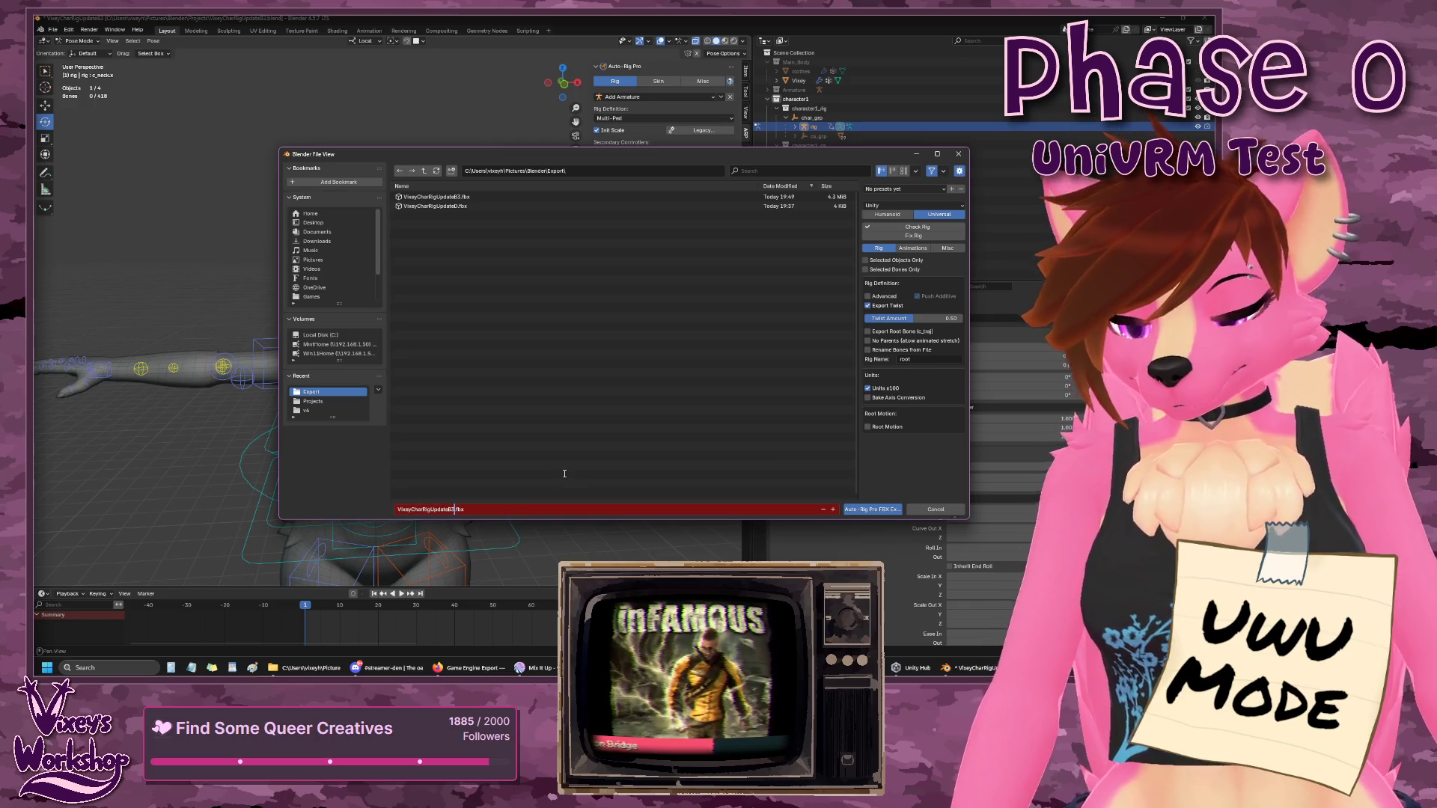
type("4")
key("Return")
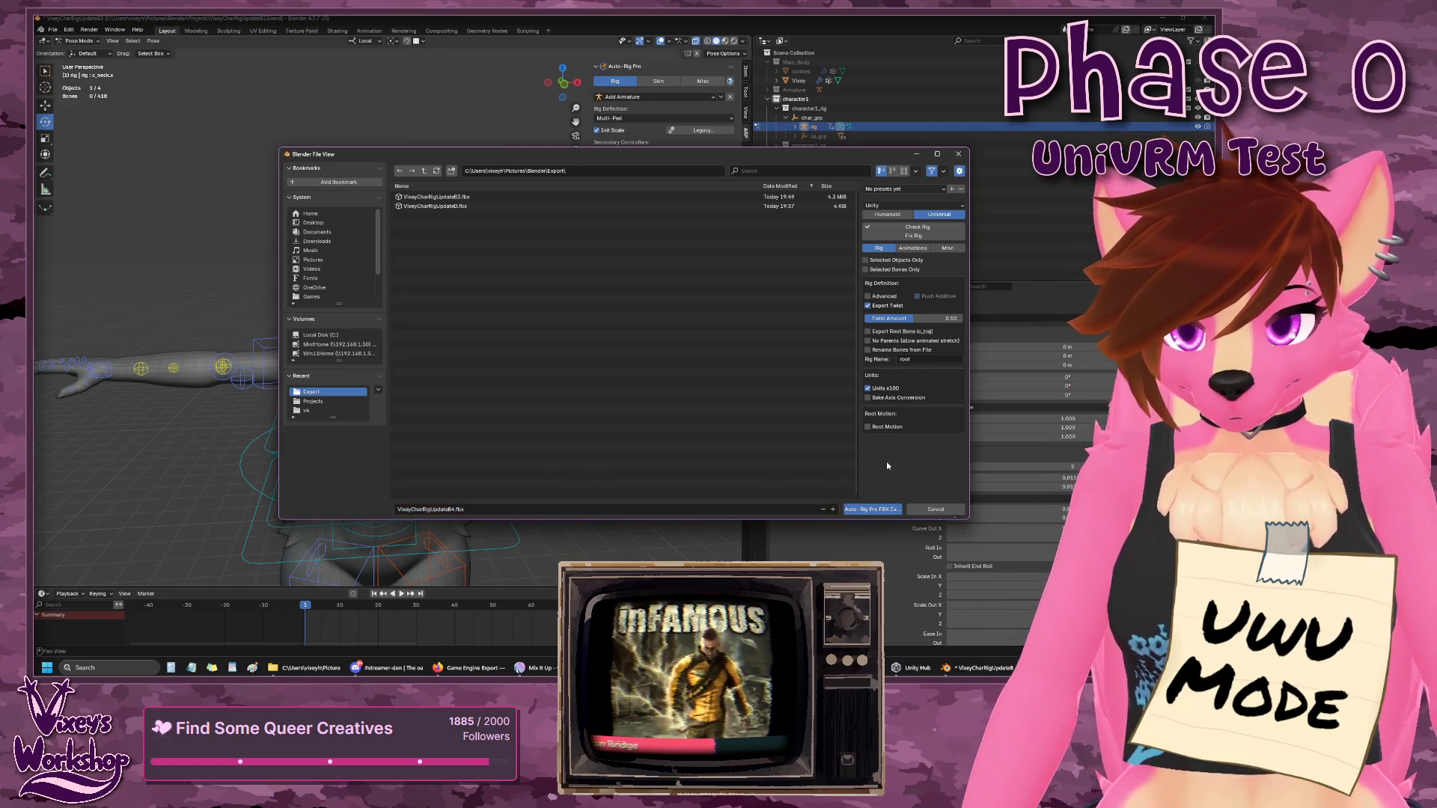
left_click(881, 509)
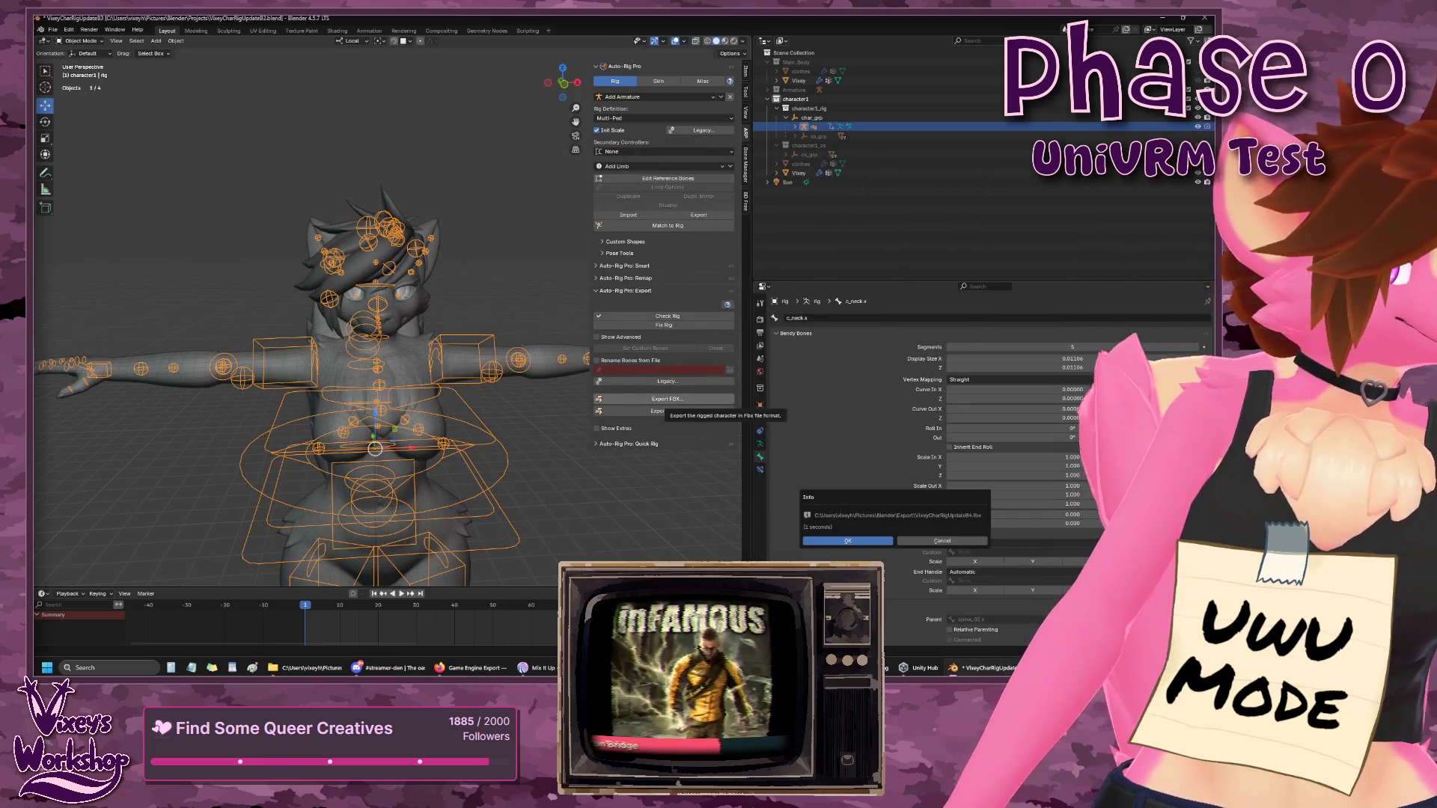
left_click(847, 540)
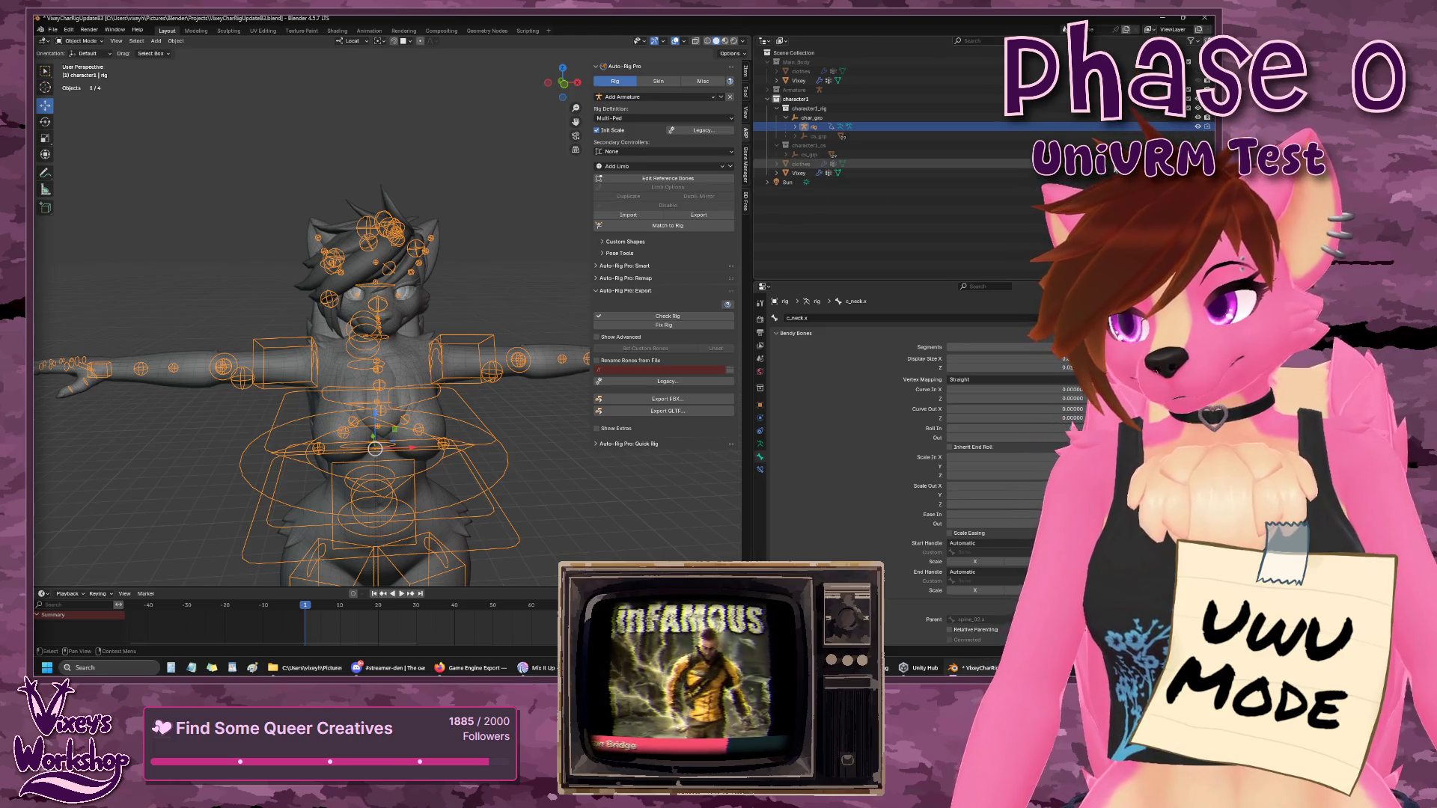
- Unhide the clothes, save the project as VixeyCharRigUpdateB4.blend, and close Blender
left_click(1198, 163)
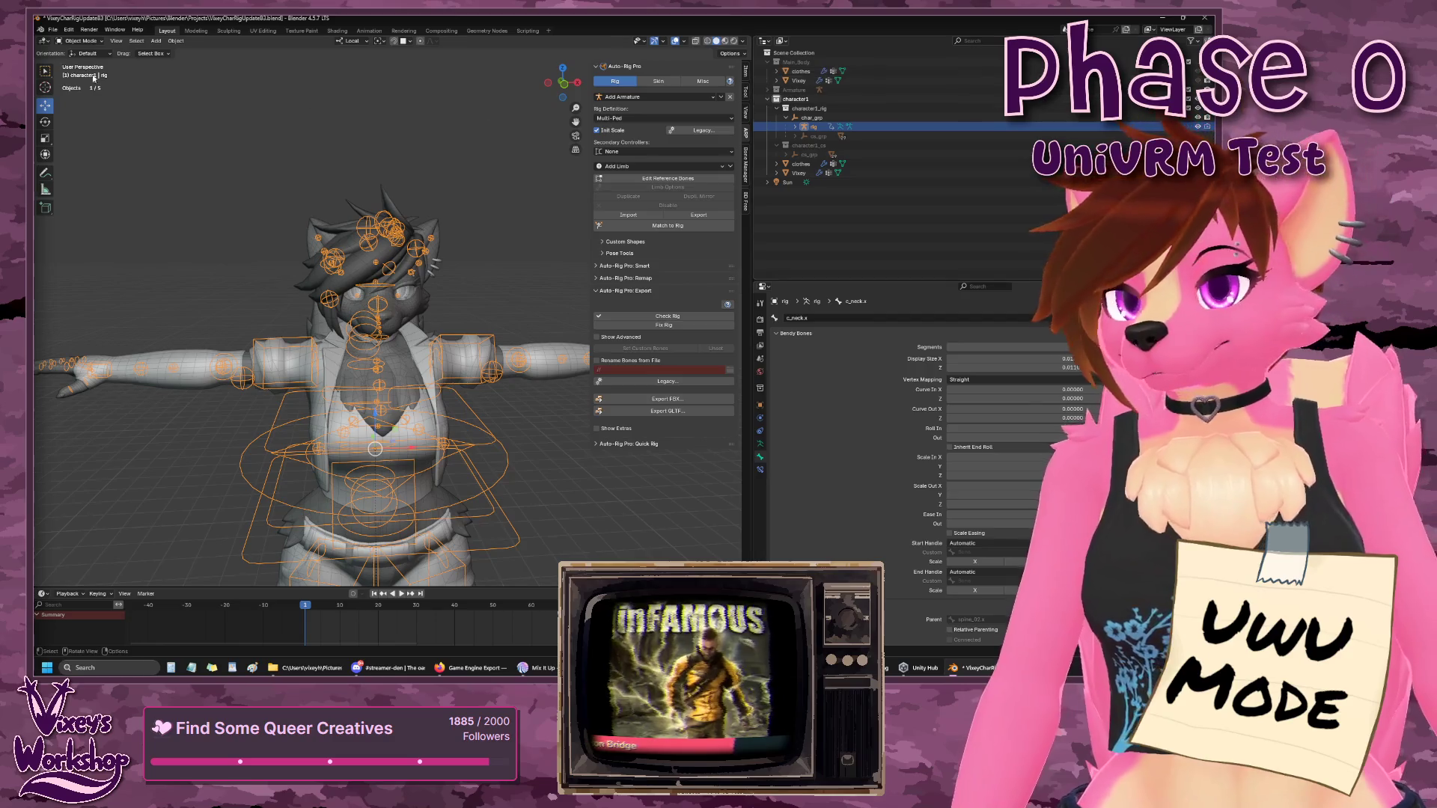
left_click(52, 30)
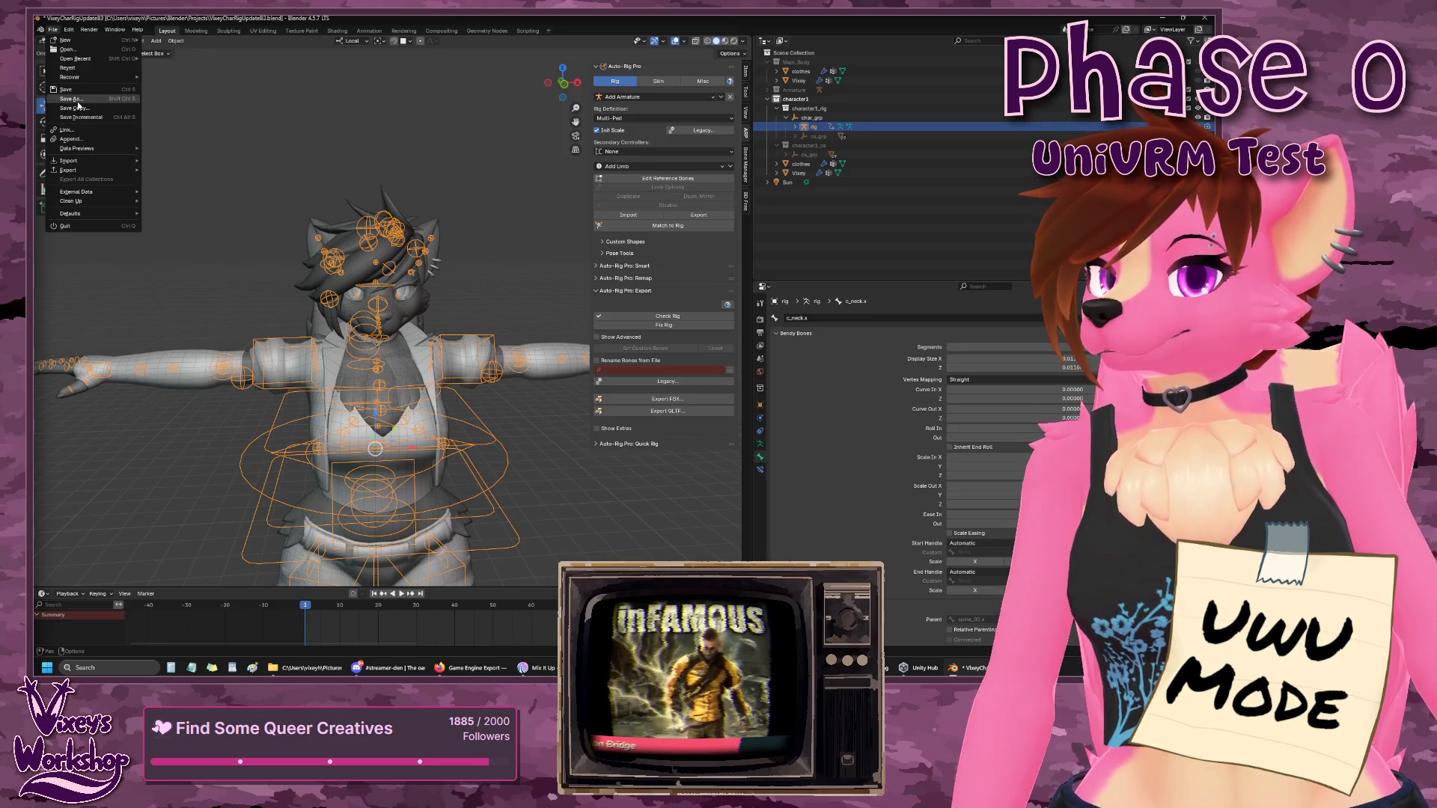
left_click(74, 98)
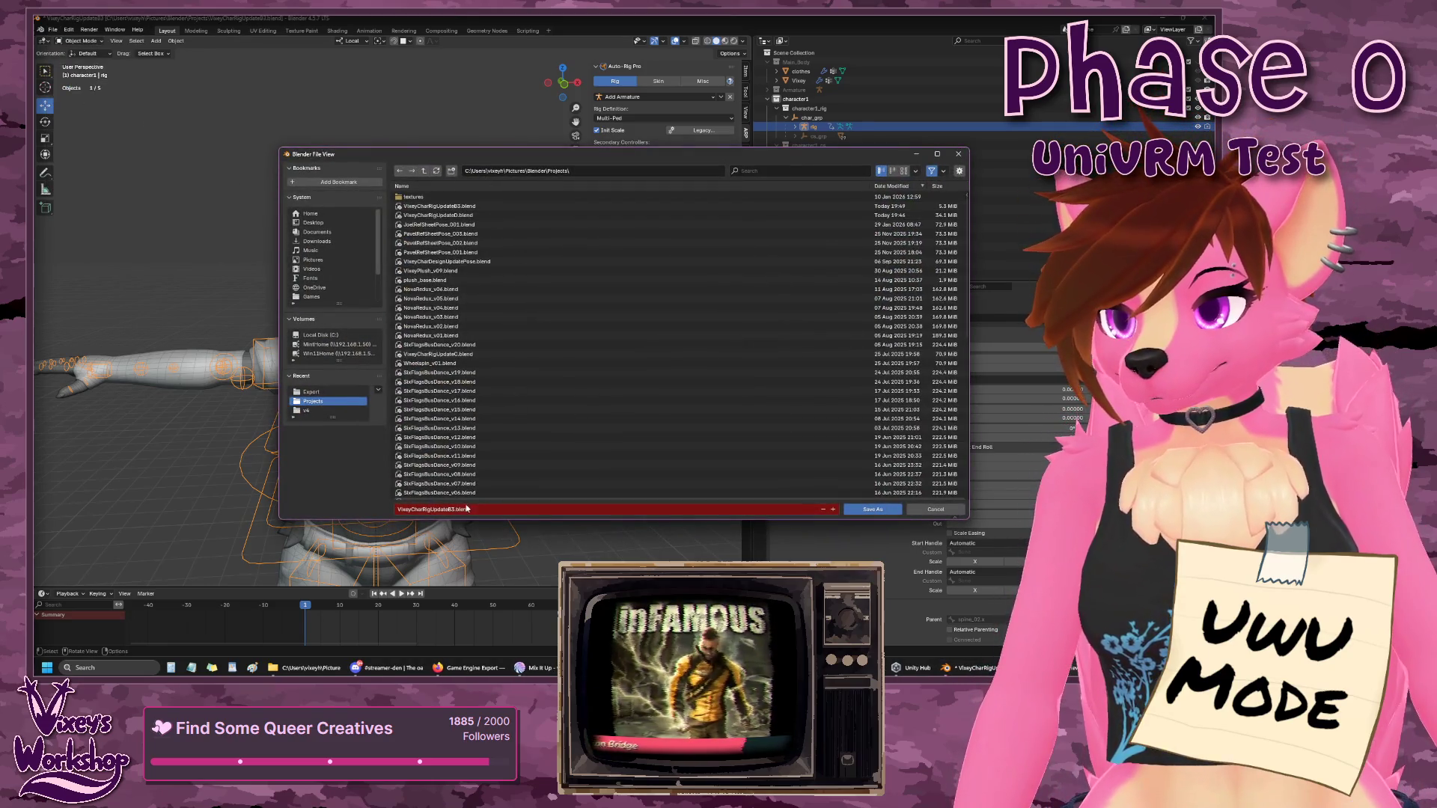
left_click(453, 510)
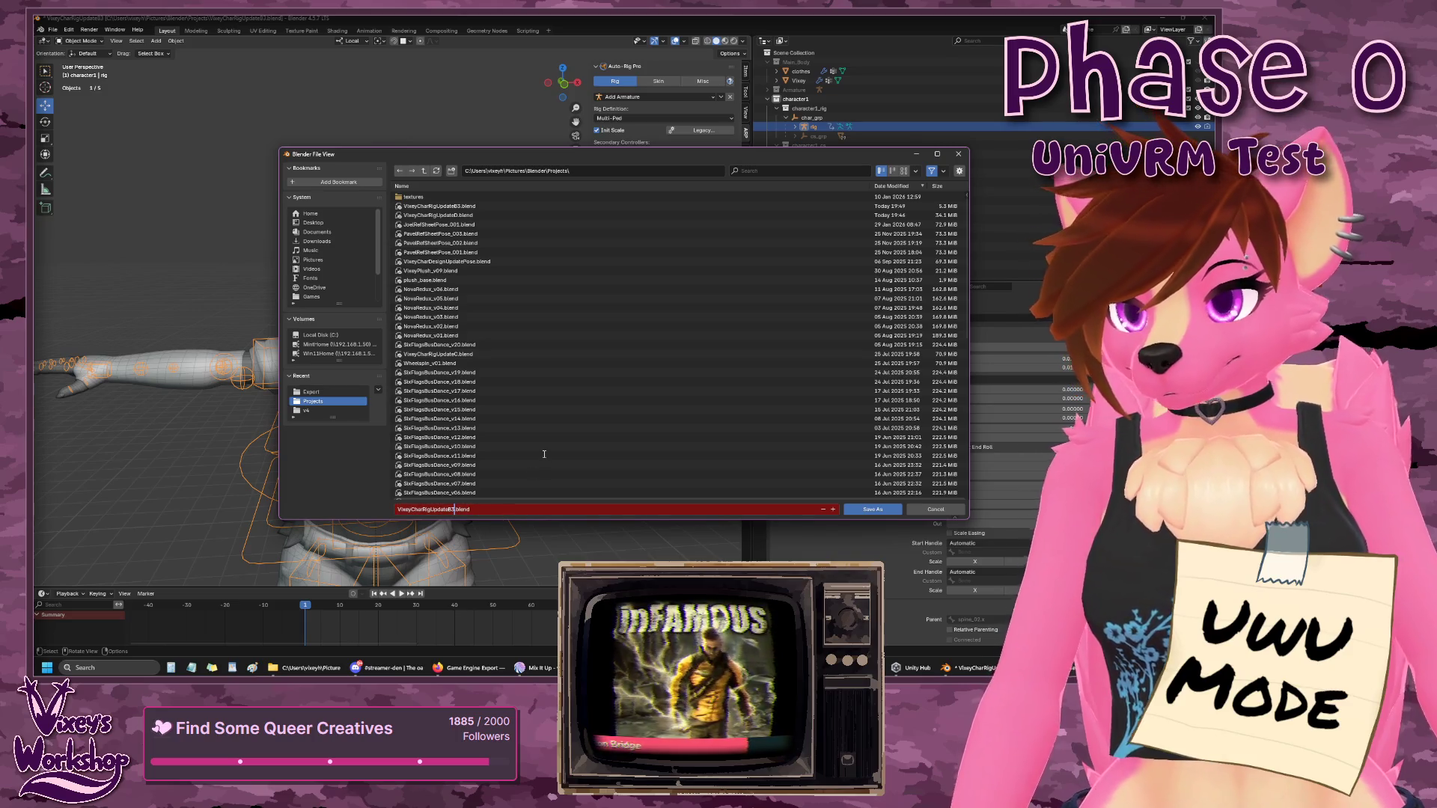
left_click(868, 511)
left_click(874, 513)
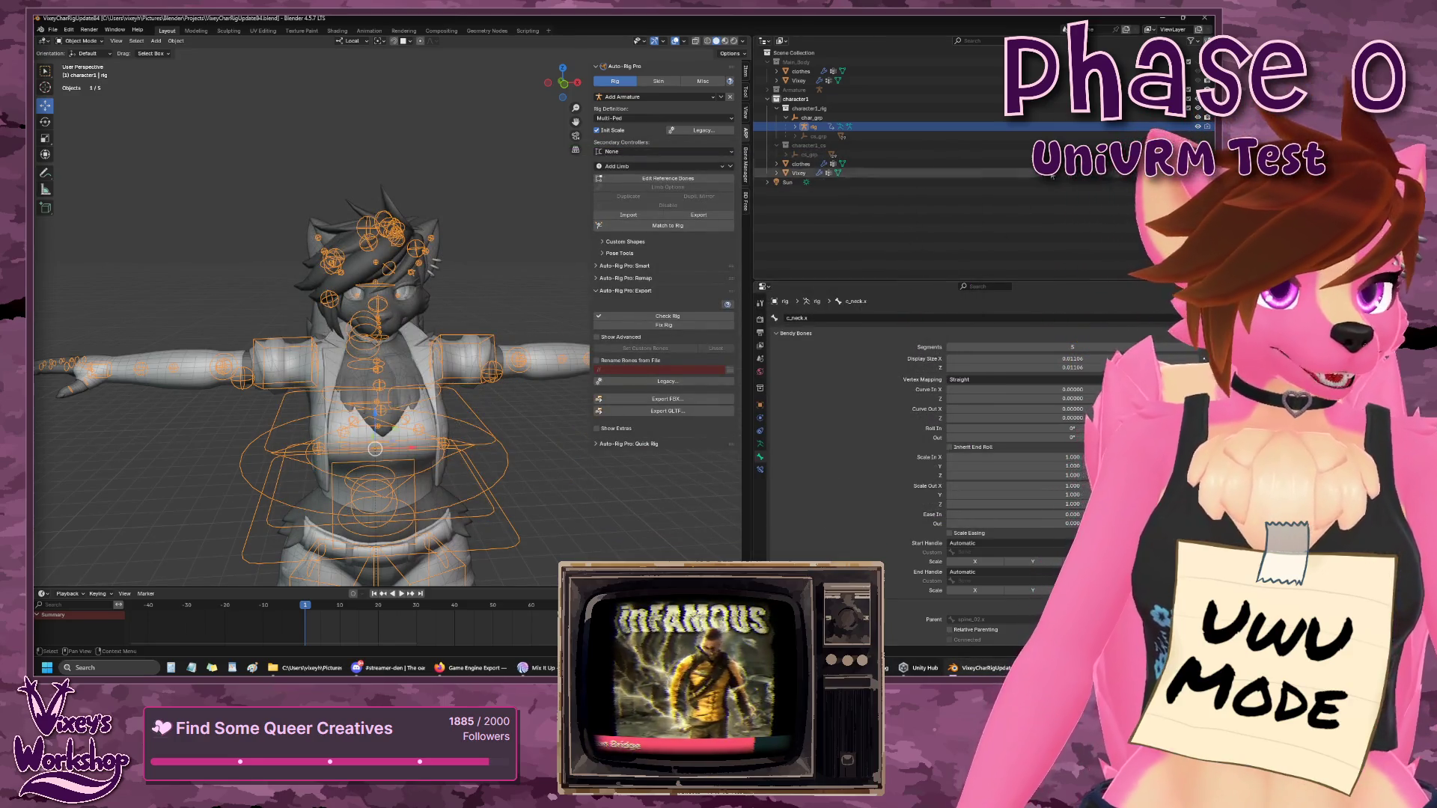
left_click(1201, 20)
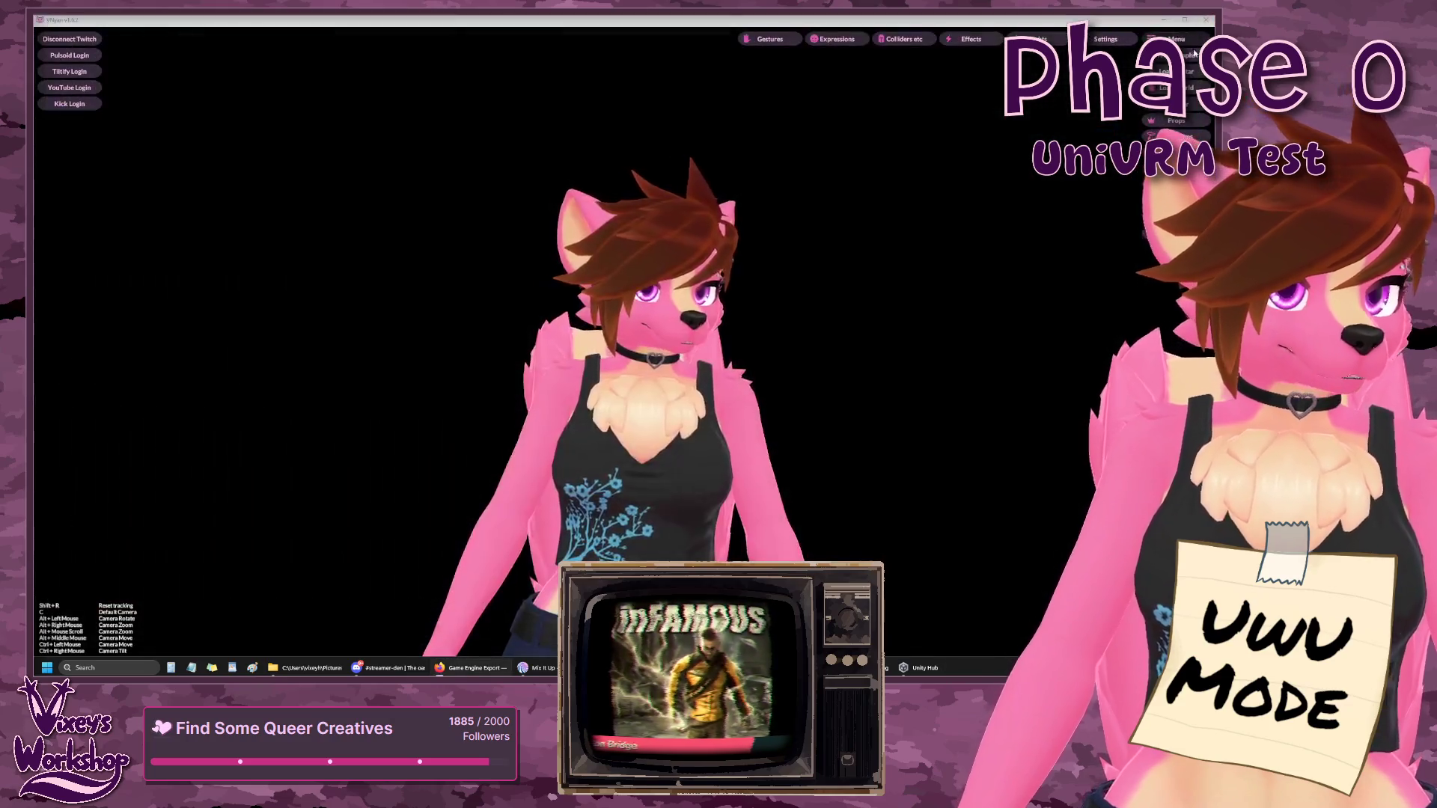
- Launch Unity from the Windows search by typing 'unity'
left_click(113, 668)
type("unity")
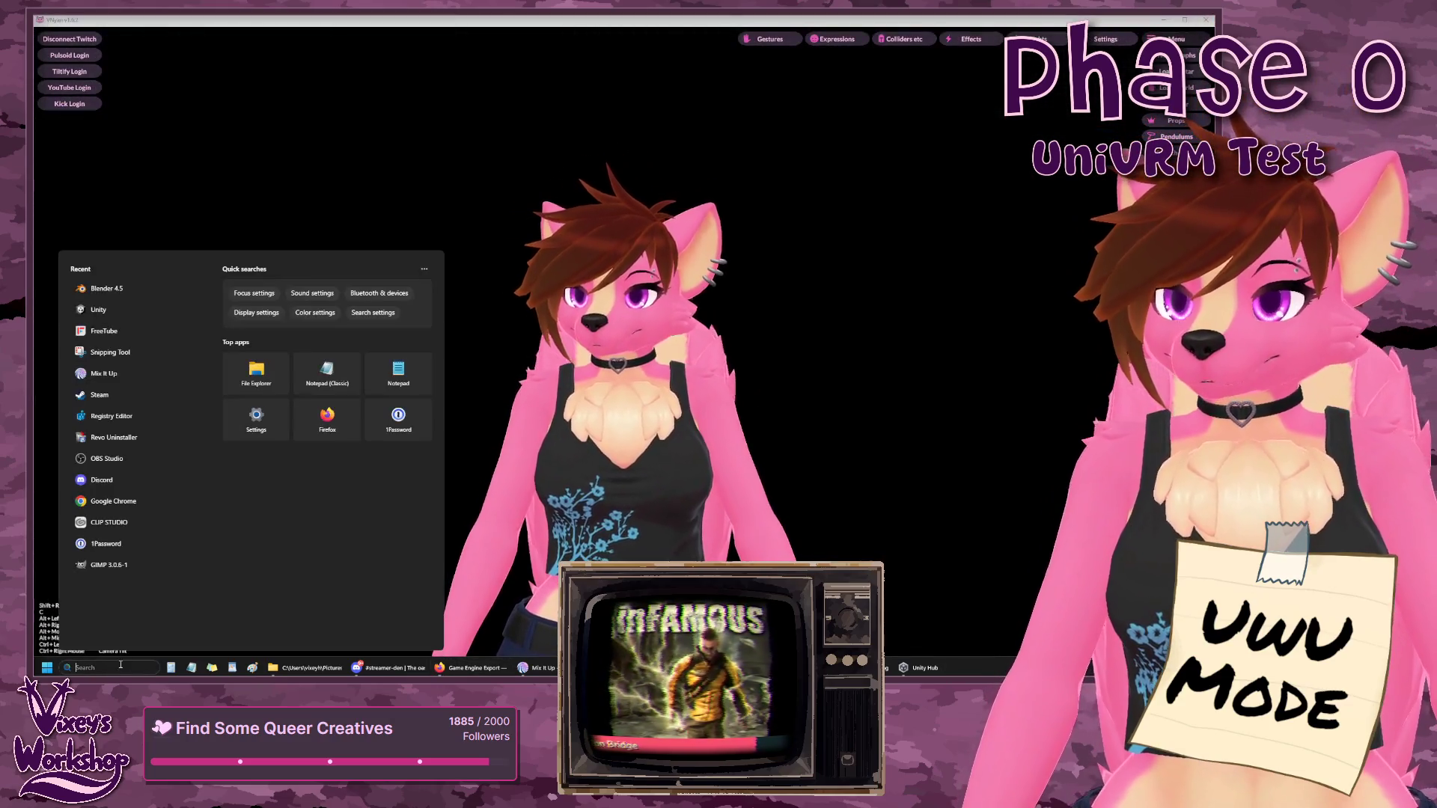
key("Return")
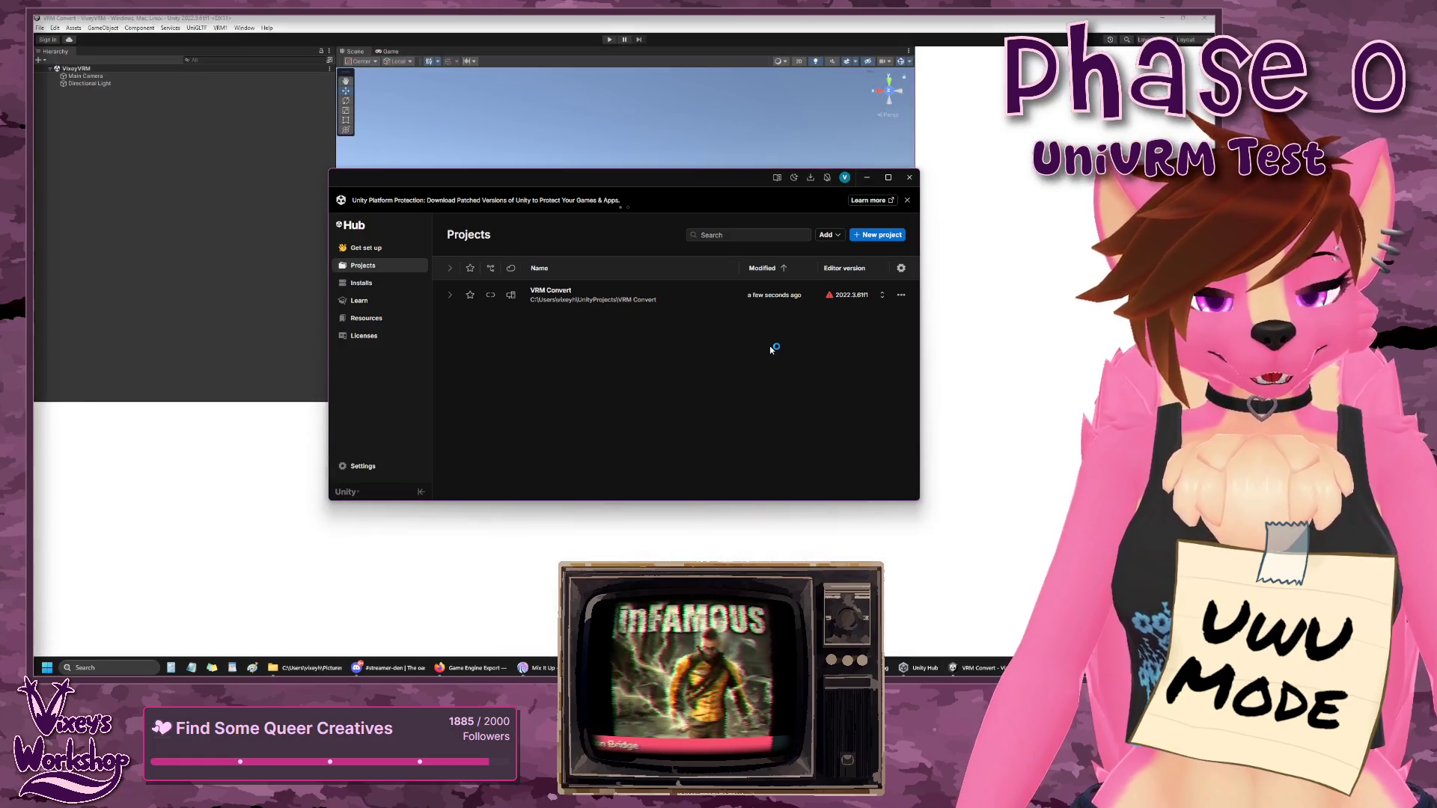
- Delete the old VixeyChar asset from the Unity project
left_click(970, 235)
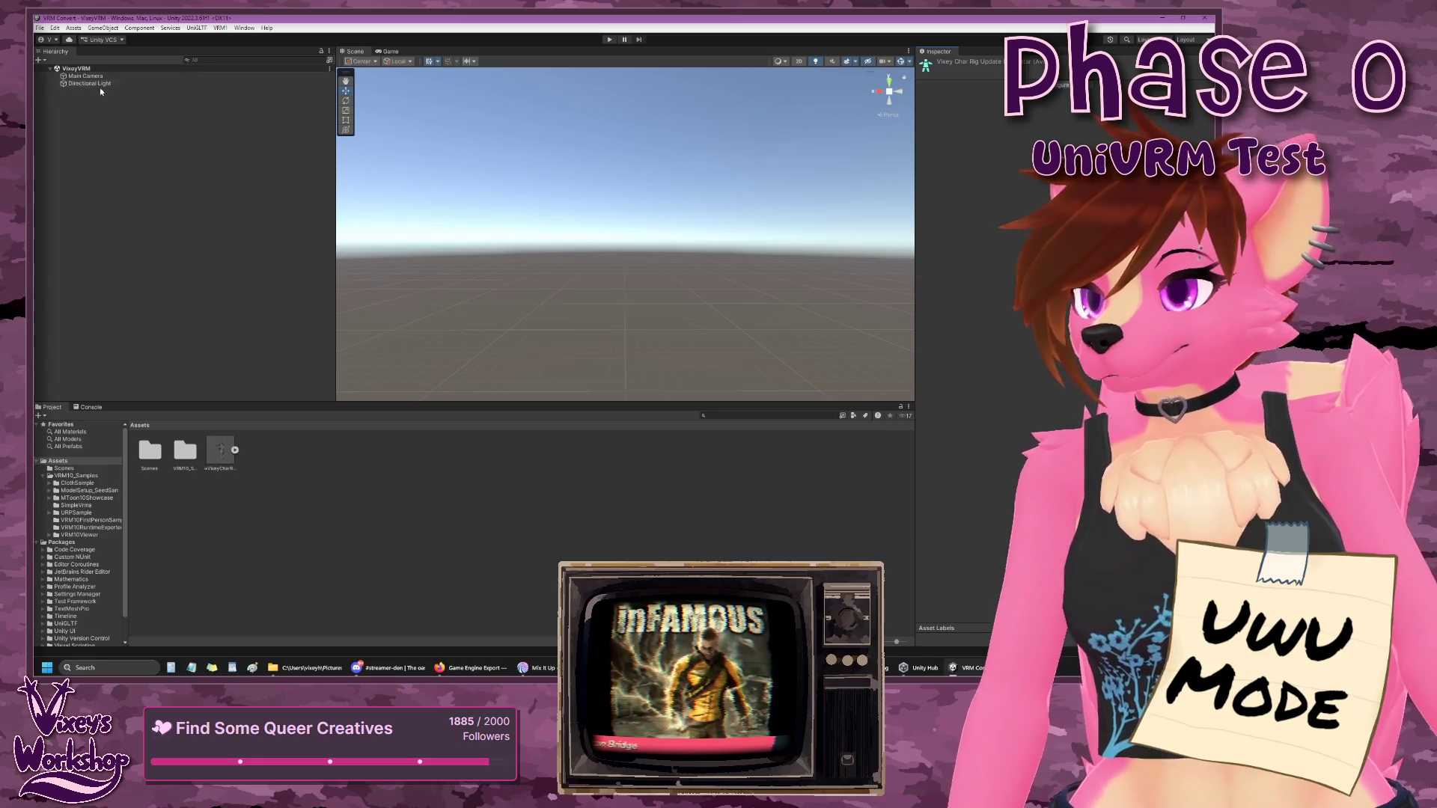
right_click(217, 458)
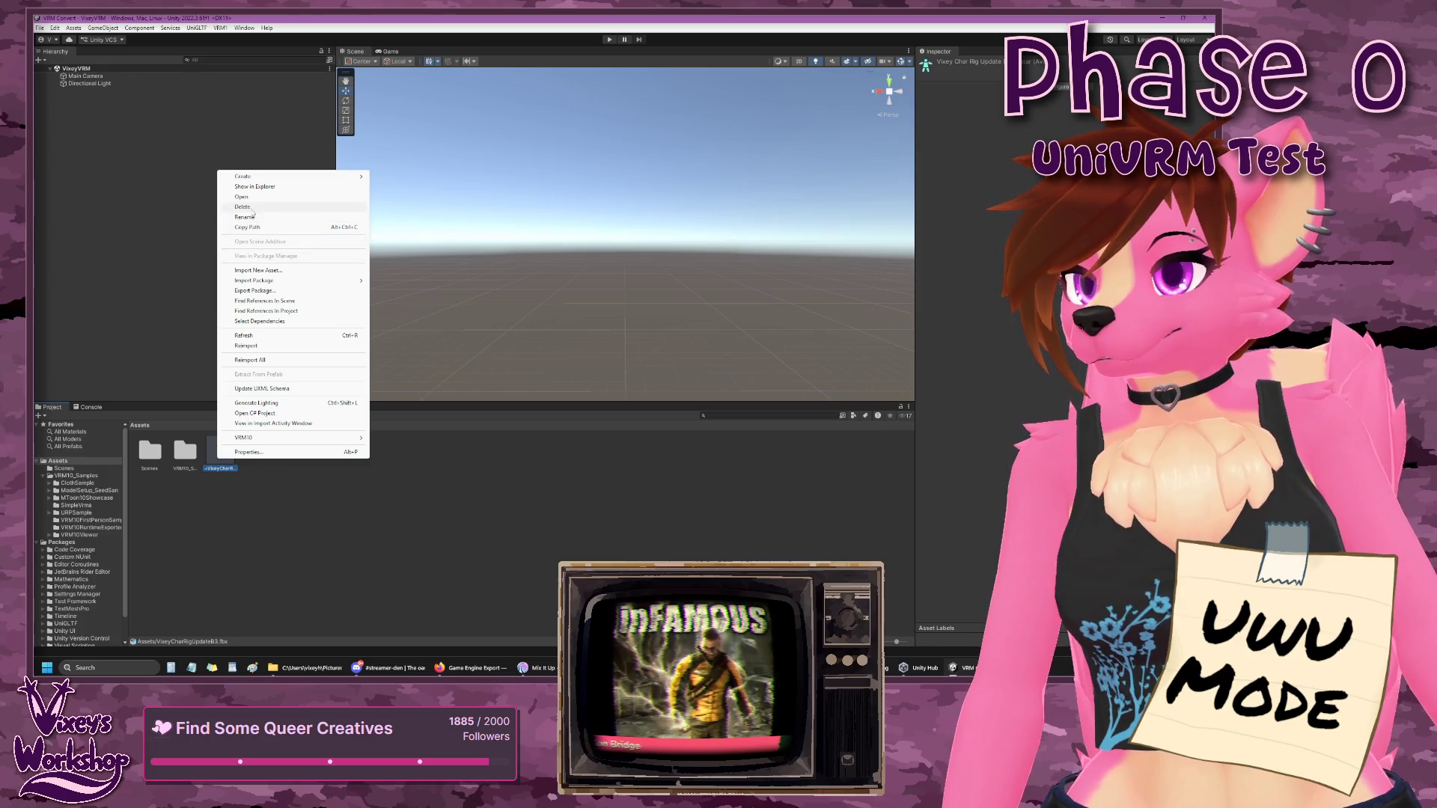
left_click(243, 207)
left_click(637, 356)
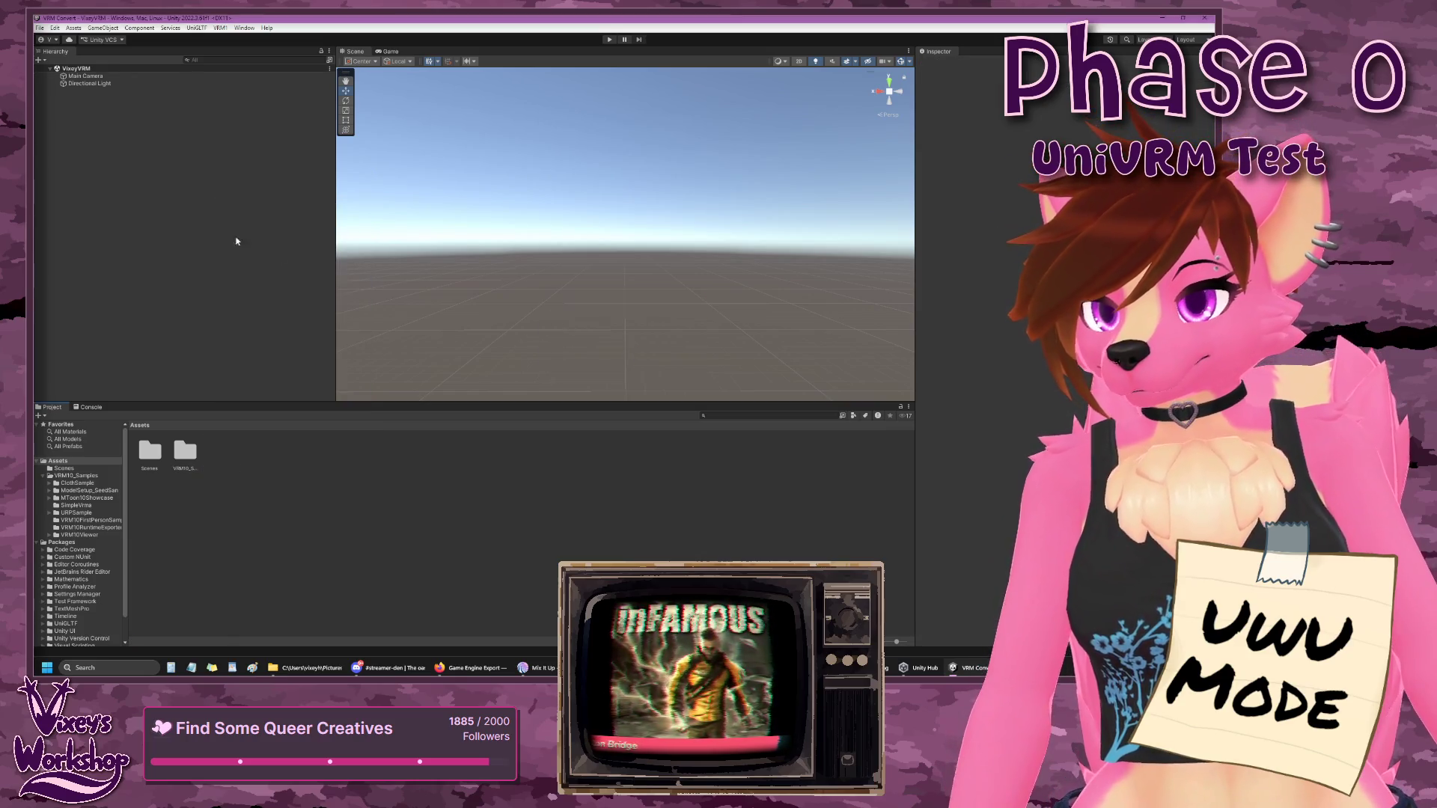
- Import VixeyCharRigUpdateB4.fbx as a new asset and set its Animation Type to Humanoid
left_click(131, 27)
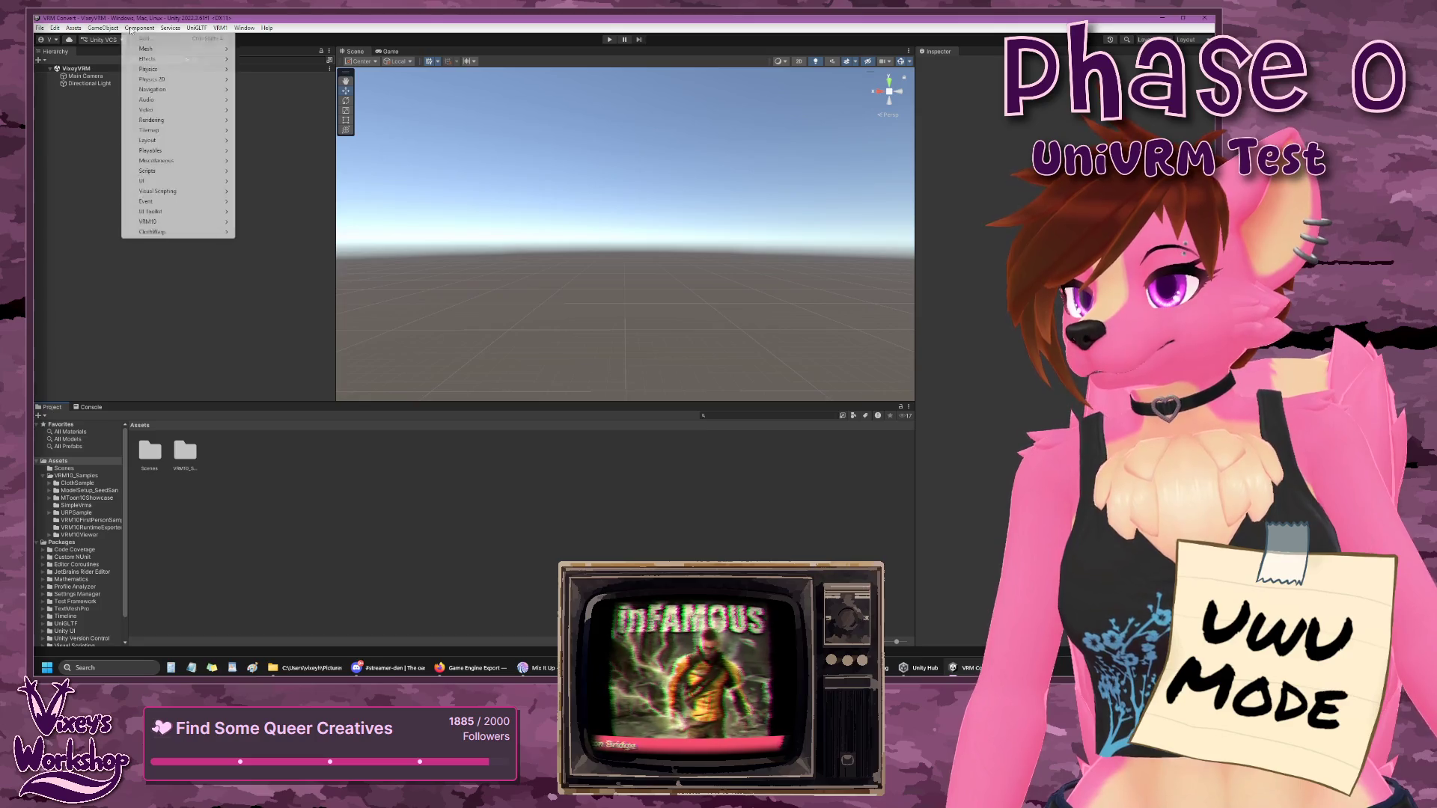
mouse_move(111, 30)
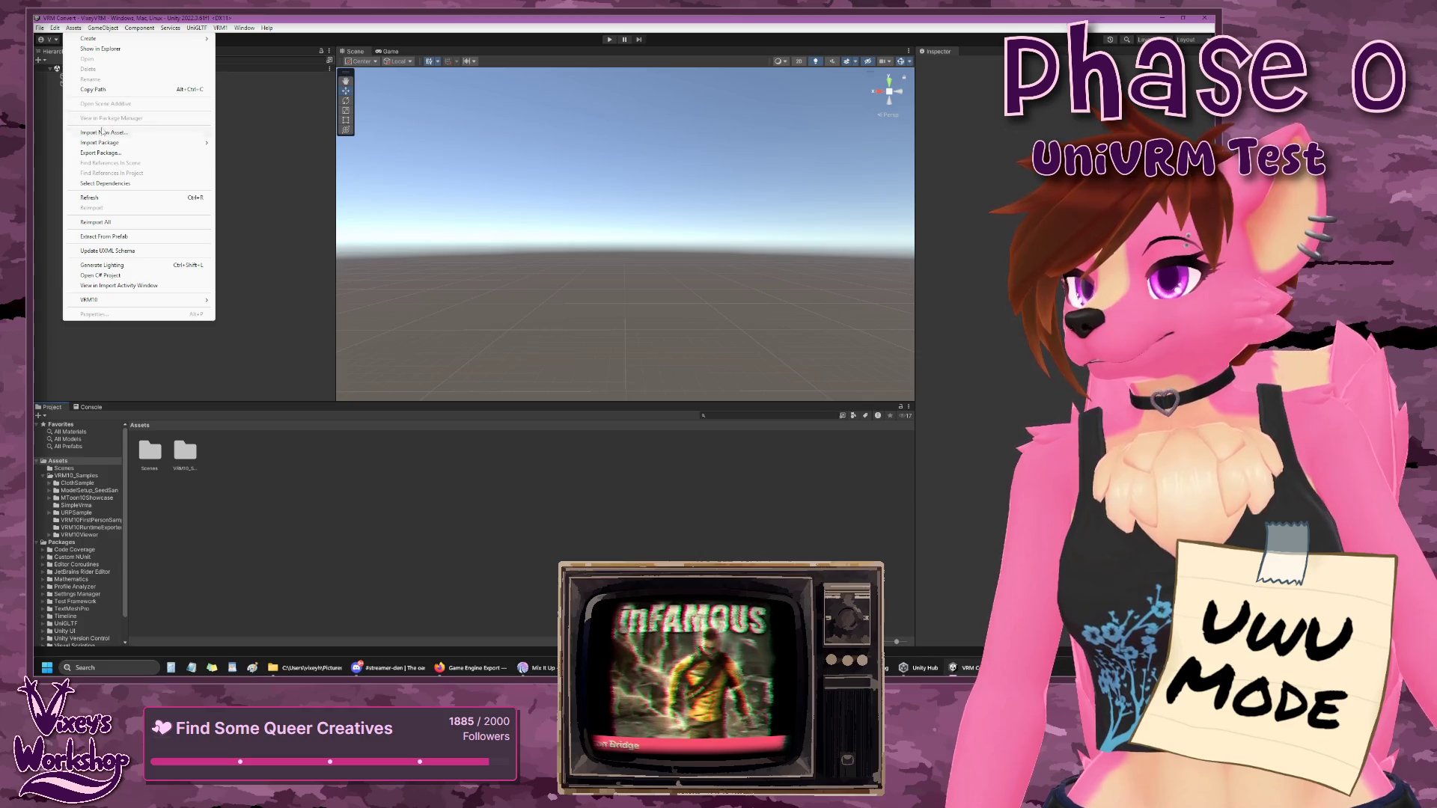
left_click(103, 132)
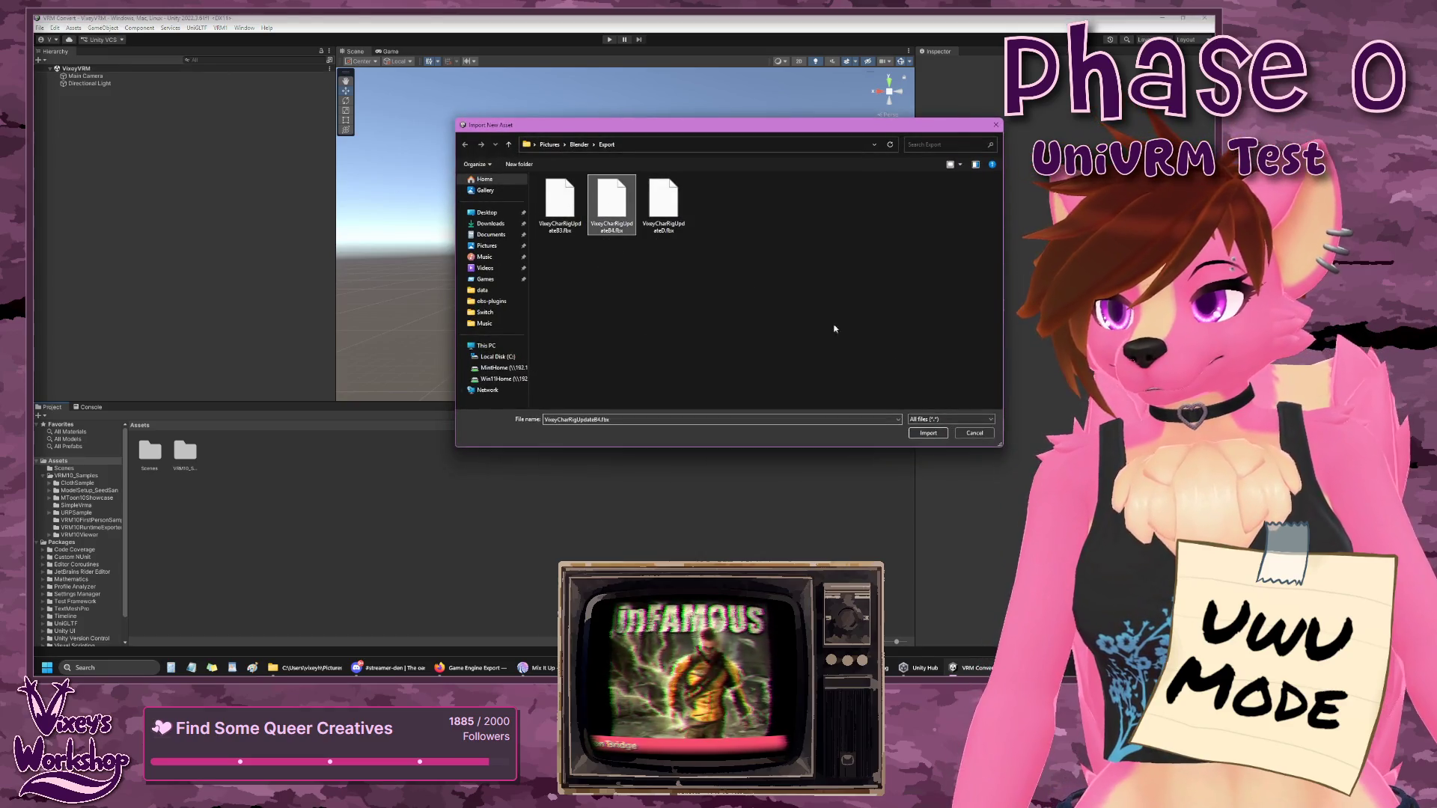
left_click(928, 433)
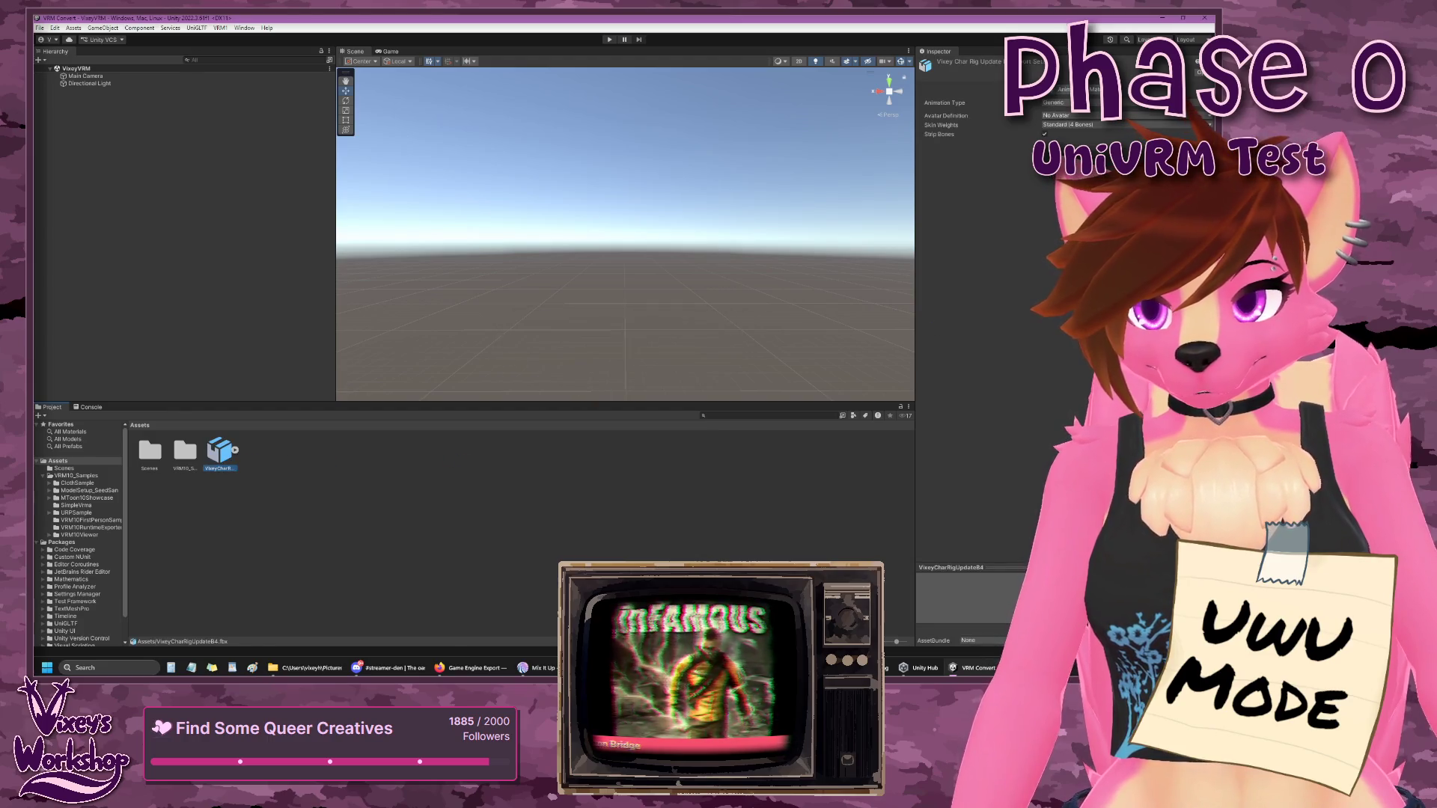
left_click(1074, 143)
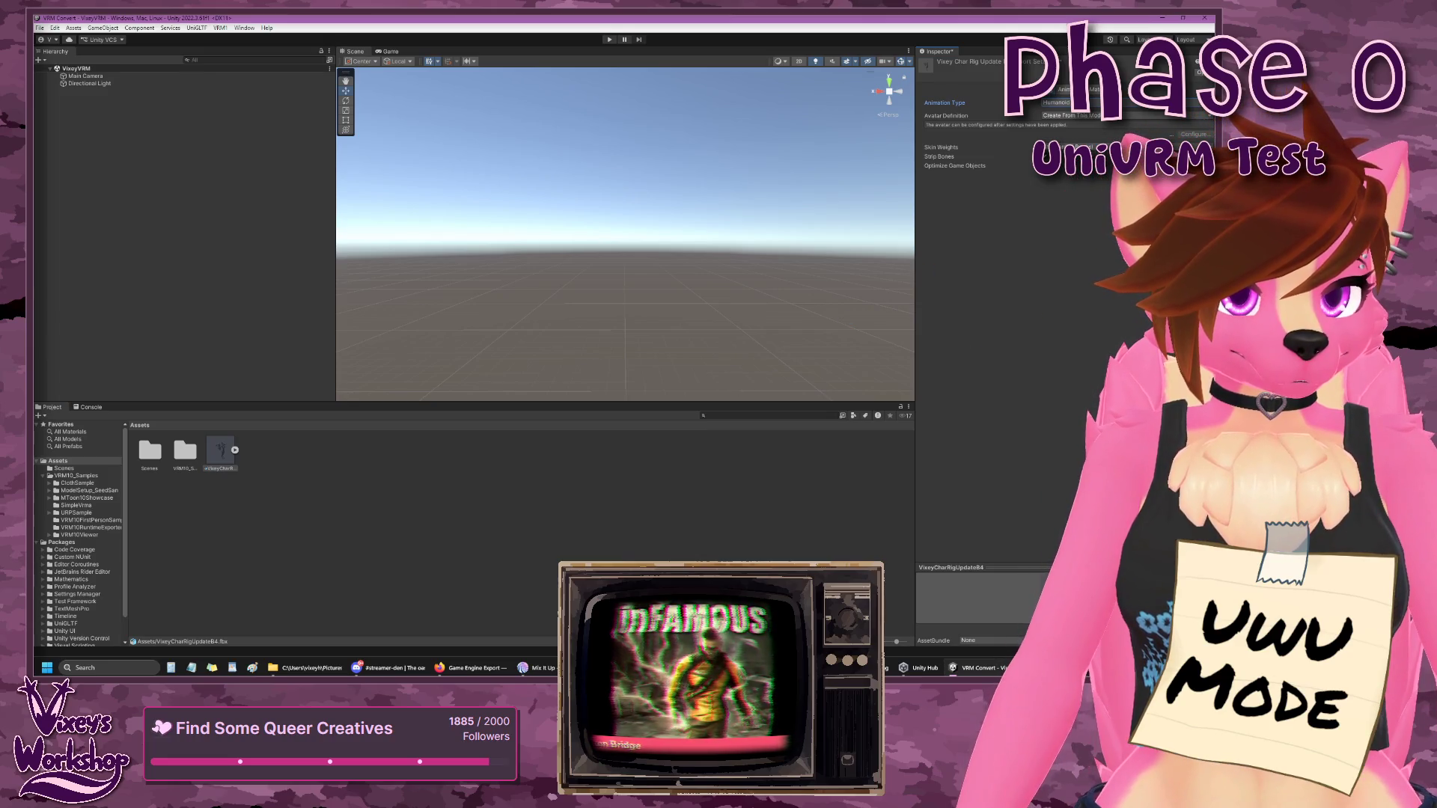
- Apply the Humanoid rig and open Avatar Configuration to inspect the model
left_click(1194, 181)
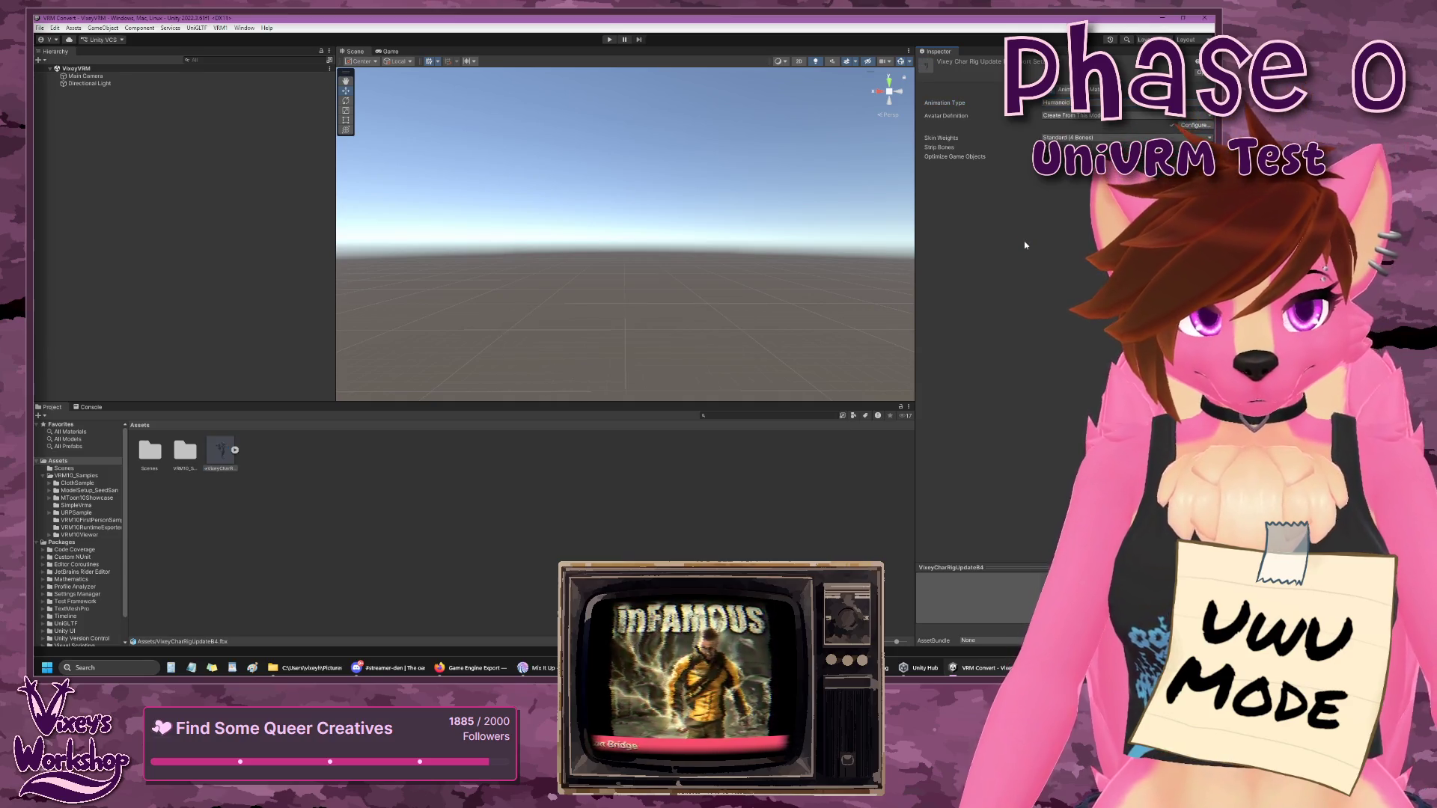
left_click(1192, 125)
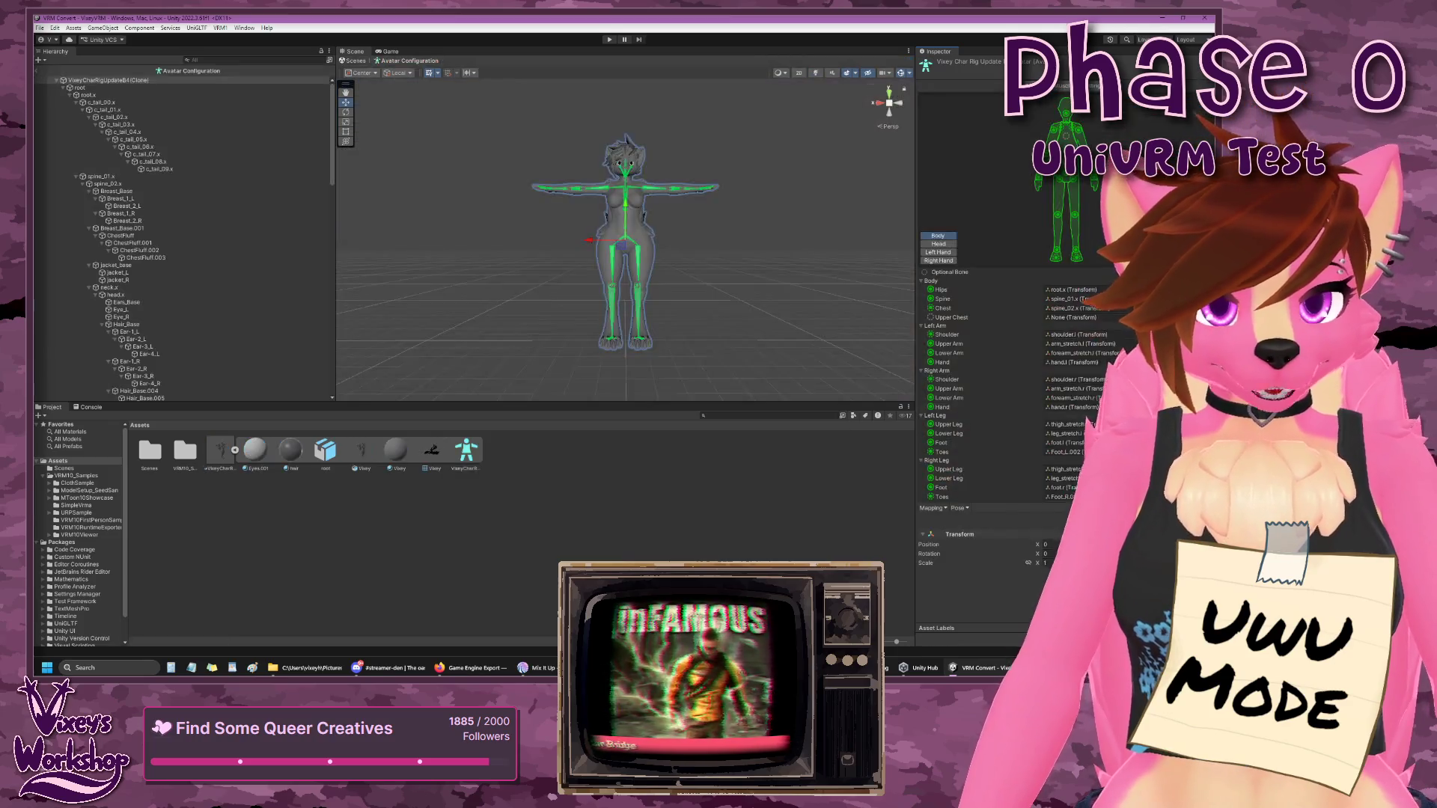
scroll(724, 238, "up", 5)
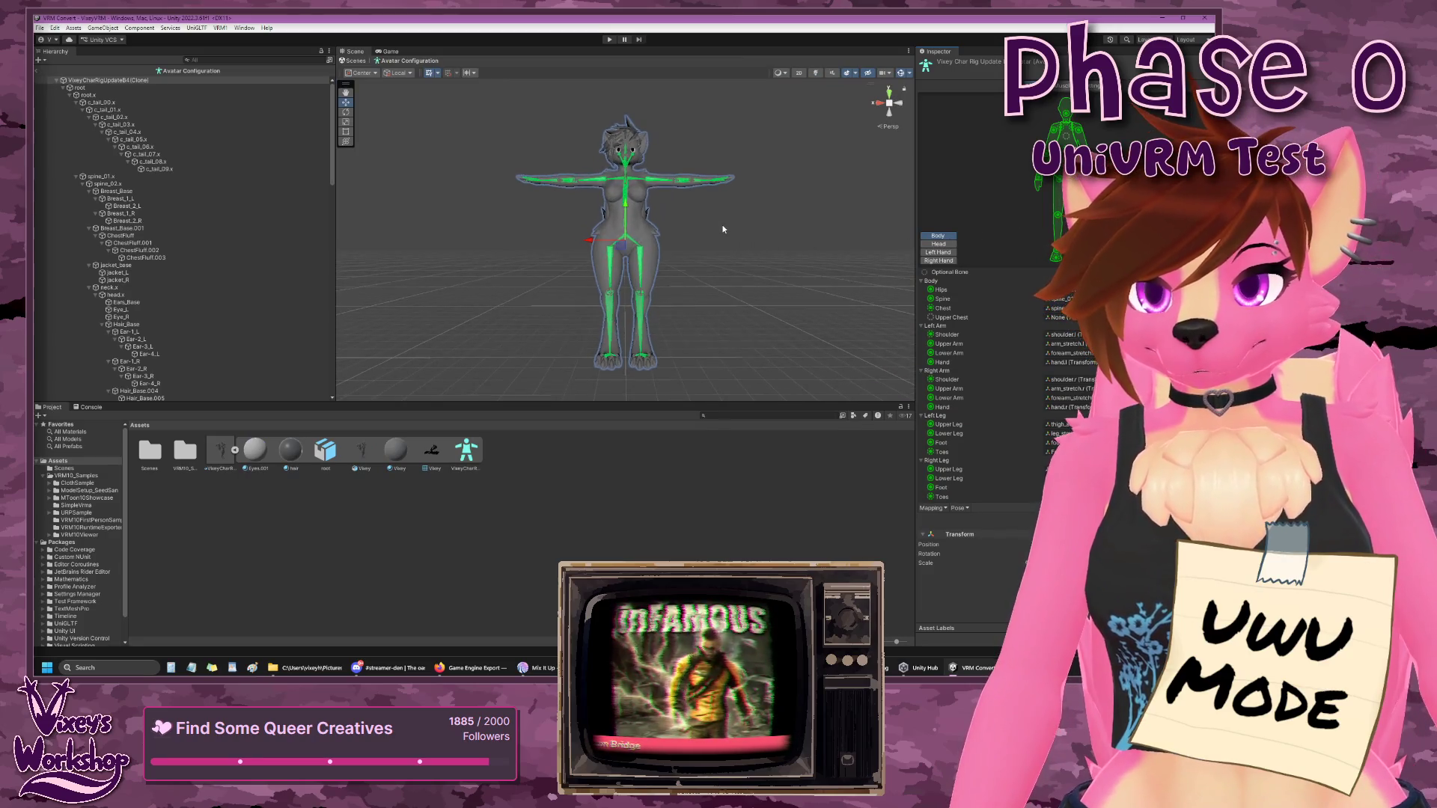
scroll(725, 232, "down", 2)
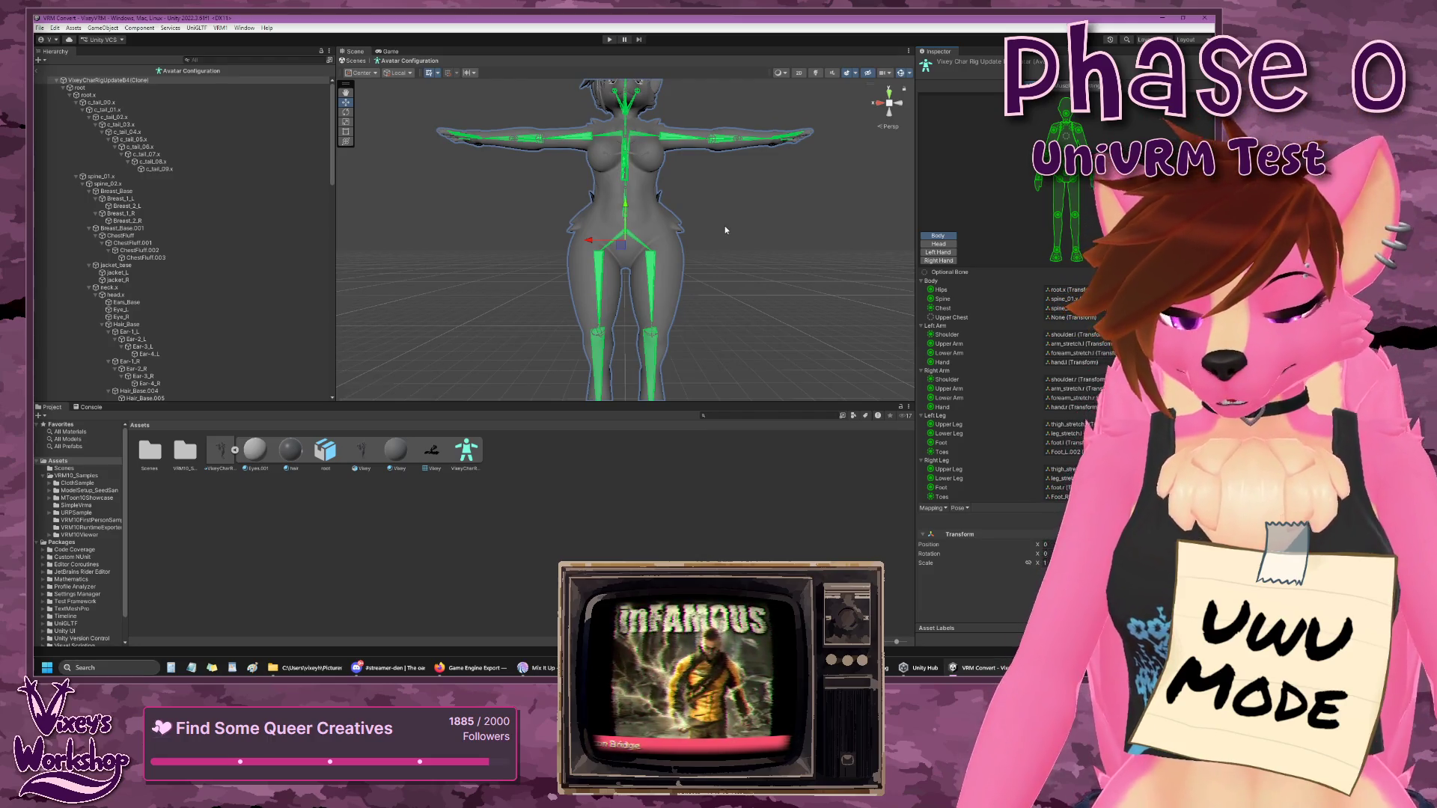
mouse_move(724, 203)
left_mouse_down()
mouse_move(725, 241)
mouse_move(722, 211)
mouse_move(847, 186)
mouse_move(744, 195)
mouse_move(744, 225)
mouse_move(682, 224)
mouse_move(734, 149)
mouse_move(831, 144)
mouse_move(774, 146)
mouse_move(748, 119)
left_mouse_up()
scroll(720, 252, "up", 5)
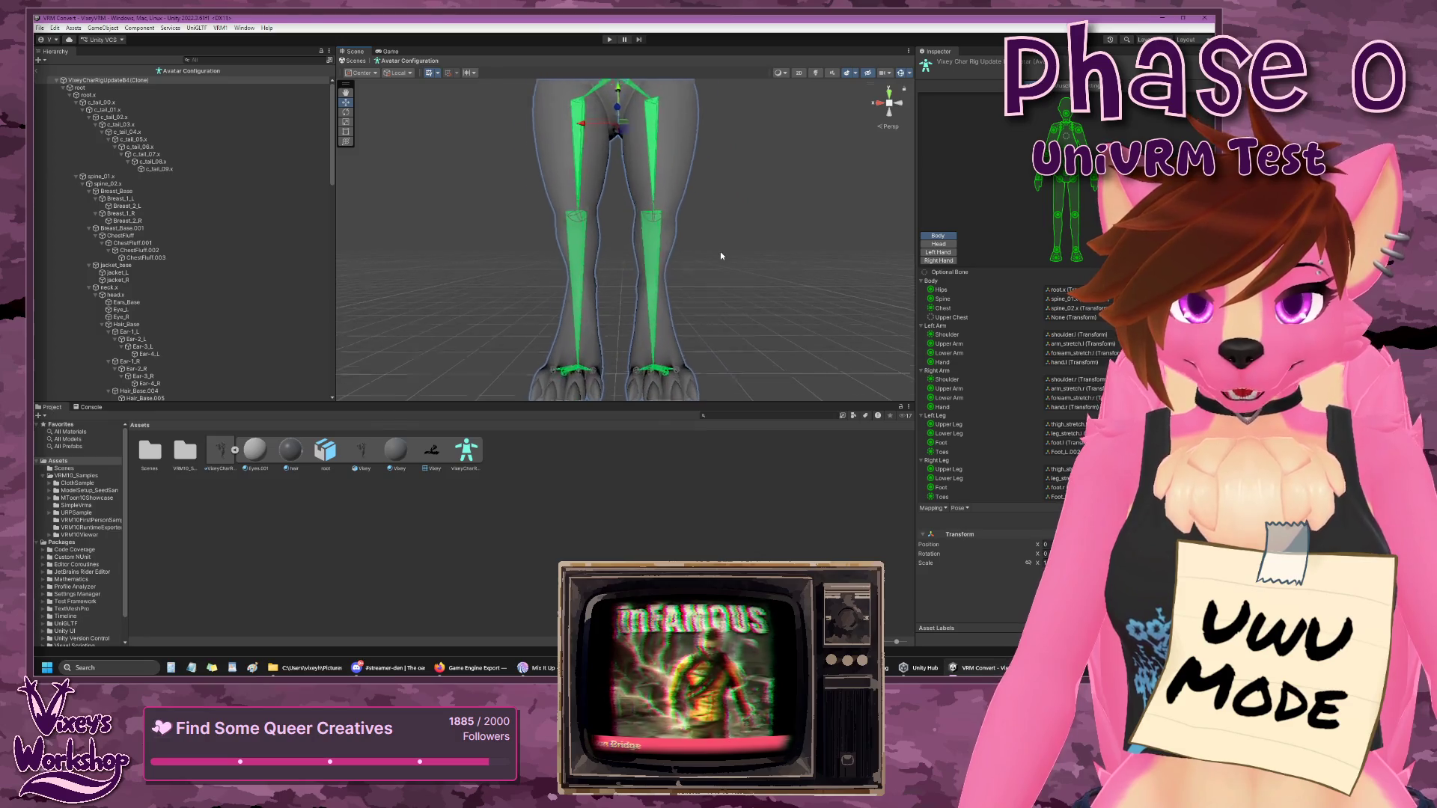
mouse_move(734, 241)
left_mouse_down()
mouse_move(747, 199)
mouse_move(731, 232)
mouse_move(739, 337)
left_mouse_up()
mouse_move(779, 192)
left_mouse_down()
mouse_move(786, 358)
mouse_move(752, 395)
left_mouse_up()
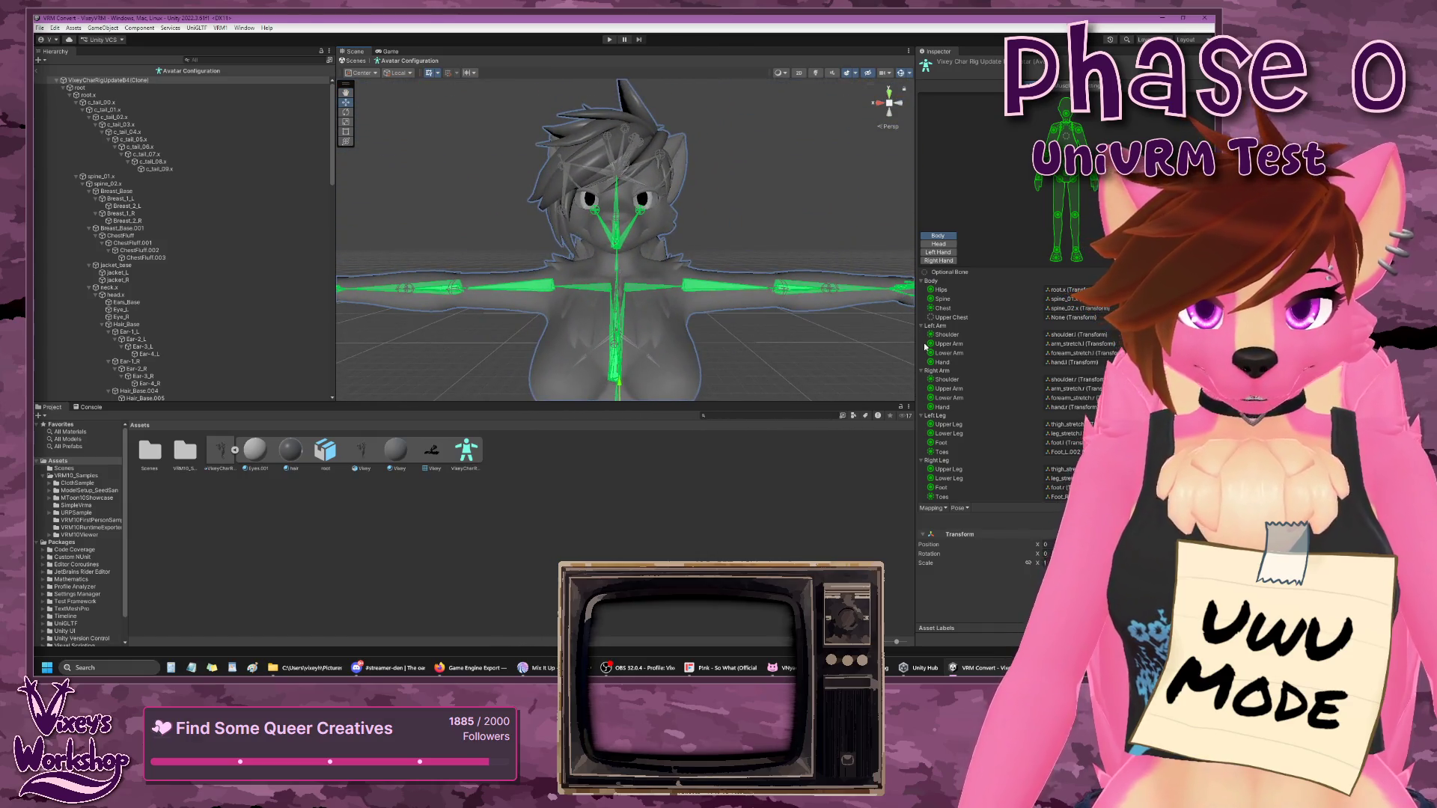
- In the Head mapping, assign the Mouth bone to the Jaw slot, then return to Body
left_click(939, 244)
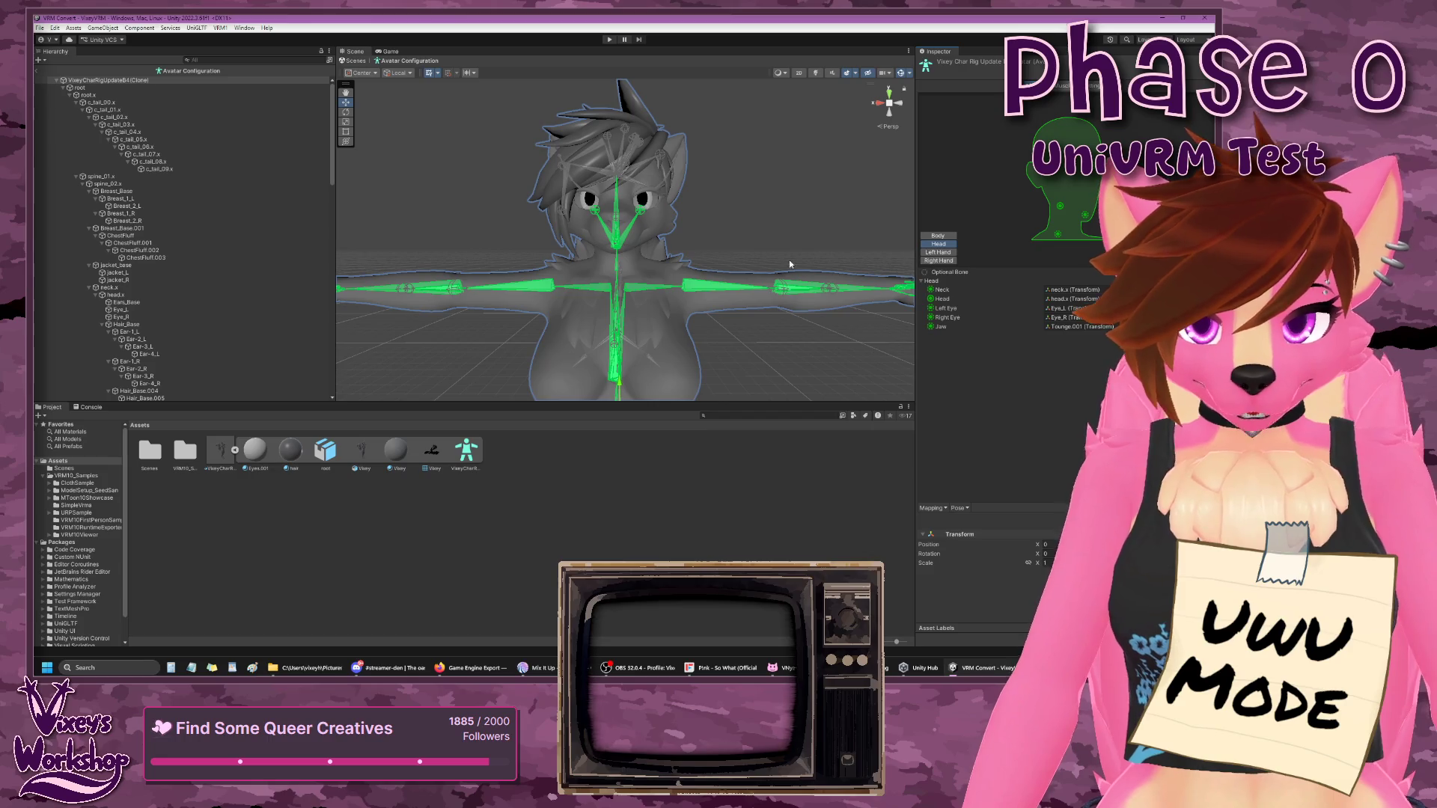
key("f")
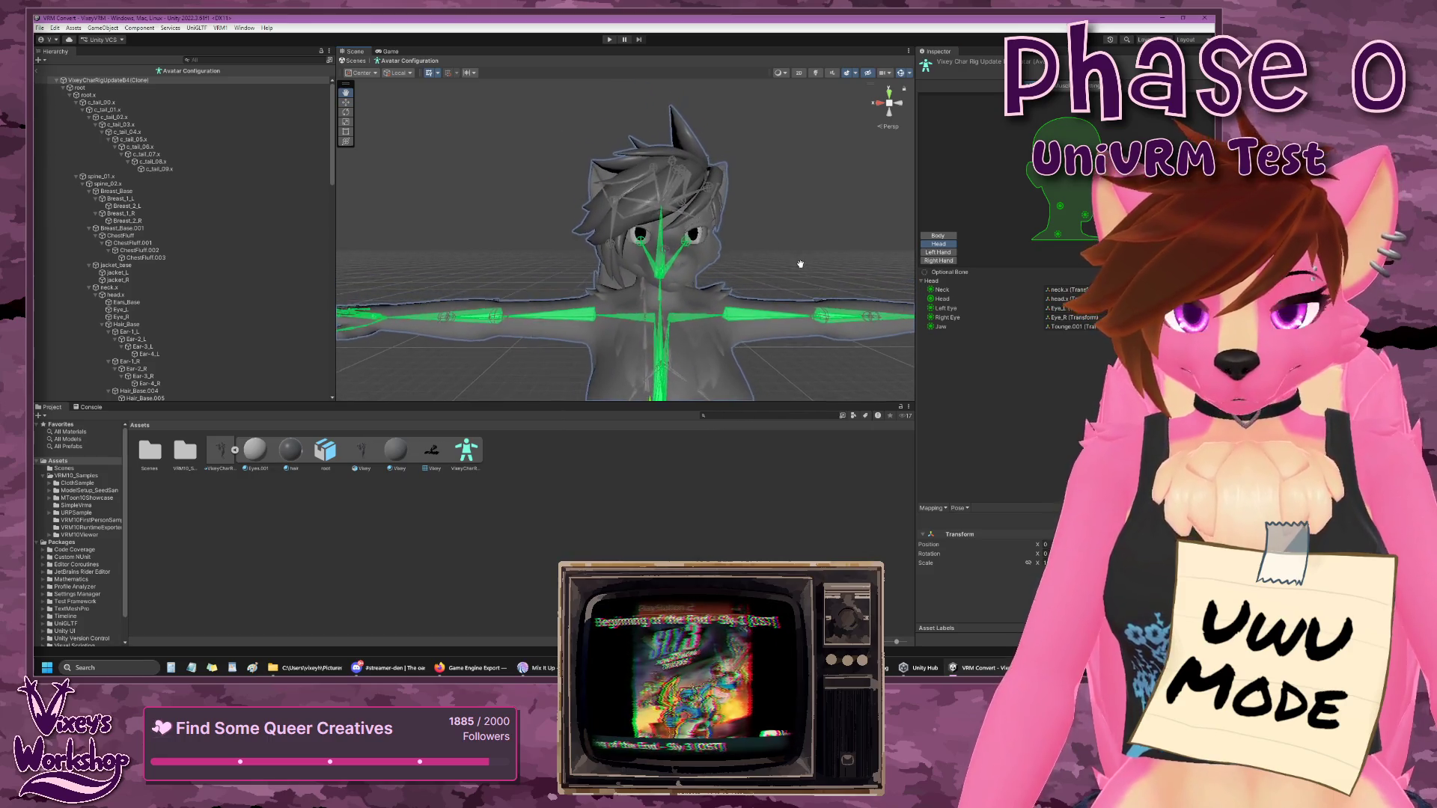
key("w")
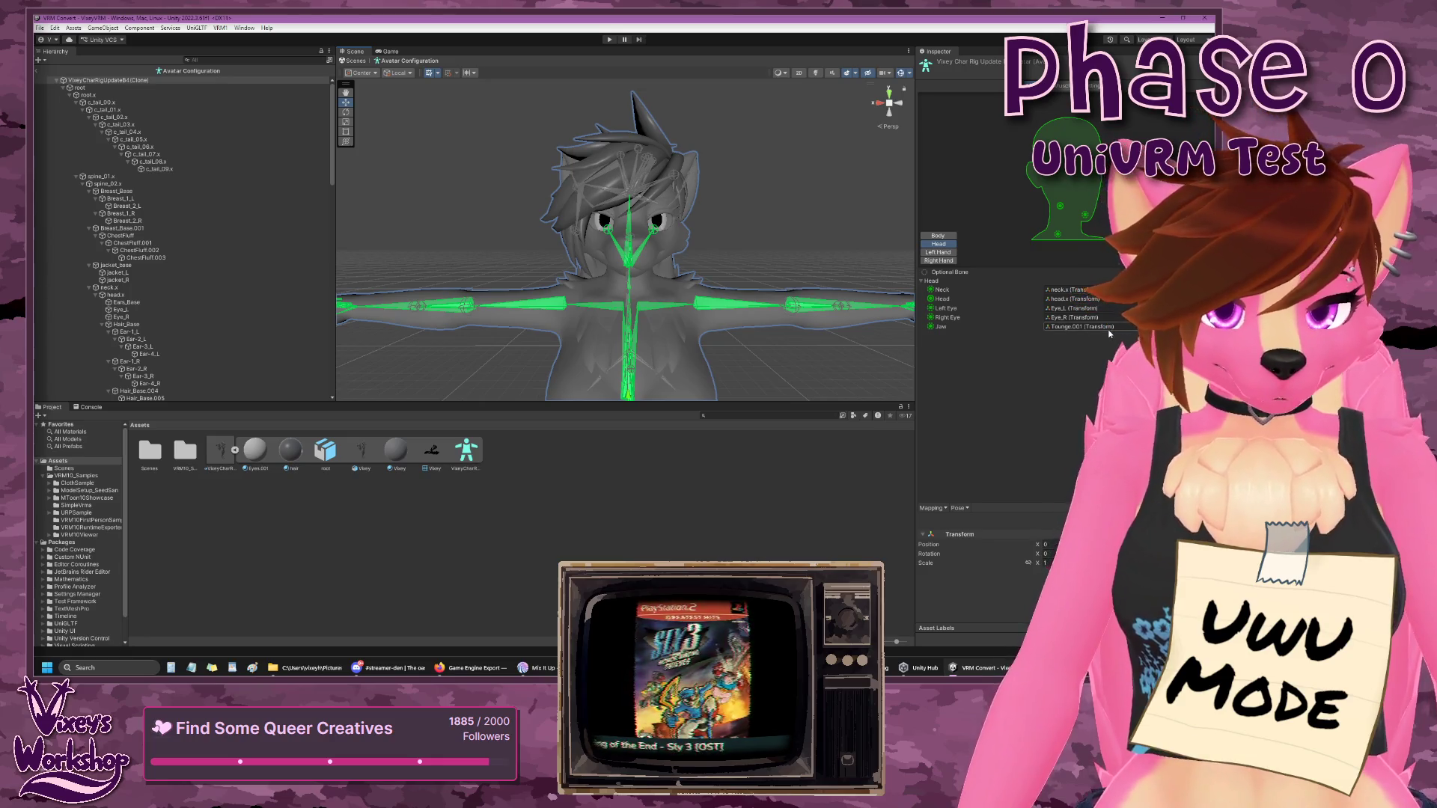
scroll(190, 291, "down", 10)
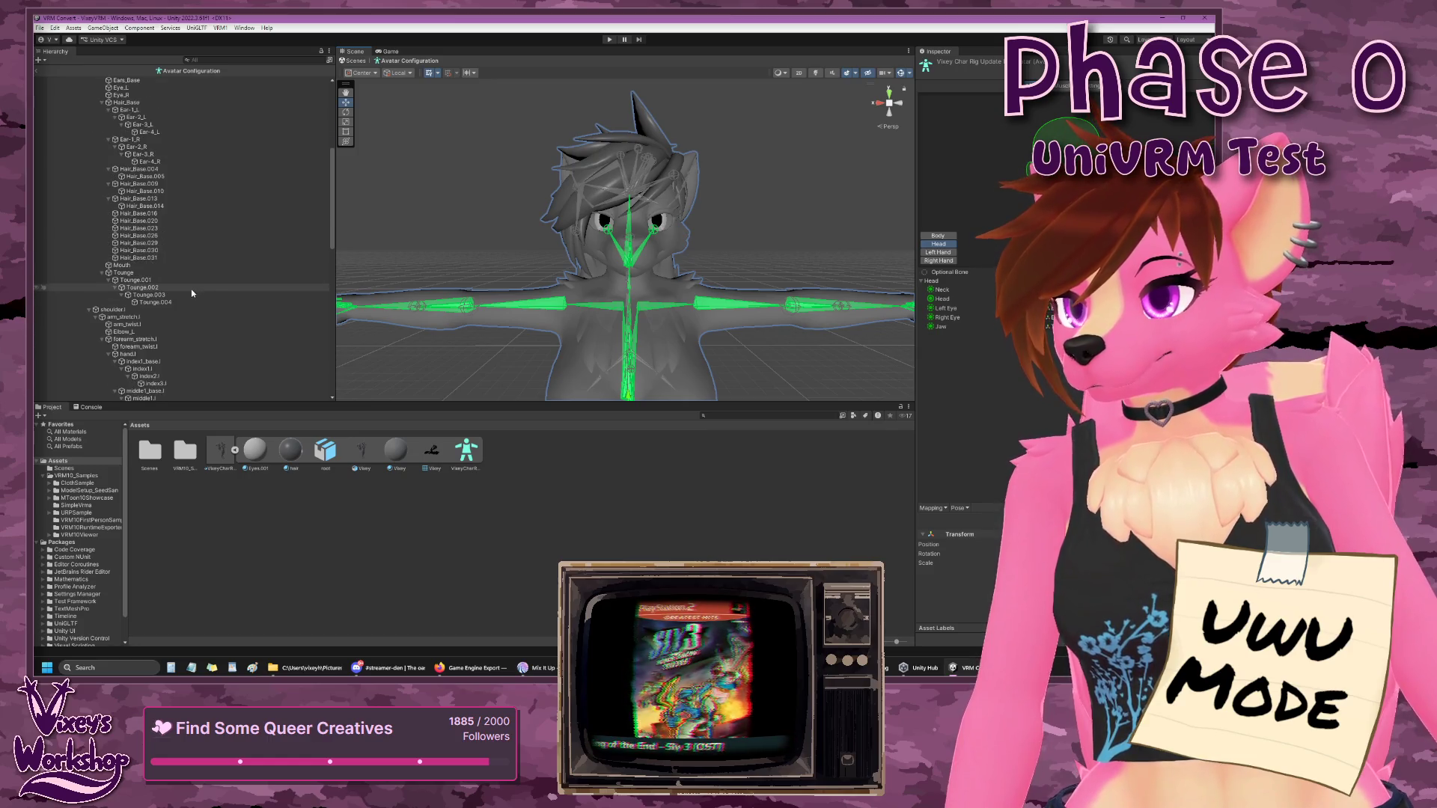
scroll(191, 289, "up", 4)
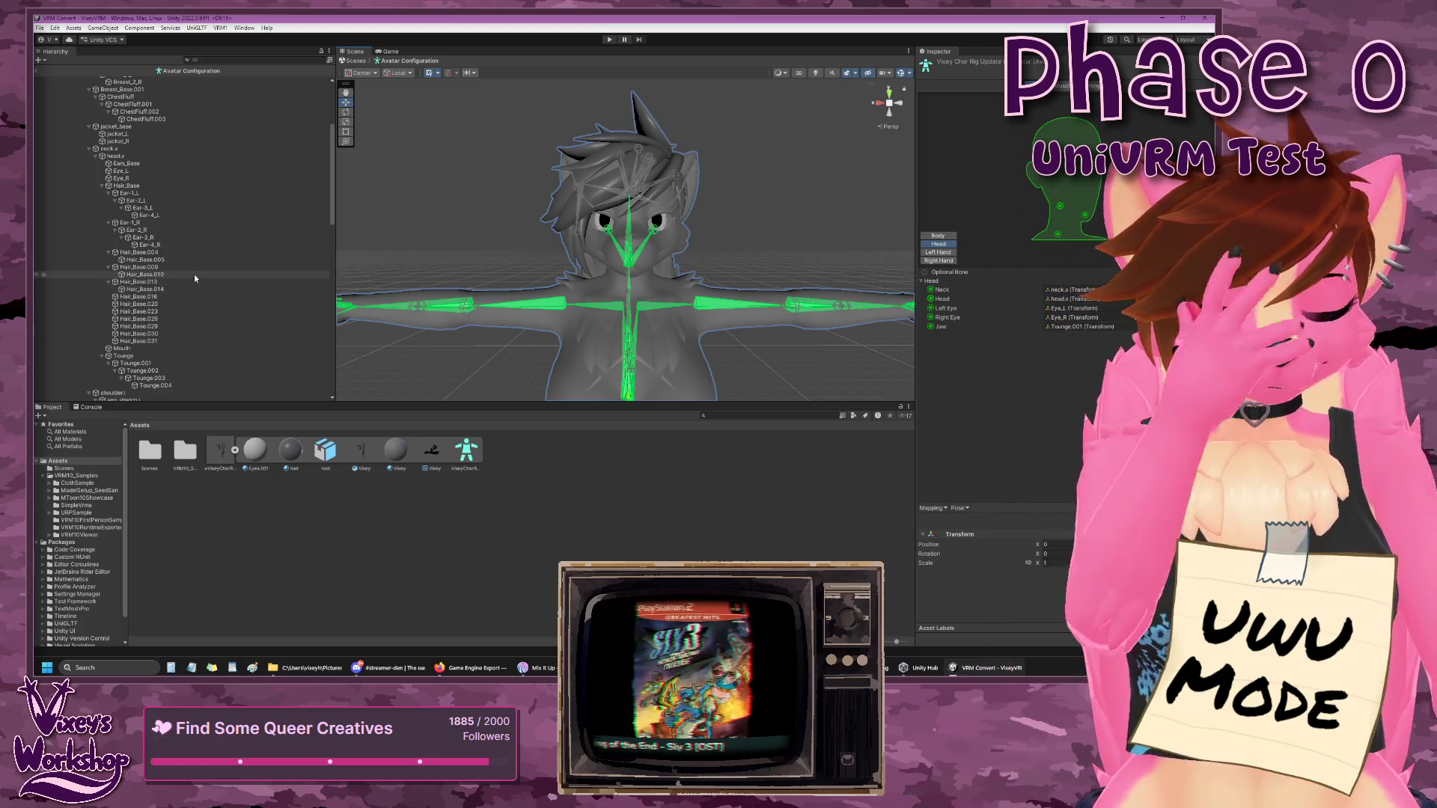
scroll(157, 256, "up", 2)
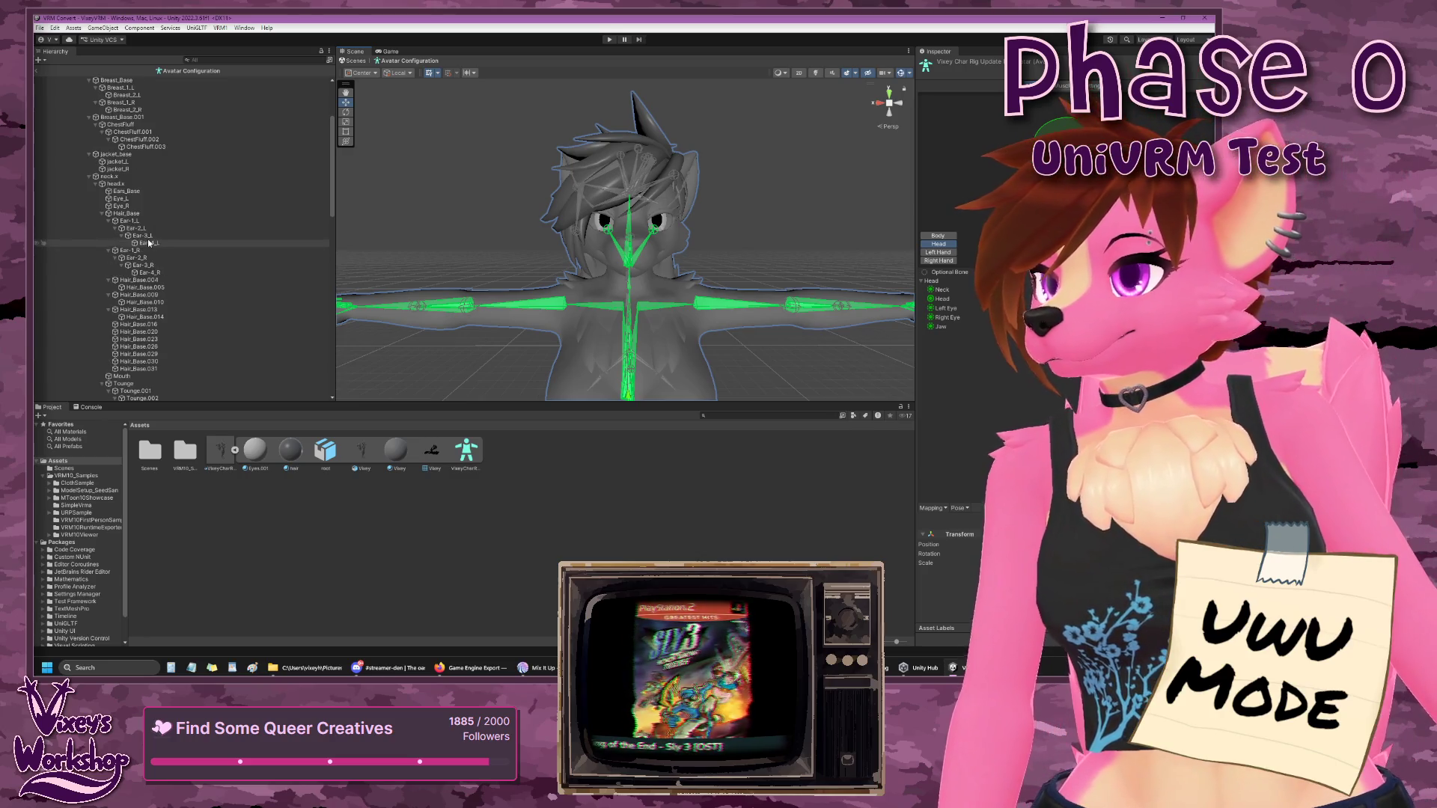
left_click(103, 214)
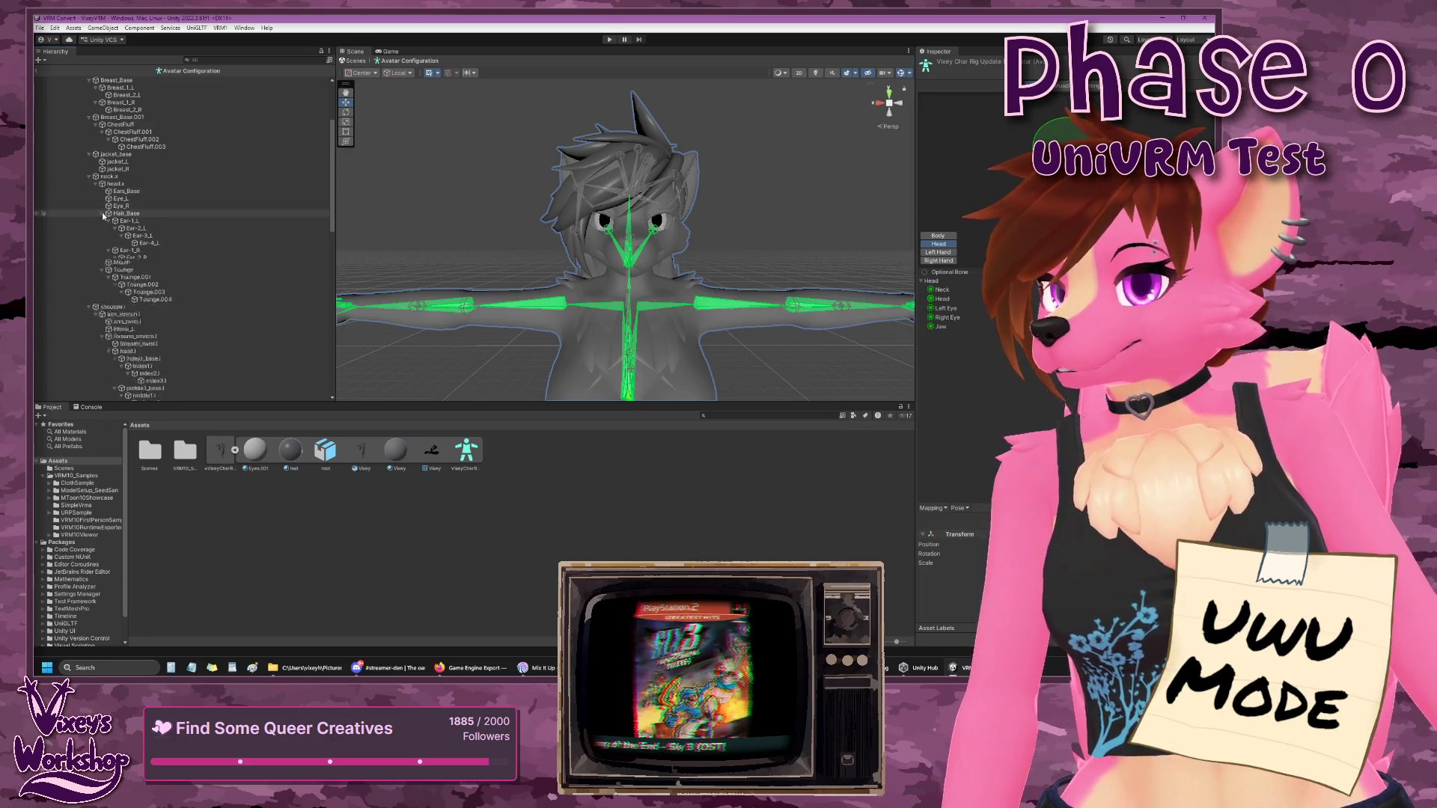
left_click(120, 223)
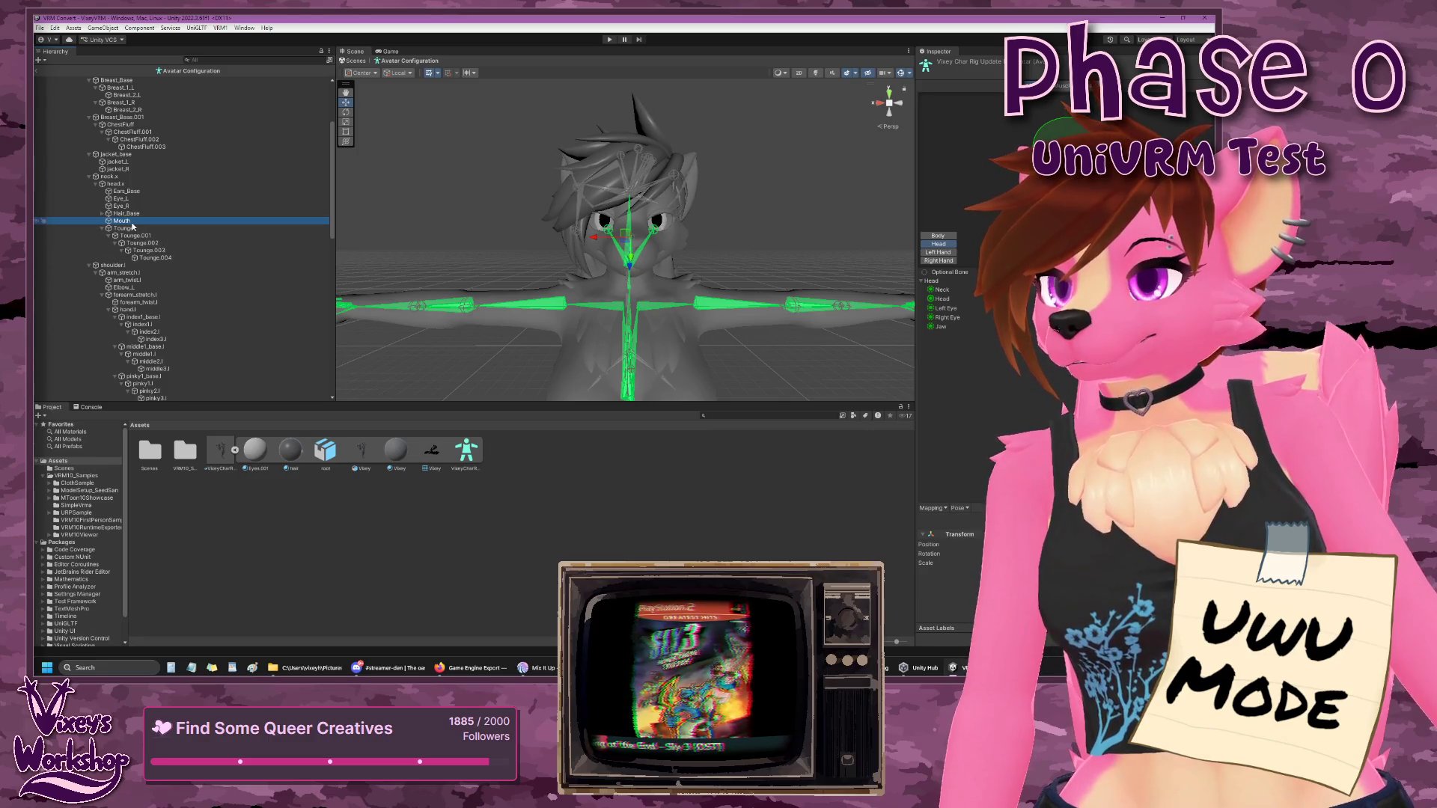
left_click(941, 326)
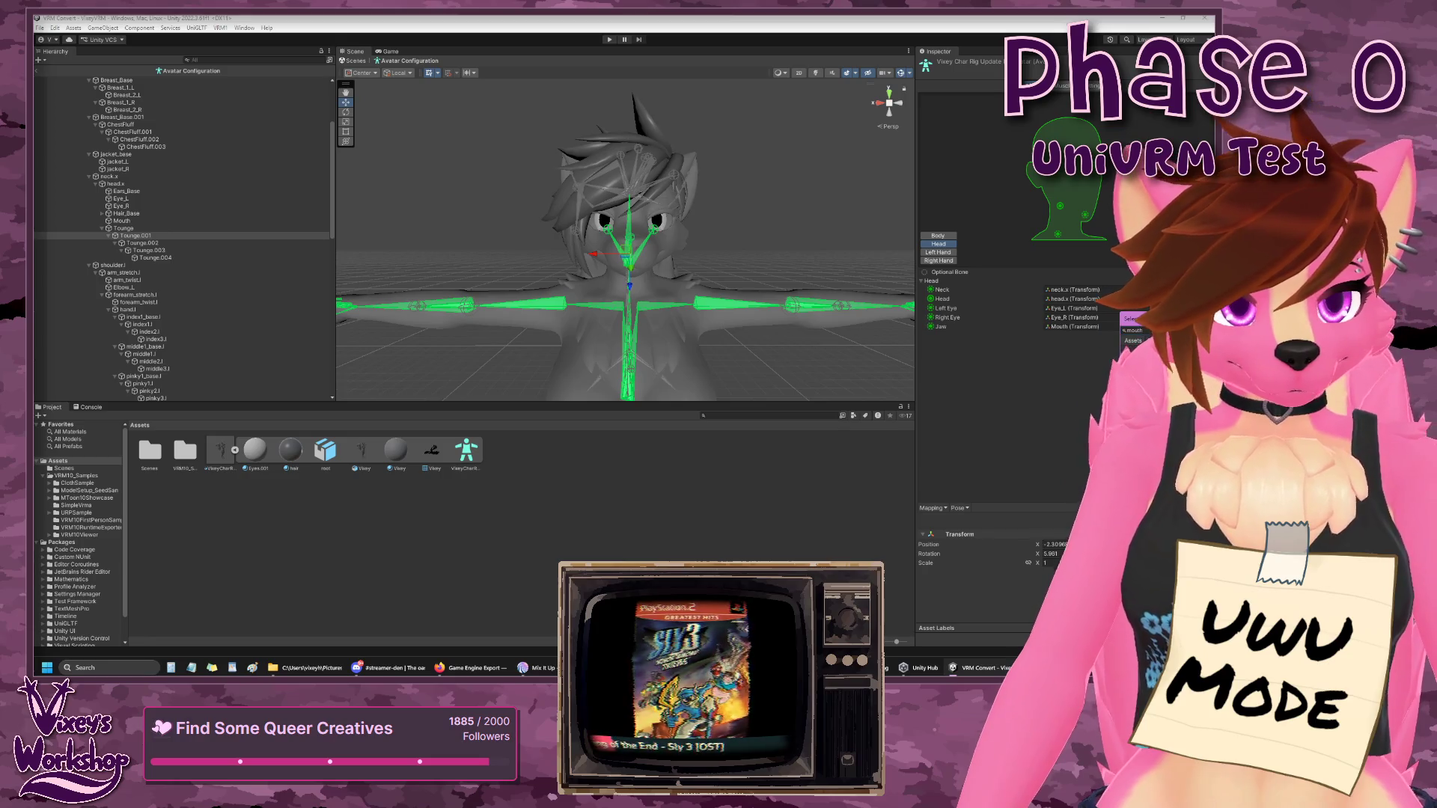
left_click(1067, 393)
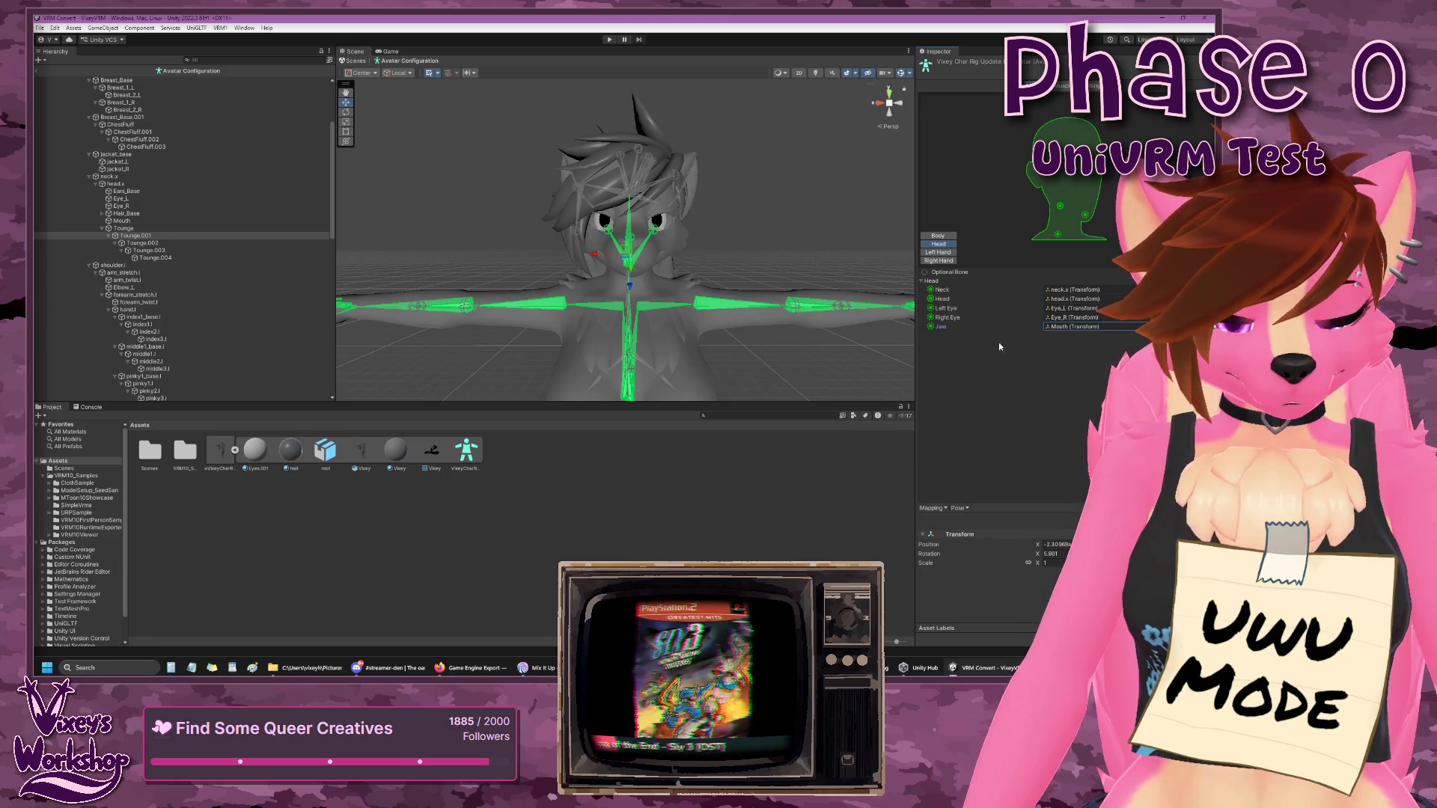
left_click(940, 237)
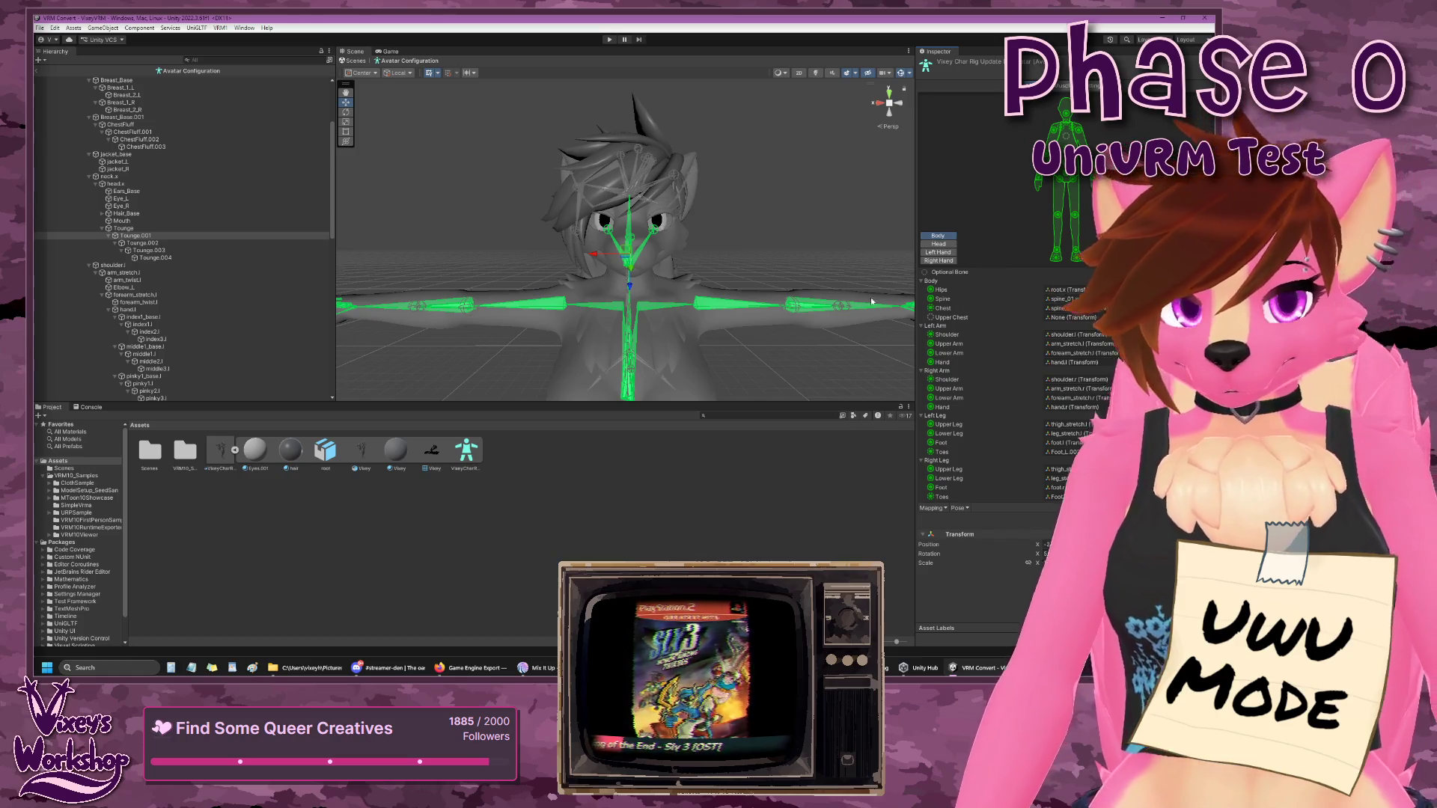
- Scroll through the root.x bone tree in the Hierarchy to inspect the arm and leg bones
scroll(150, 224, "up", 5)
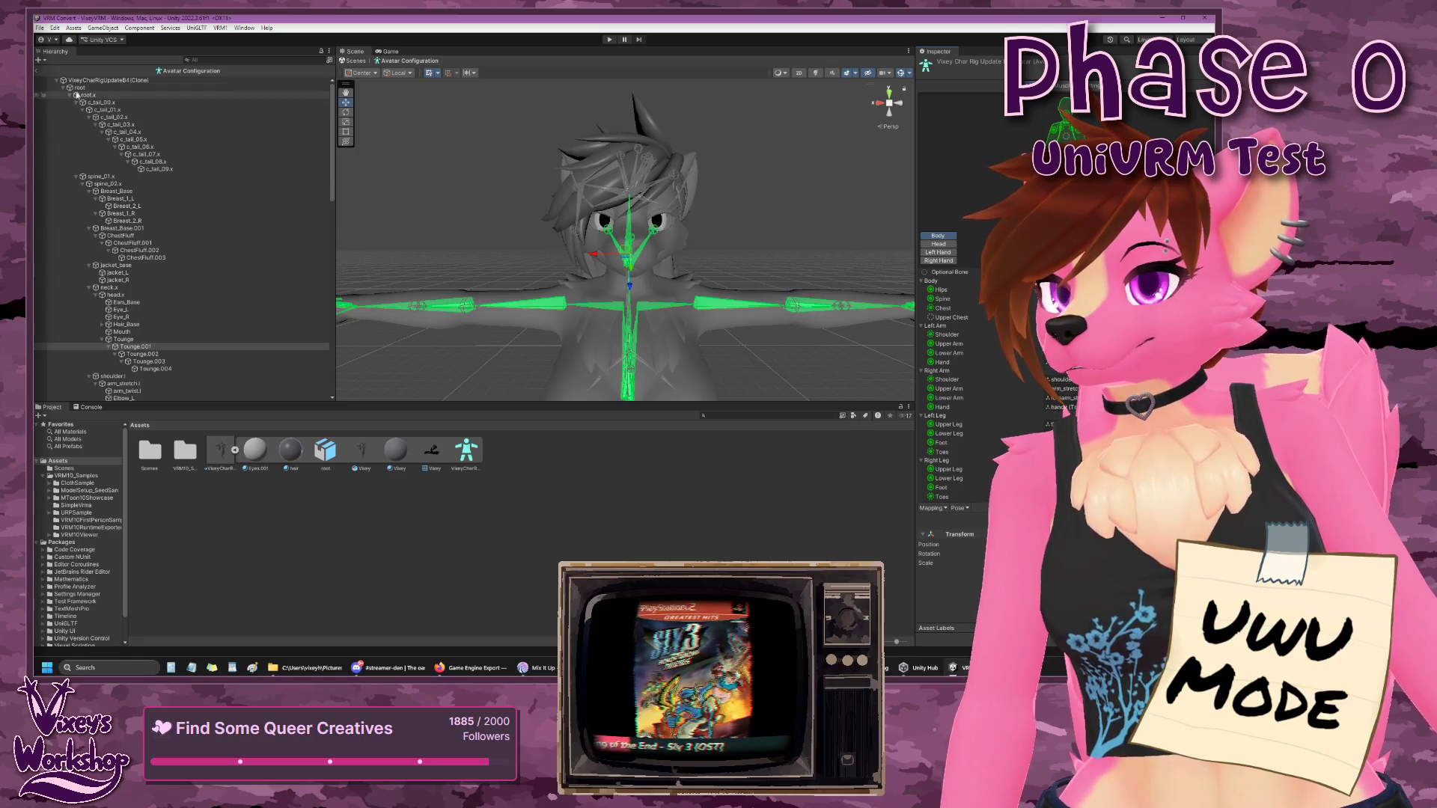
left_click(70, 97)
left_click(70, 98)
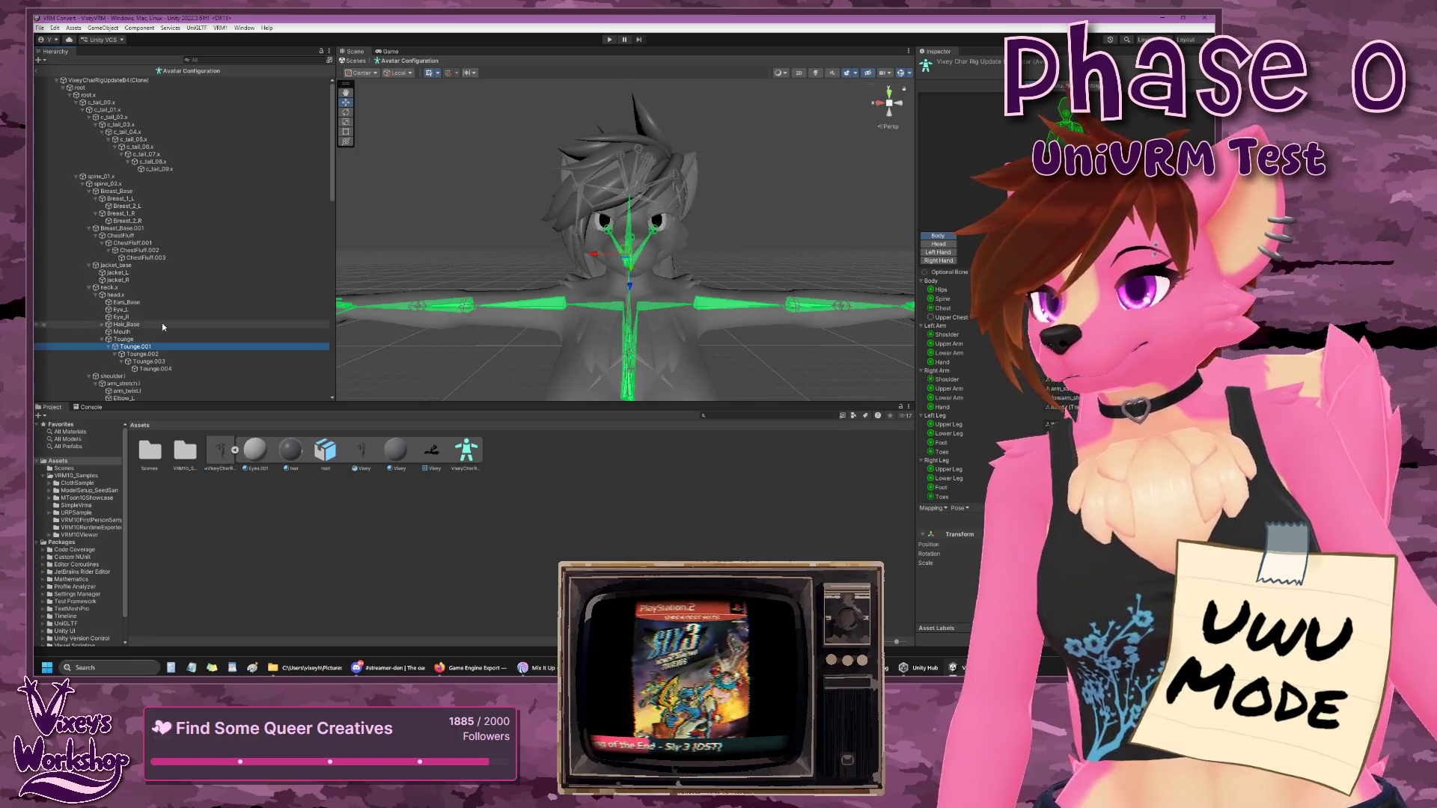
scroll(145, 338, "down", 5)
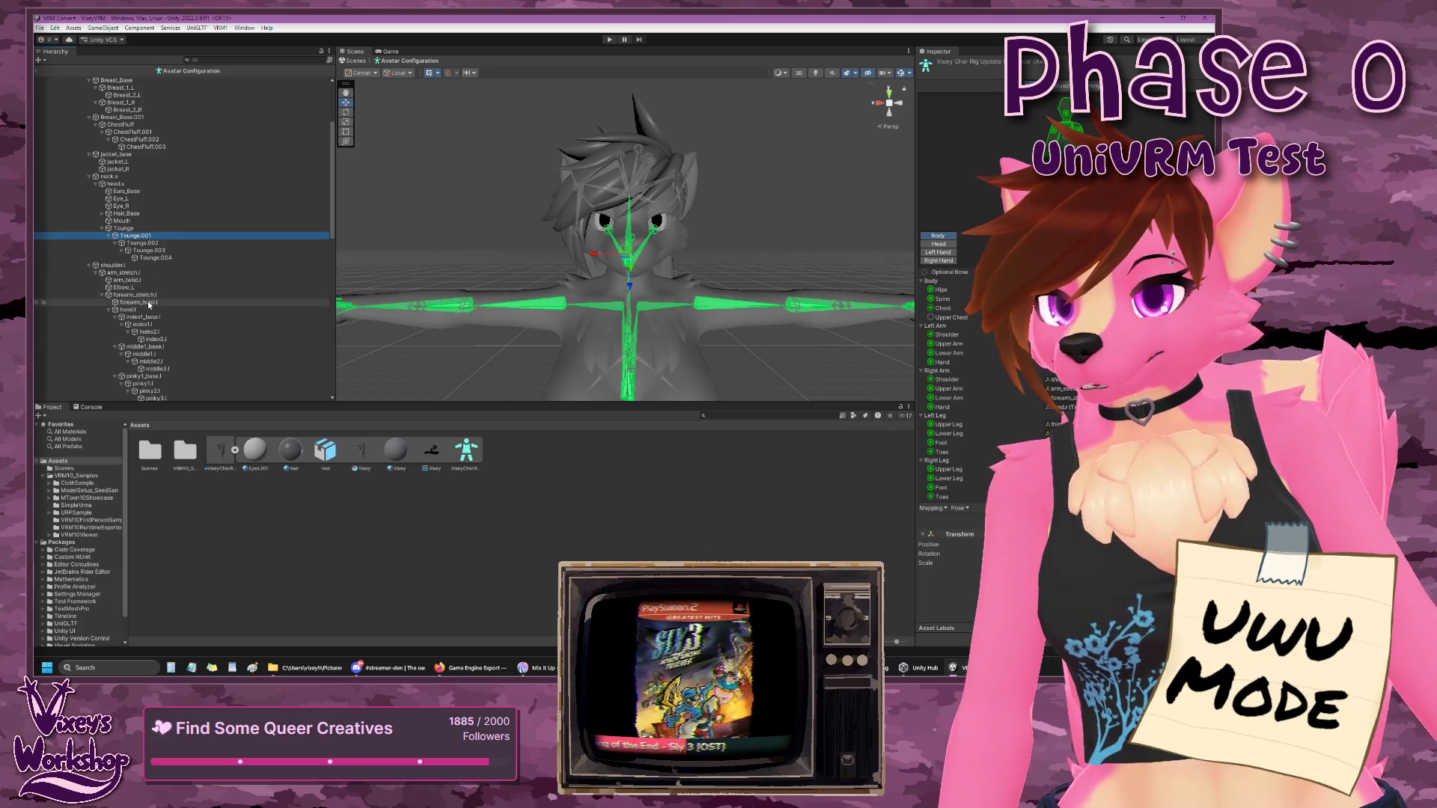
scroll(149, 283, "down", 1)
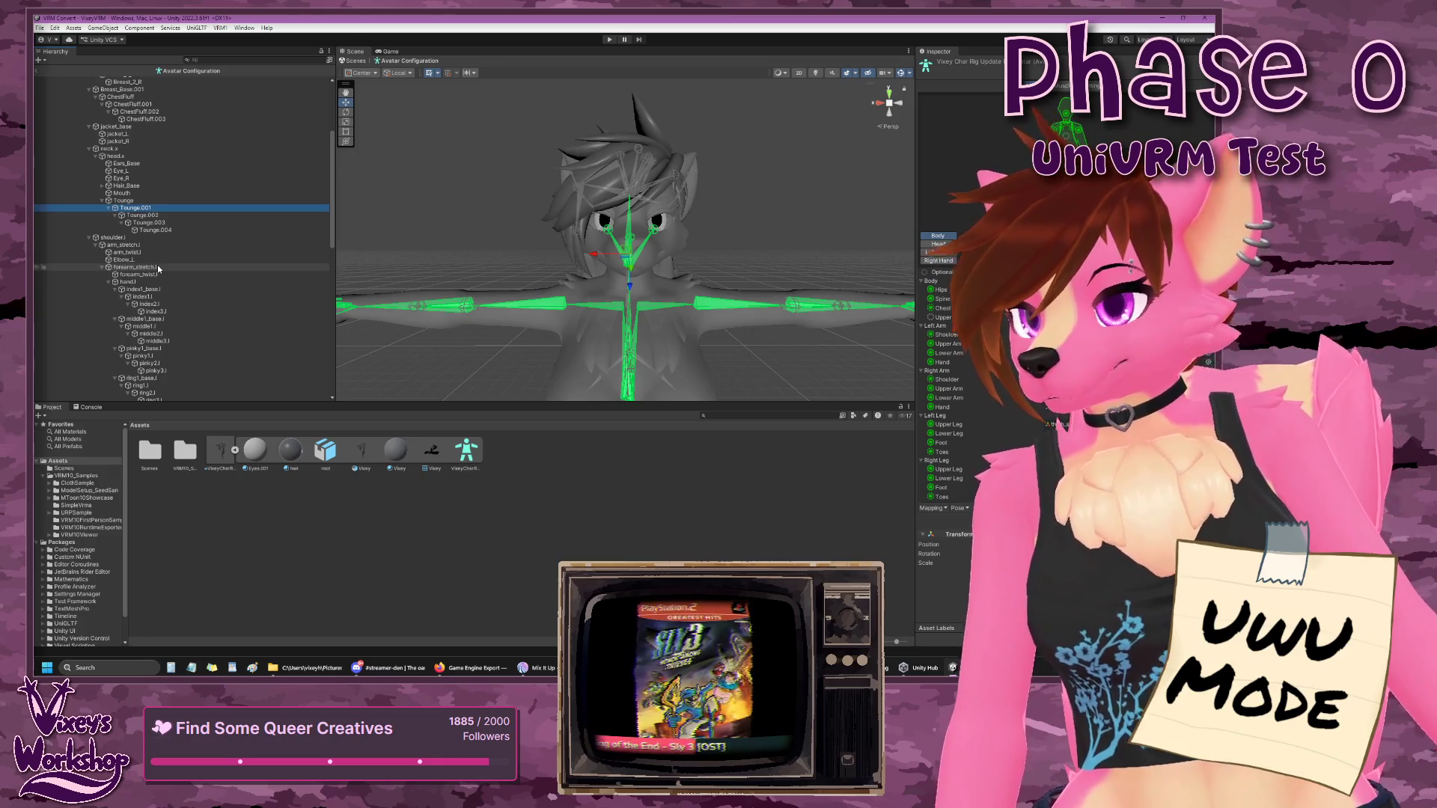
scroll(158, 269, "down", 1)
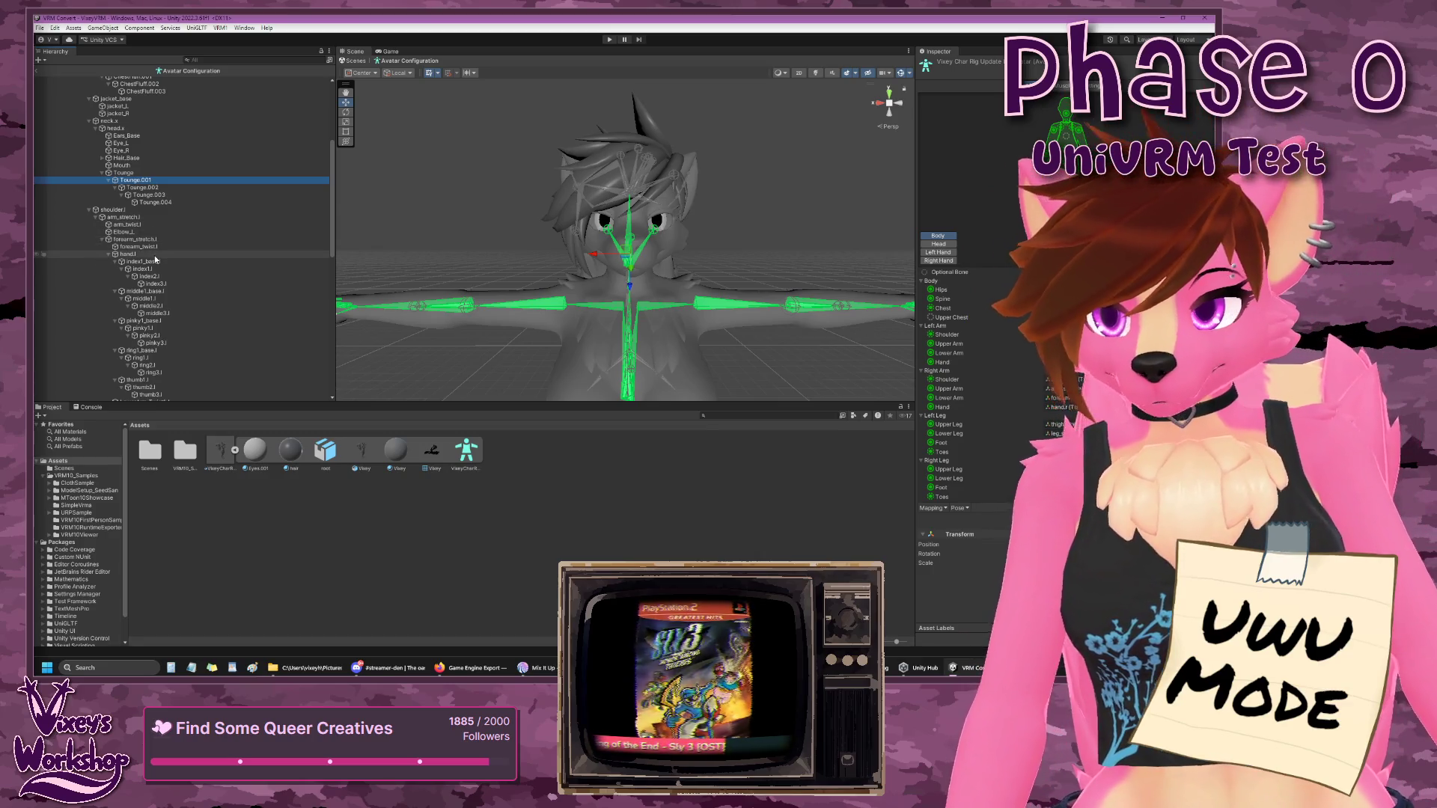
scroll(154, 253, "down", 10)
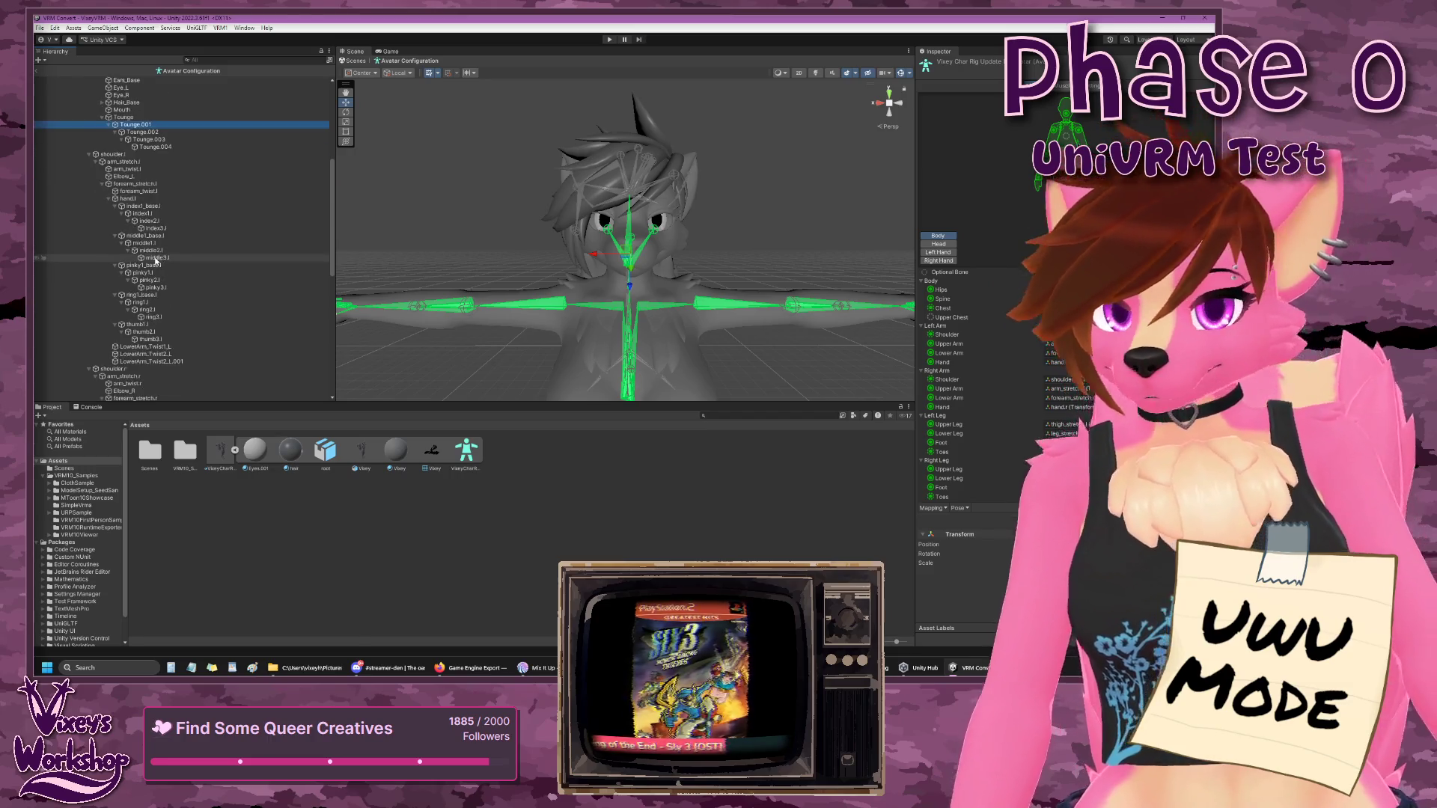
scroll(155, 278, "down", 1)
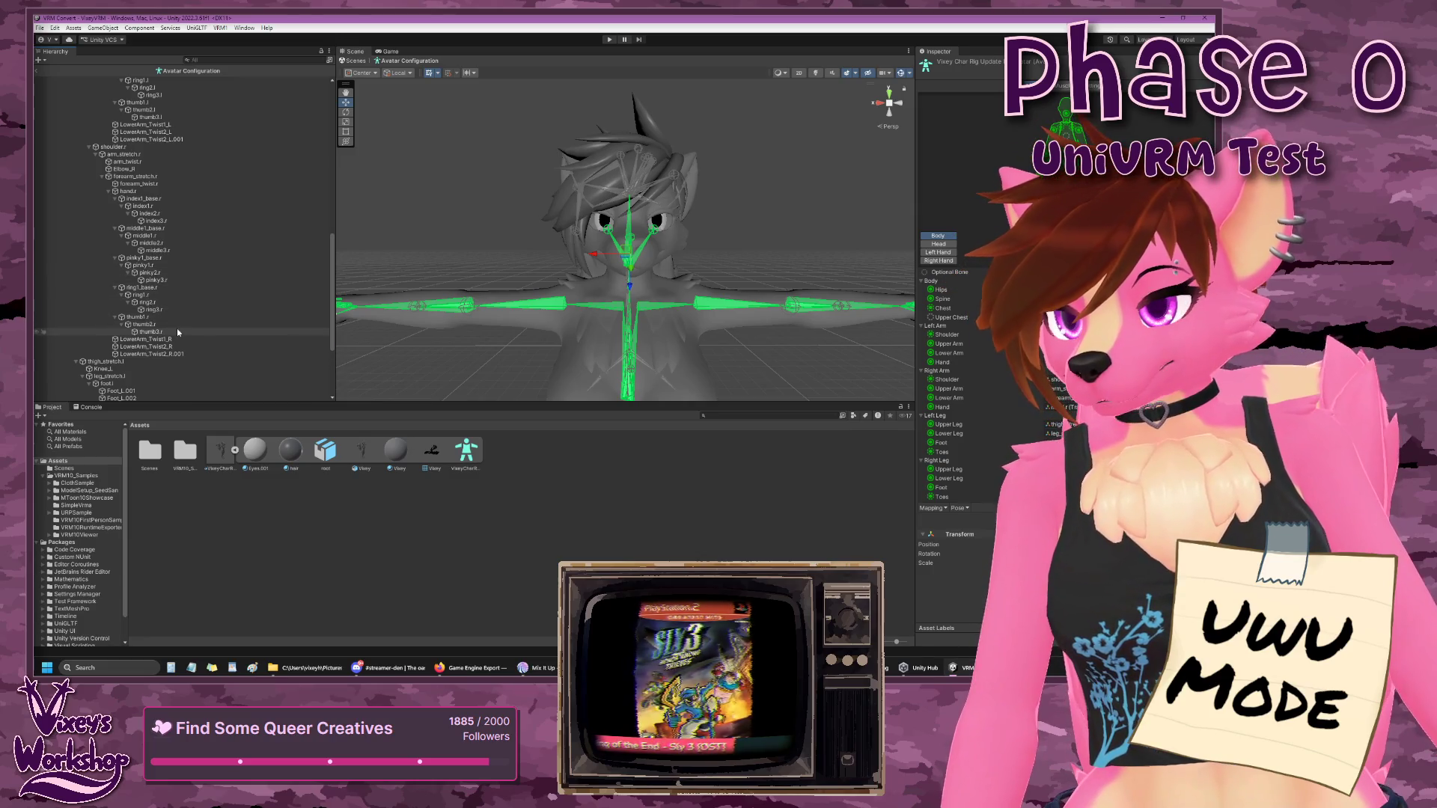
scroll(179, 328, "down", 5)
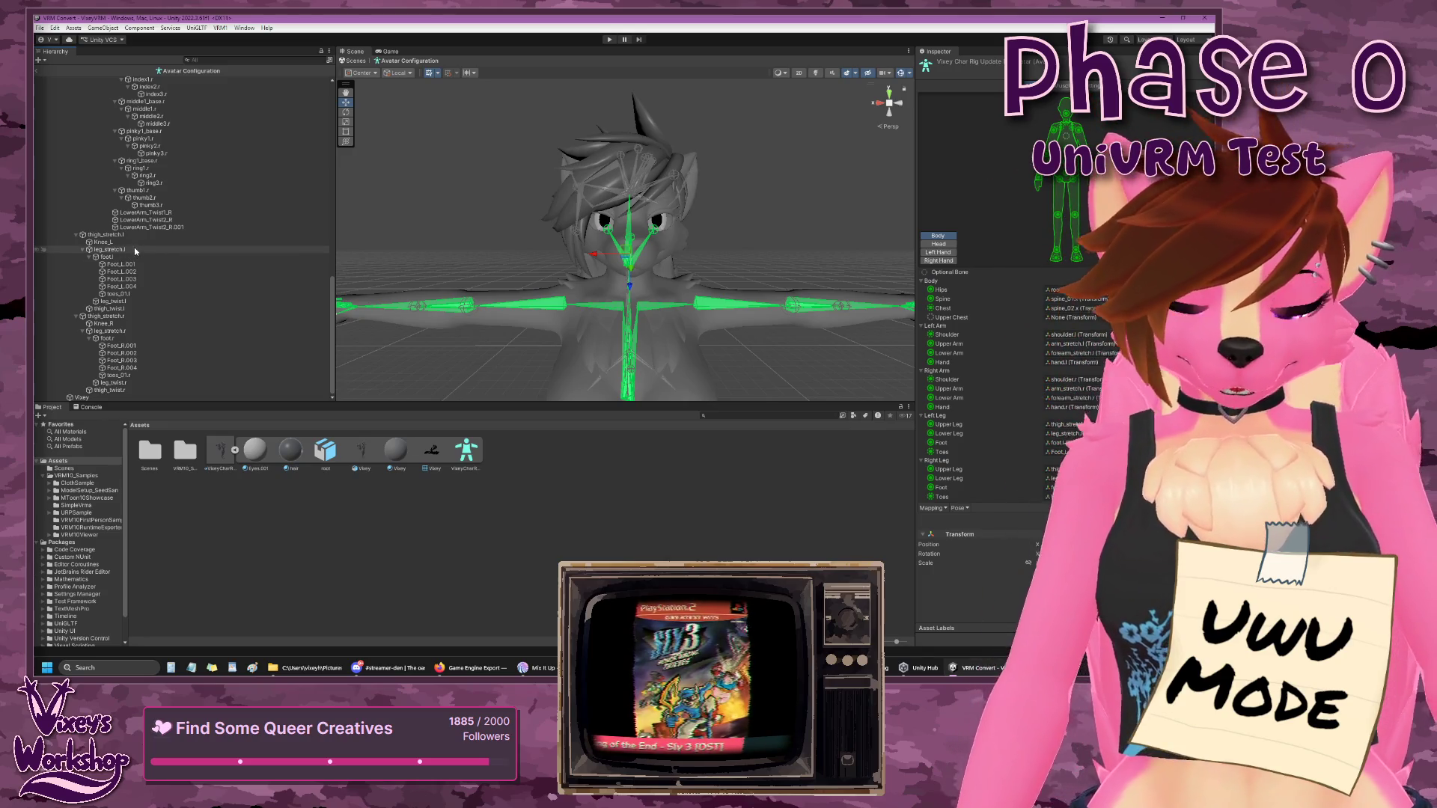
scroll(182, 346, "up", 5)
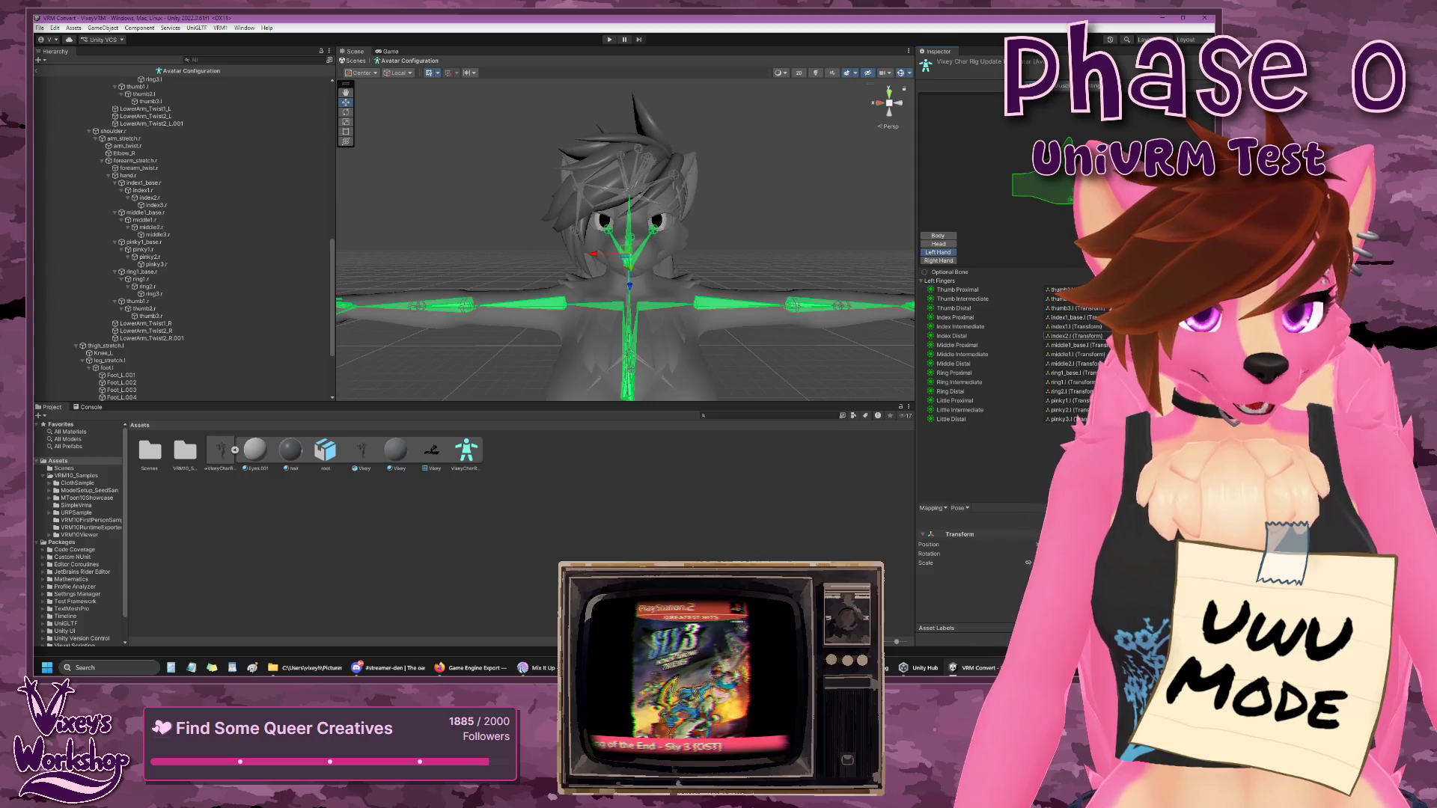
- Fix the left index finger slots, assigning index2.l to Index Intermediate
left_click(1070, 337)
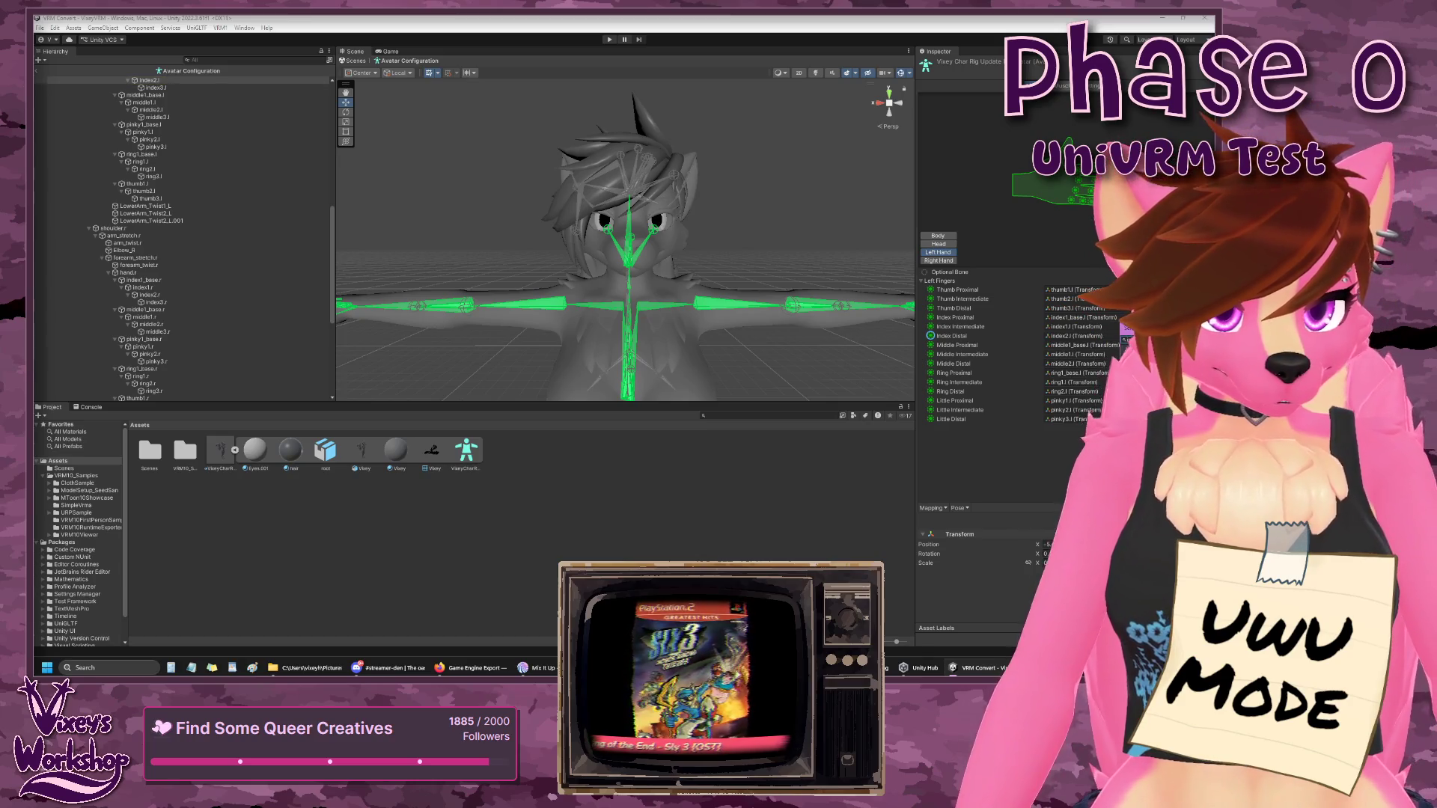
left_click(1130, 340)
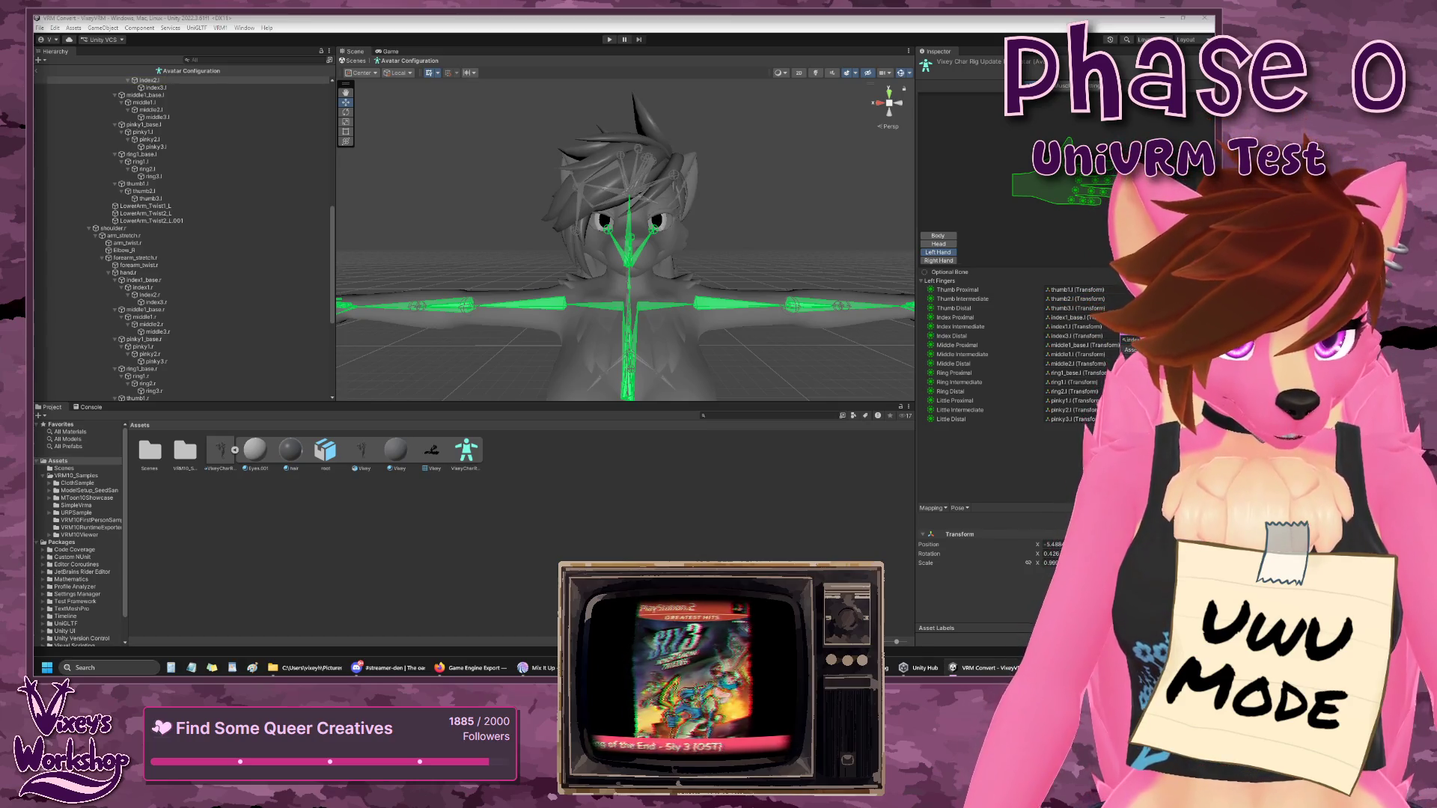
left_click(1086, 336)
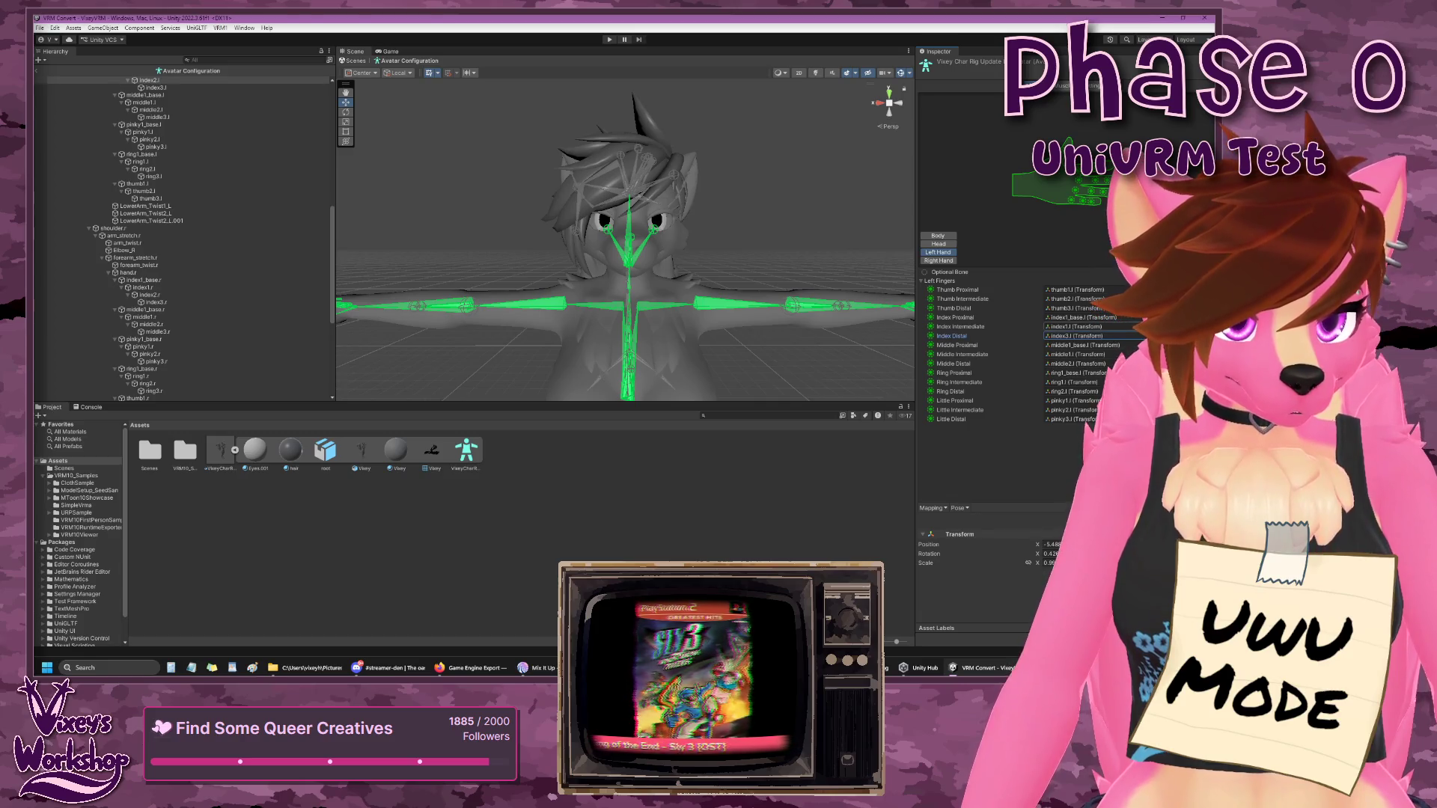
left_click(1127, 326)
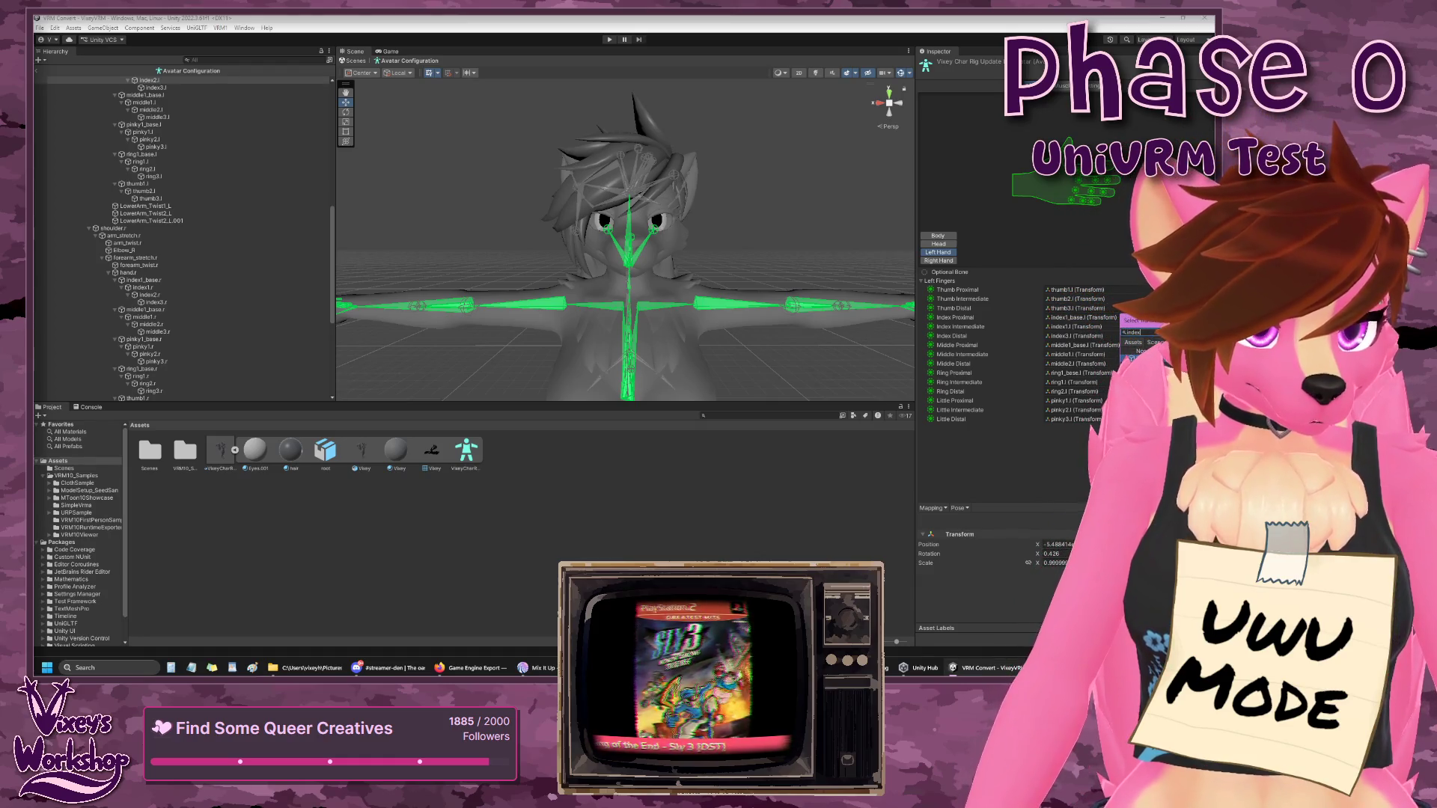
key("Down")
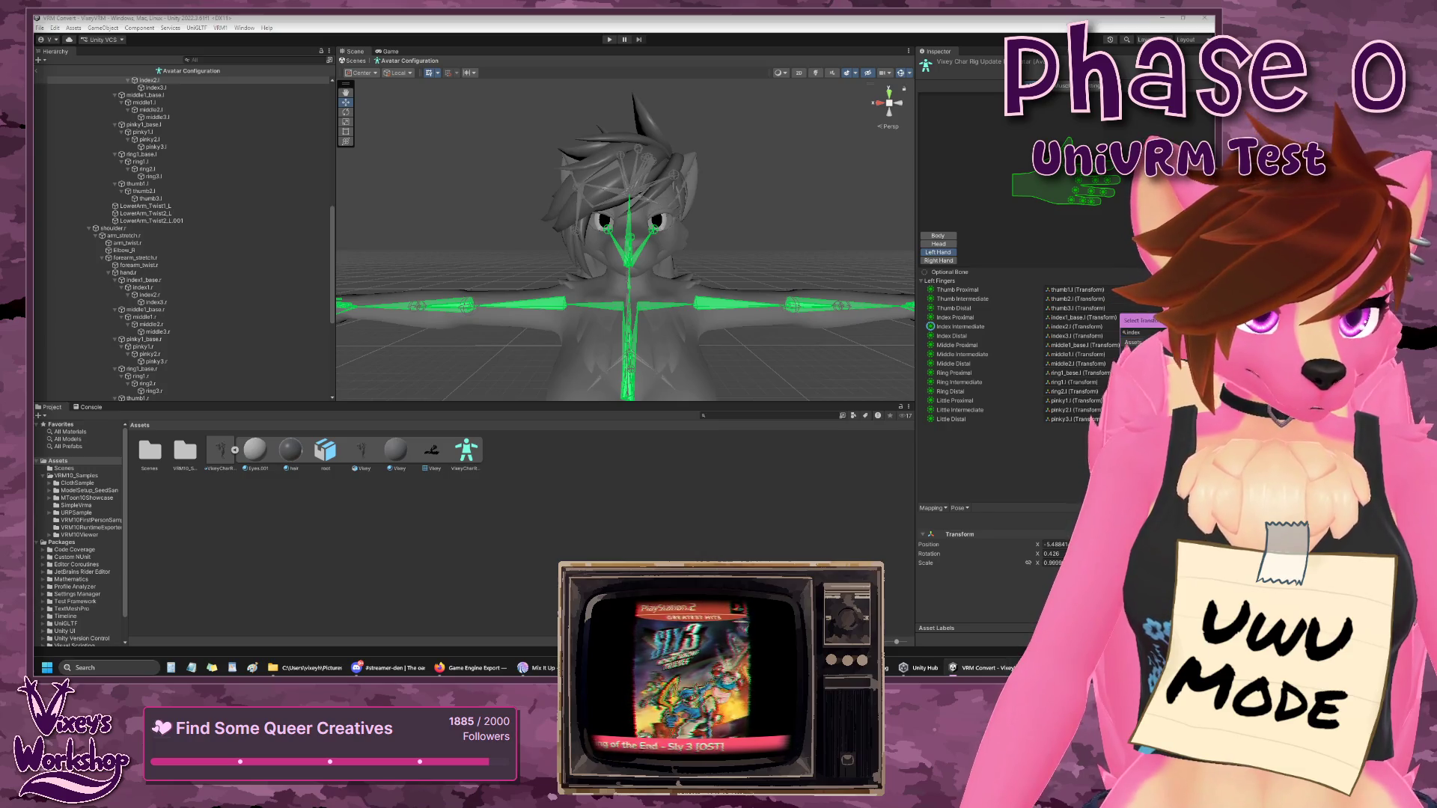
key("Return")
key("Return")
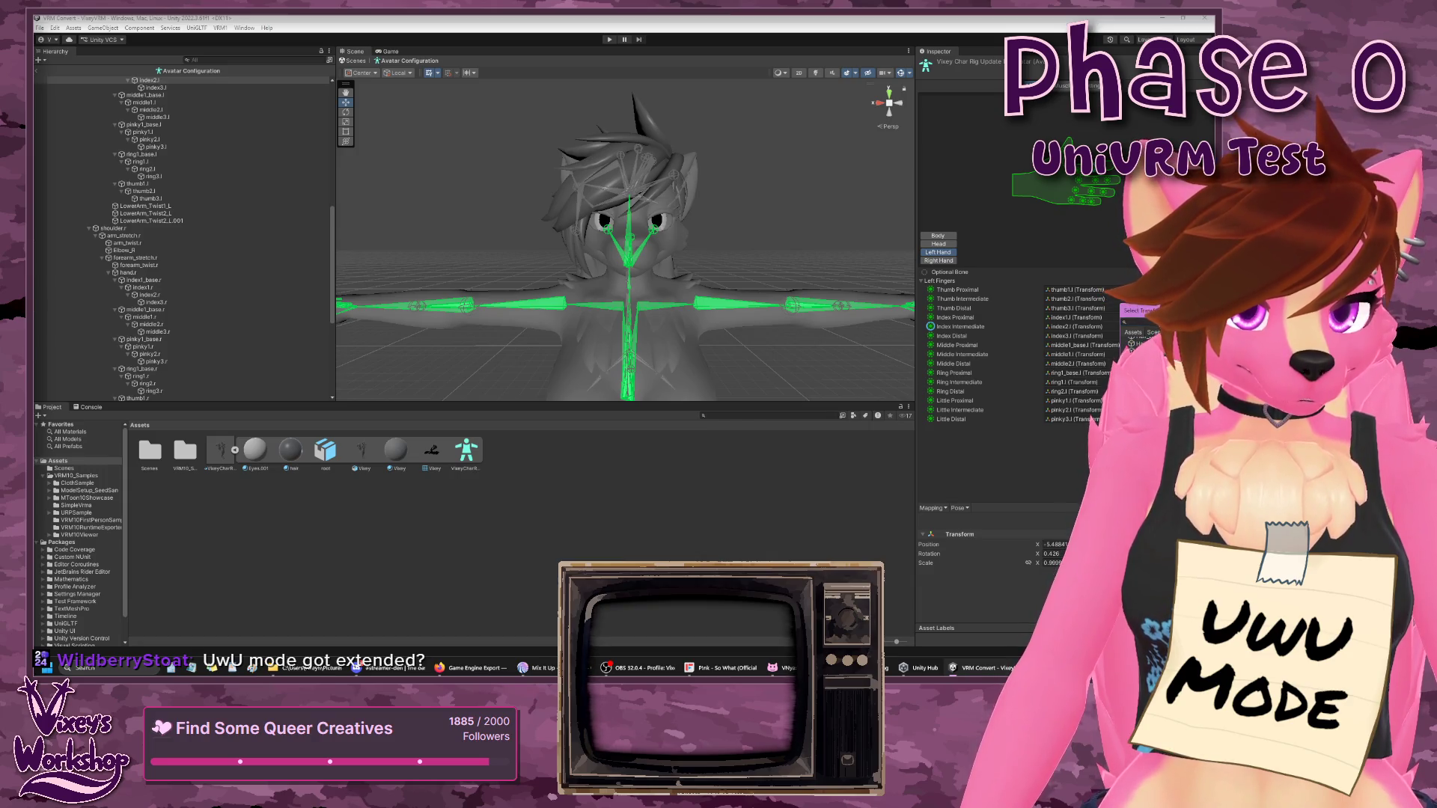
- Verify the left Index Proximal, Middle Proximal and Ring finger assignments, then go to Right Hand
left_click(1074, 318)
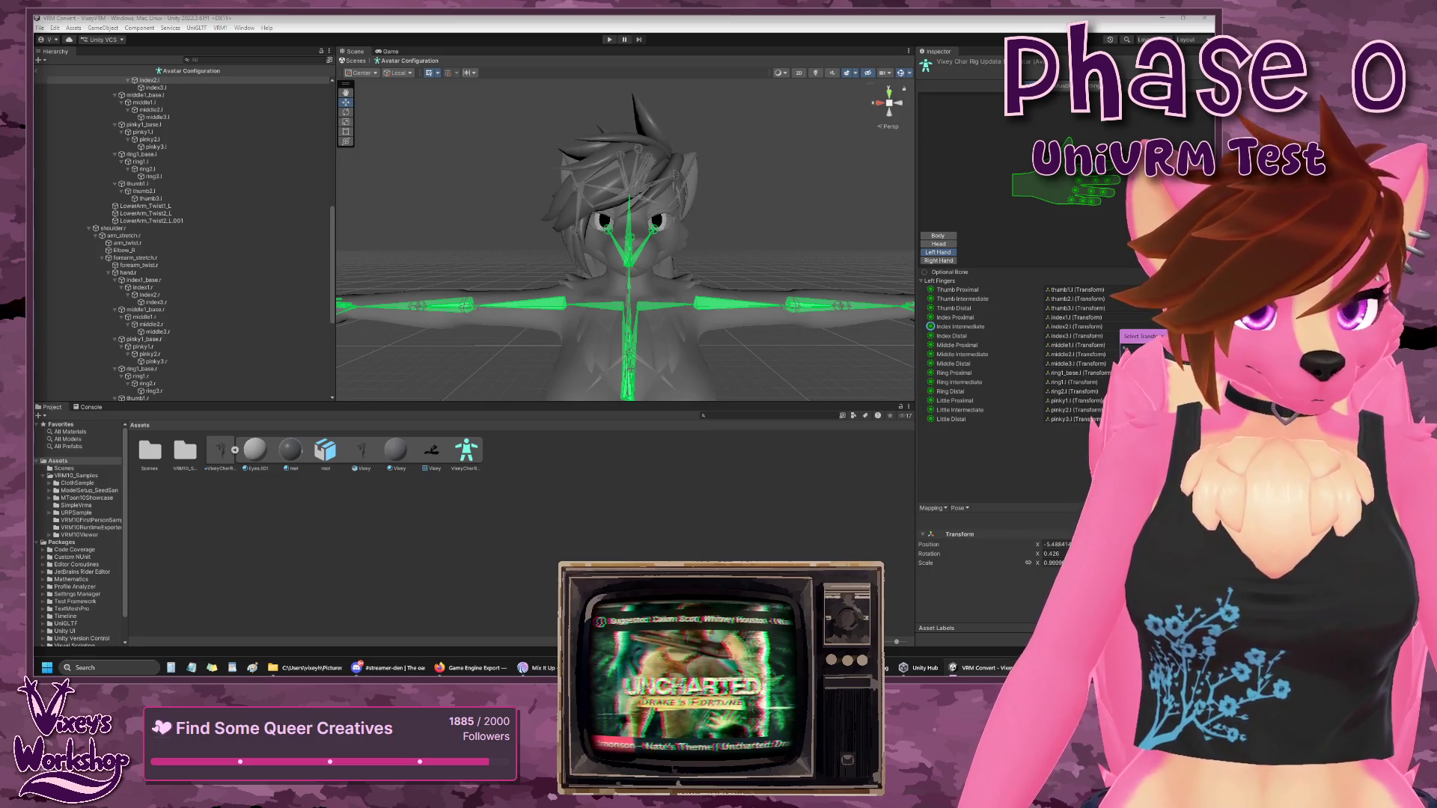
left_click(1122, 346)
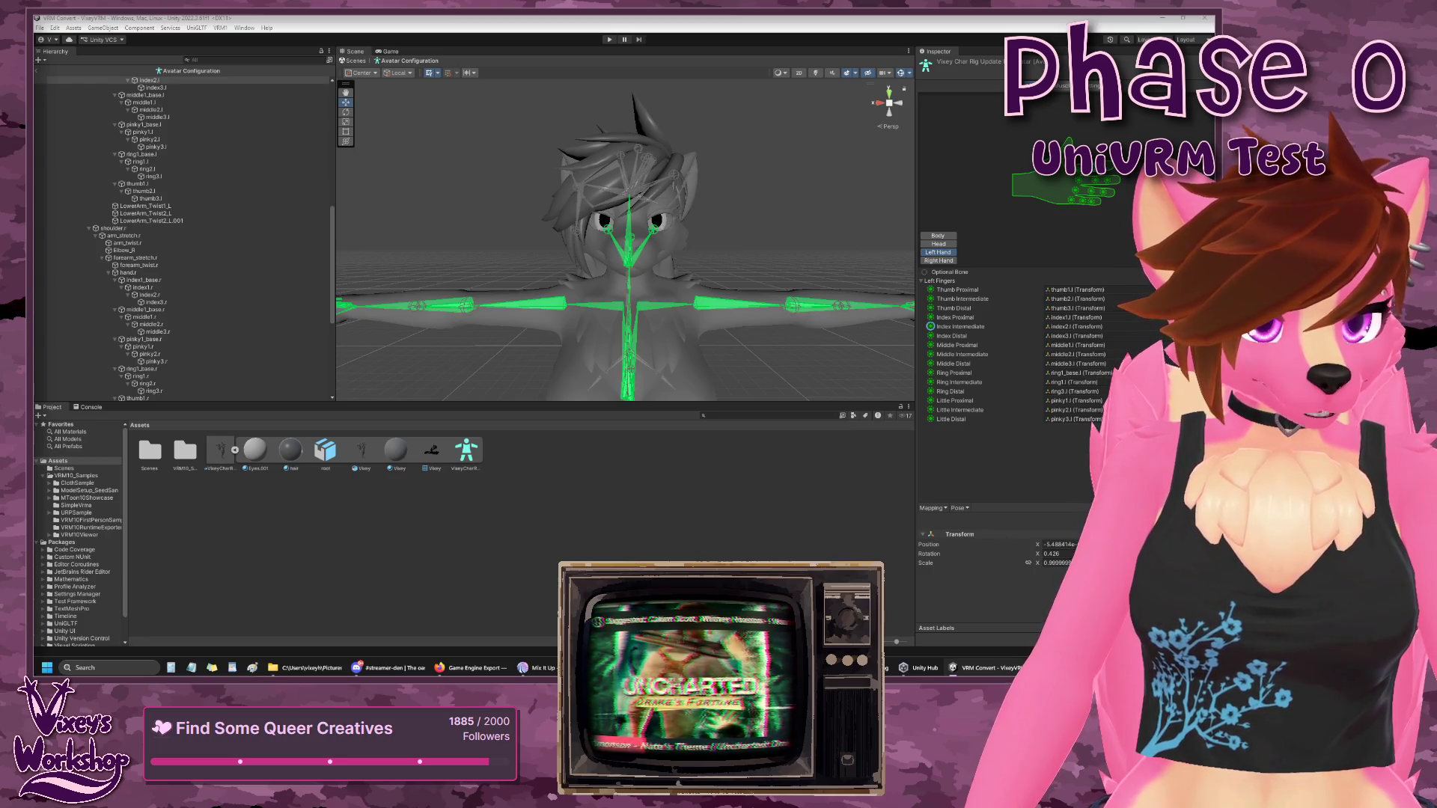
left_click(1076, 392)
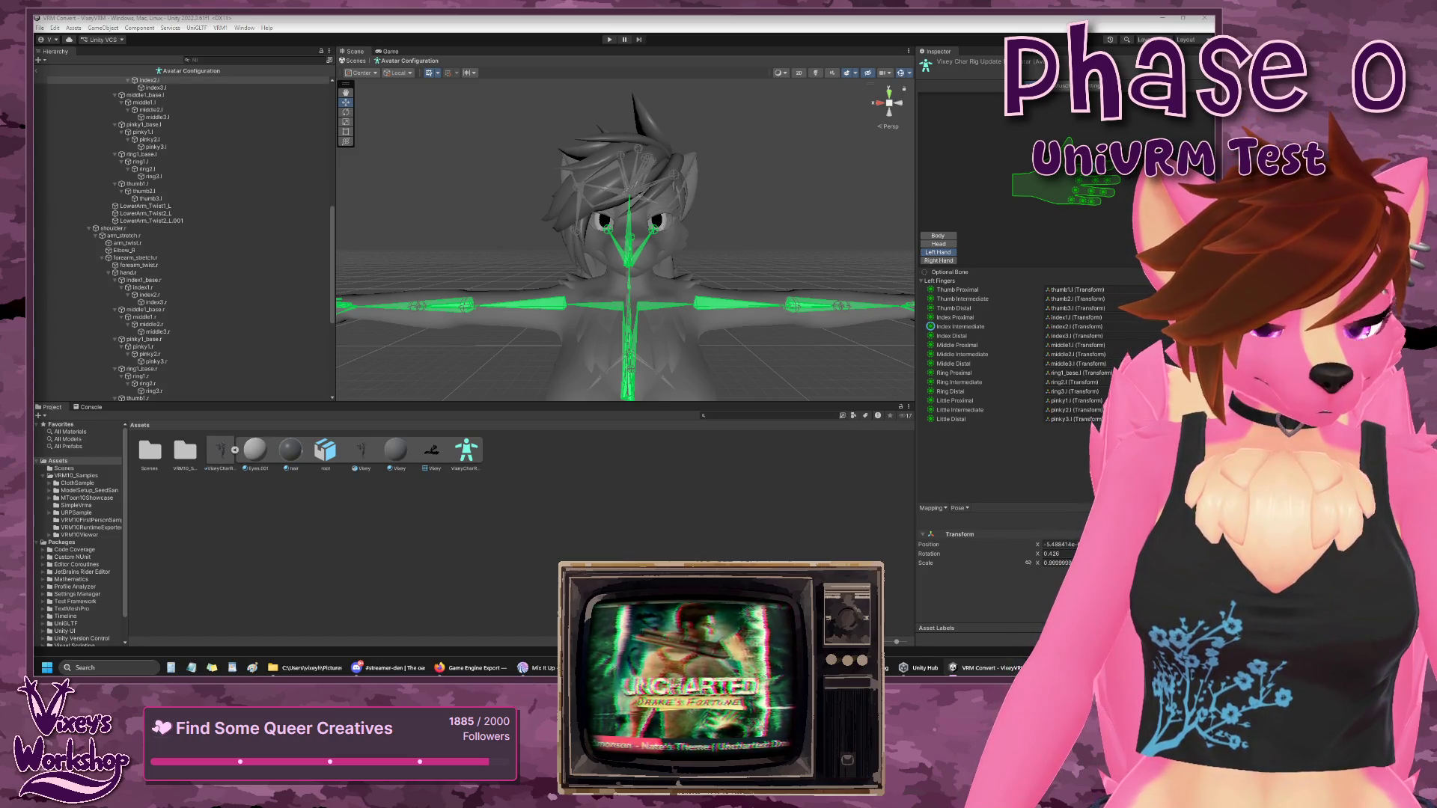
left_click(1076, 382)
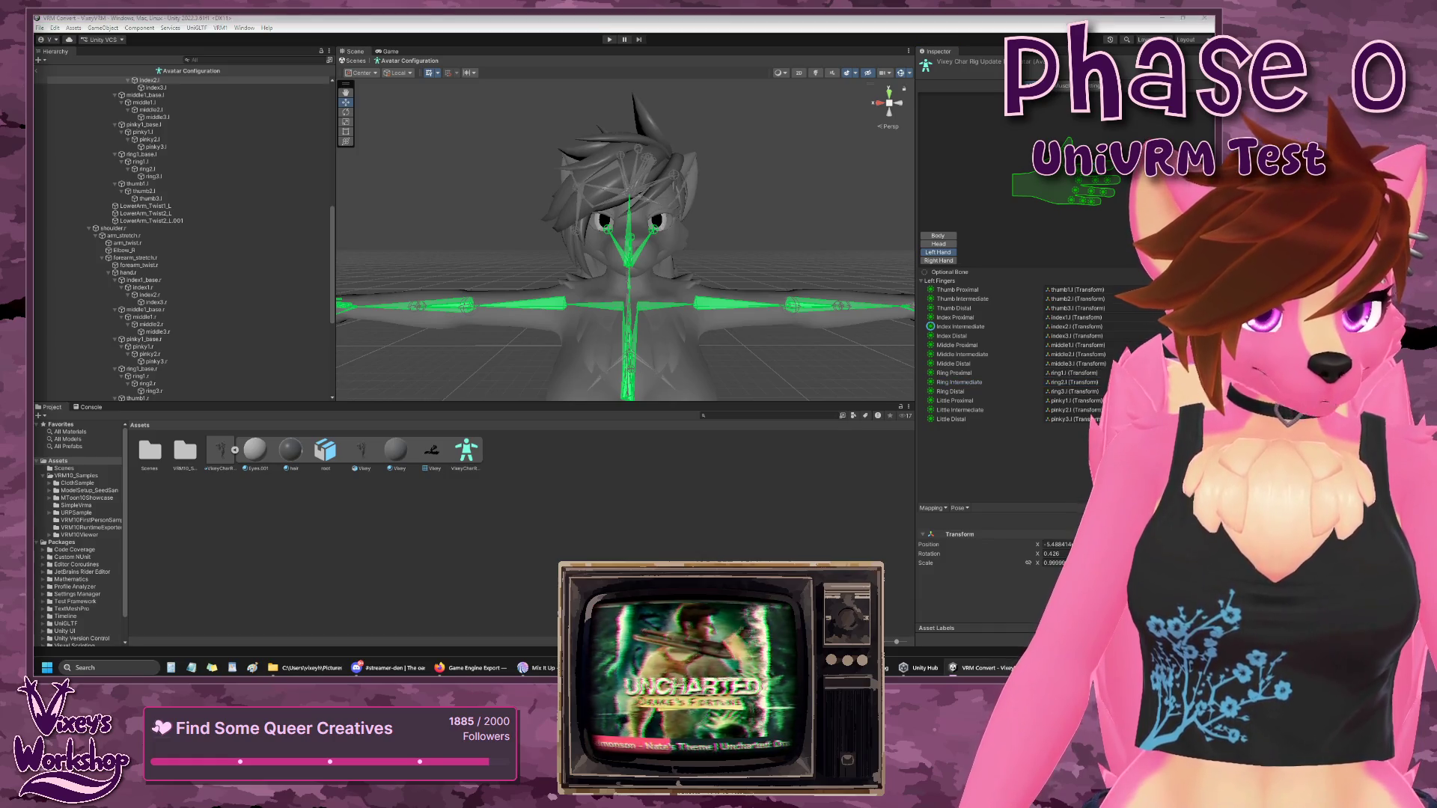
left_click(1076, 373)
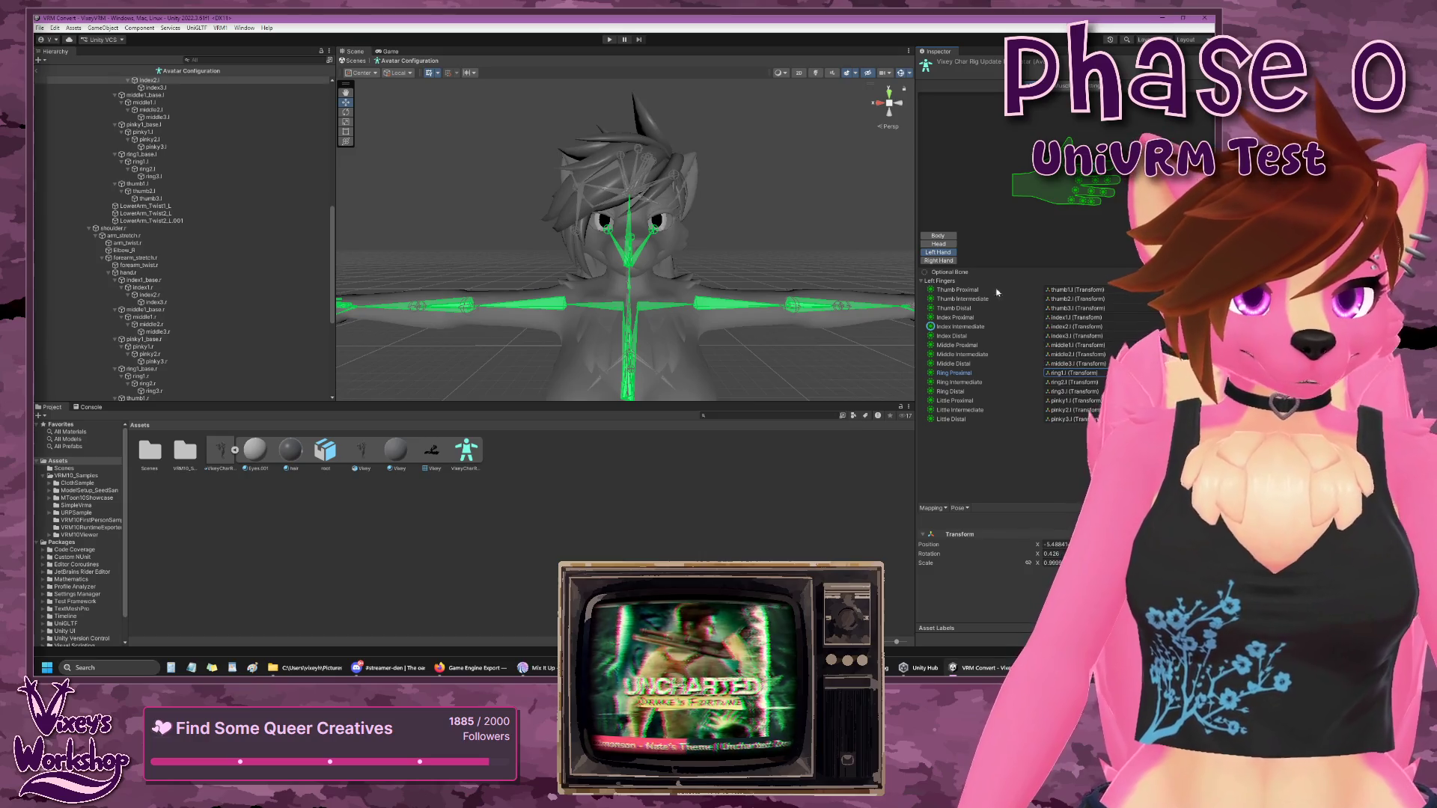
left_click(942, 262)
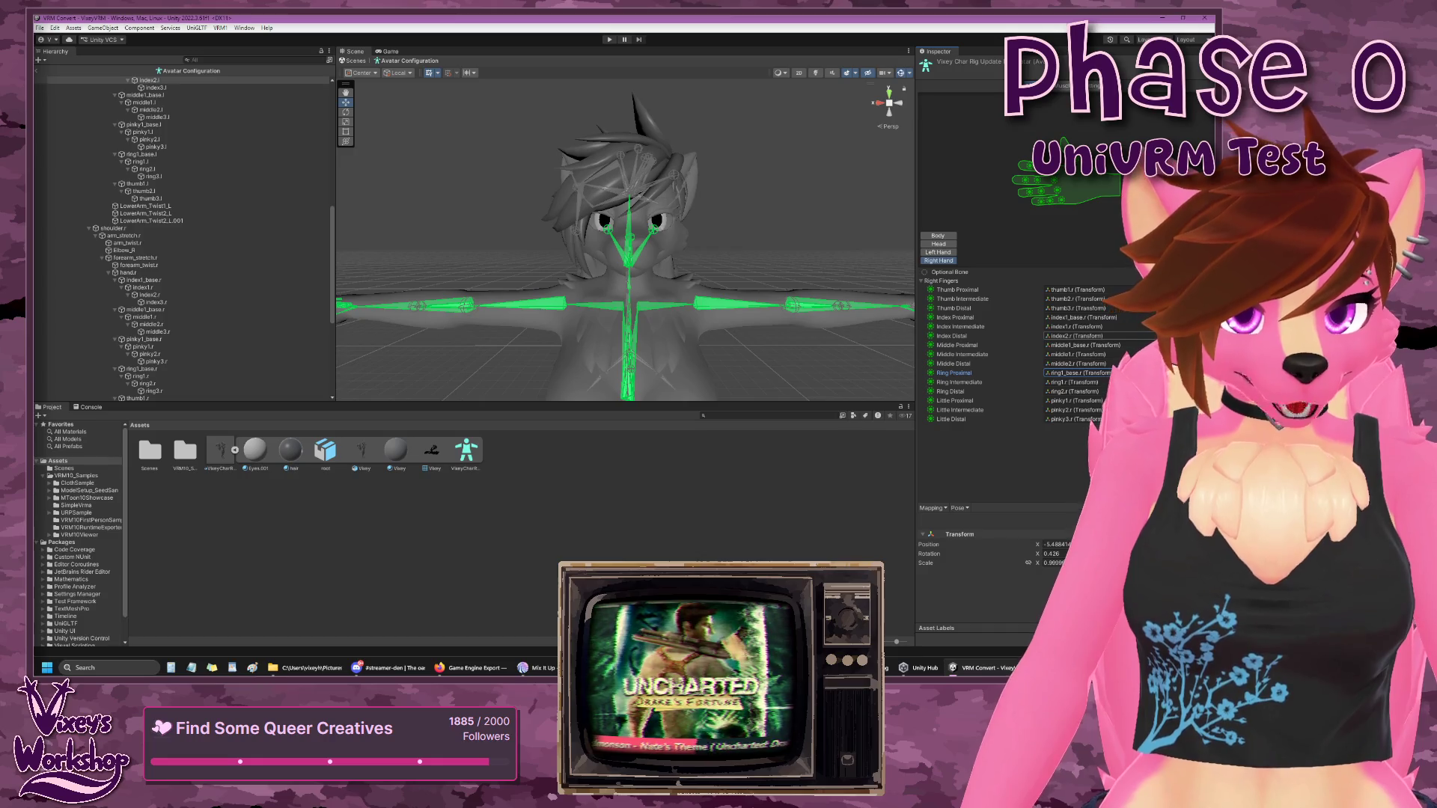
left_click(1123, 327)
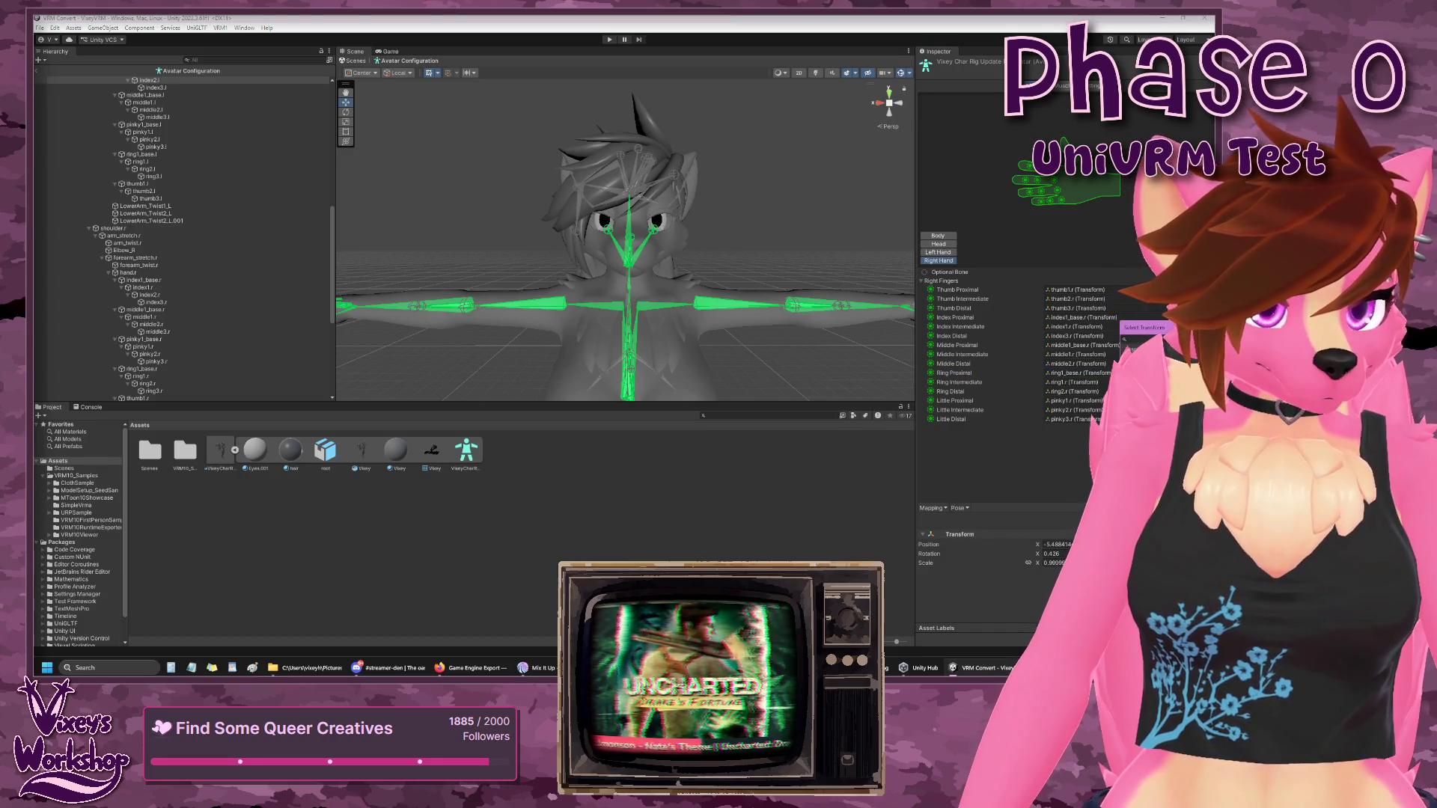
left_click(1123, 337)
left_click(1123, 317)
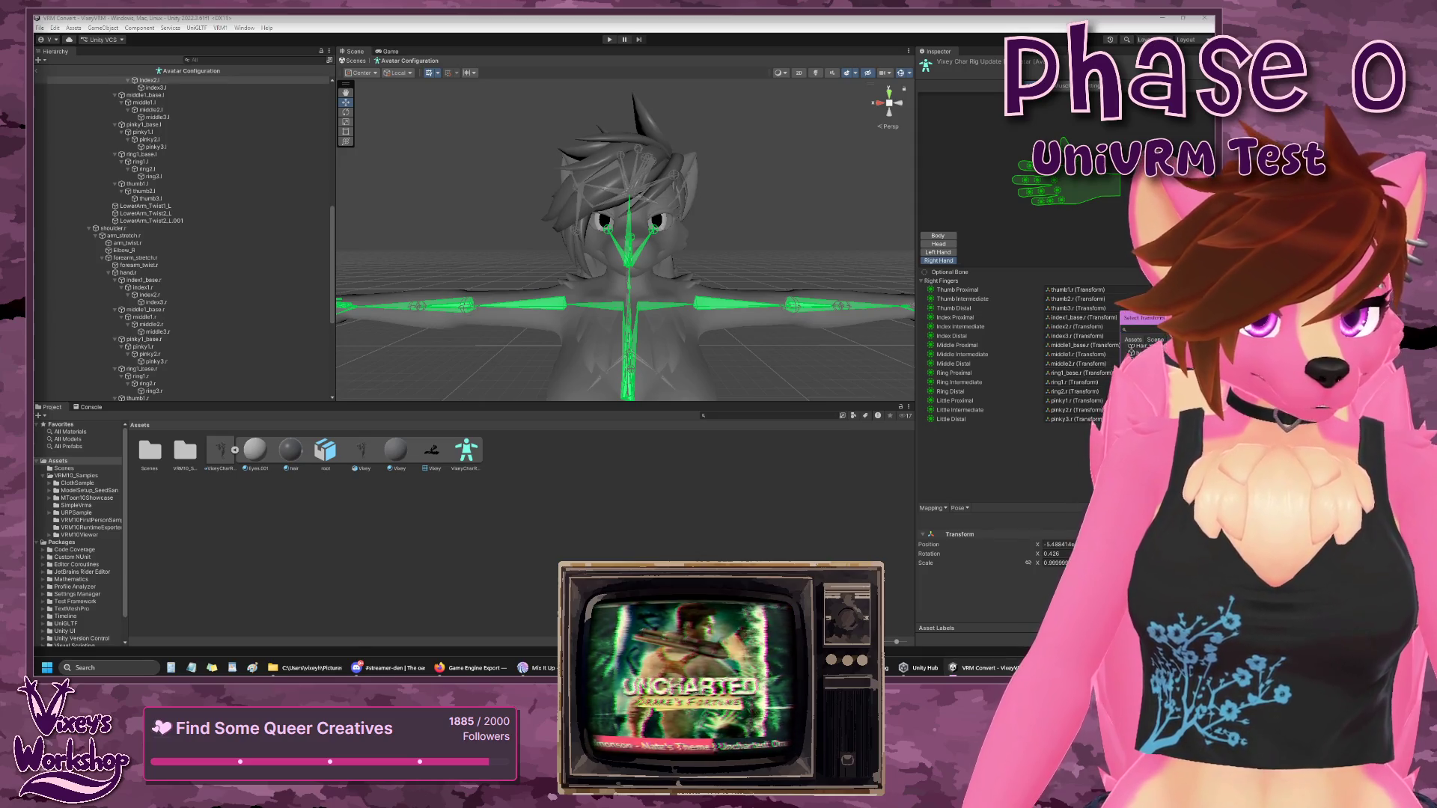
left_click(1101, 328)
left_click(1123, 327)
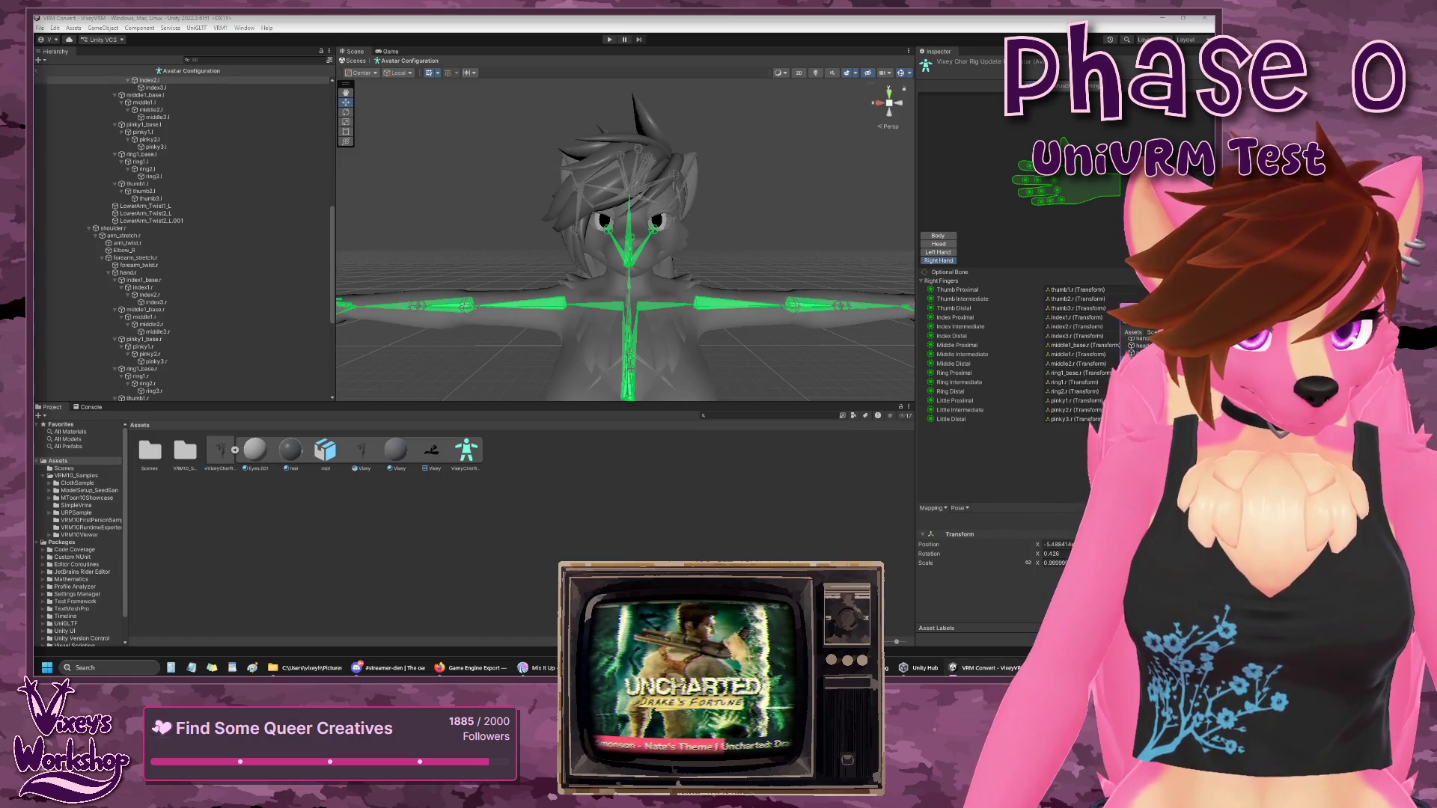
left_click(1078, 318)
left_click(1123, 355)
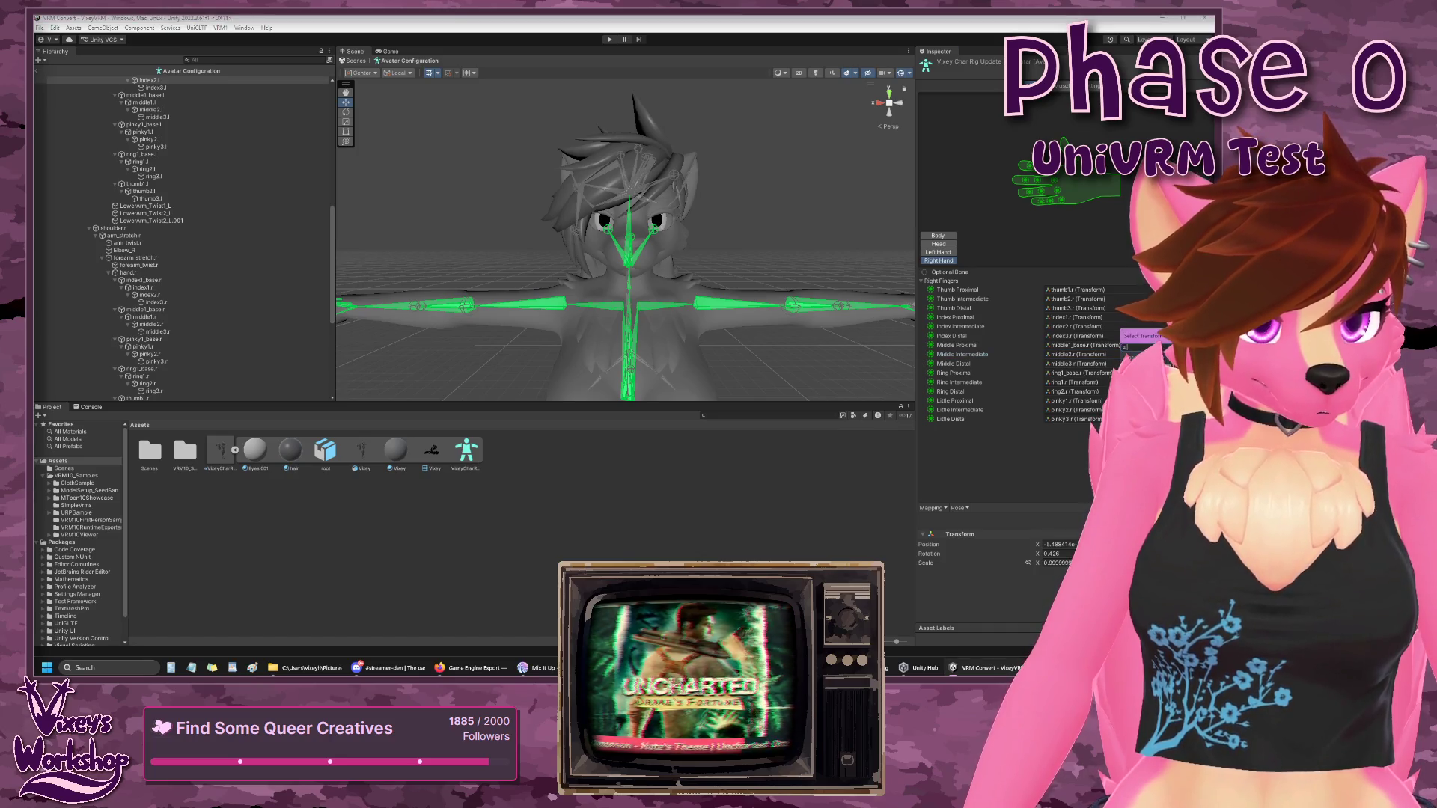
left_click(1078, 345)
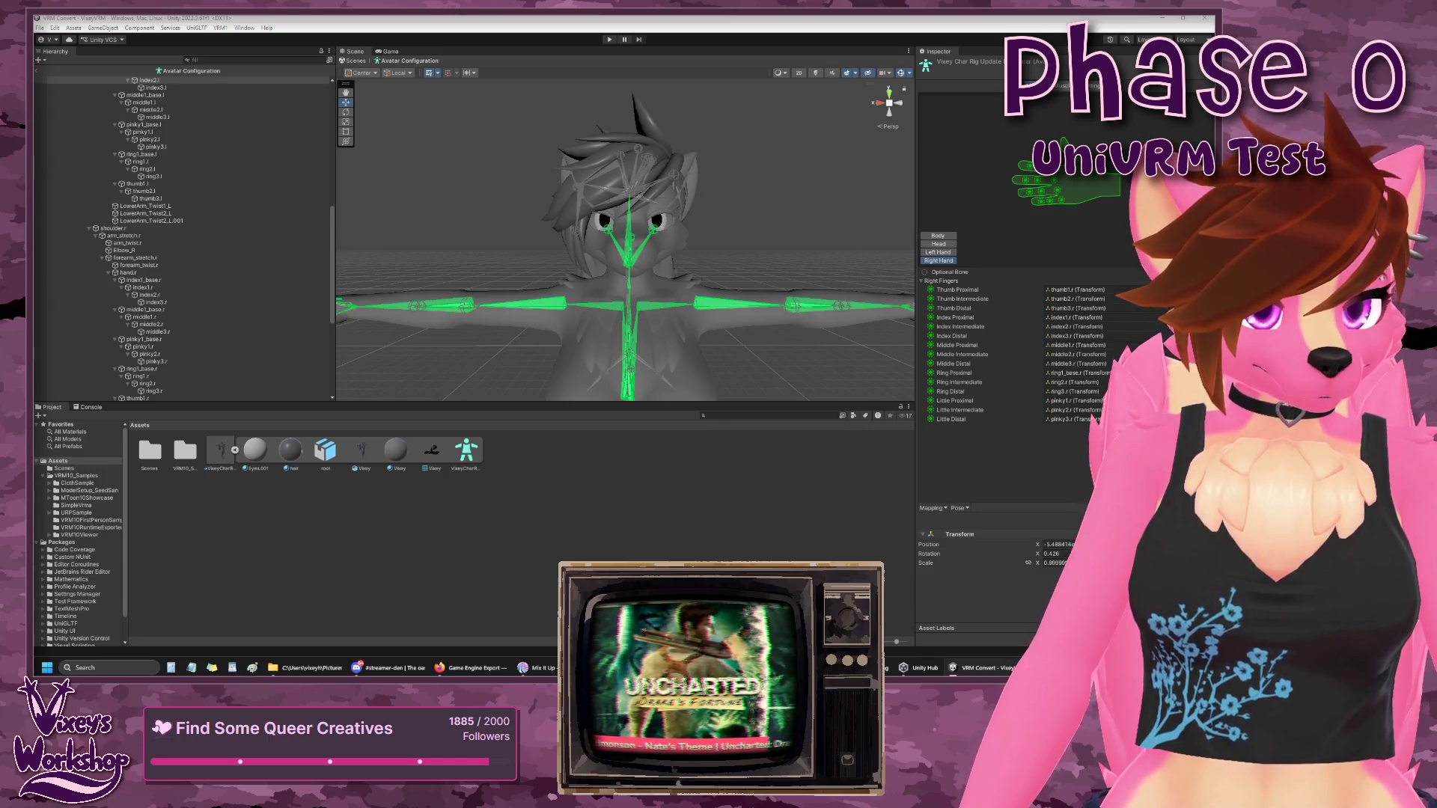
left_click(959, 381)
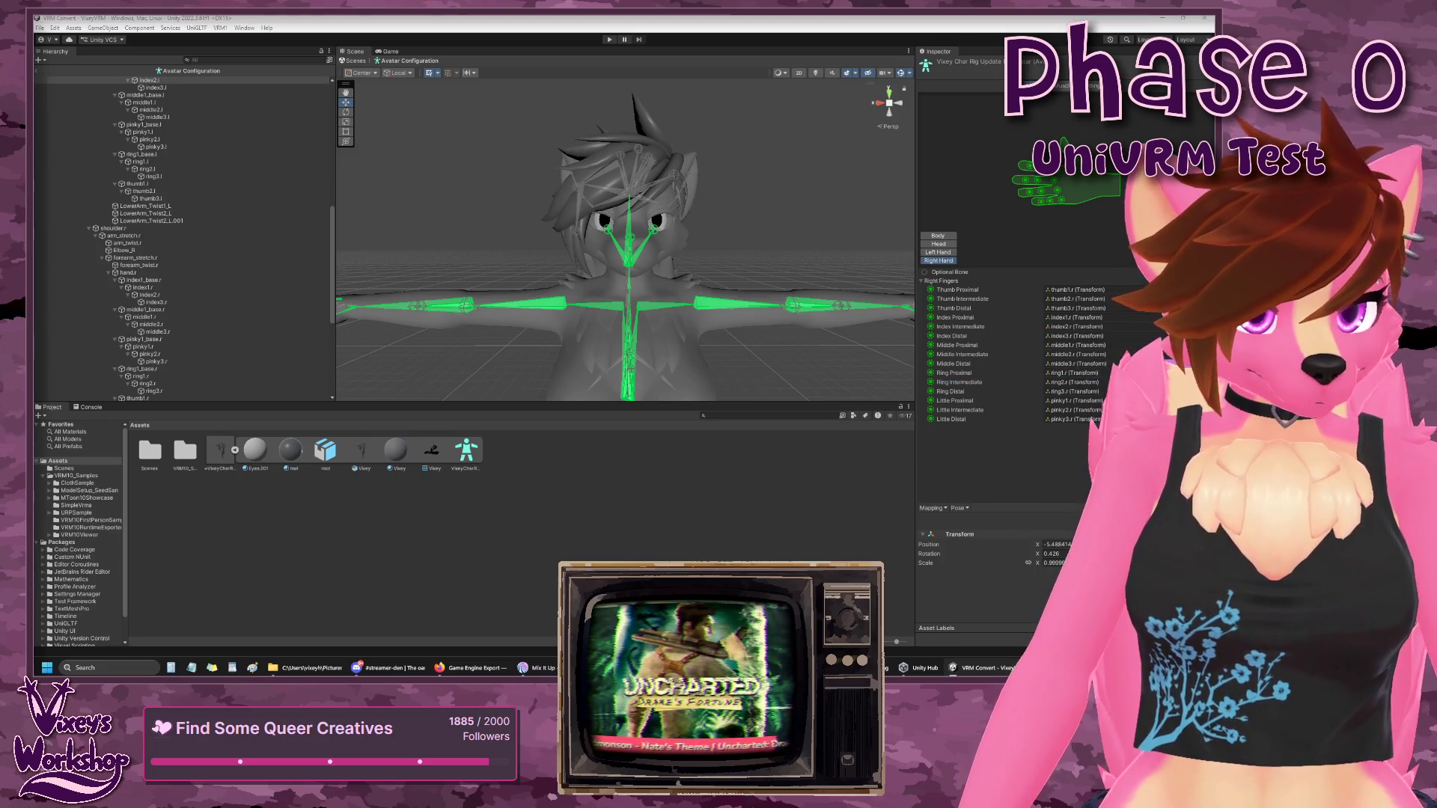
left_click(963, 286)
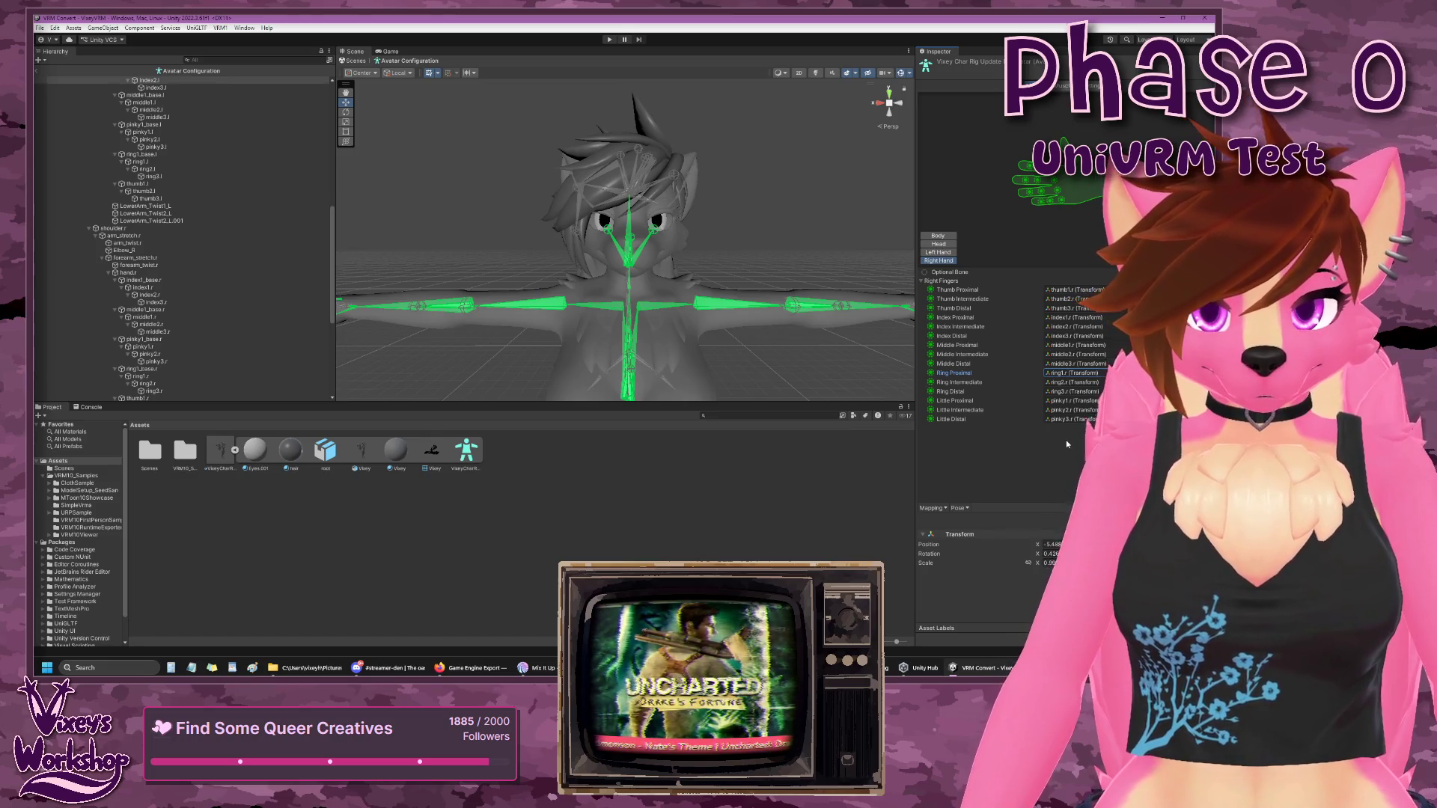
scroll(743, 346, "down", 5)
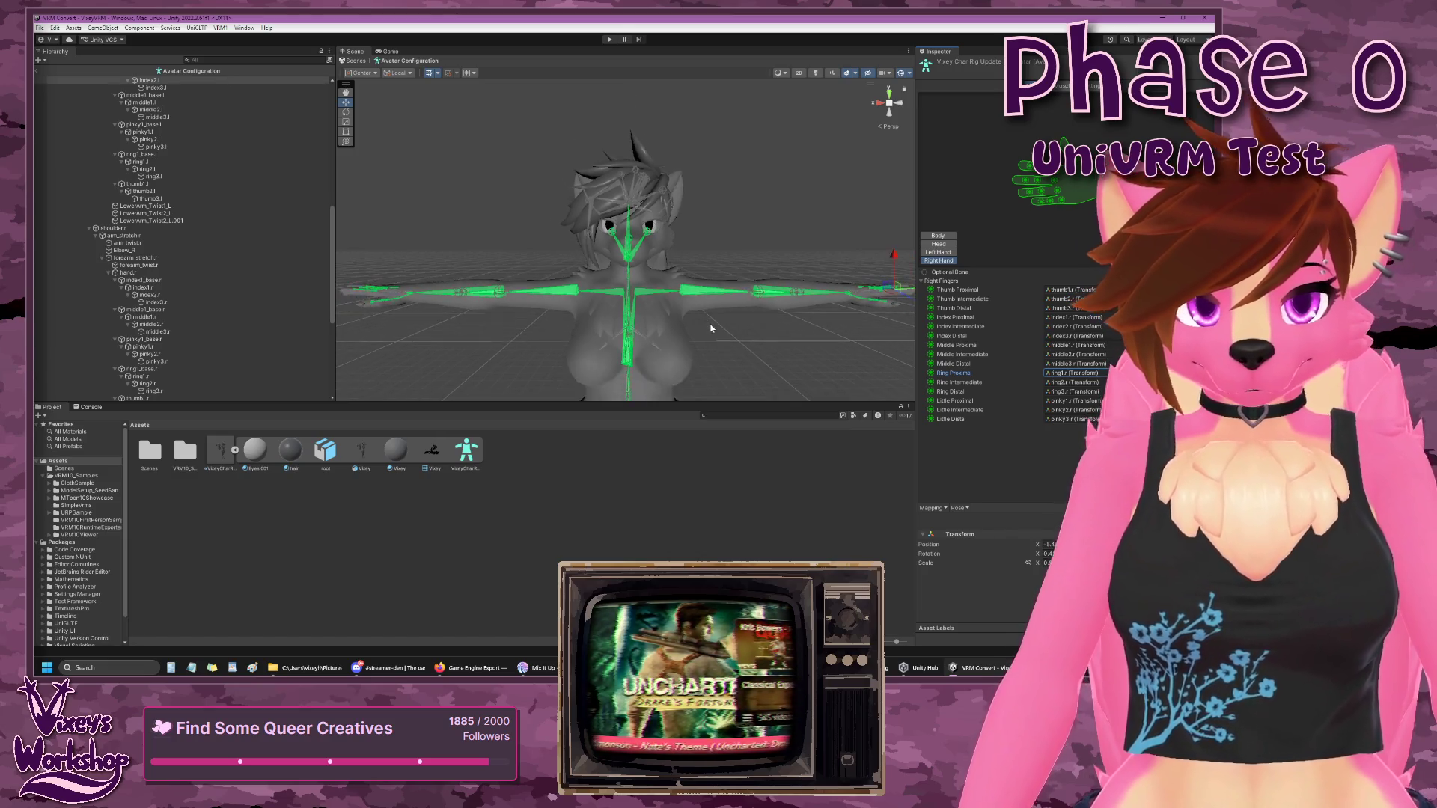
- Review the Head and Body bone mappings of the humanoid avatar
left_click(940, 244)
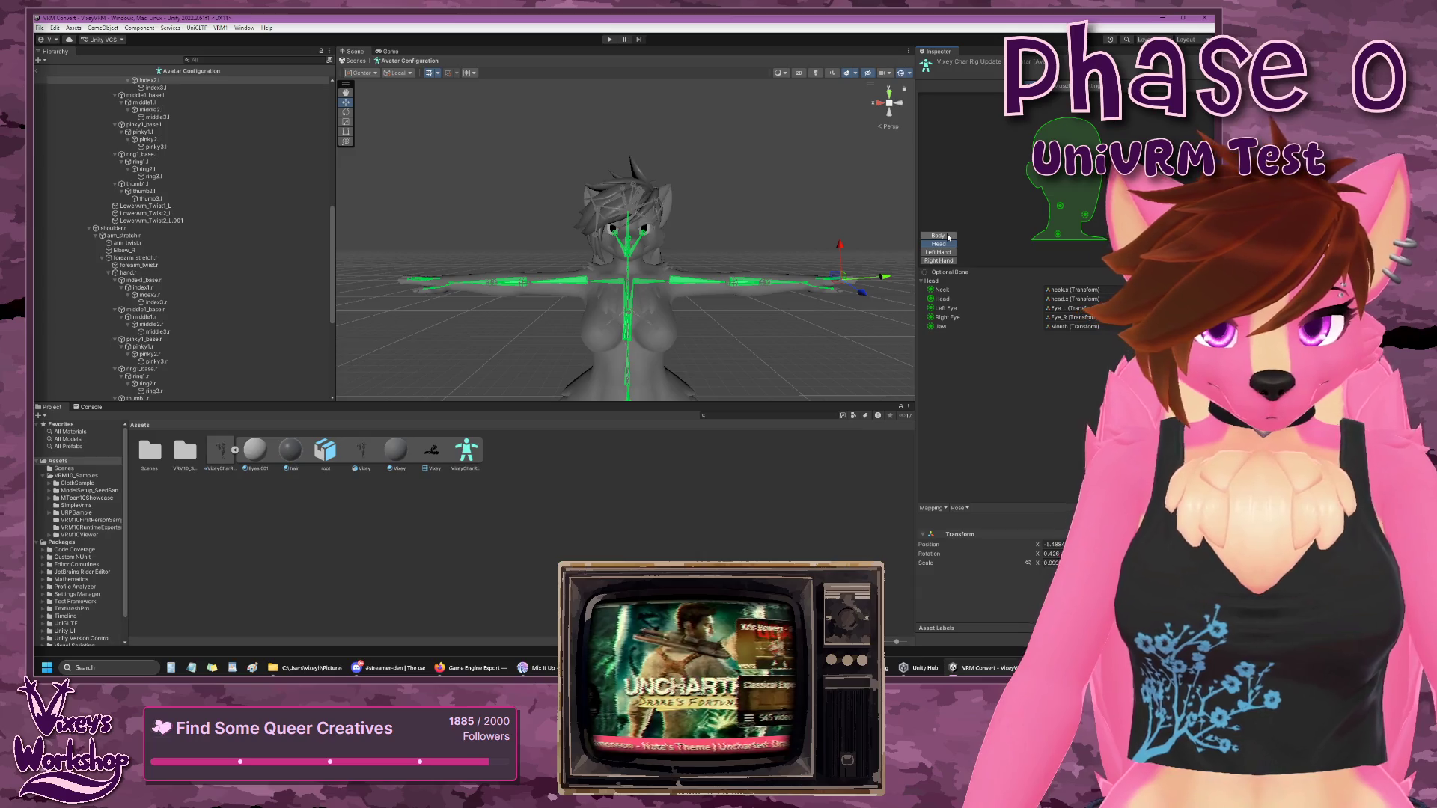
scroll(122, 260, "up", 10)
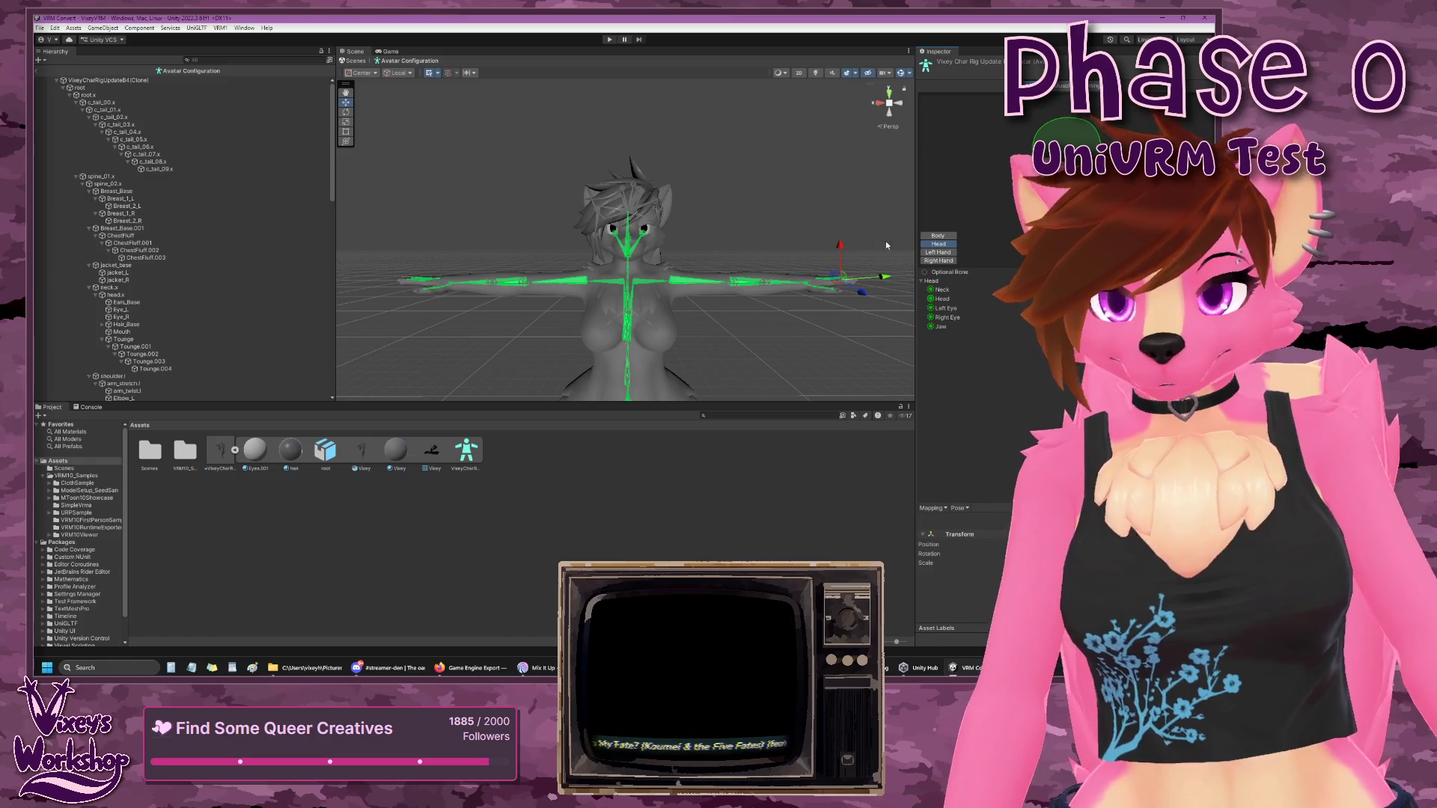
left_click(938, 237)
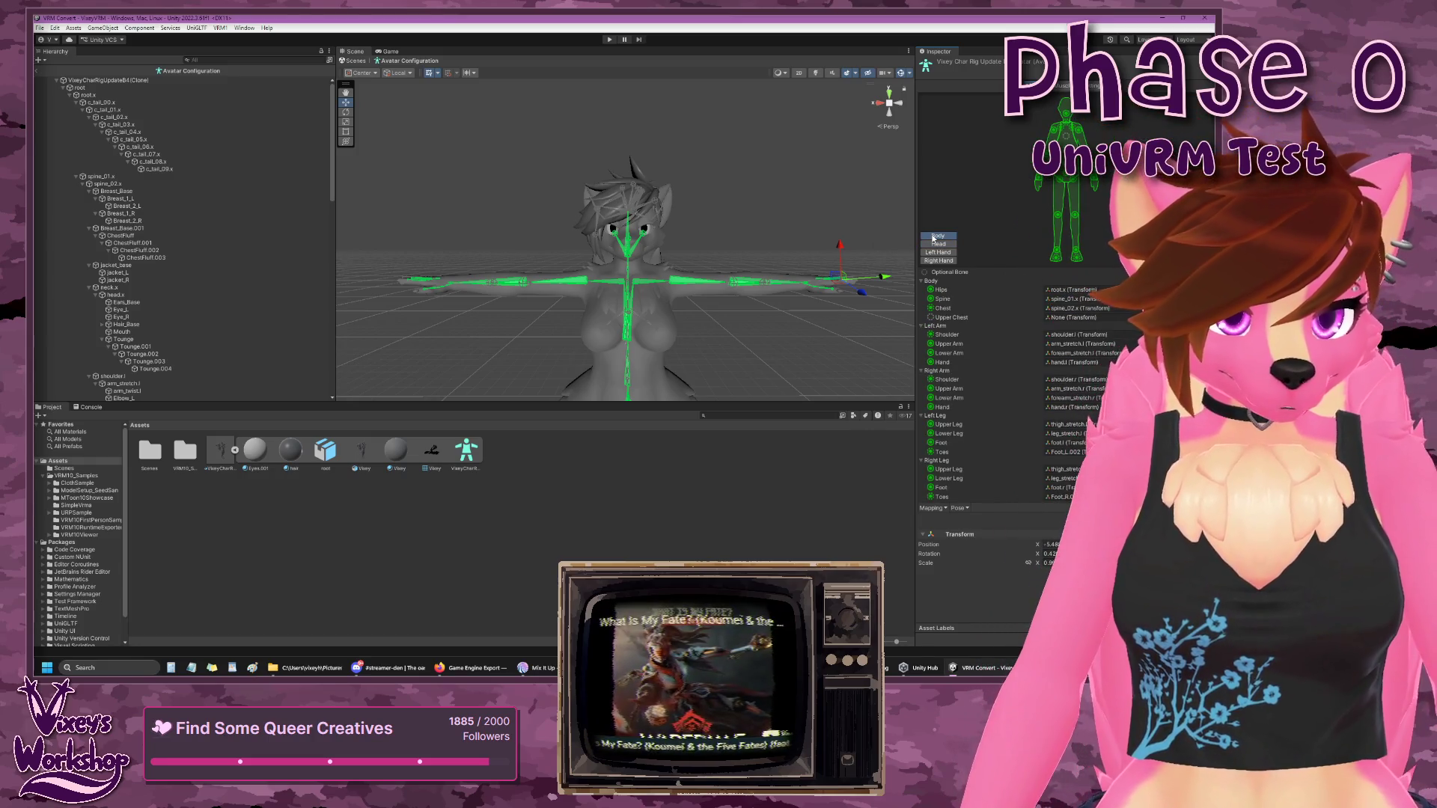
- Collapse the Breast_Base and Breast_Base.001 bones and switch to Muscles & Settings
left_click(90, 192)
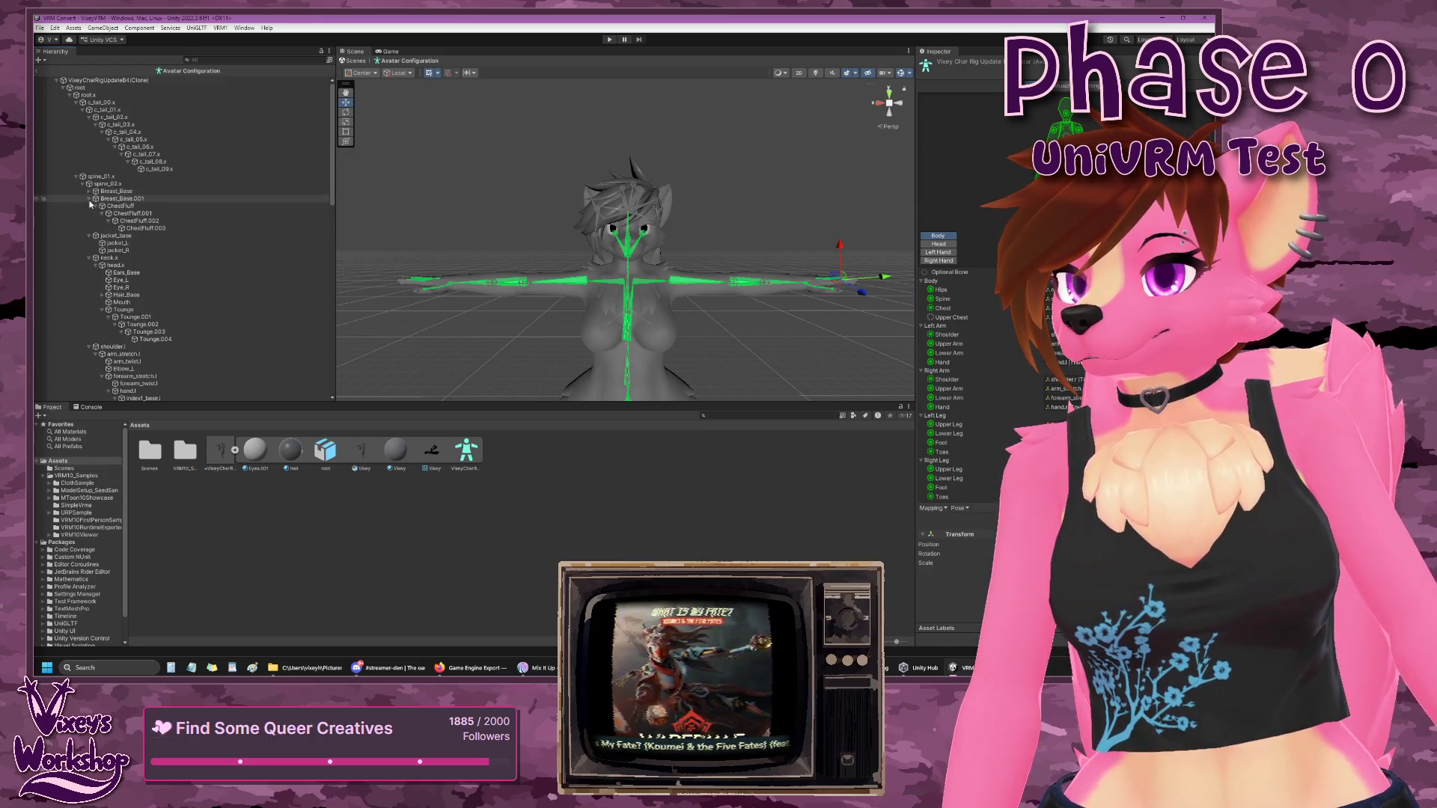
left_click(89, 199)
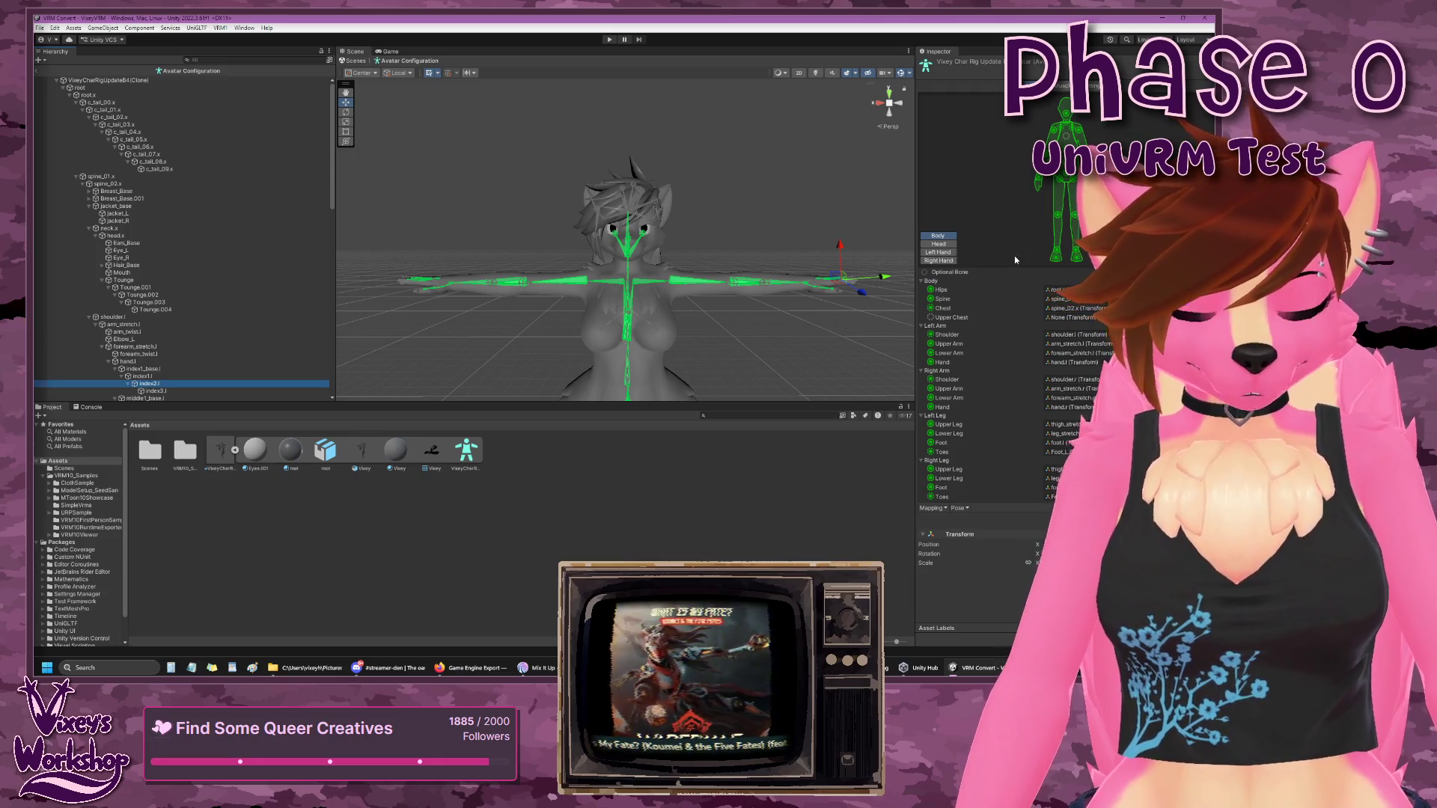
left_click(1074, 86)
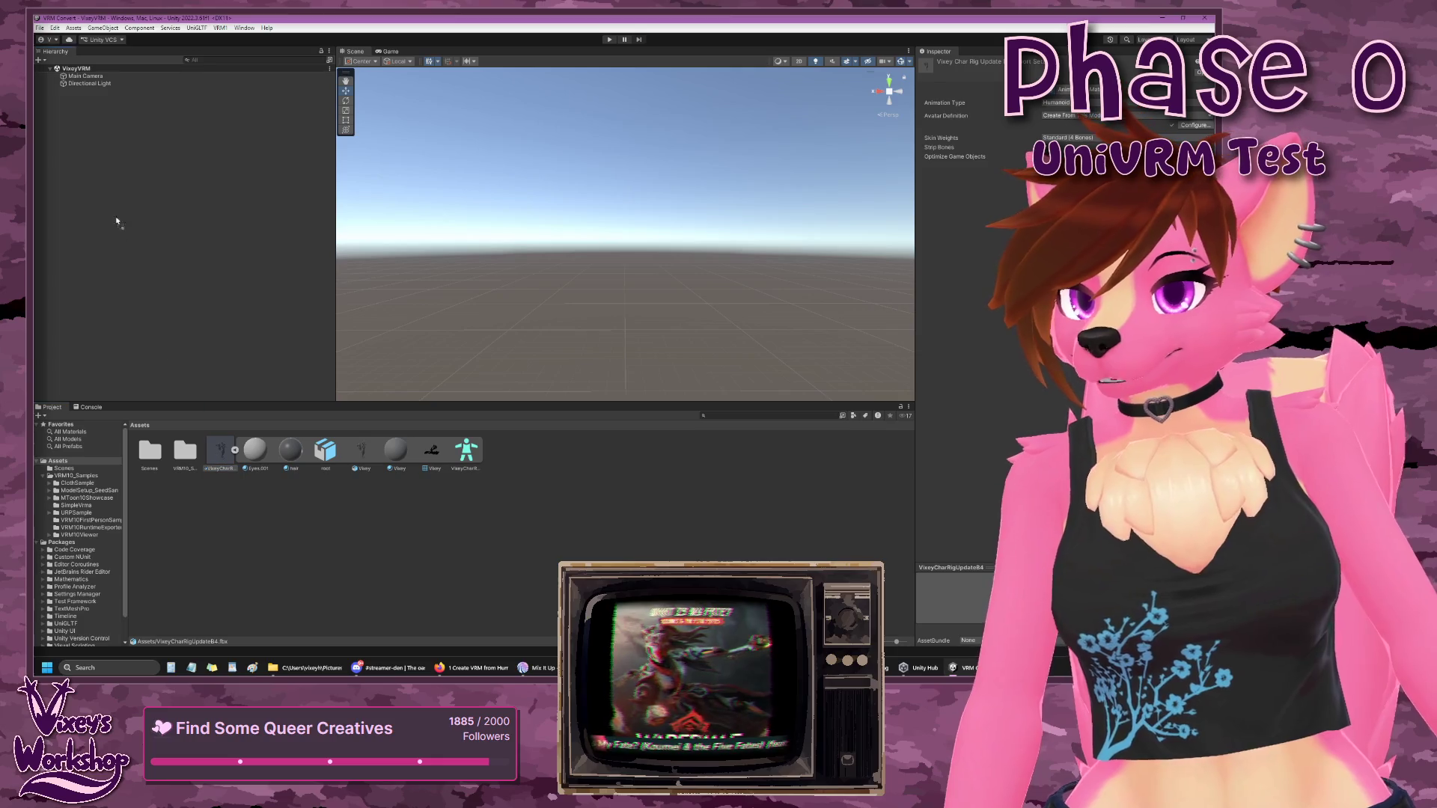
- Add VixeyCharRigUpdateB4 to the scene and set its Transform scale to 100
left_click_drag(120, 190, 134, 197)
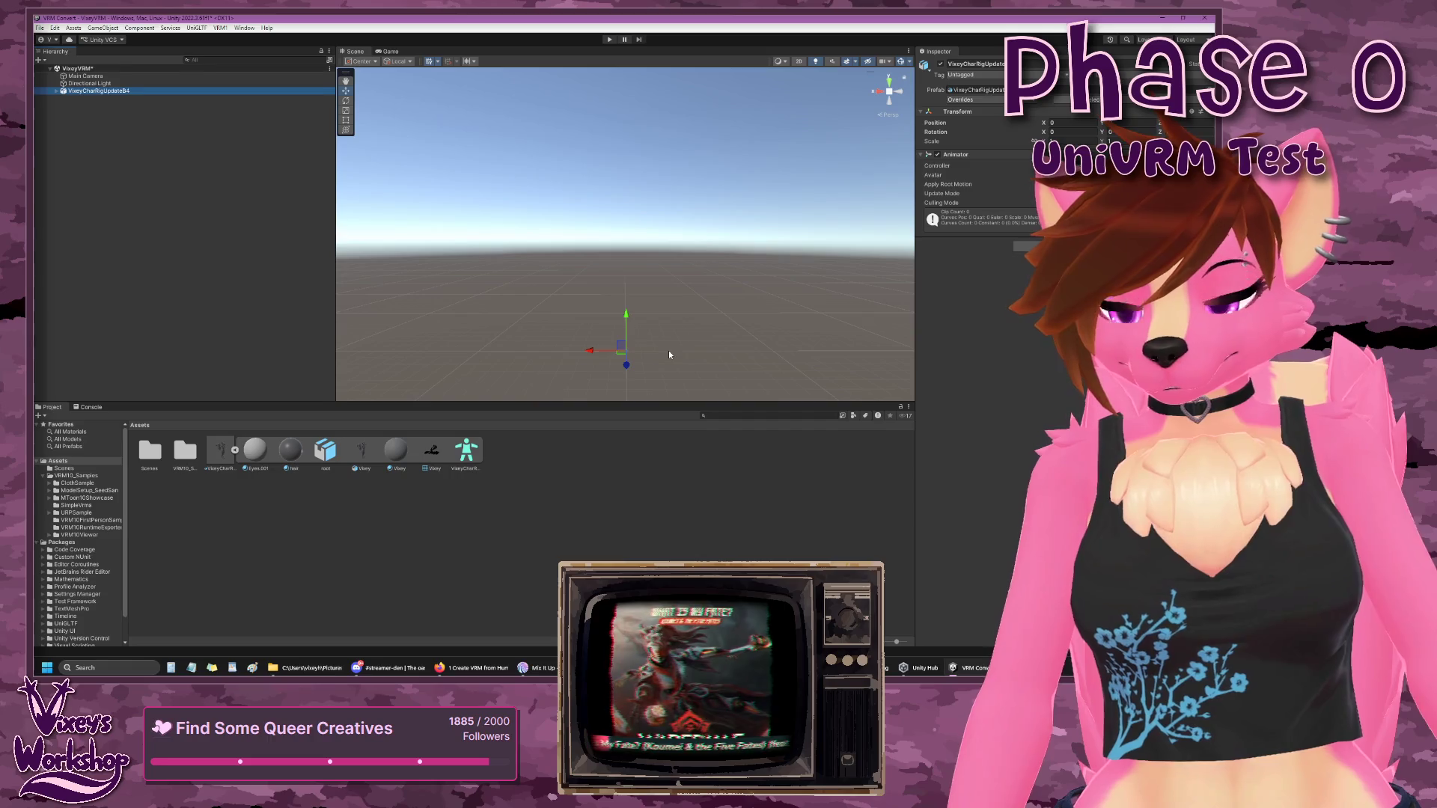
scroll(759, 329, "up", 1)
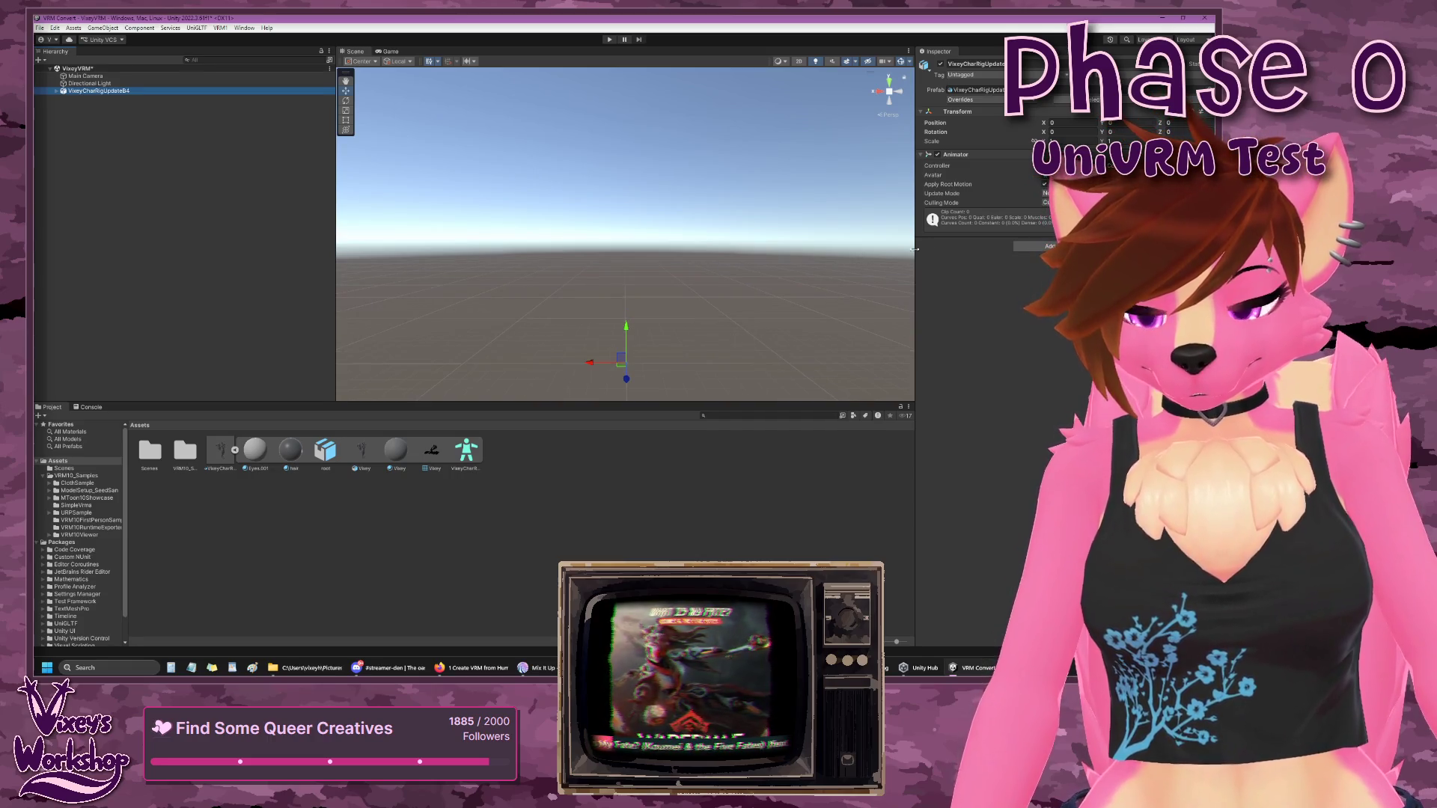
left_click(1063, 139)
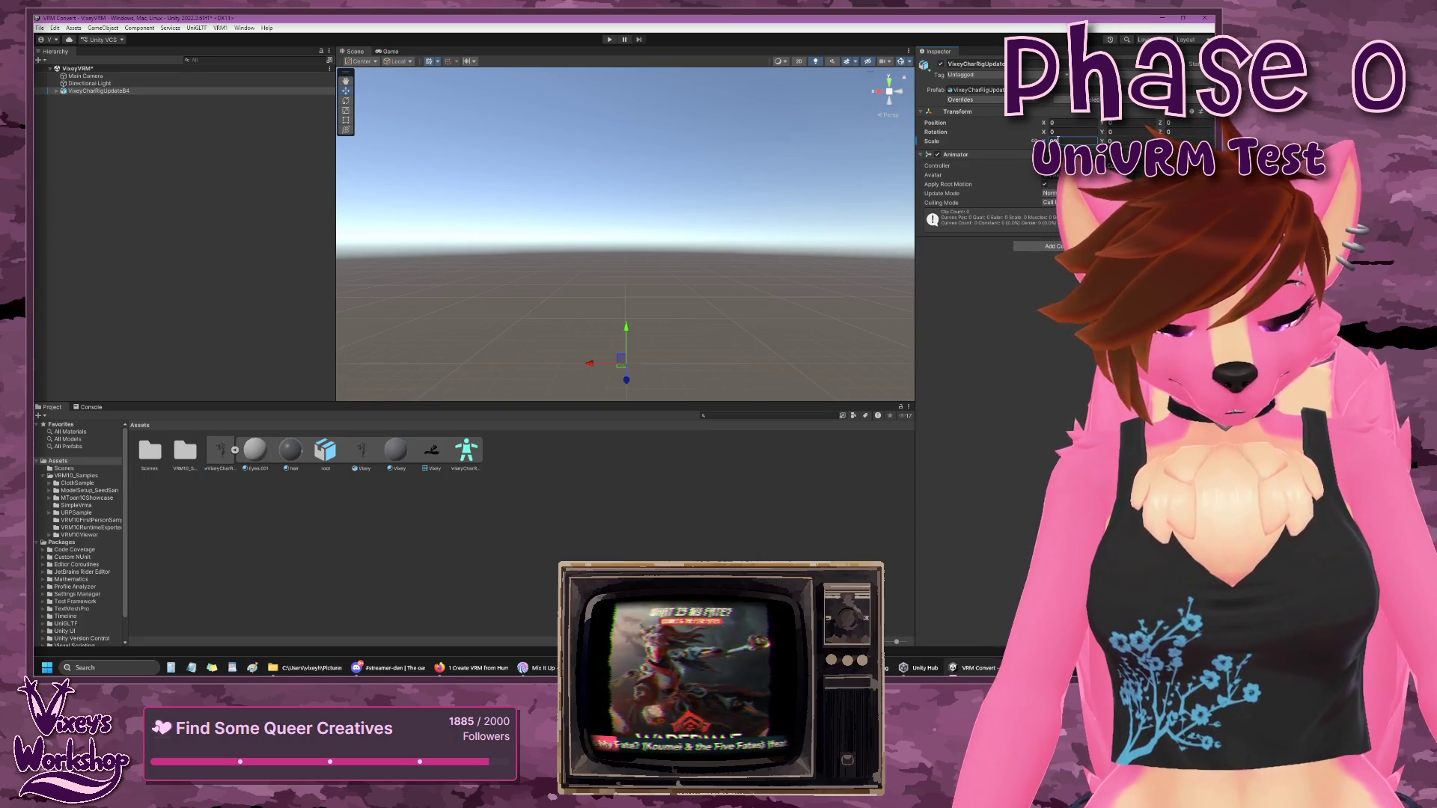
type("100")
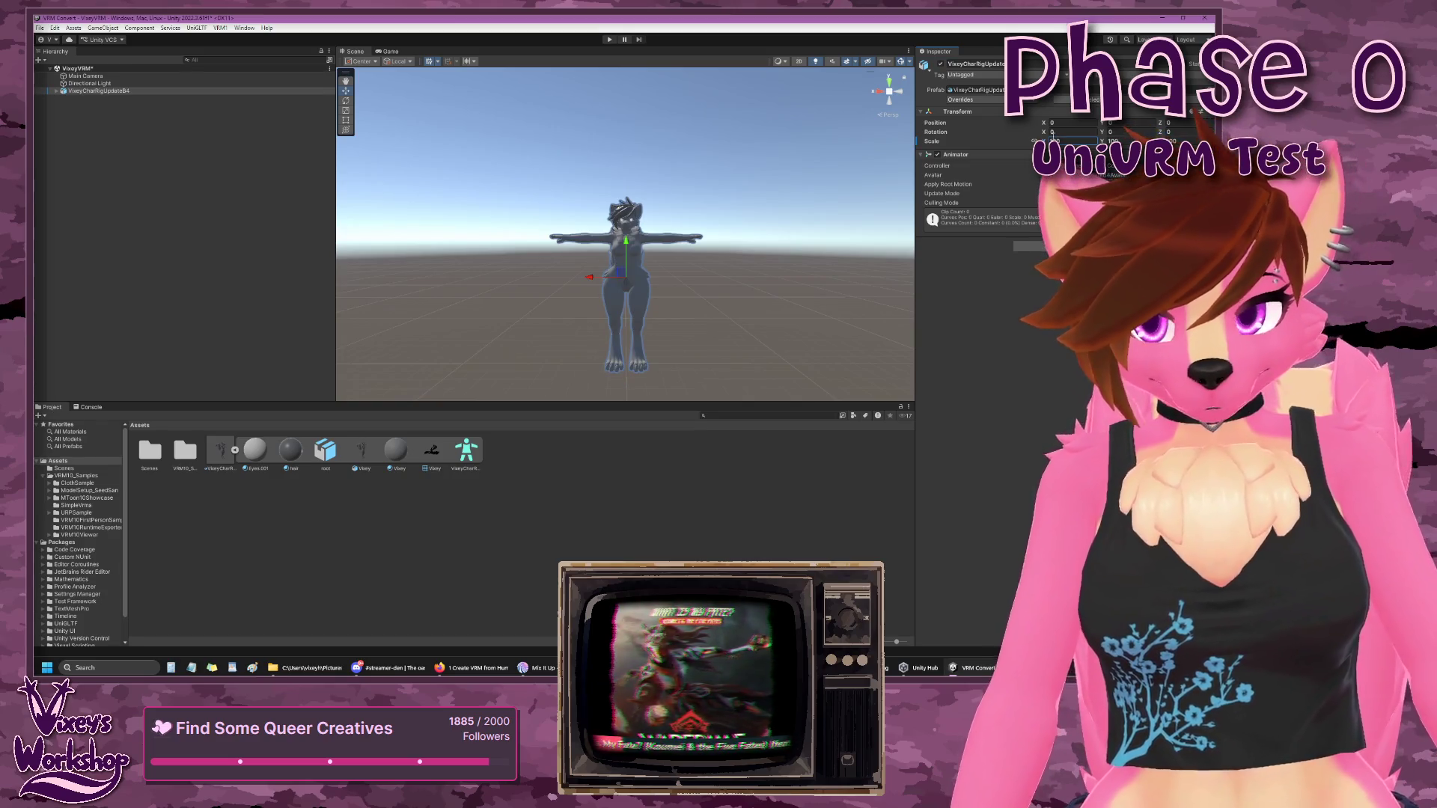
scroll(756, 264, "up", 4)
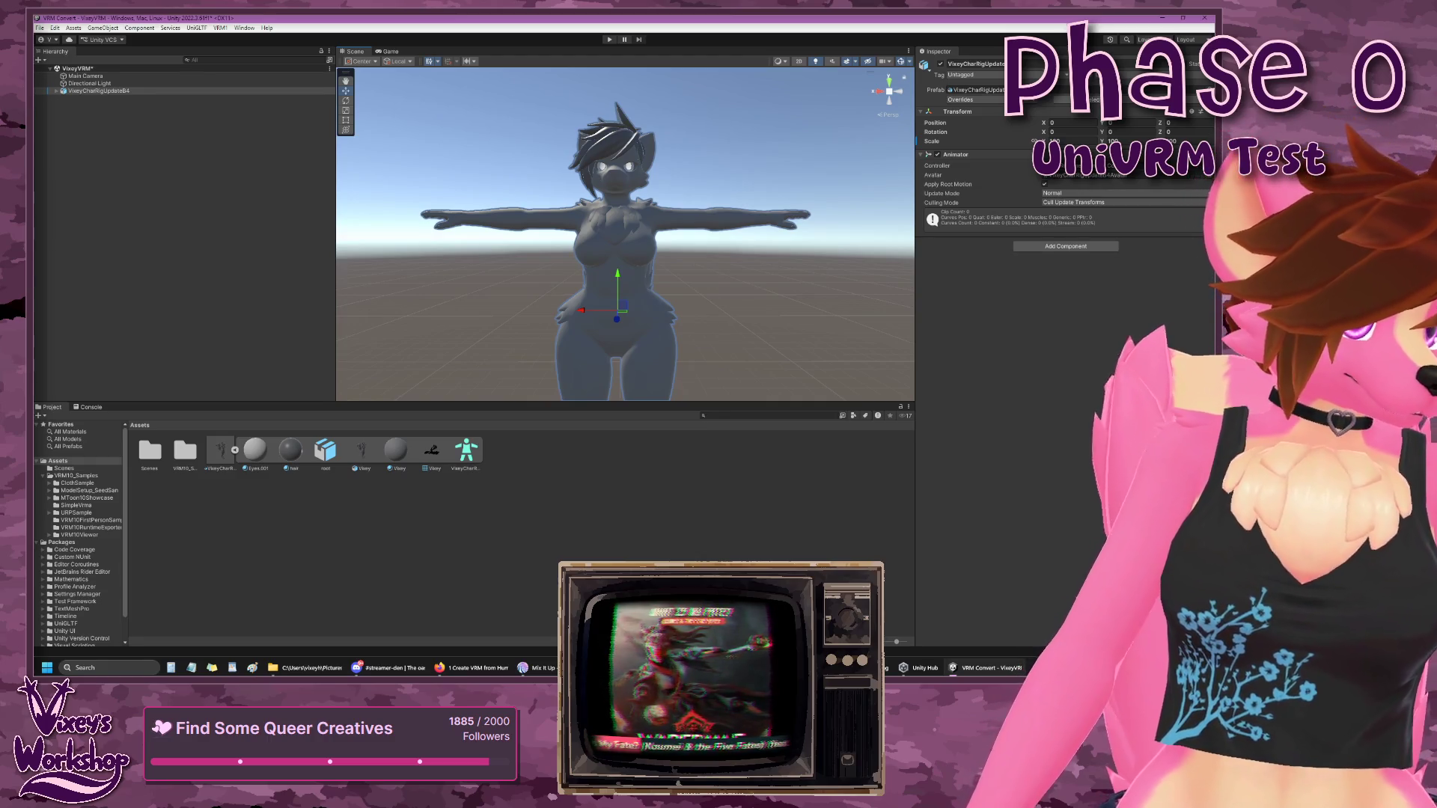
- Open VRM1 > Export VRM 1.0 and move the export window off the model
left_click(219, 27)
left_click(238, 38)
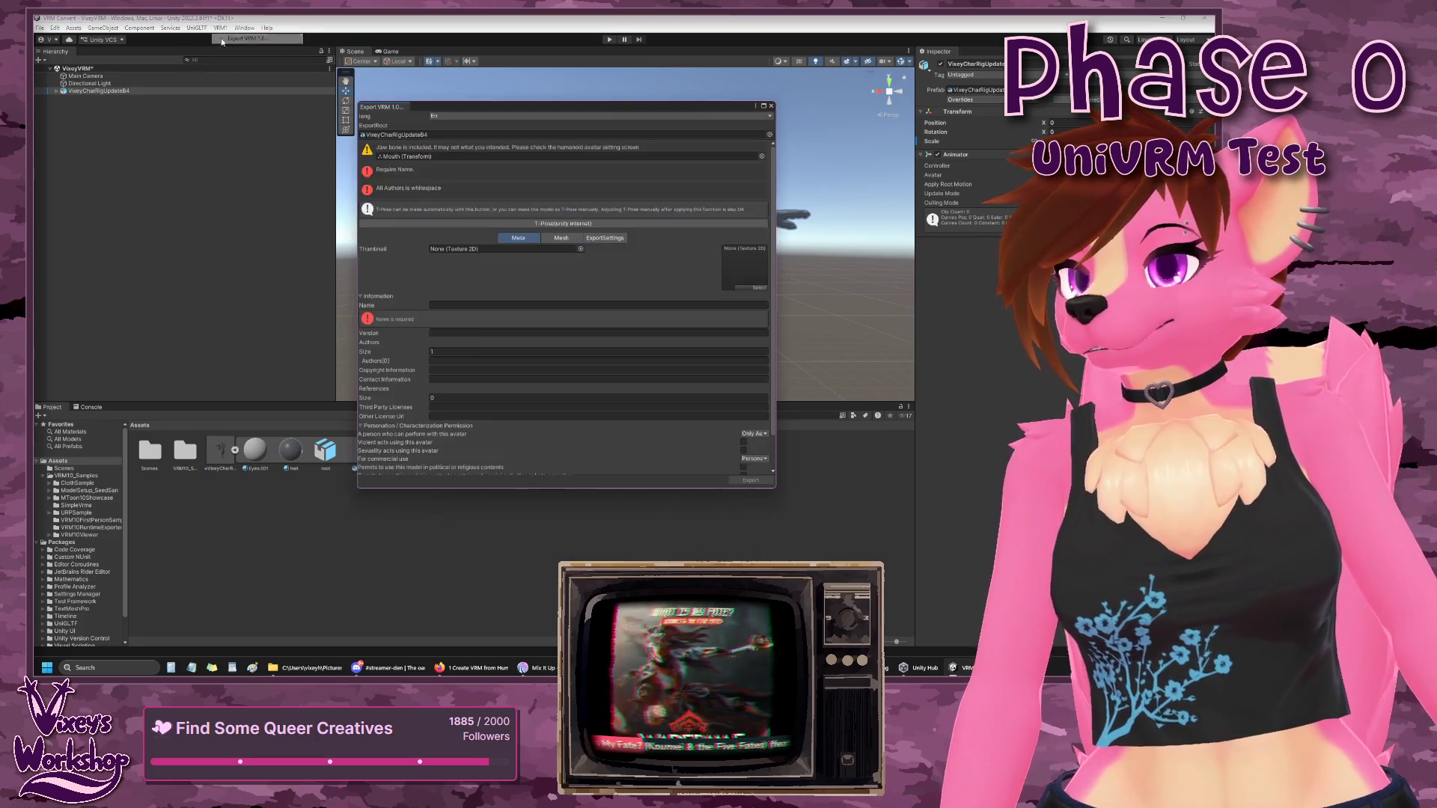
left_click_drag(448, 111, 687, 166)
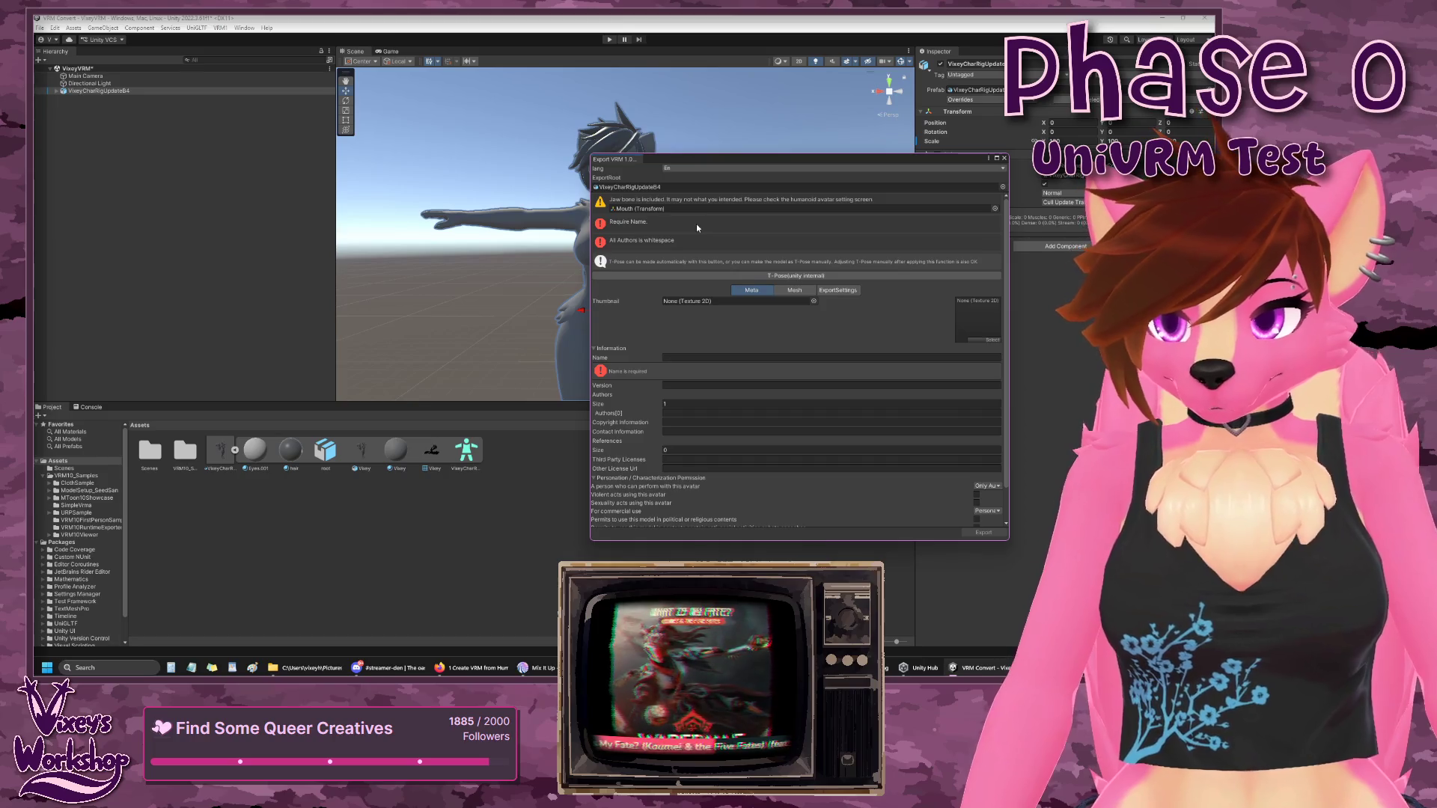
- Enter the avatar's export name and set the Version to 1
left_click(738, 357)
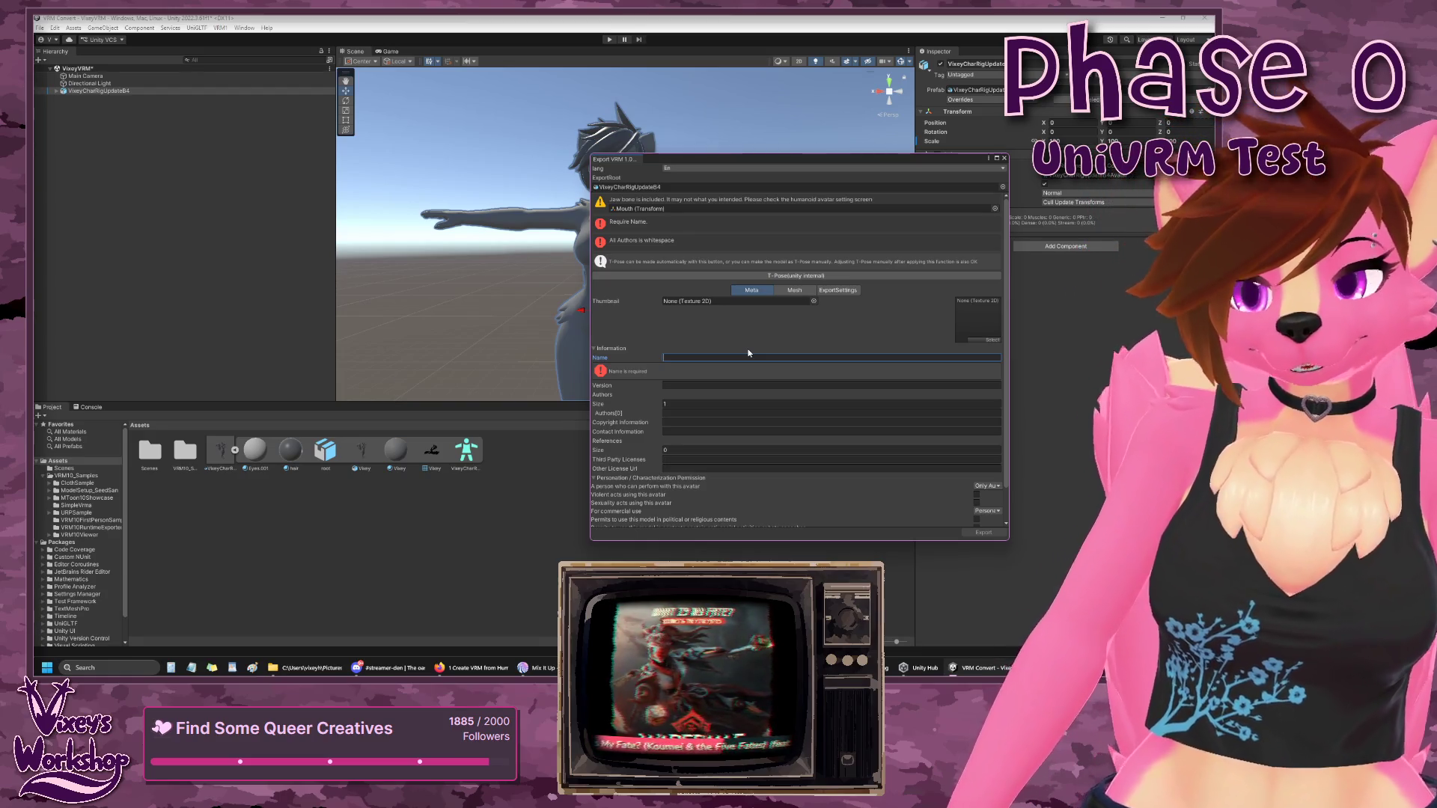
type("Vixey")
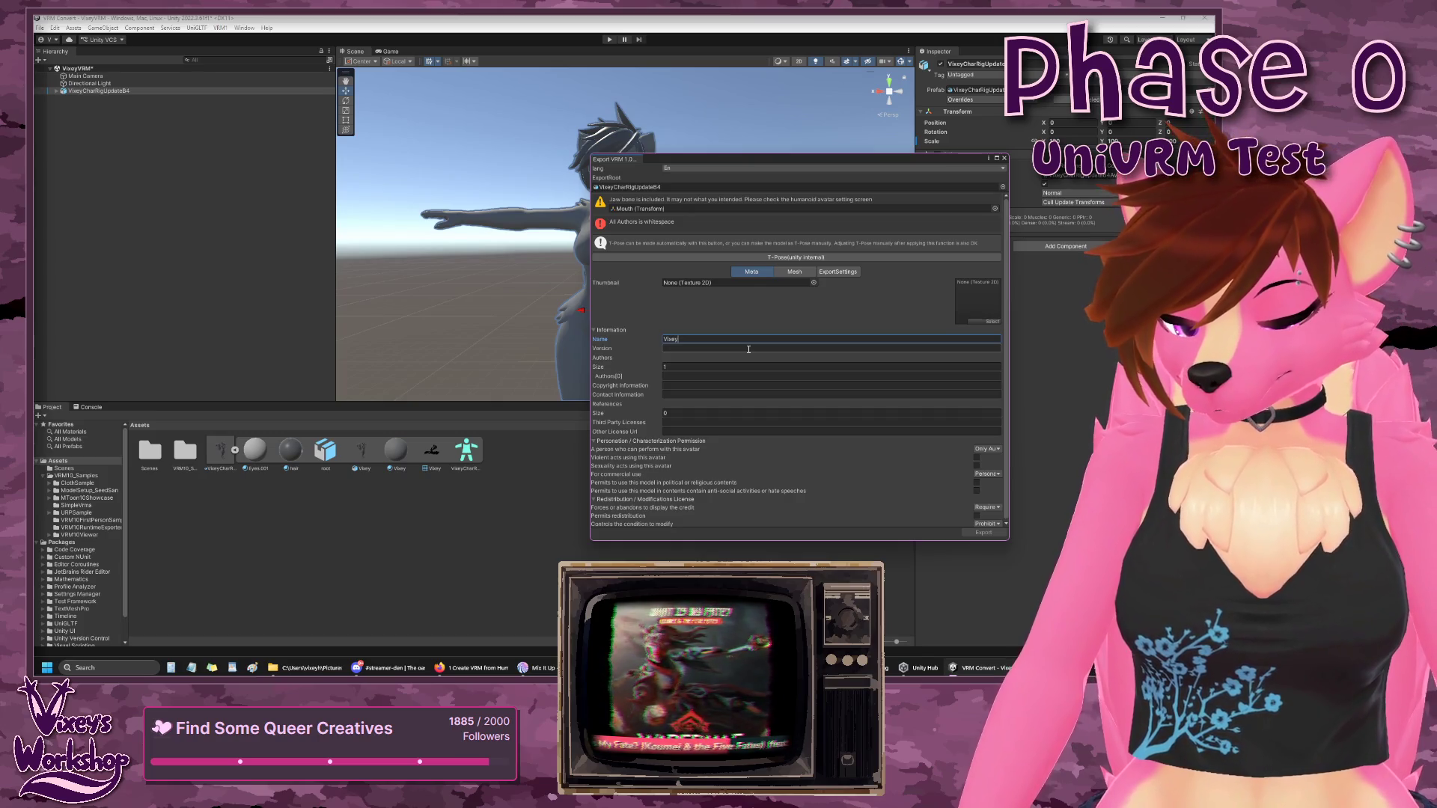
key("BackSpace")
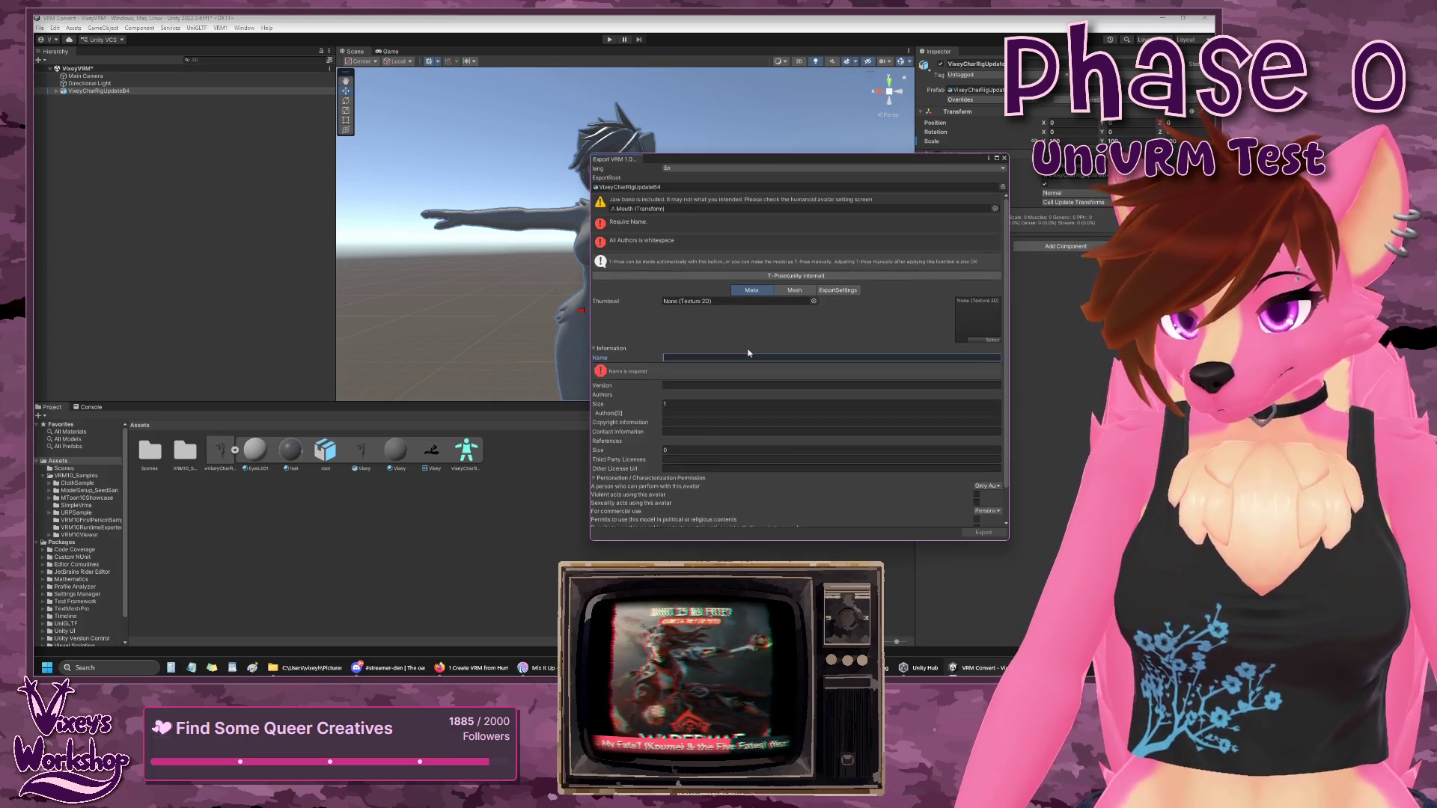
type("DerpyVix")
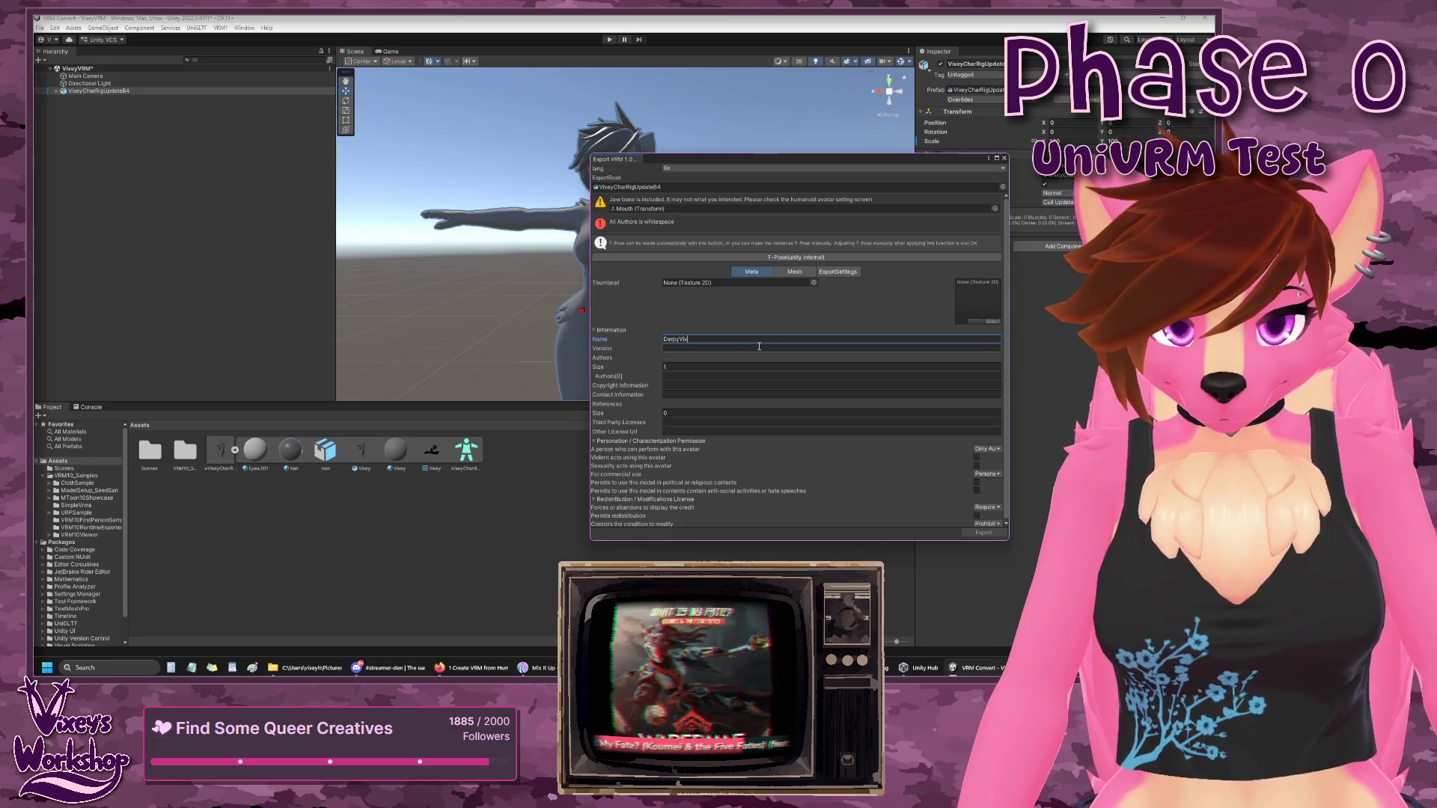
left_click(758, 346)
type("1")
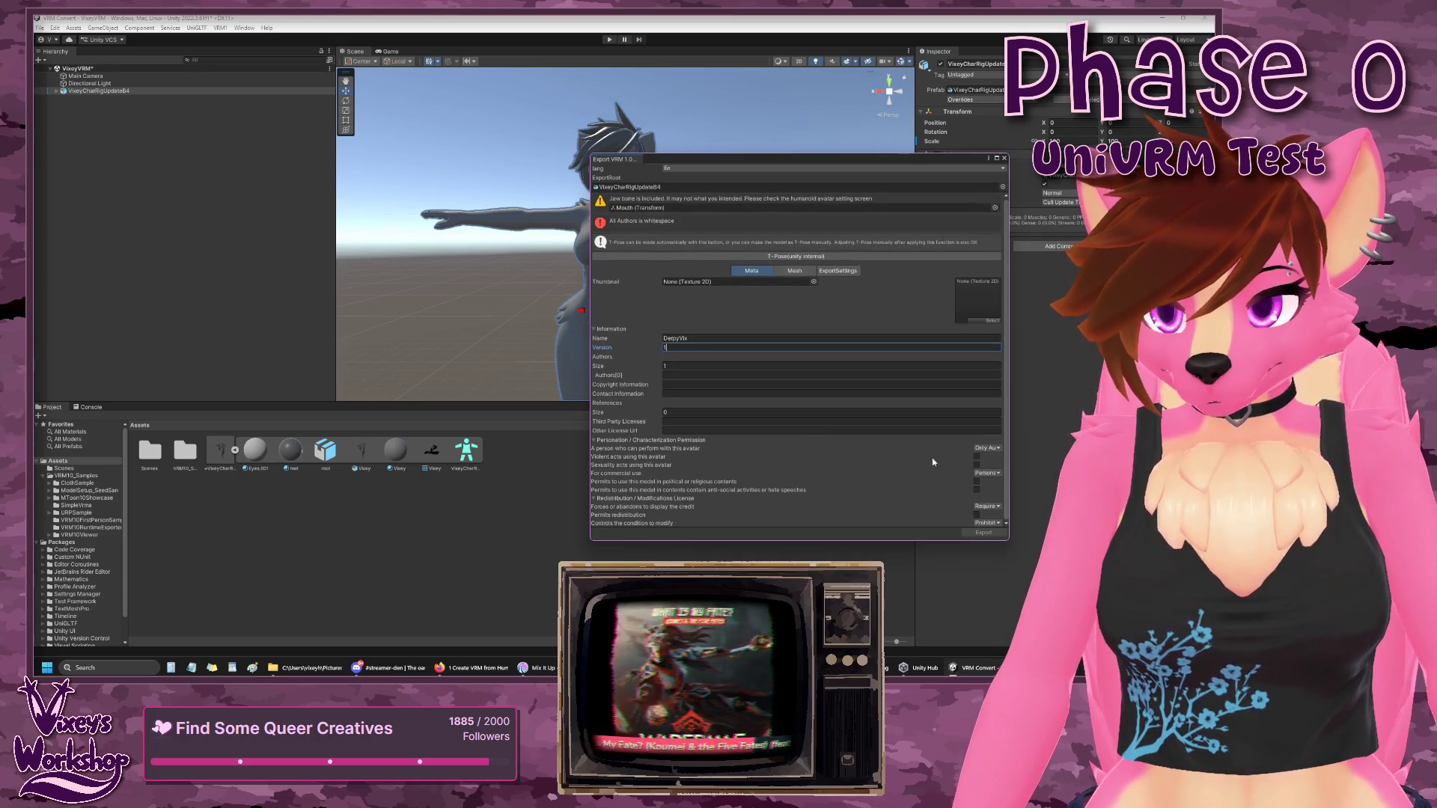
- Widen the export window, set Authors to one entry and fill in the author's name
left_click_drag(1009, 451, 1104, 451)
left_click(679, 366)
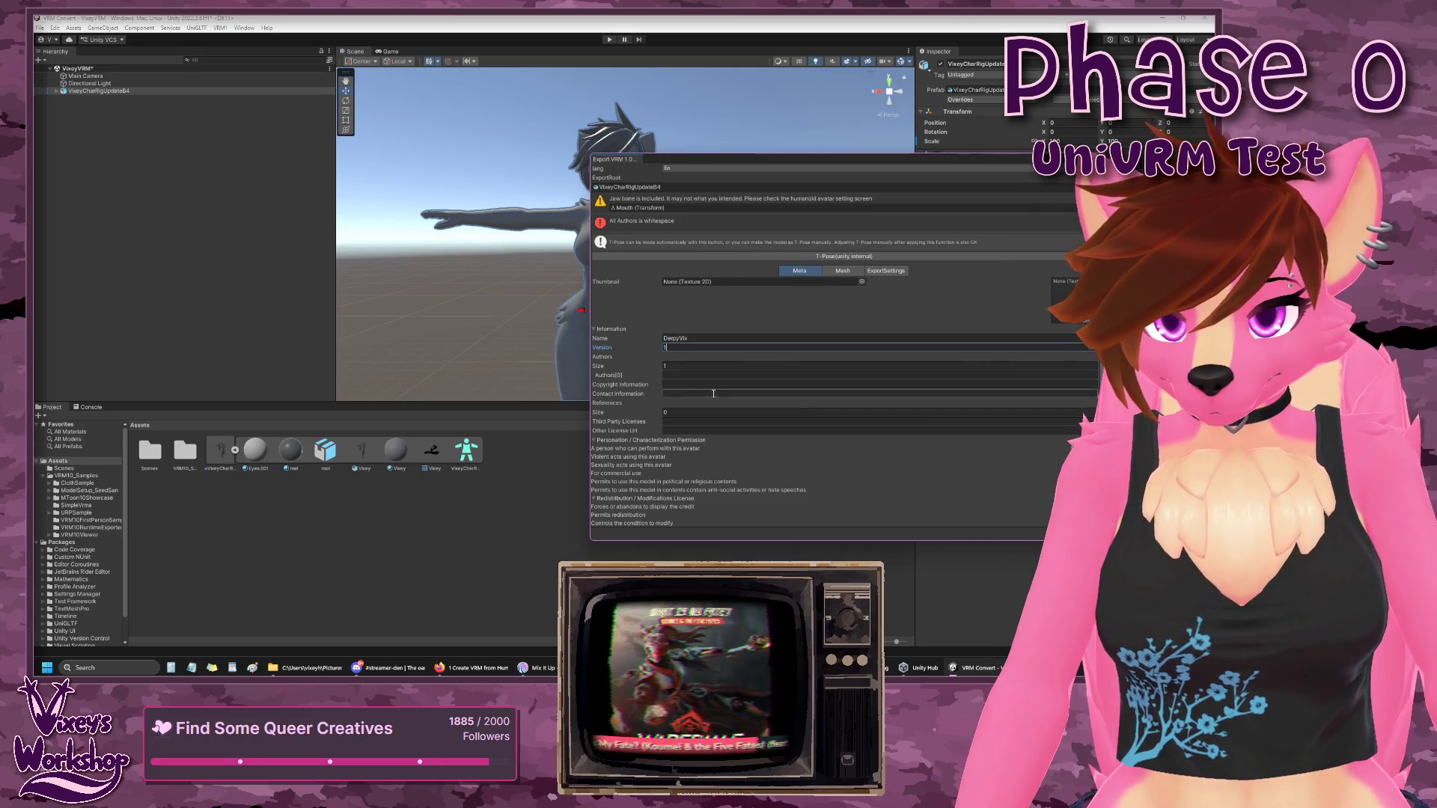
left_click(682, 375)
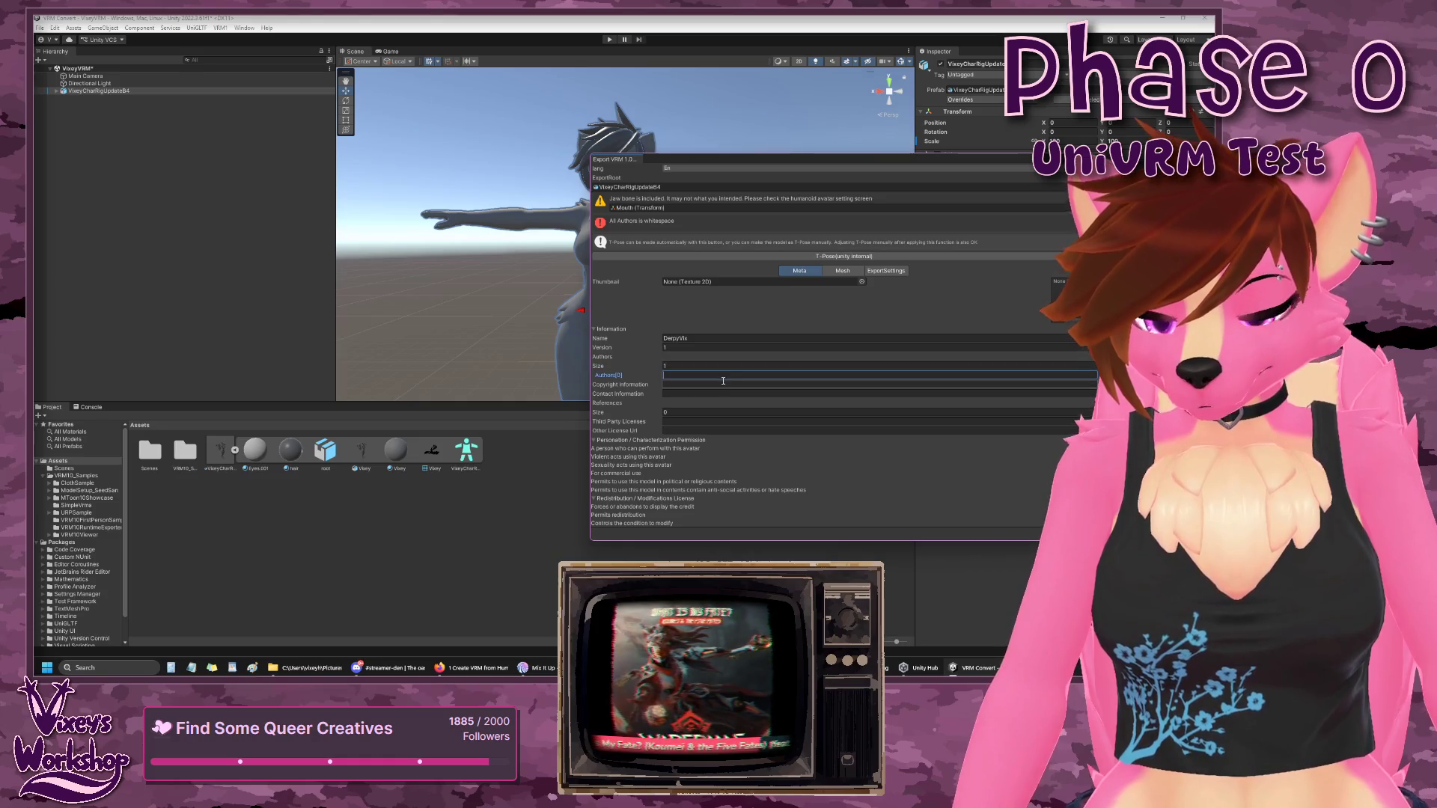
type("VixeyHime")
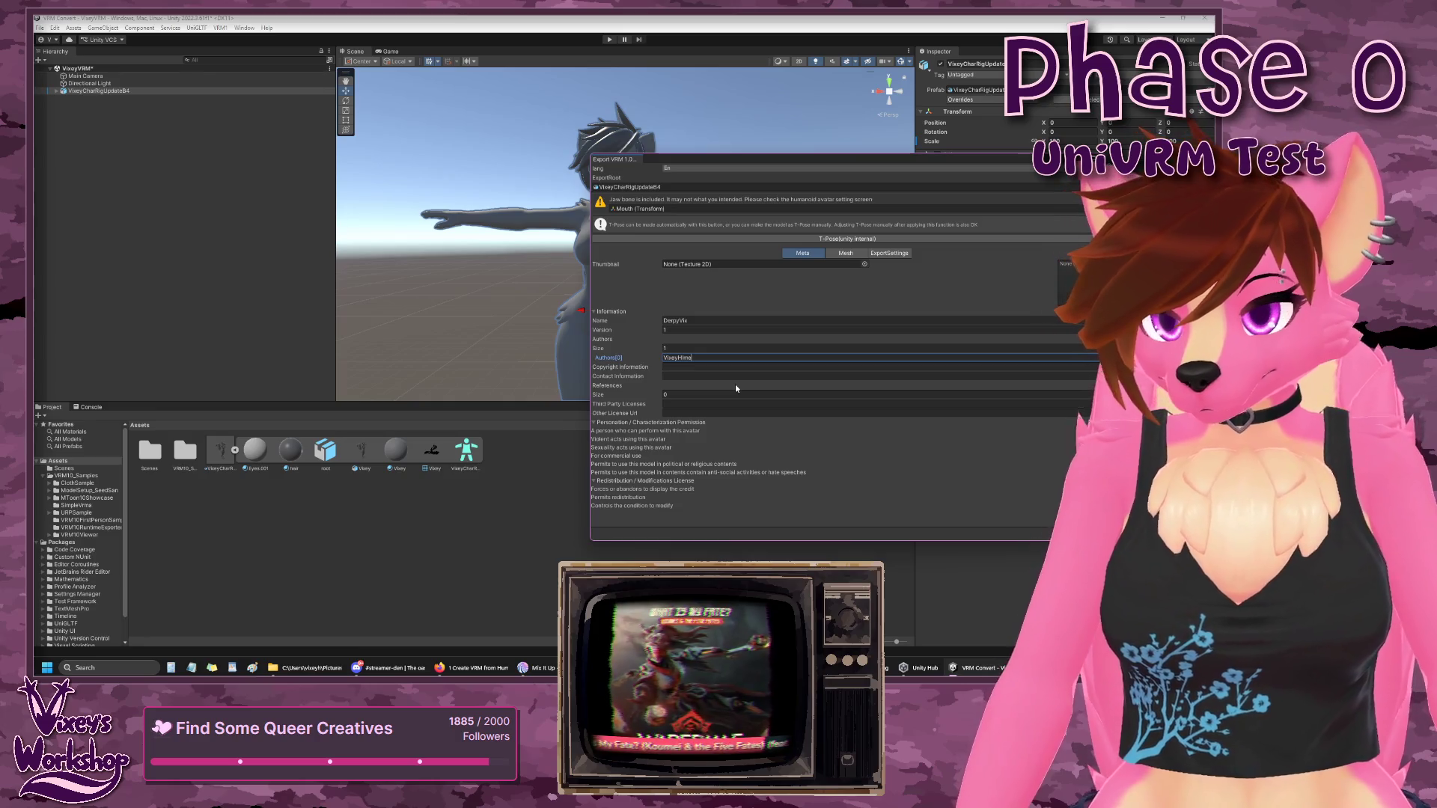
- Adjust the References list to remove the extra entry, then view the mesh size information
left_click(737, 394)
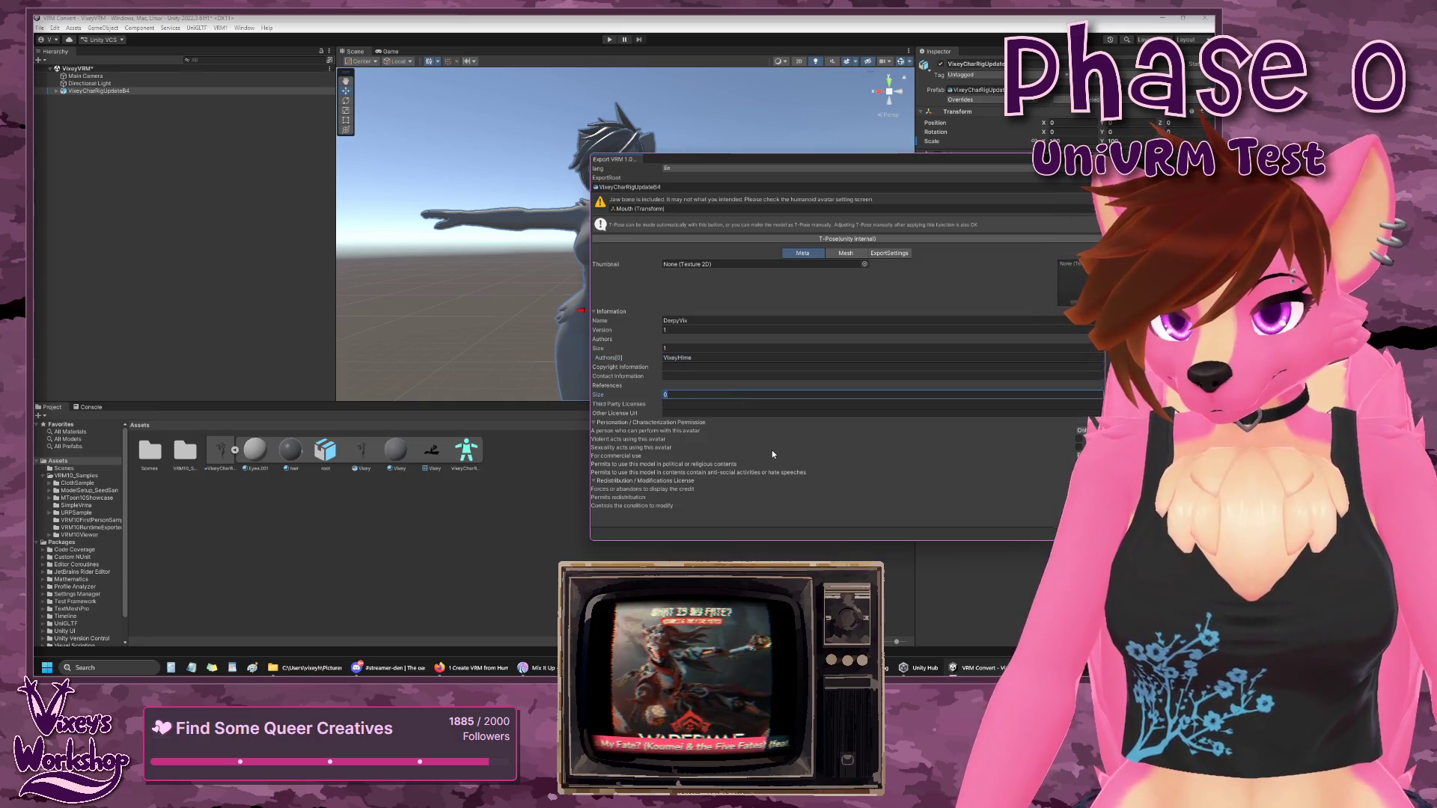
type("1")
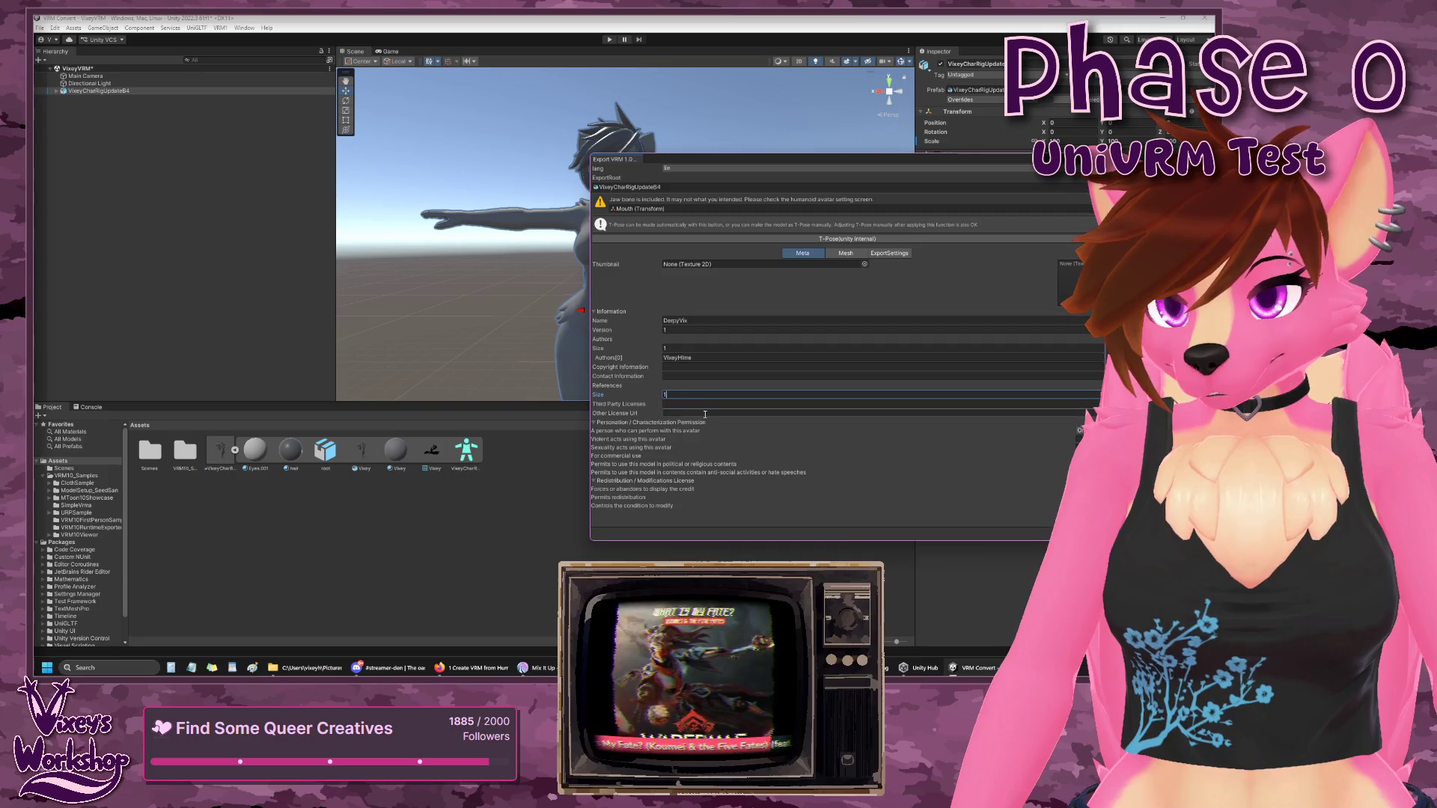
key("Return")
left_click(689, 394)
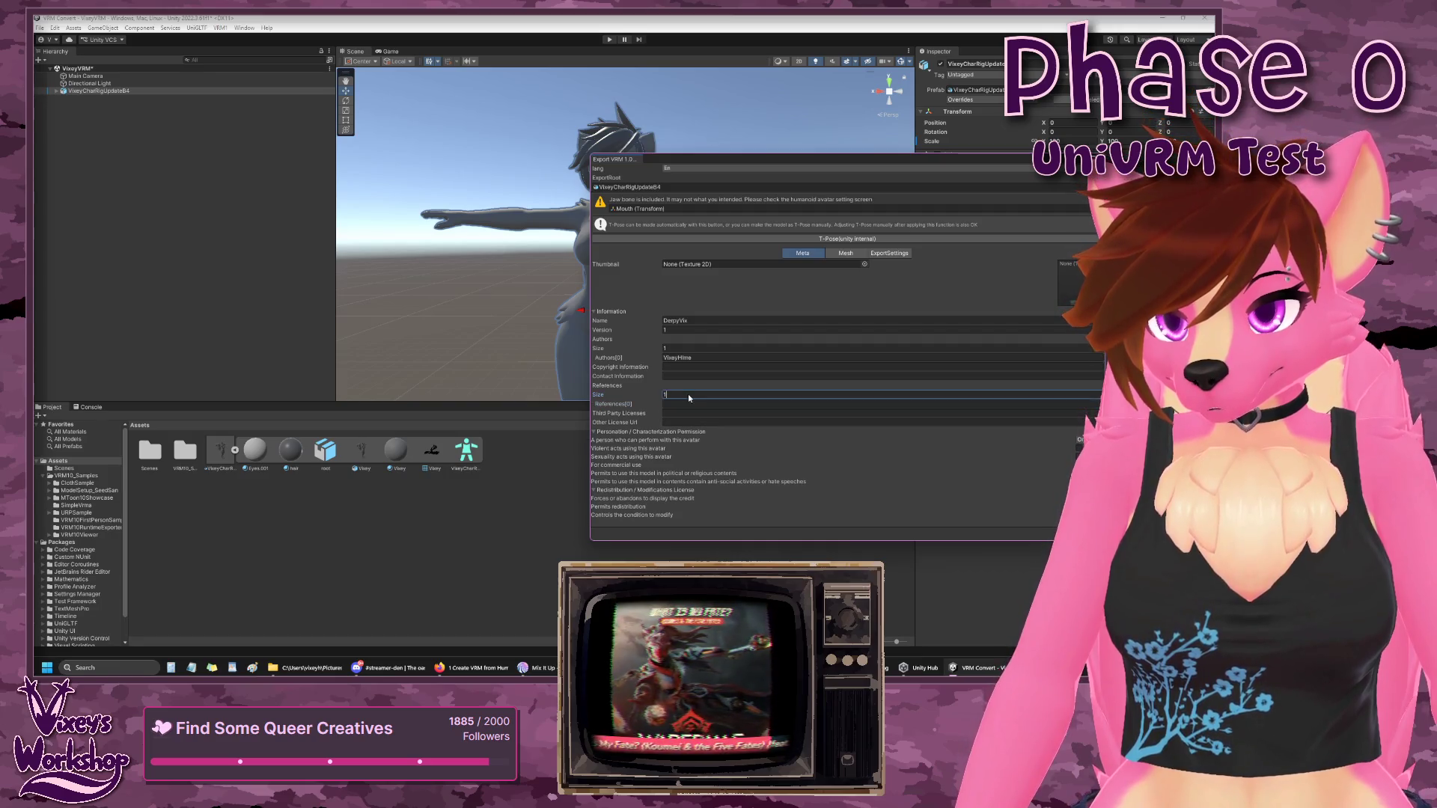
left_click(708, 376)
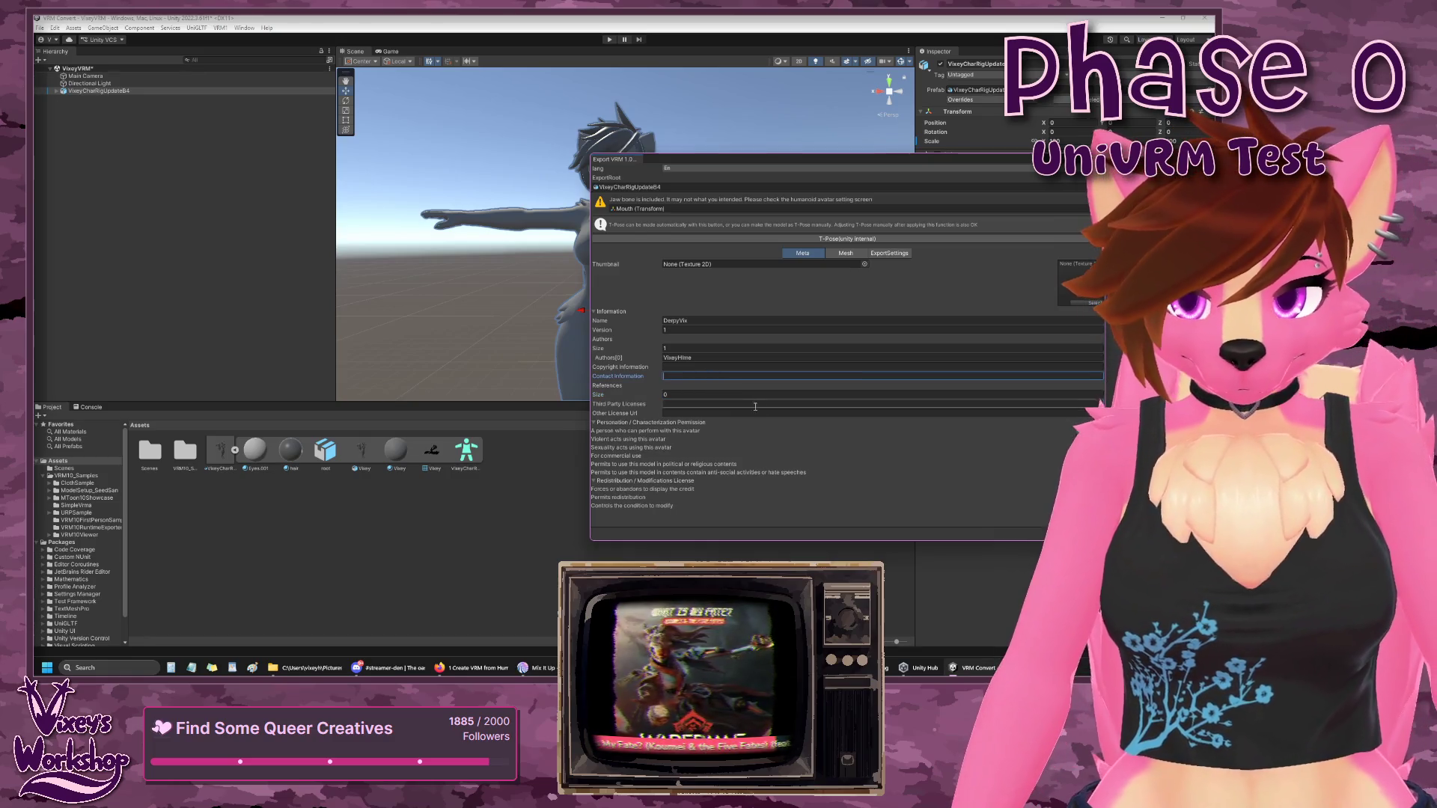
left_click(1046, 431)
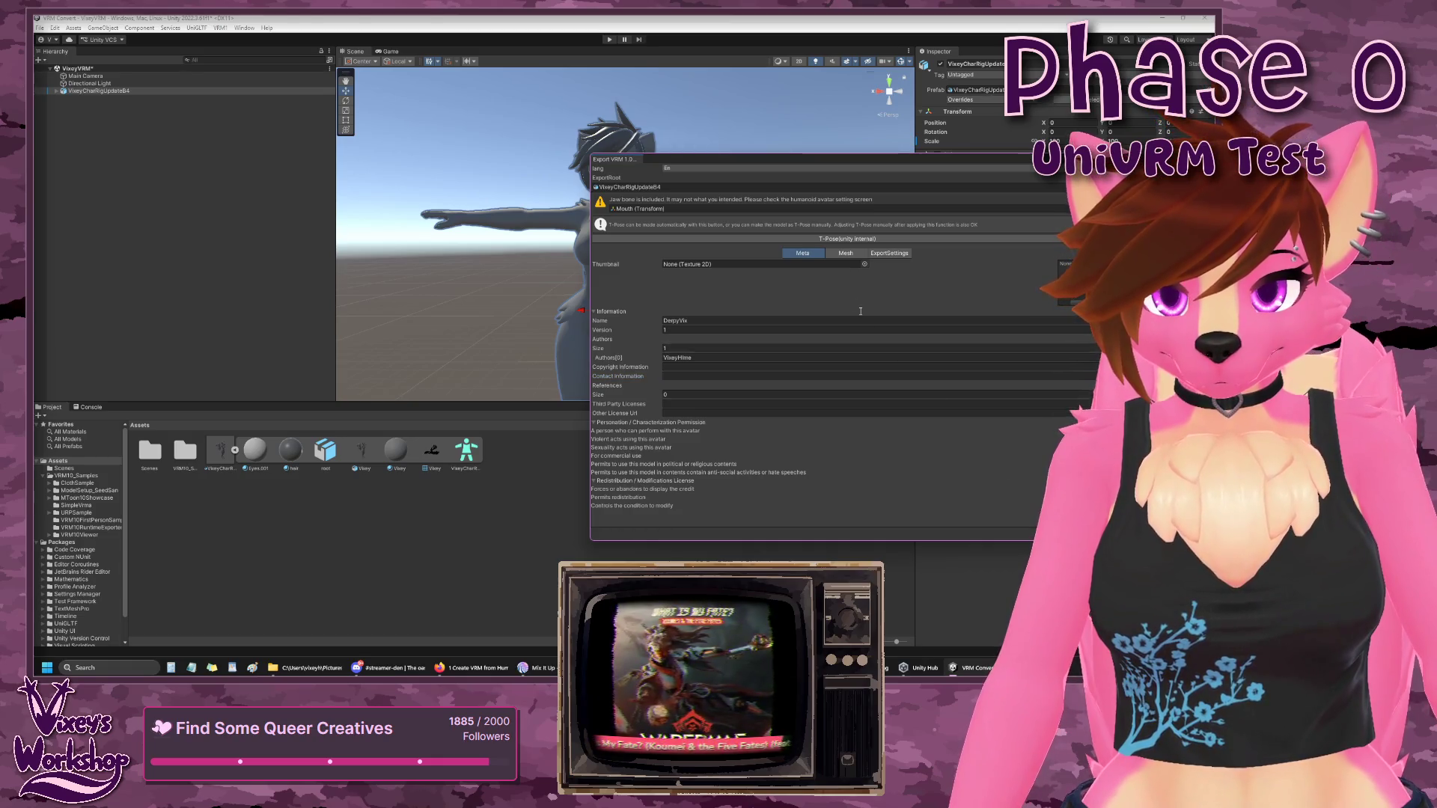
left_click(848, 254)
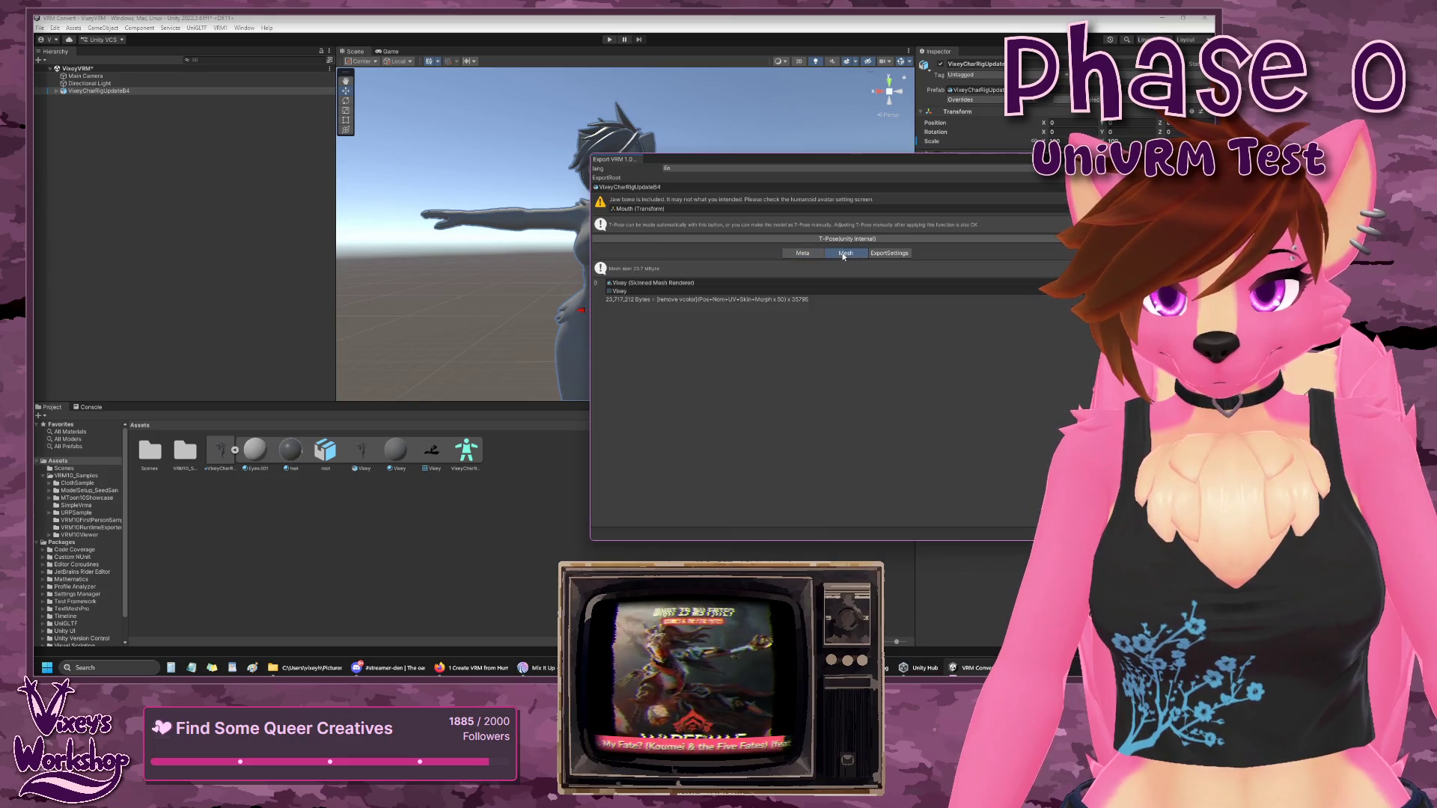
- Set the Meta Thumbnail to the 'thumbnail' texture and start the VRM export
left_click(890, 253)
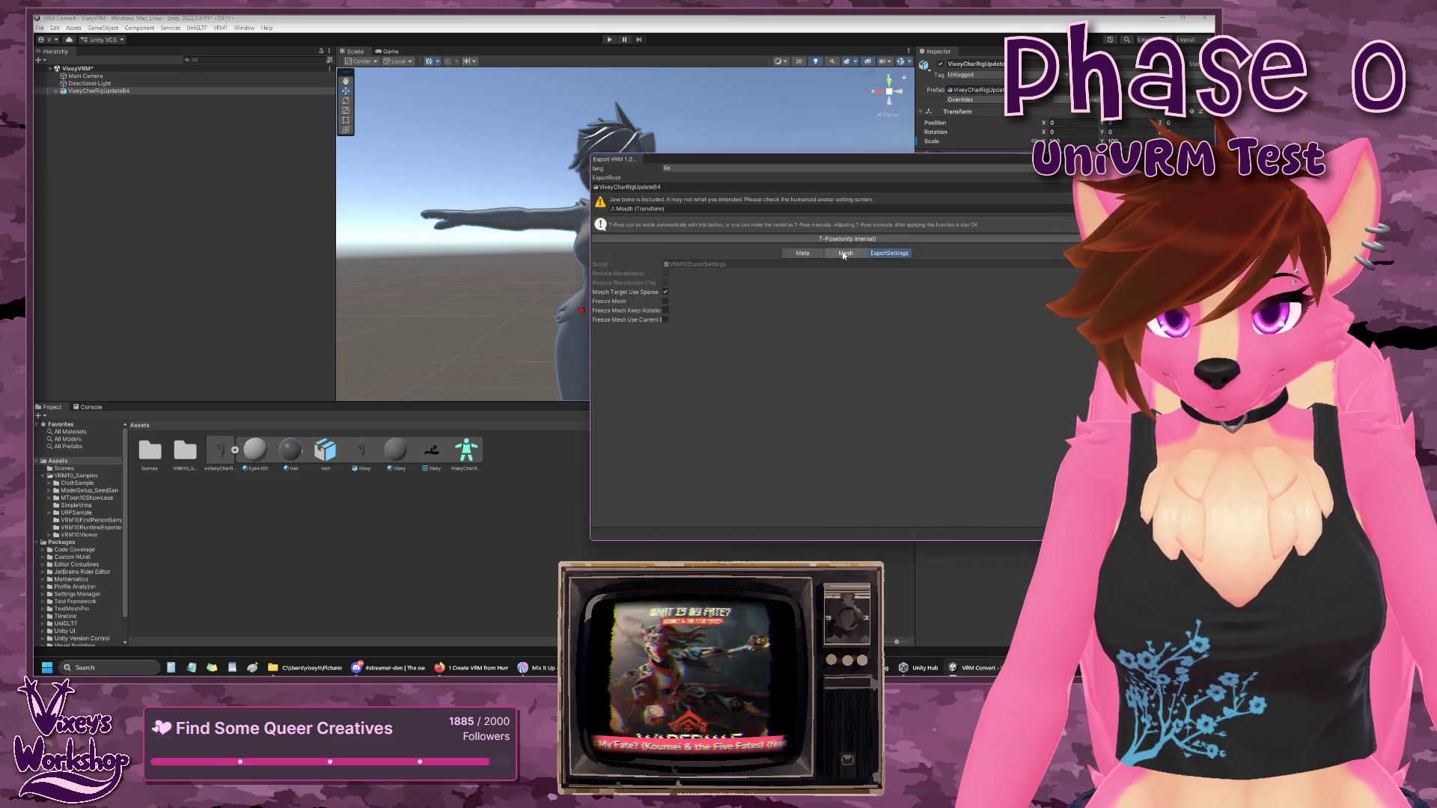
left_click(802, 253)
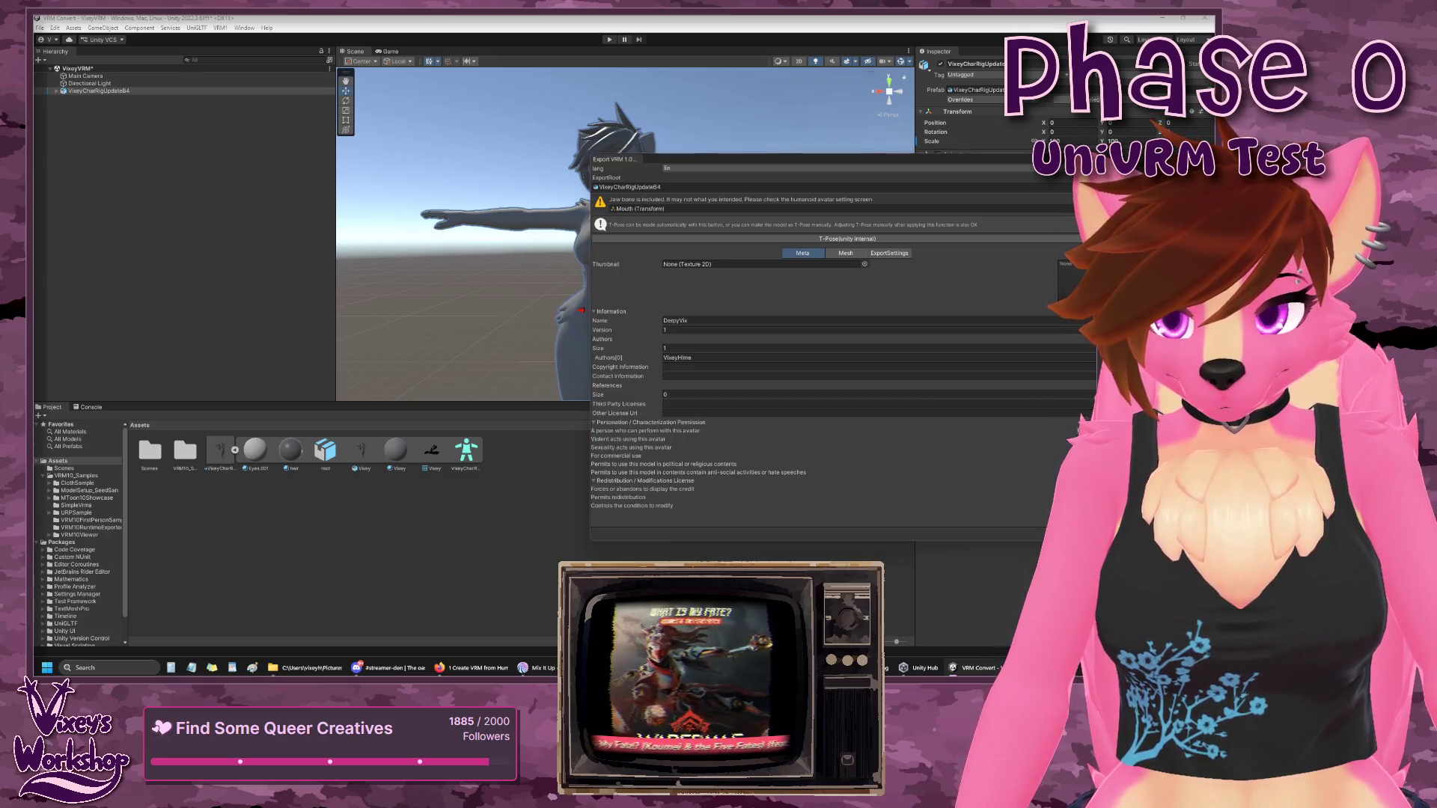
left_click(865, 264)
mouse_move(1078, 318)
left_mouse_down()
mouse_move(1069, 400)
mouse_move(1072, 387)
left_mouse_up()
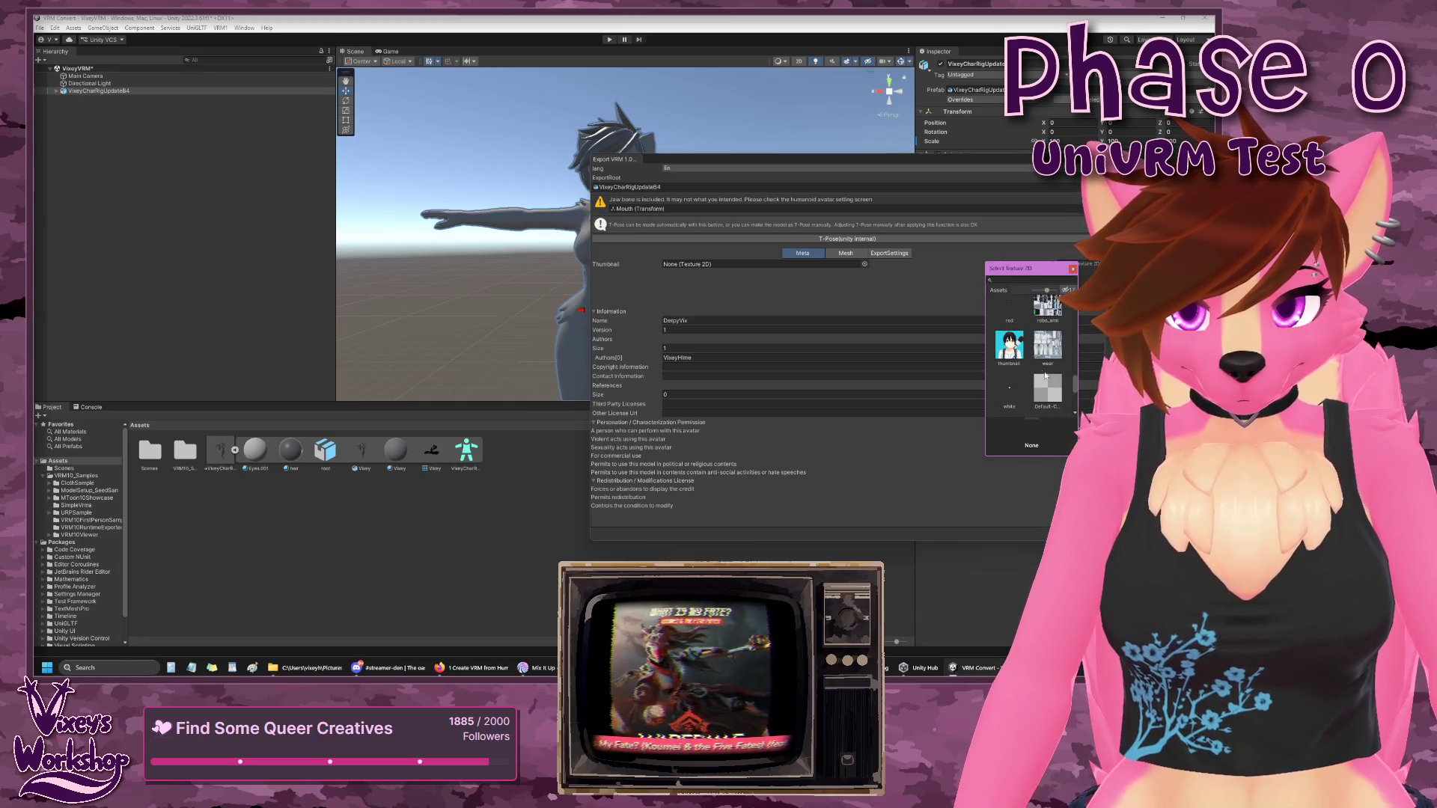
left_click(1009, 346)
left_click(1073, 270)
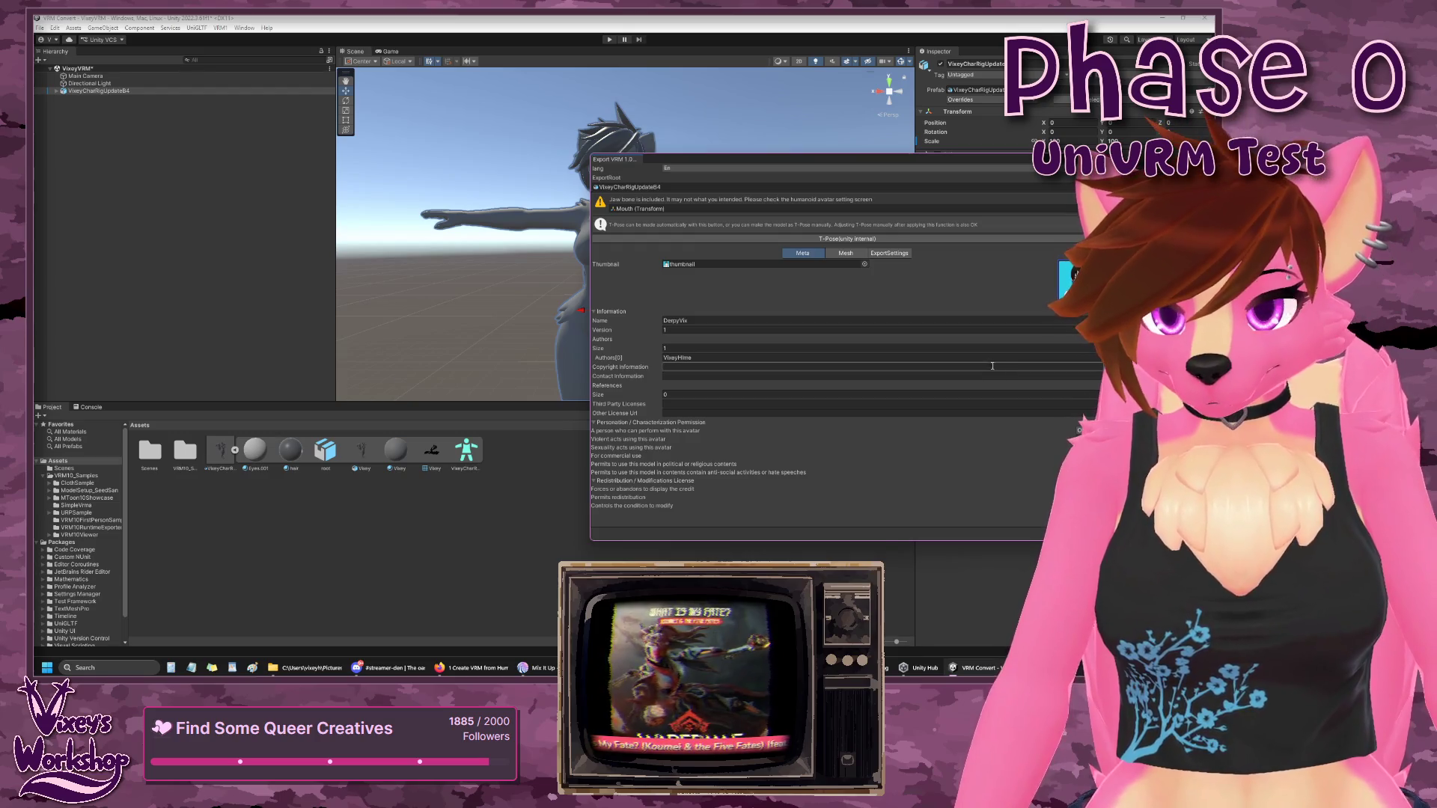
left_click(1078, 529)
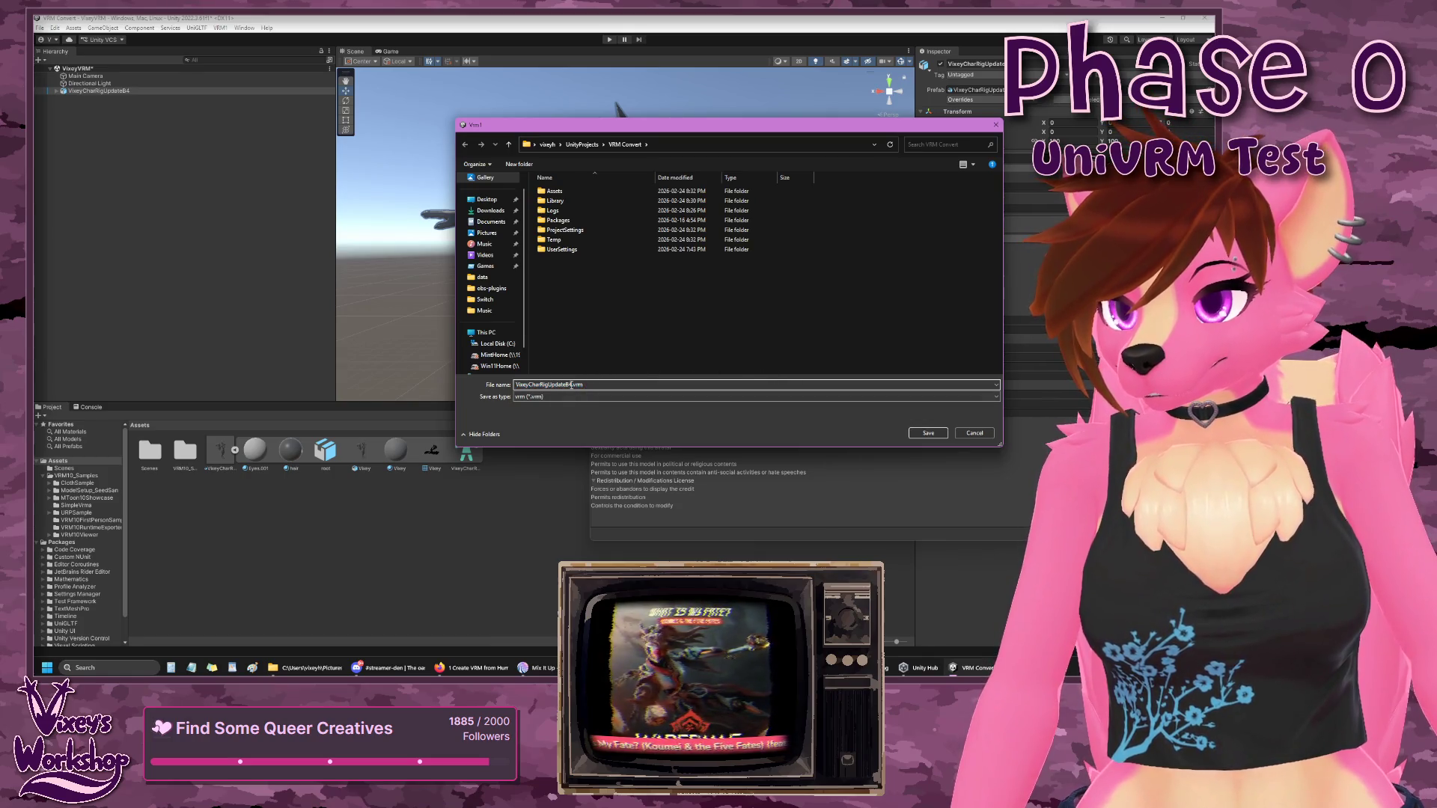
- Rename the export file to DerpyVixey_v01.vrm
left_click(654, 385)
key("Delete")
key("Delete")
key("Delete")
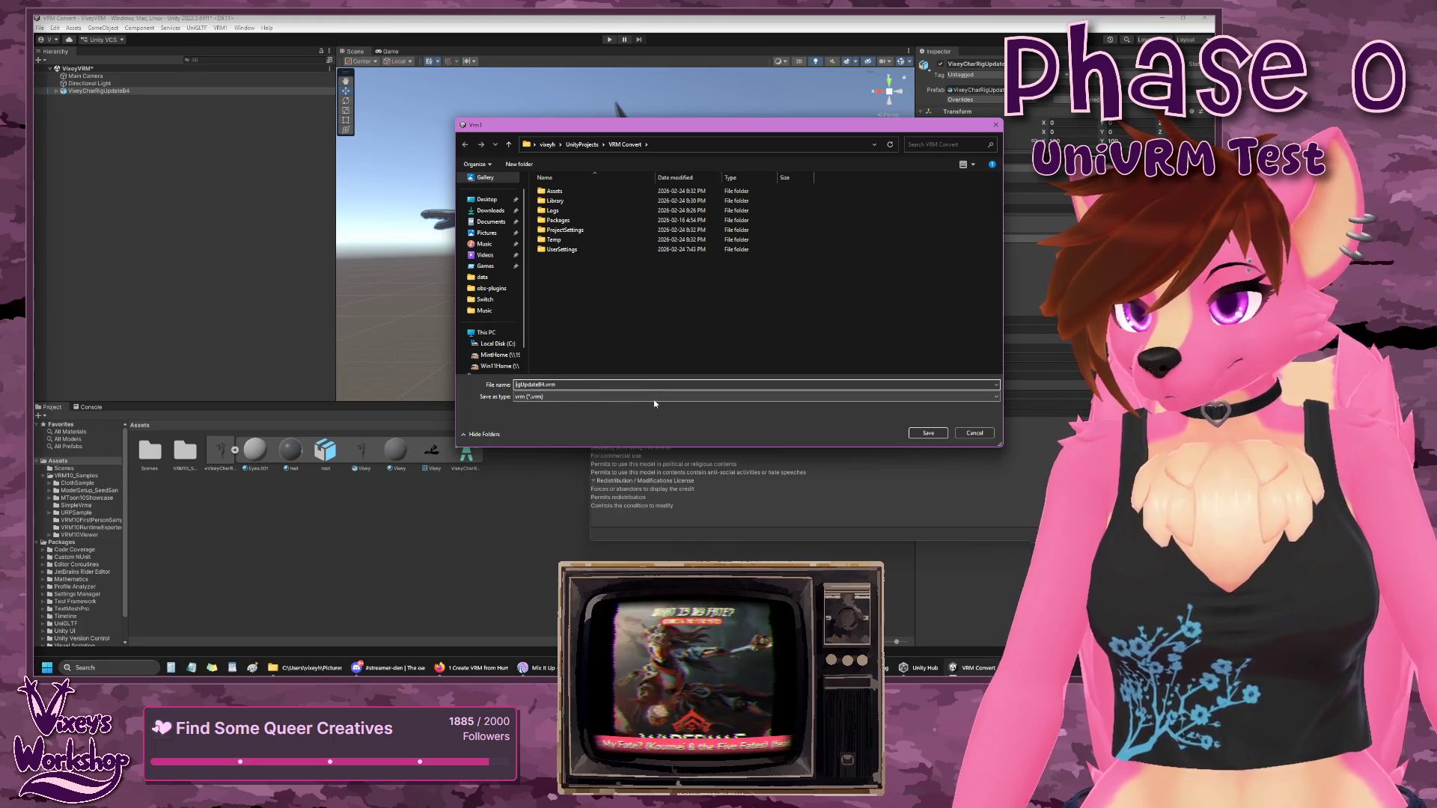
key("Delete")
key("Delete")
key("Delete")
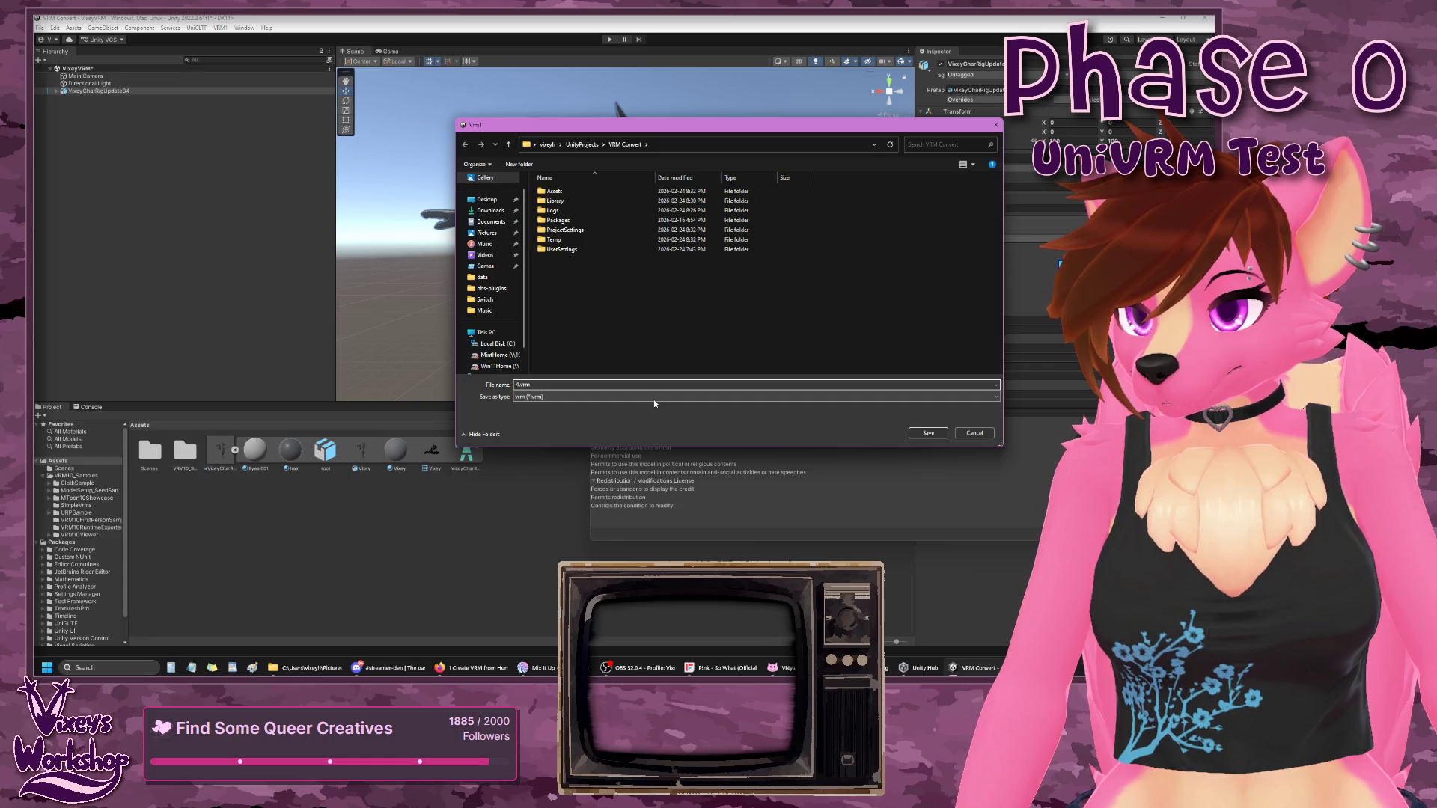
type("DerpyV")
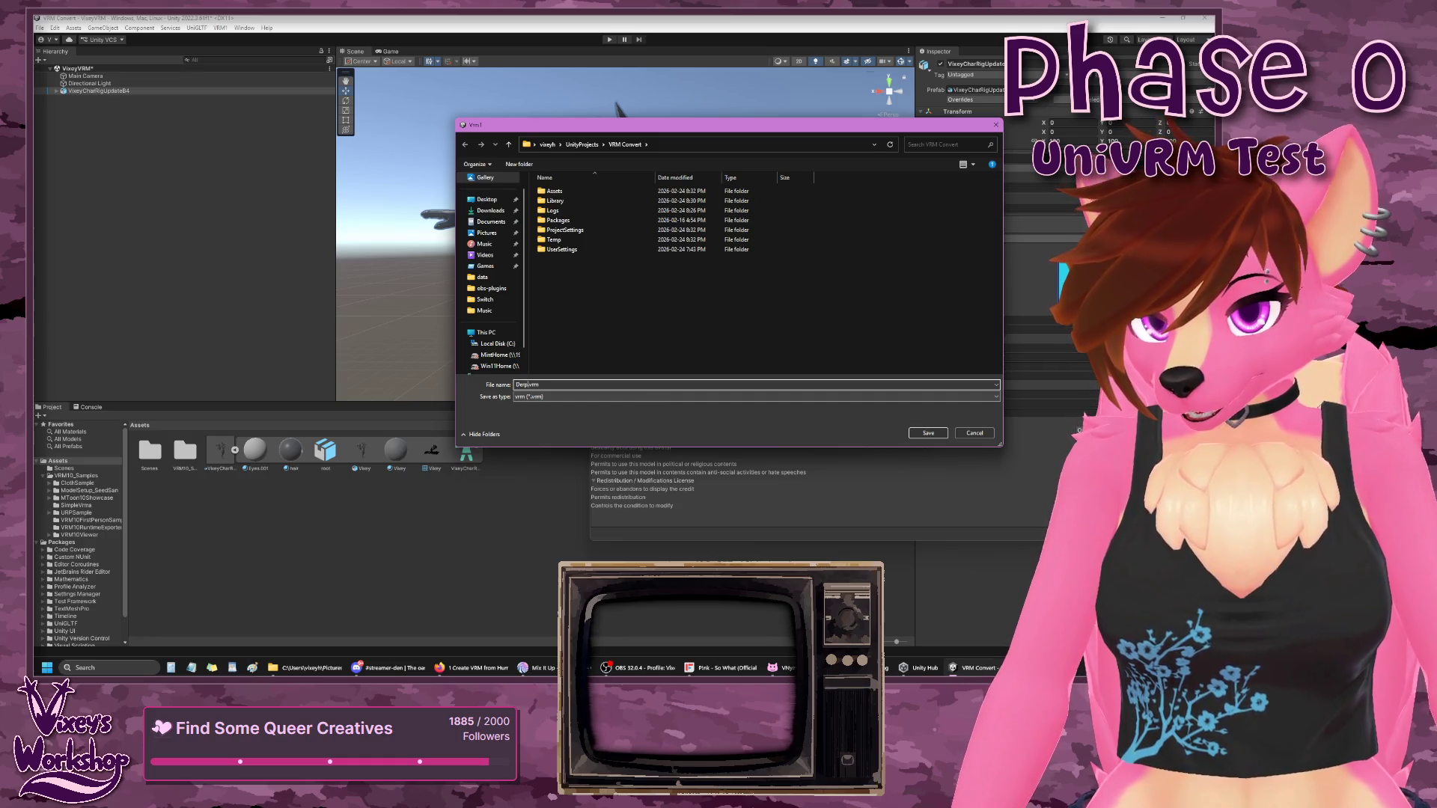
type("ixey_v01")
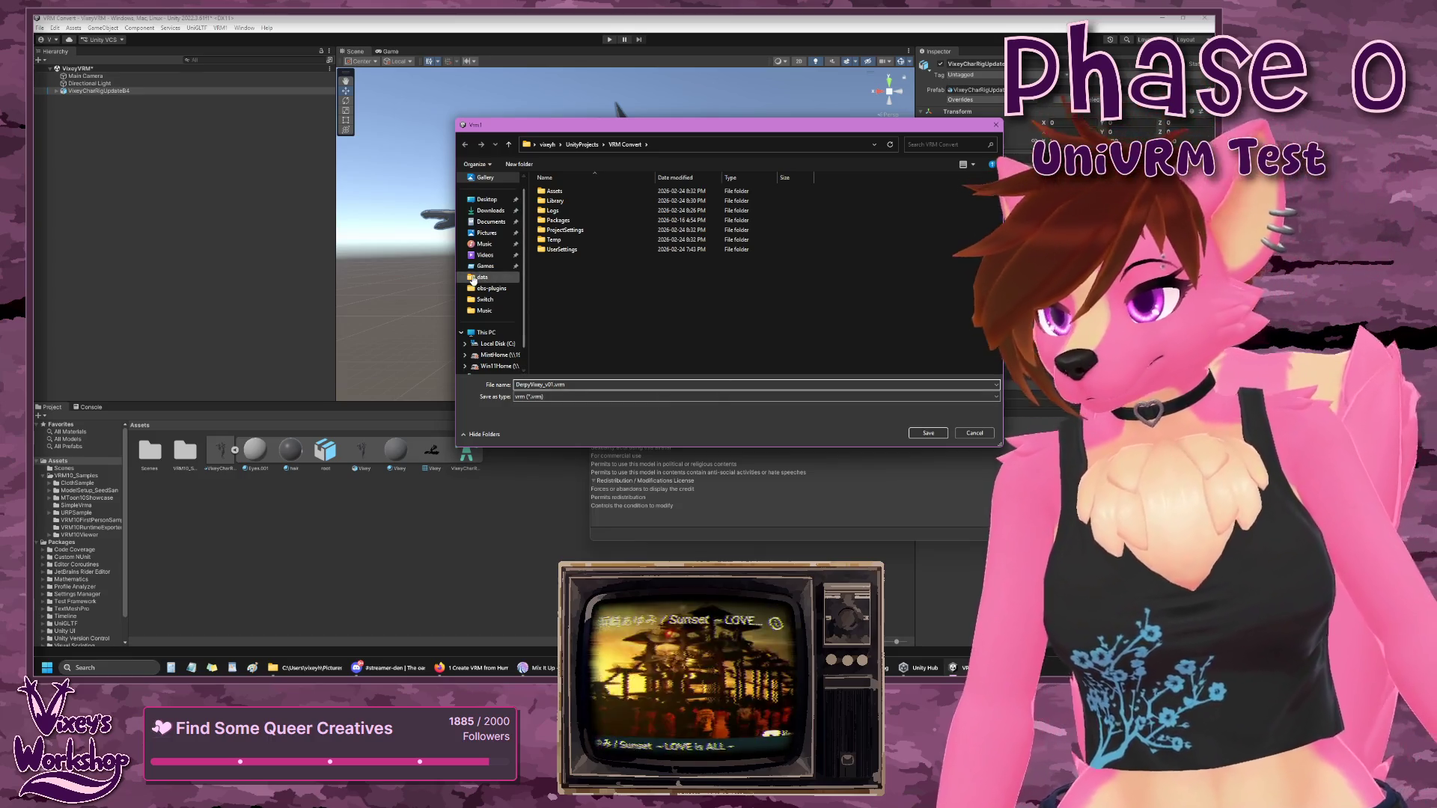
- Browse to Pictures\Community\Twitch\VRM and save the VRM file there
left_click(486, 233)
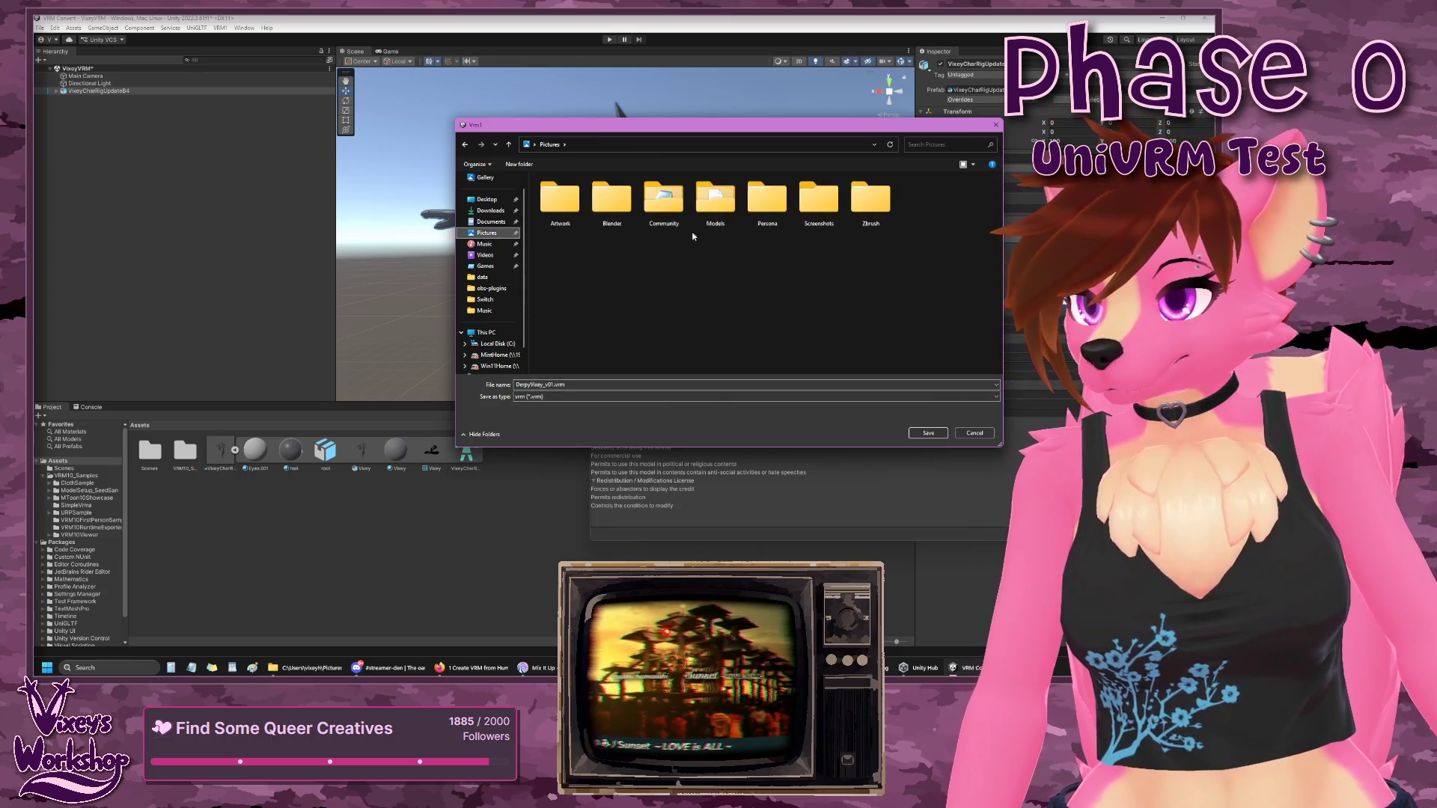
double_click(719, 206)
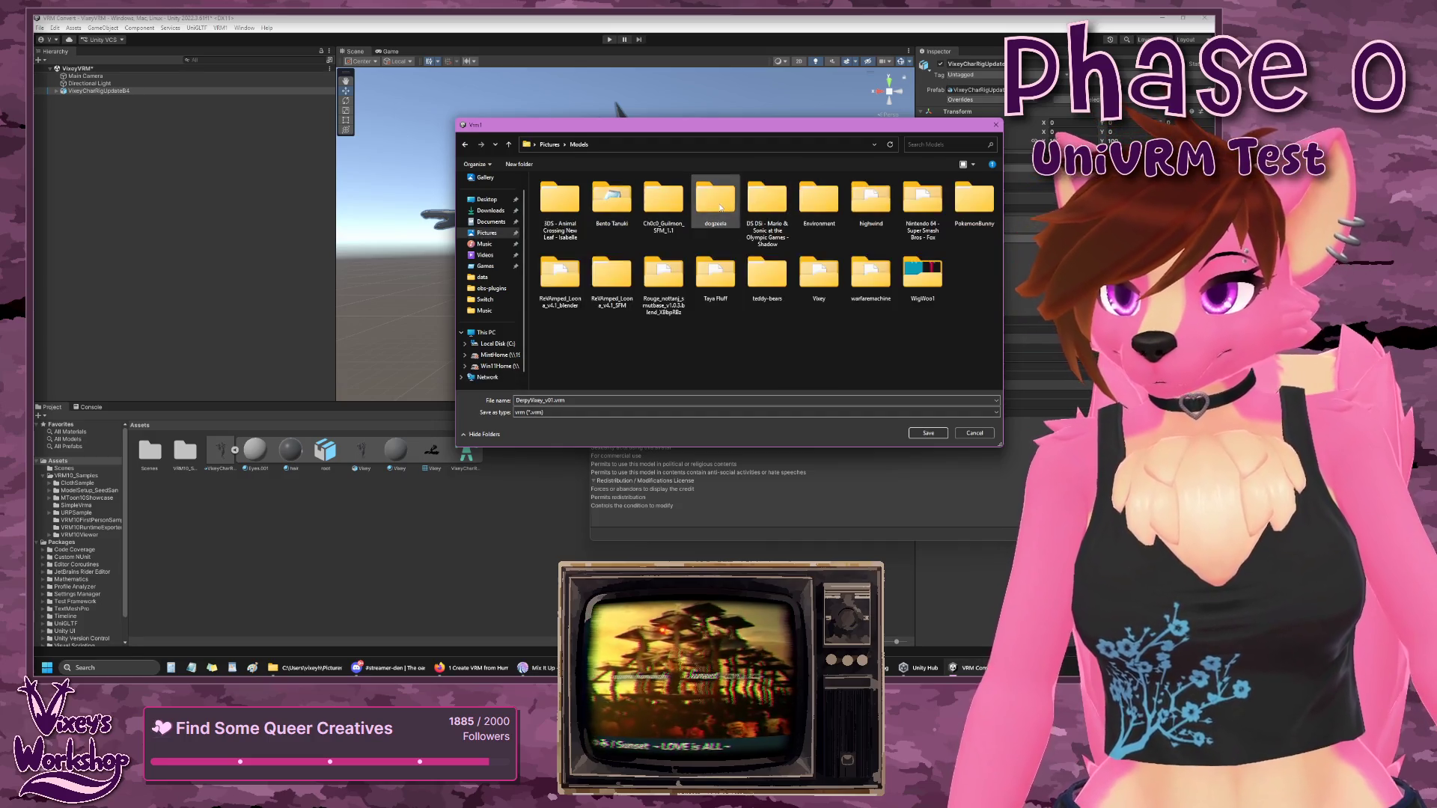
left_click(551, 145)
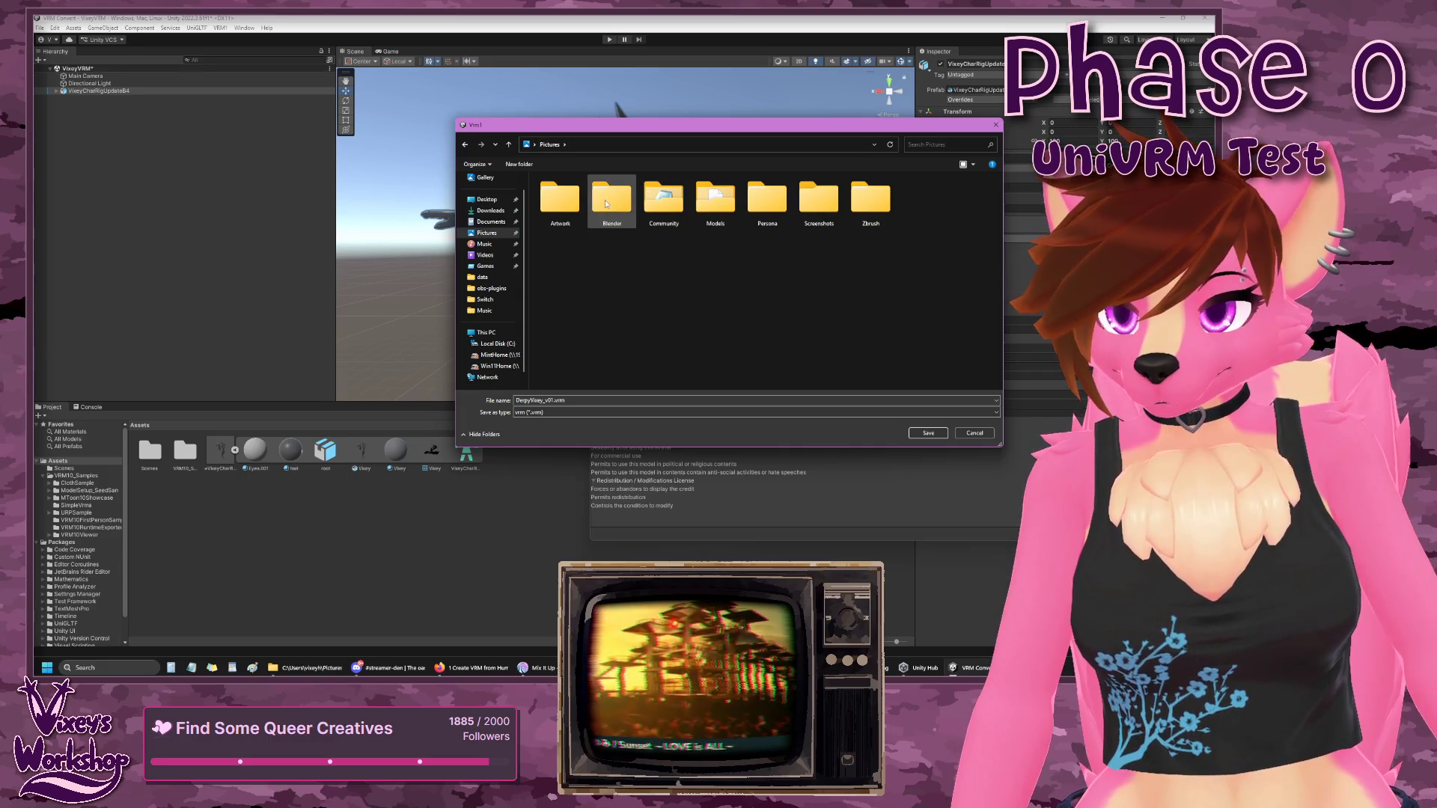
double_click(716, 199)
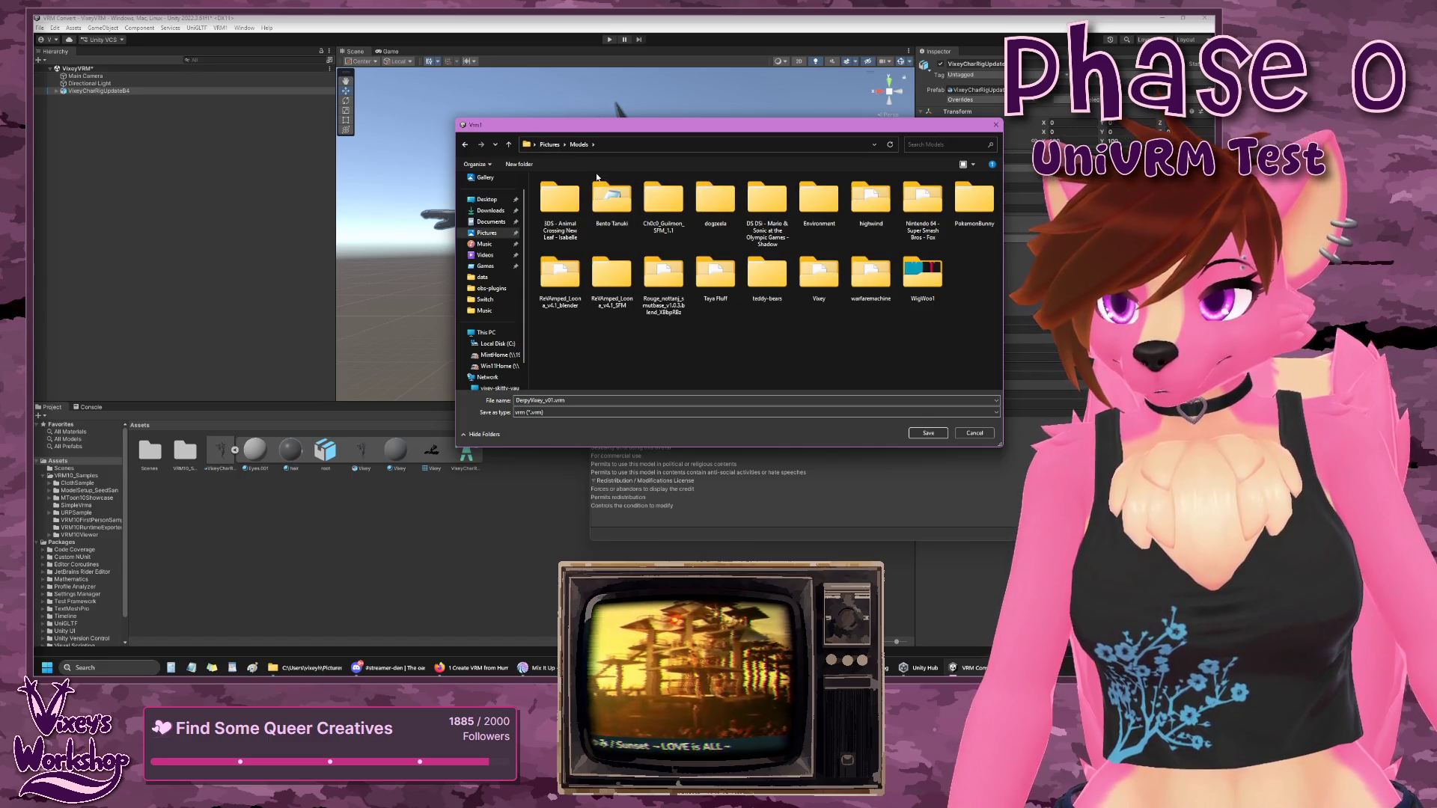
left_click(551, 145)
double_click(618, 199)
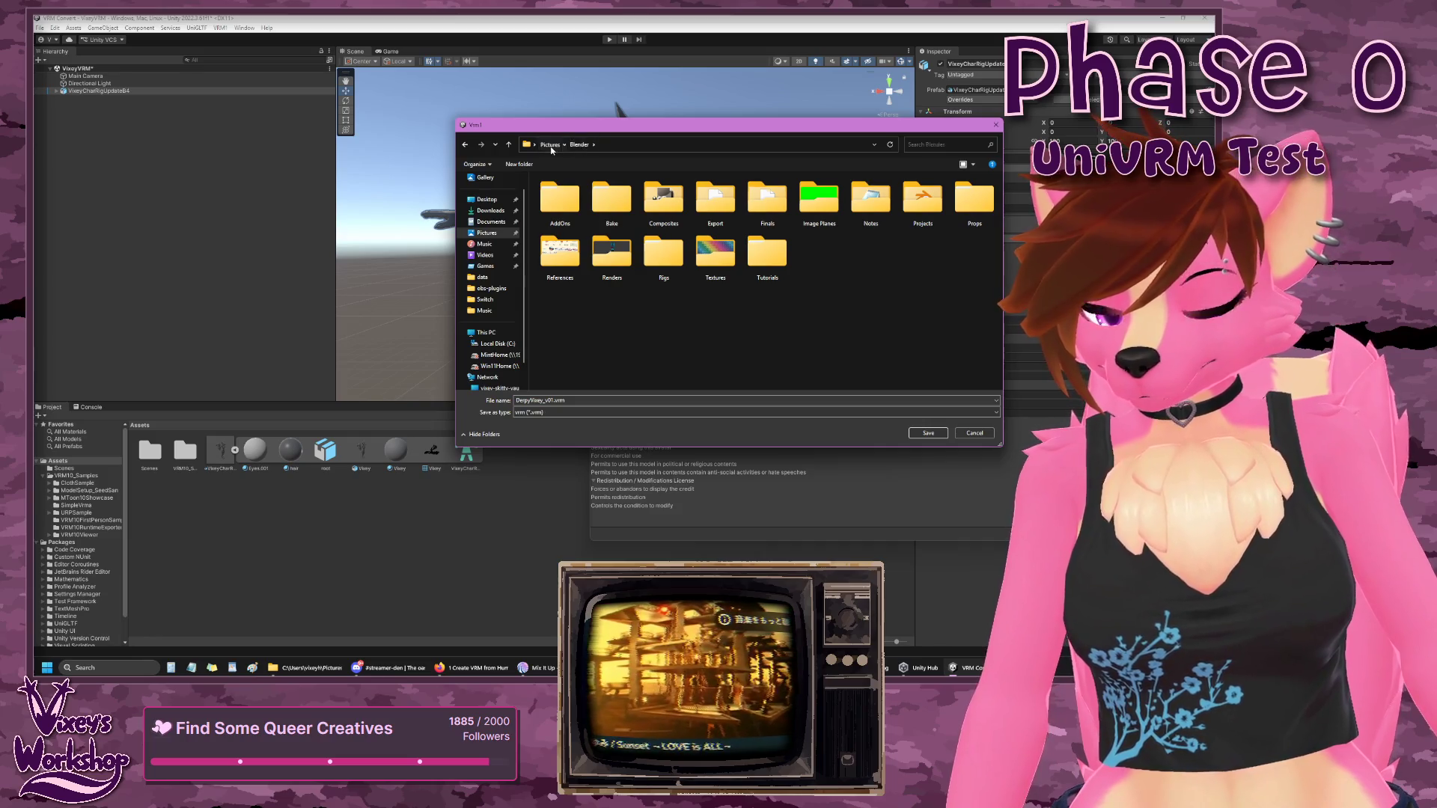
left_click(550, 145)
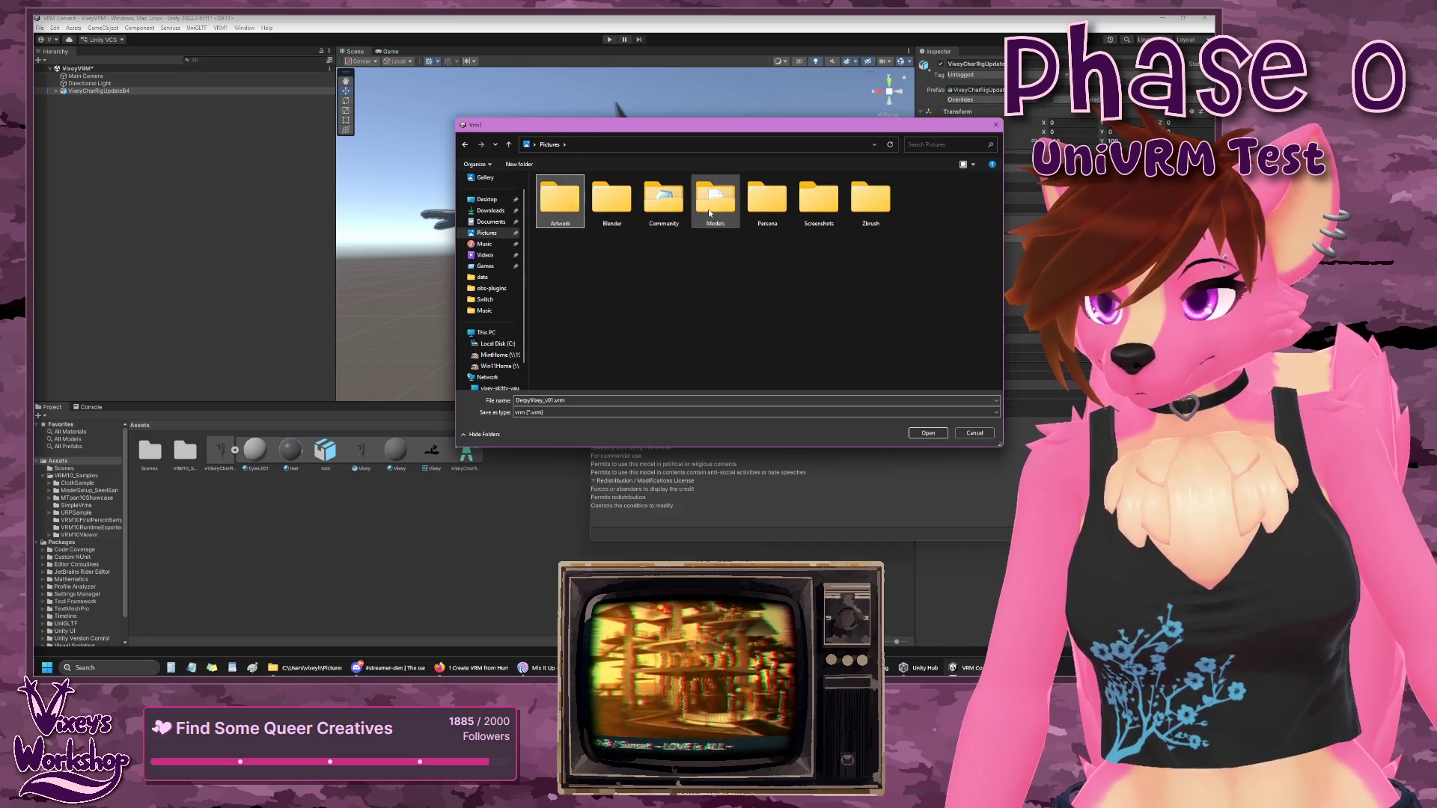
double_click(663, 204)
double_click(819, 200)
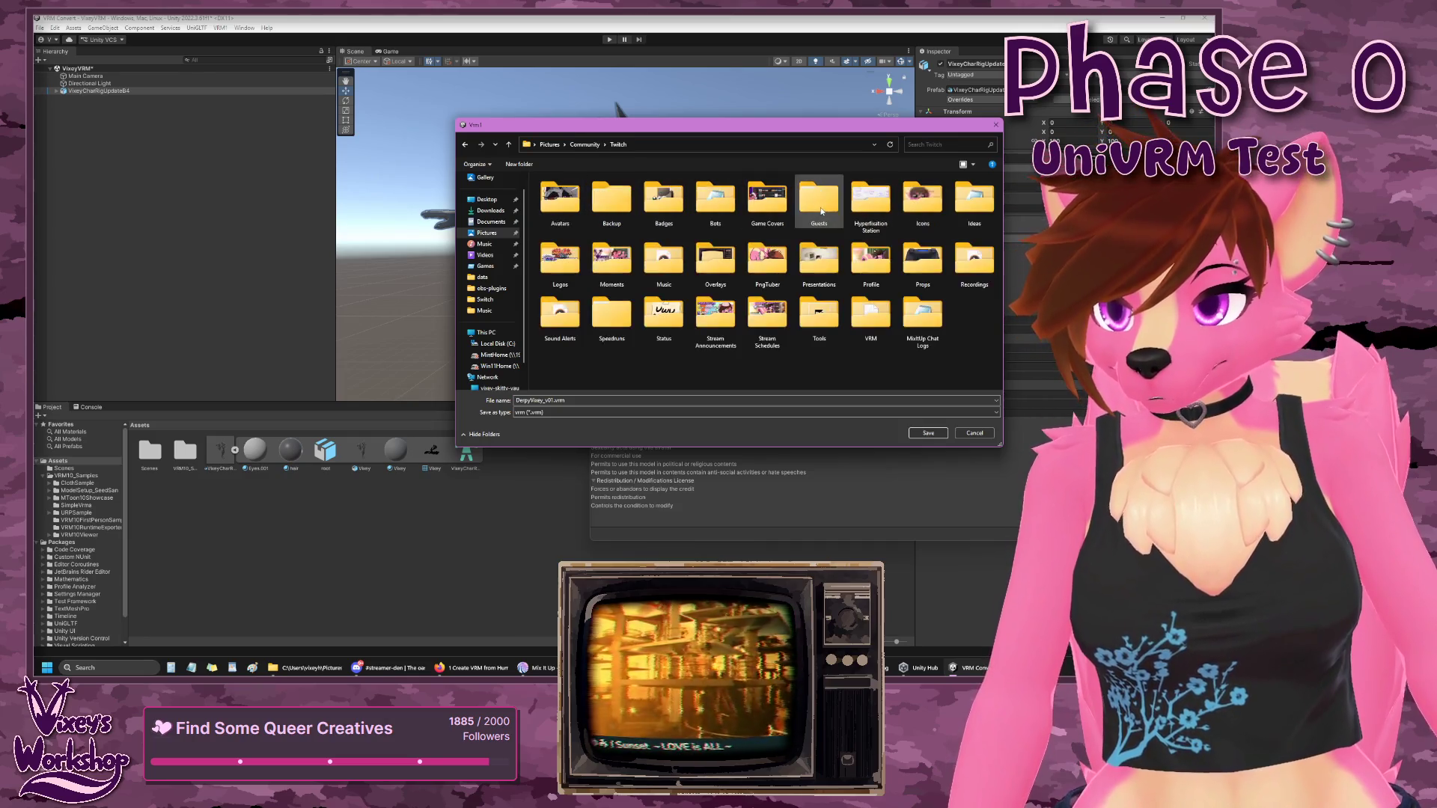
double_click(865, 307)
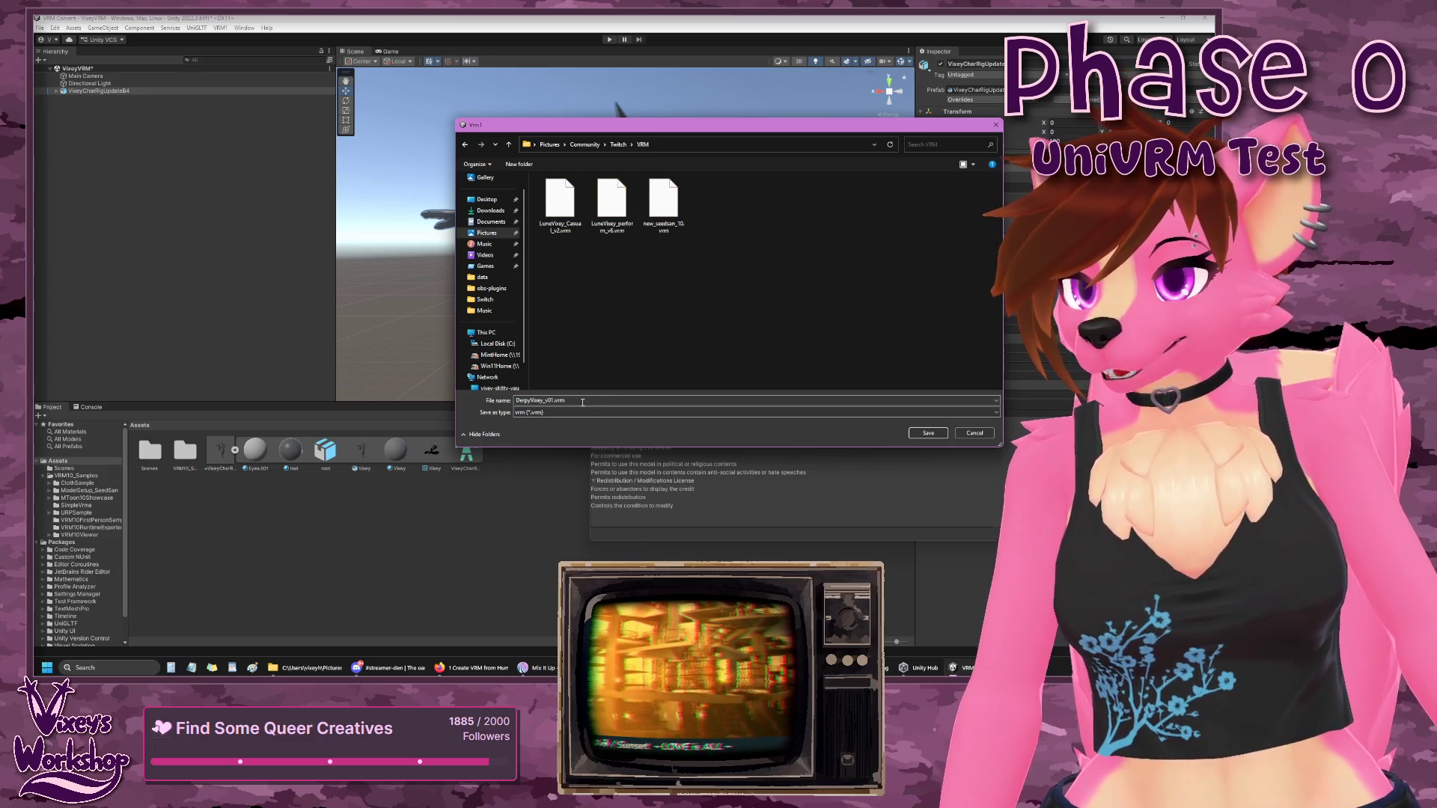
left_click(929, 433)
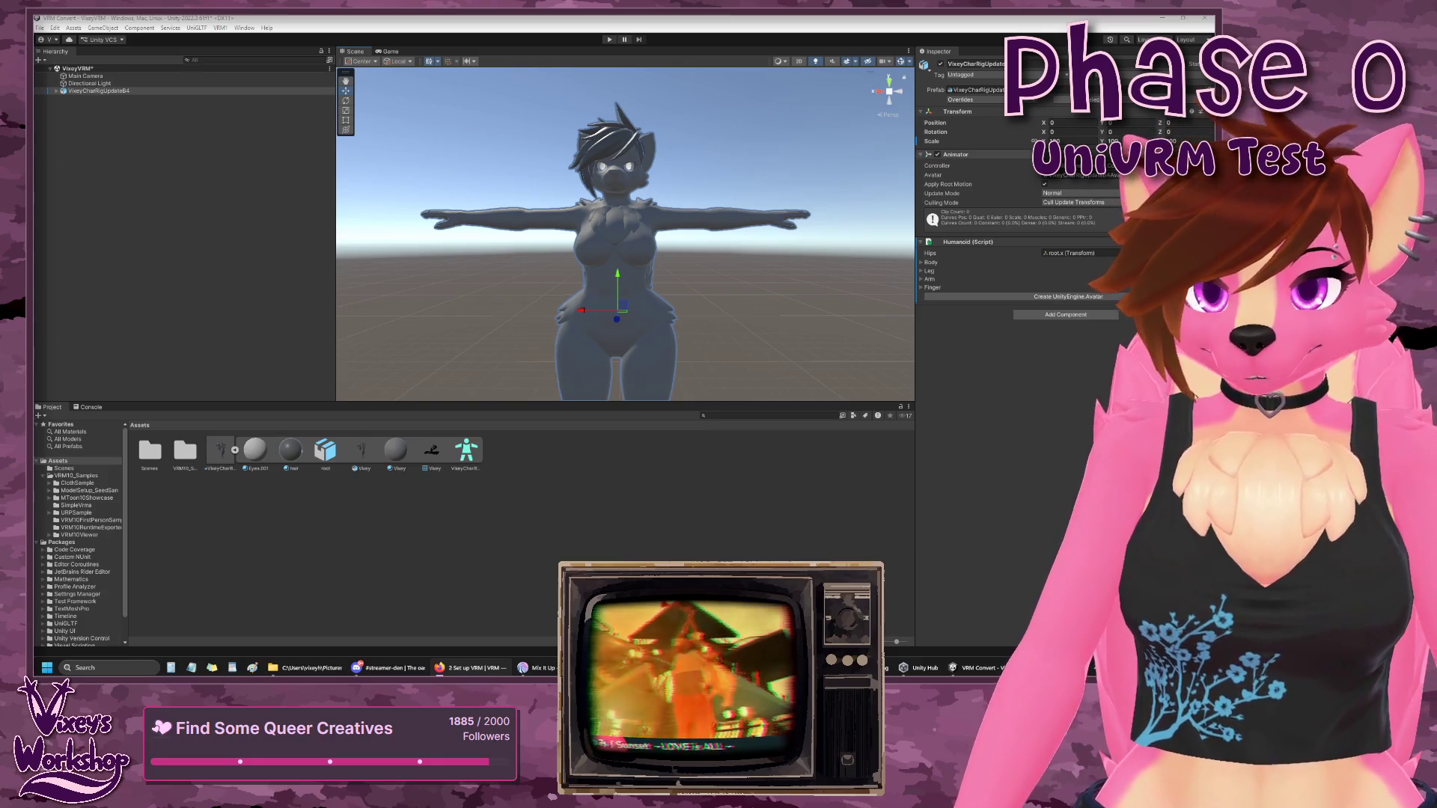
- Save the work via File > Save and close the Unity editor
left_click(40, 27)
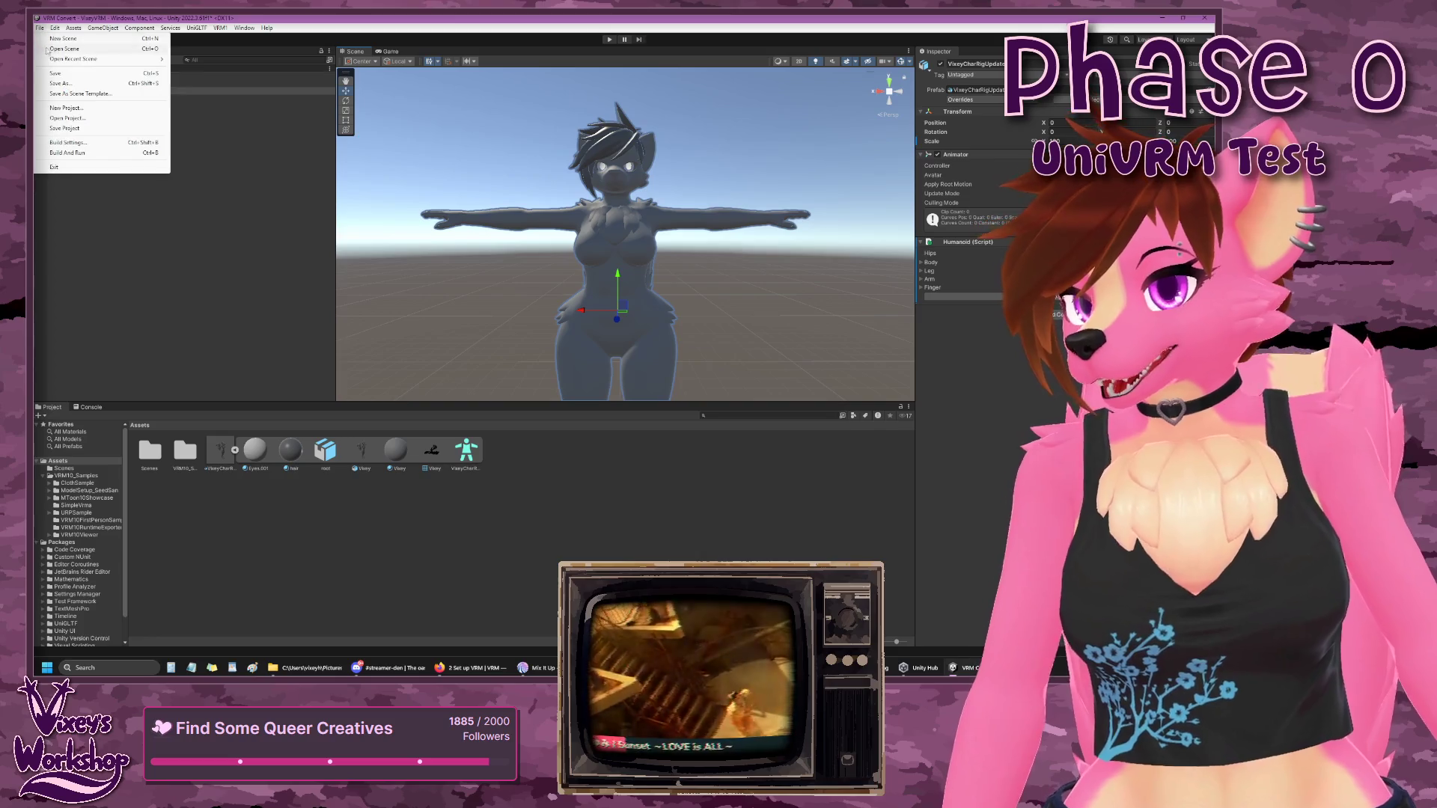
left_click(54, 73)
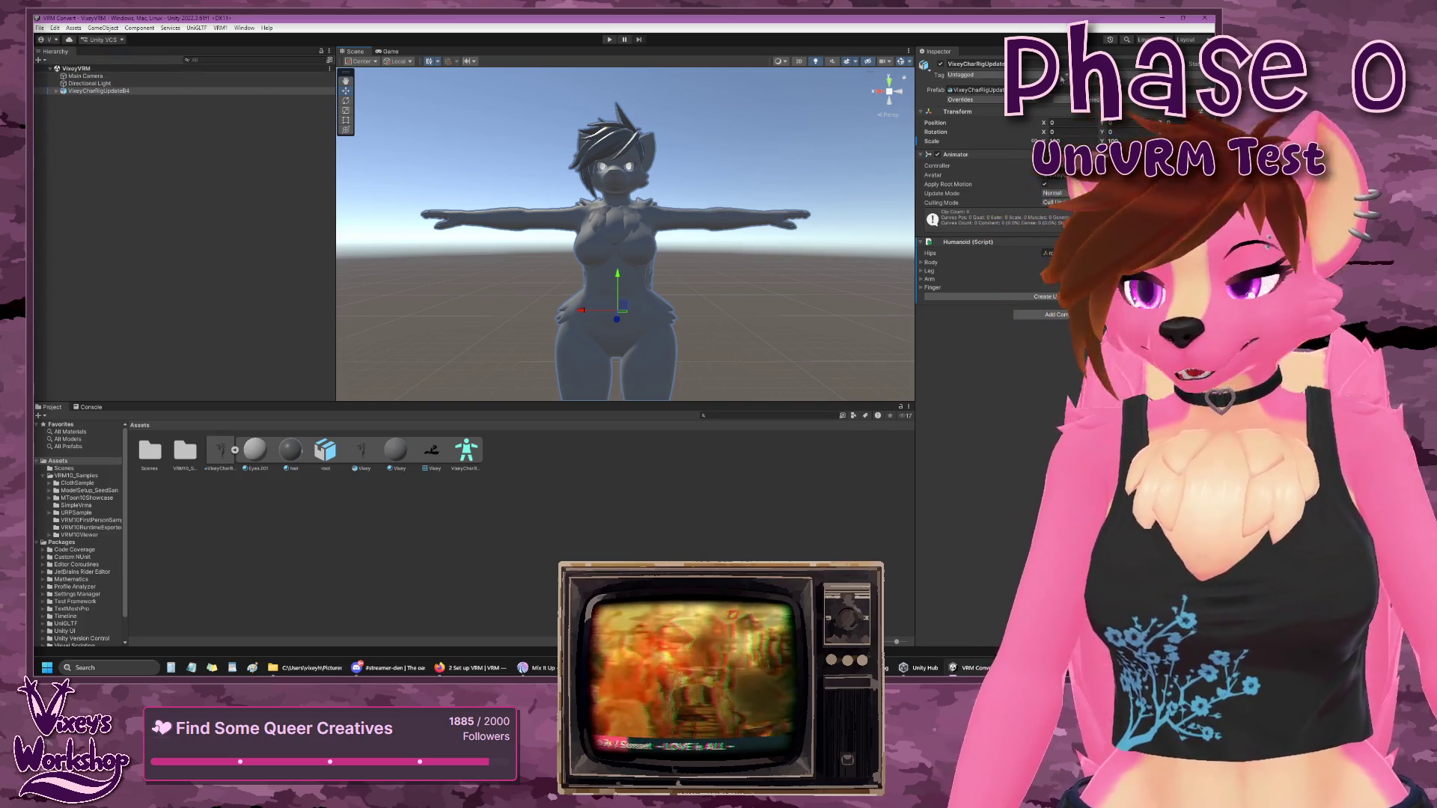
left_click(1205, 18)
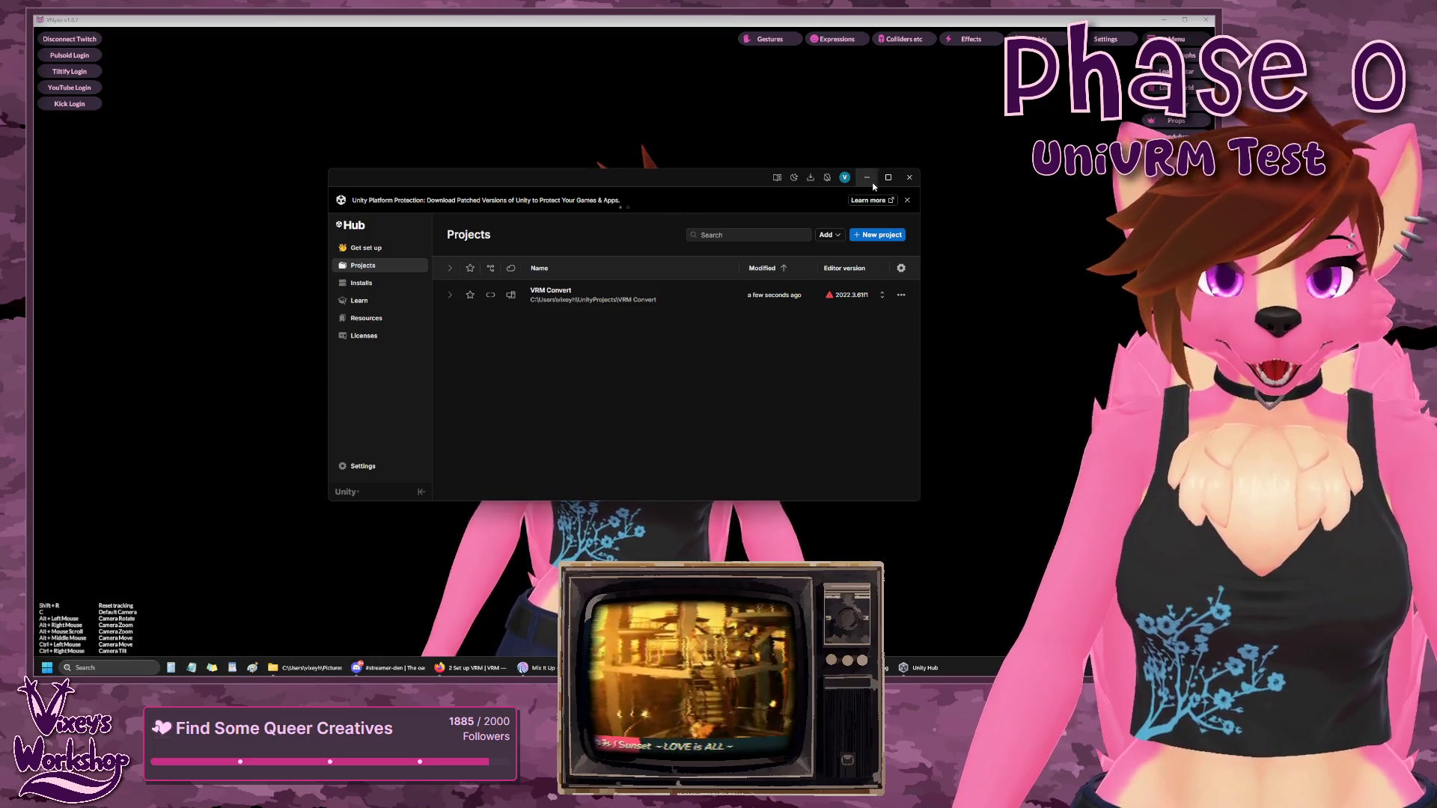
- Close Unity Hub and load DerpyVixey_v01.vrm into VNyan from the VRM folder
left_click(867, 177)
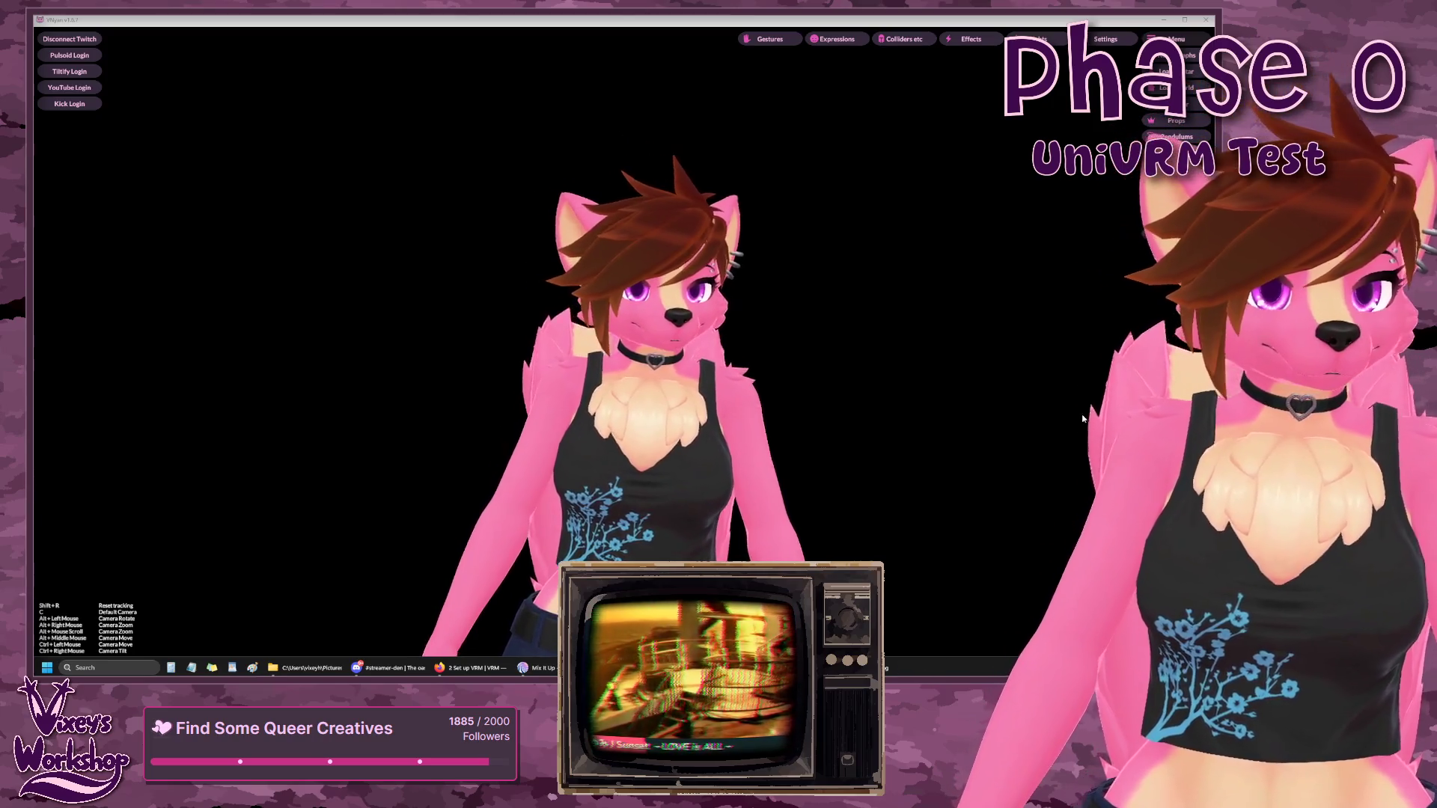
left_click(1175, 72)
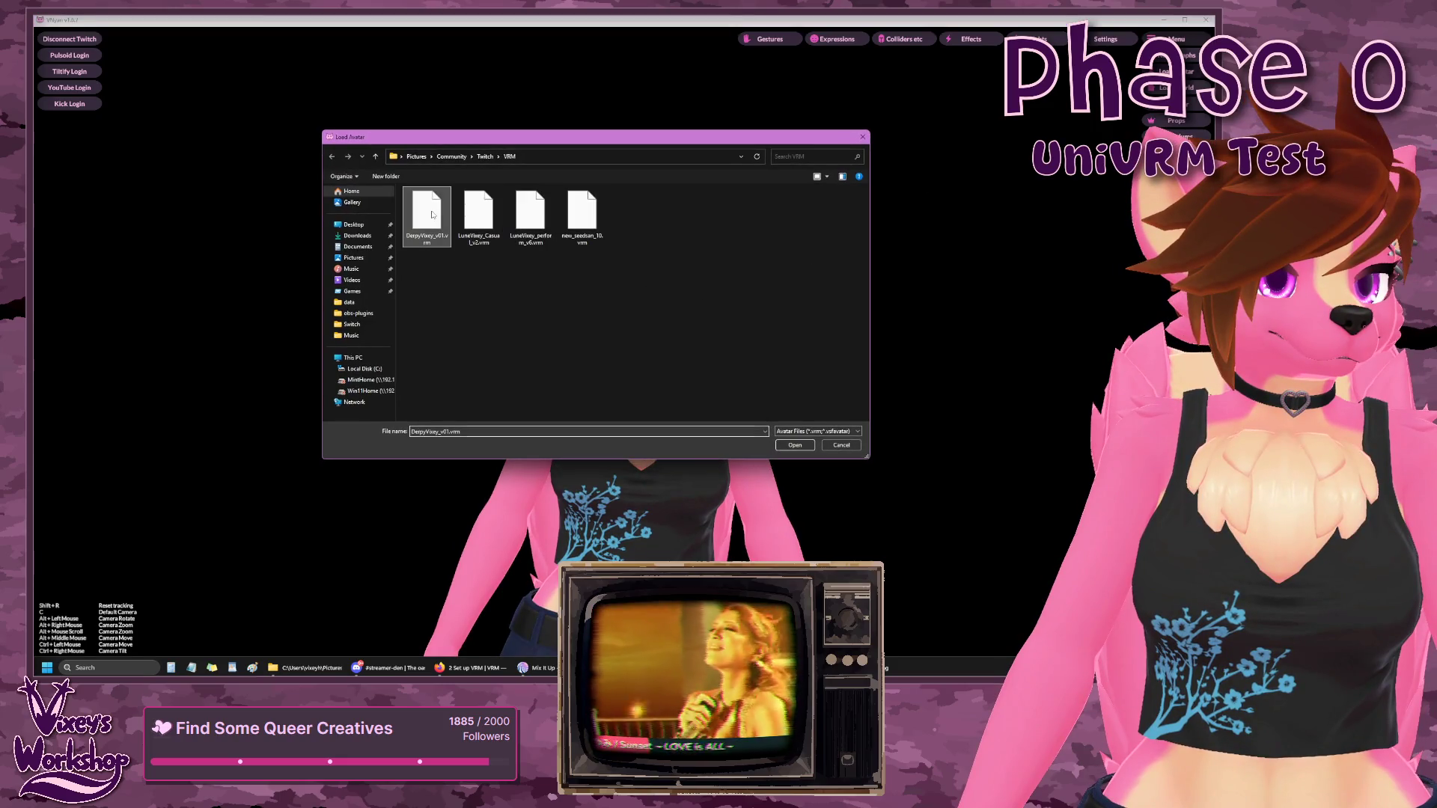
left_click(796, 447)
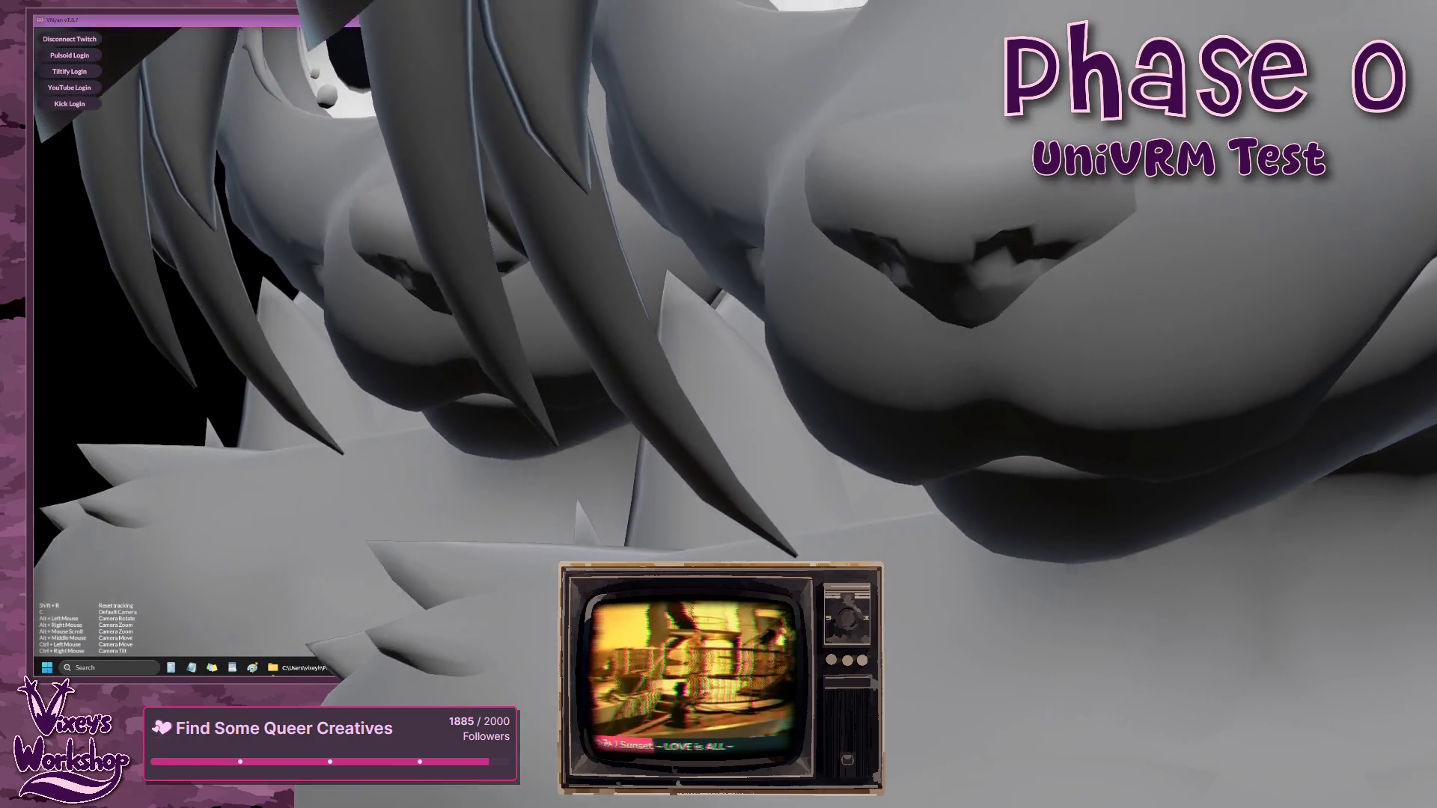
- Pull the camera back to a medium shot and load LuneVixey_Casual_v2.vrm
key("c")
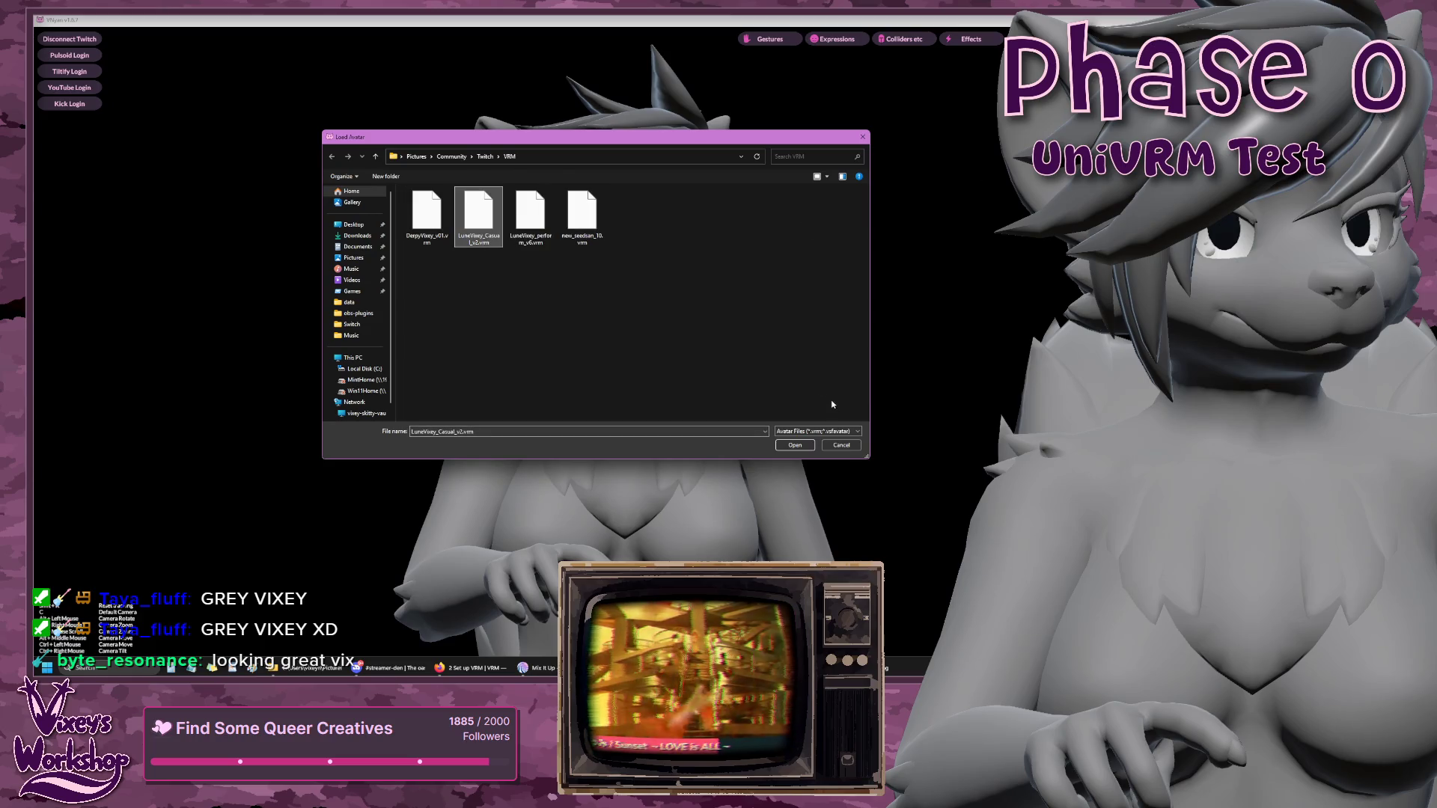
left_click(795, 445)
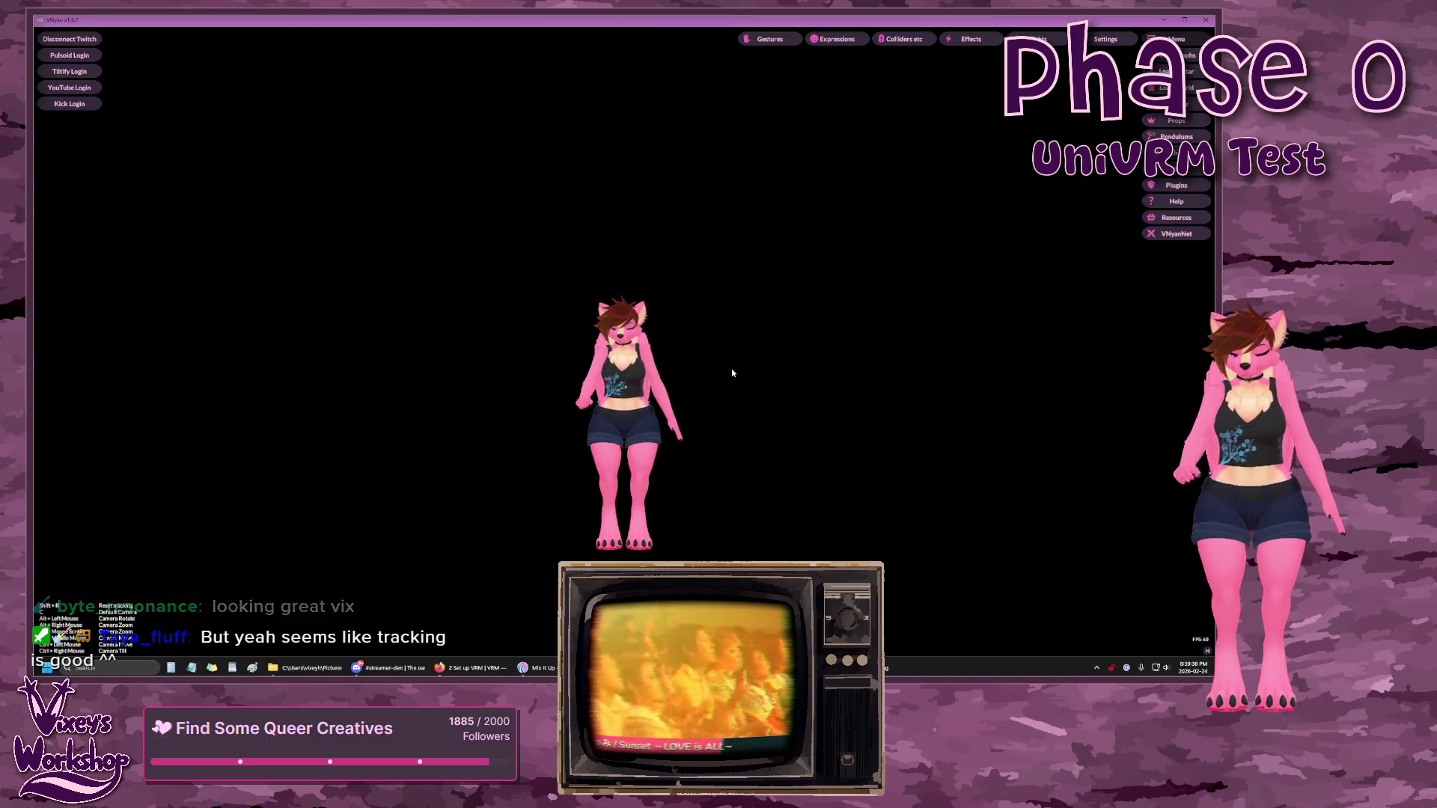
- Open the Windows taskbar search to launch another application
scroll(723, 378, "up", 5)
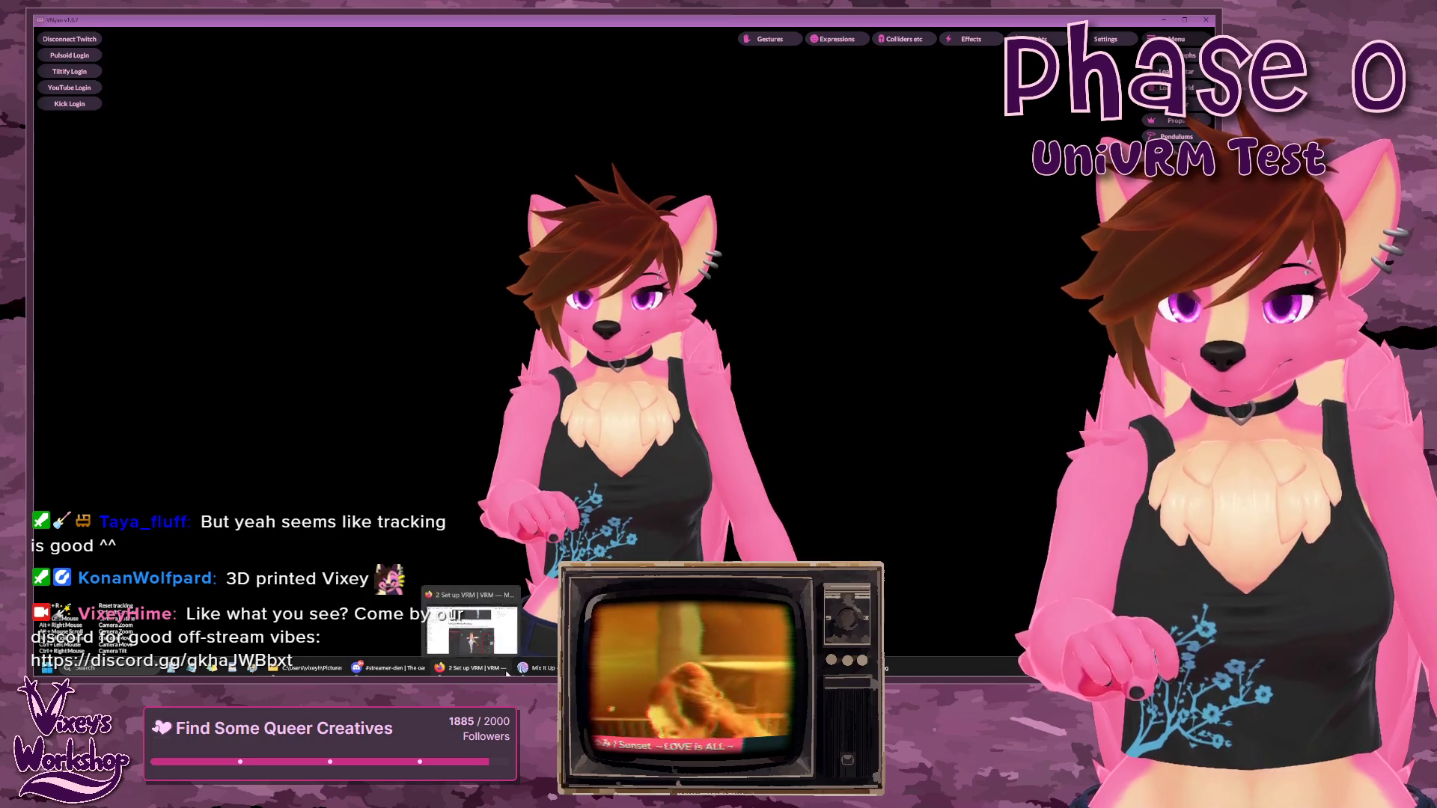
left_click(82, 668)
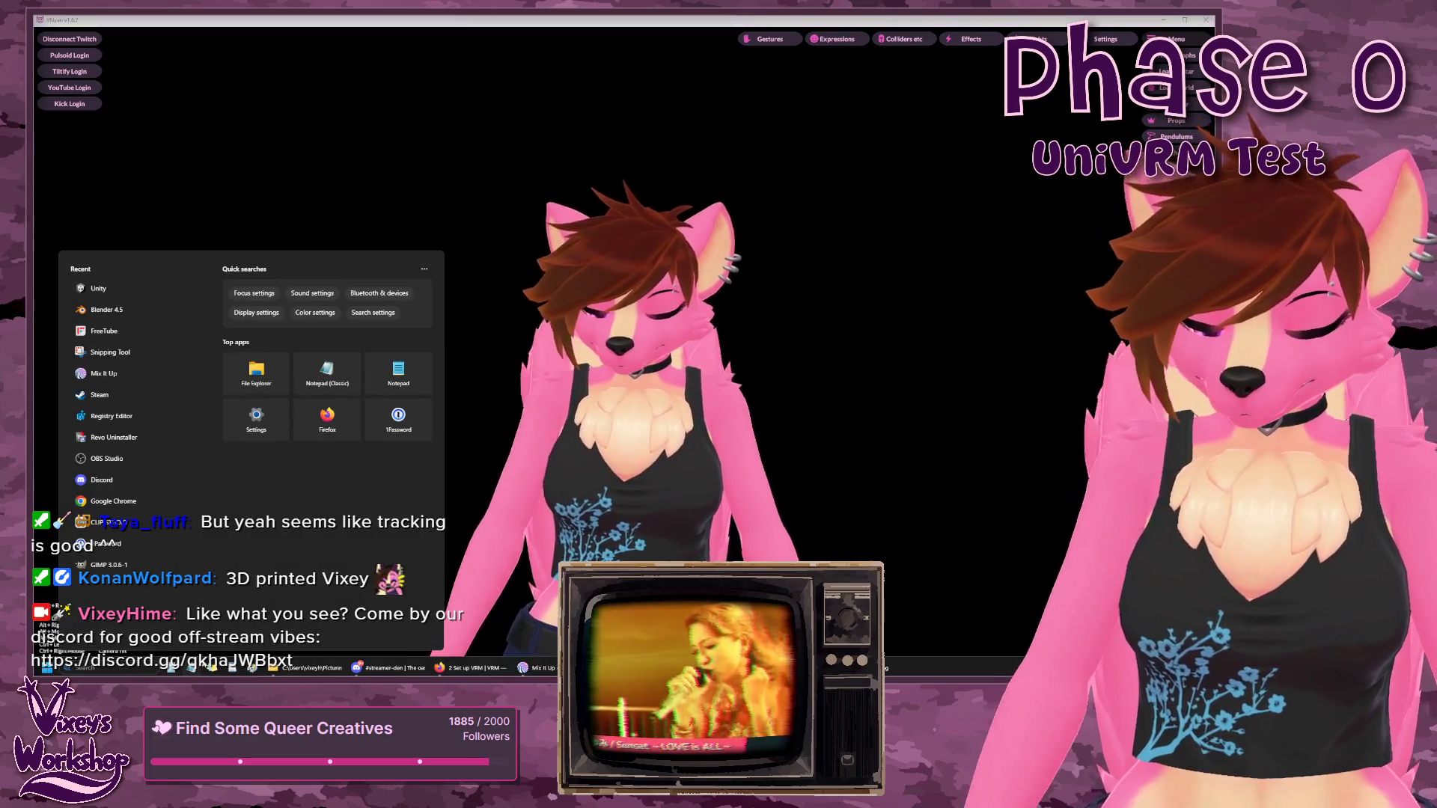
- Launch Blender and open the recent VixeyCharRigUpdateD.blend project
type("blender")
key("Return")
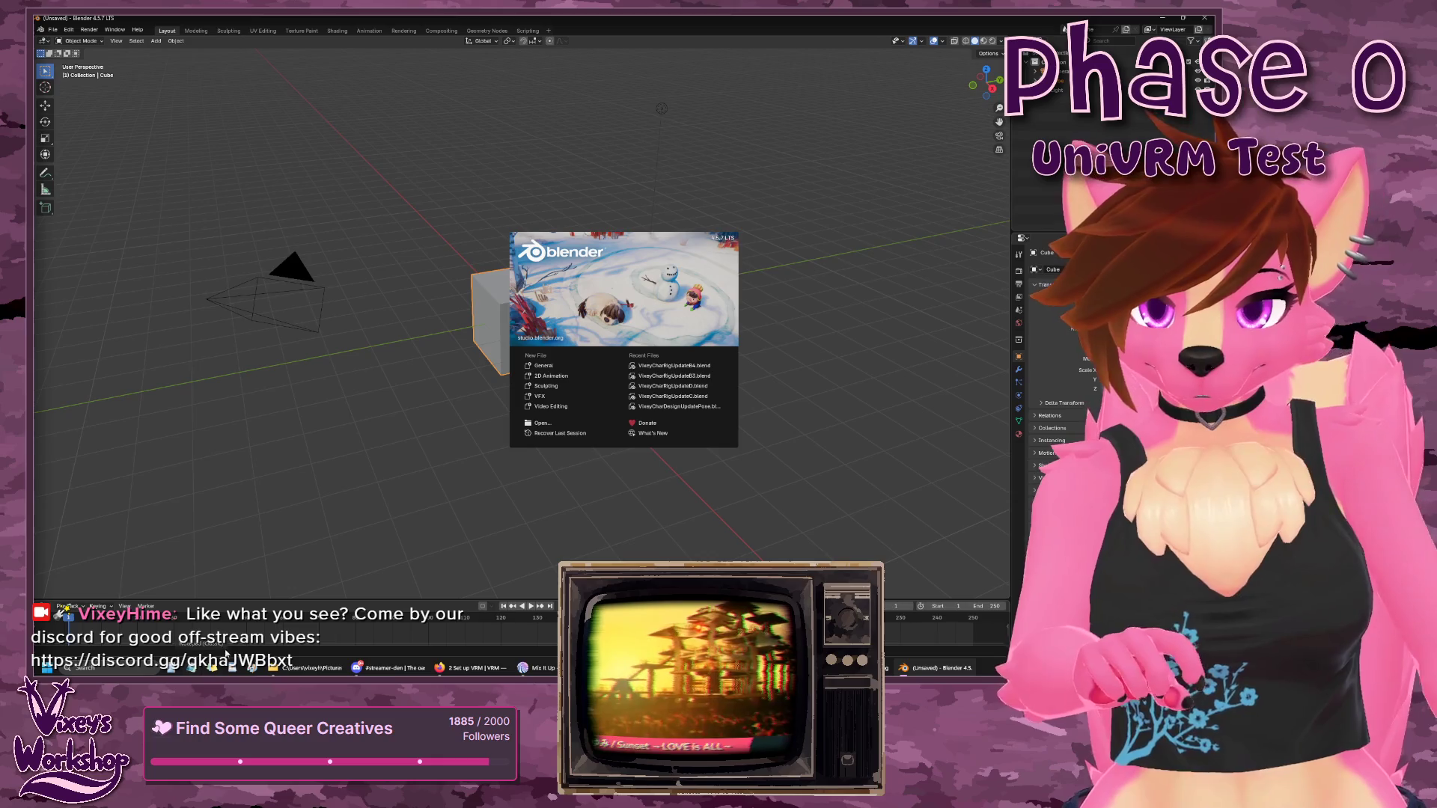
left_click(662, 386)
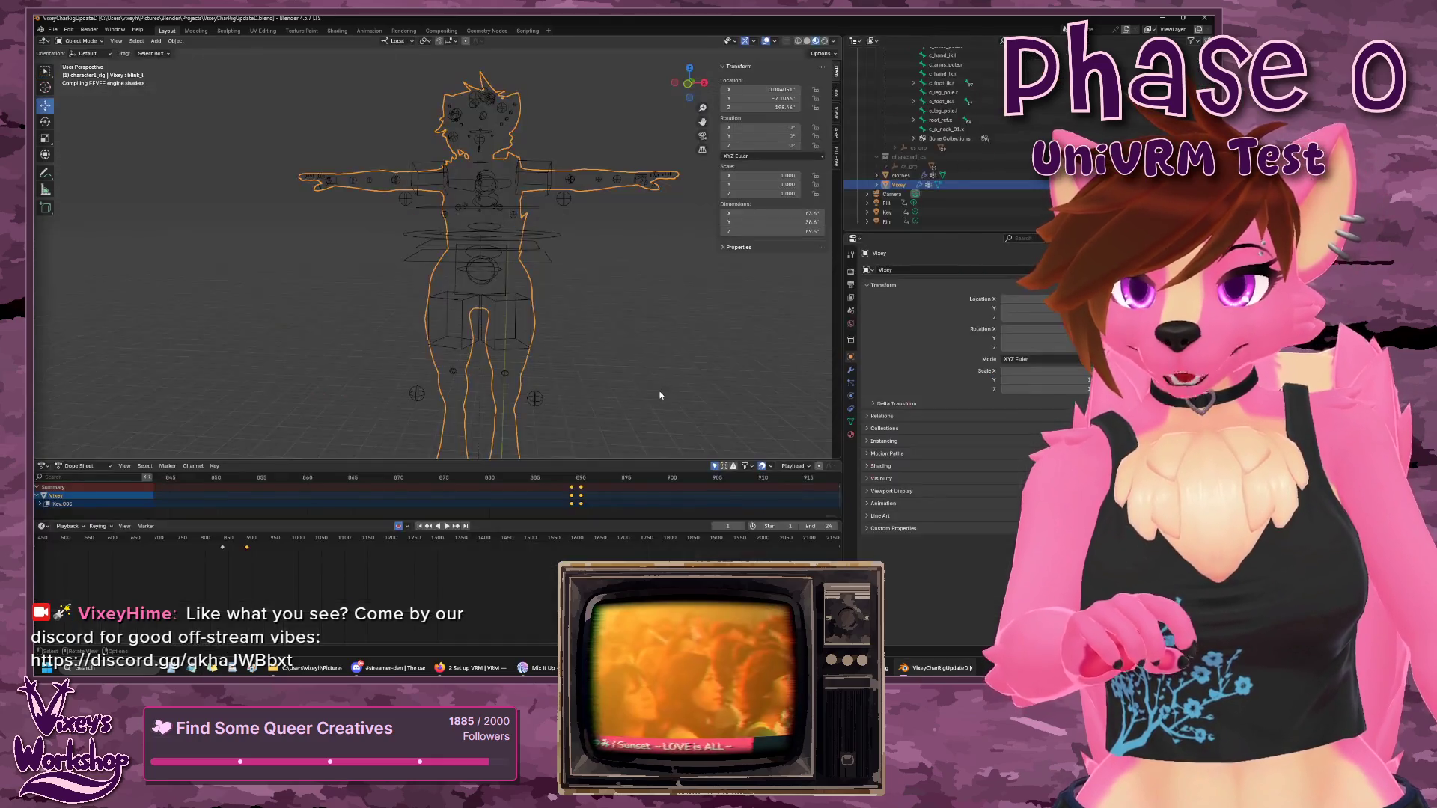
scroll(656, 350, "down", 3)
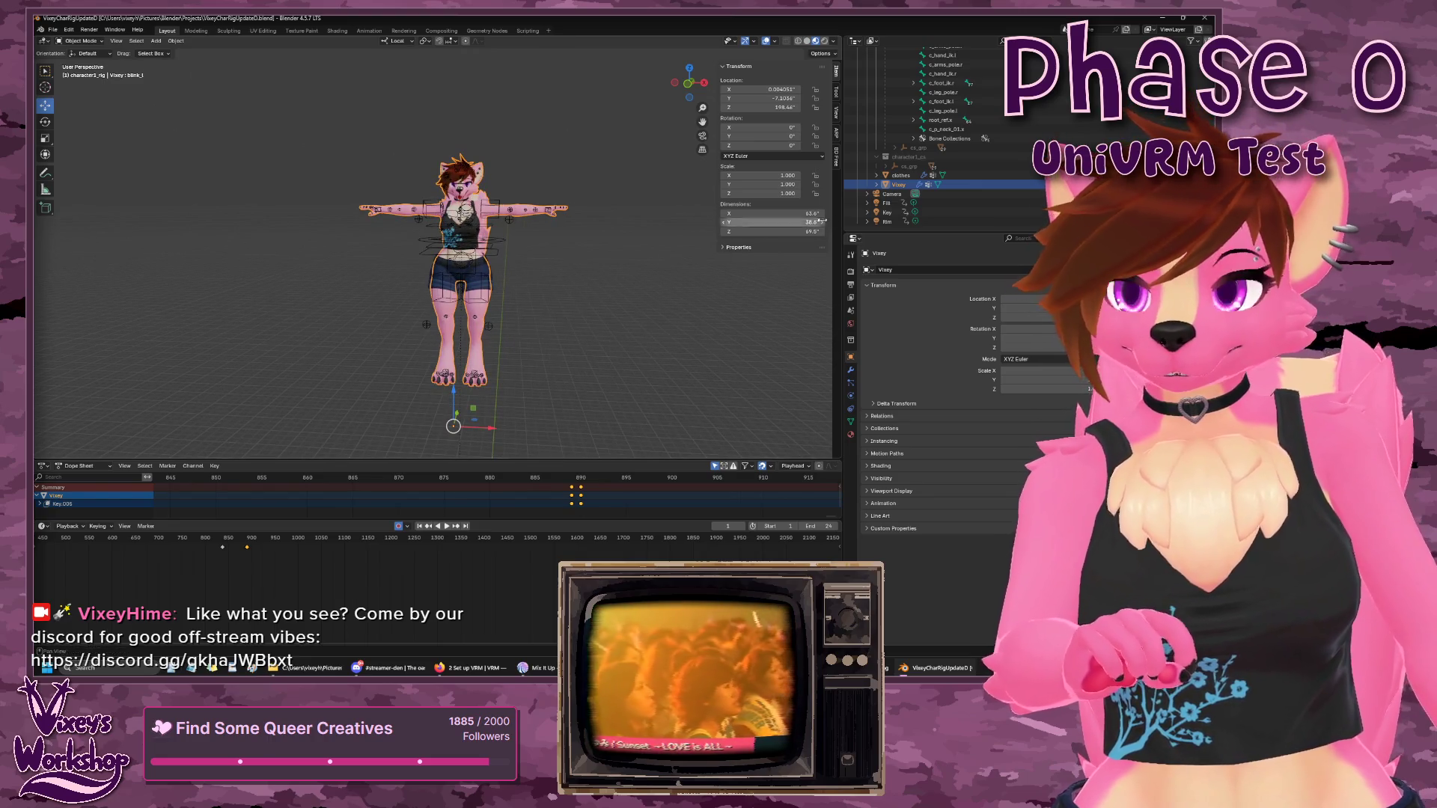
scroll(941, 173, "up", 5)
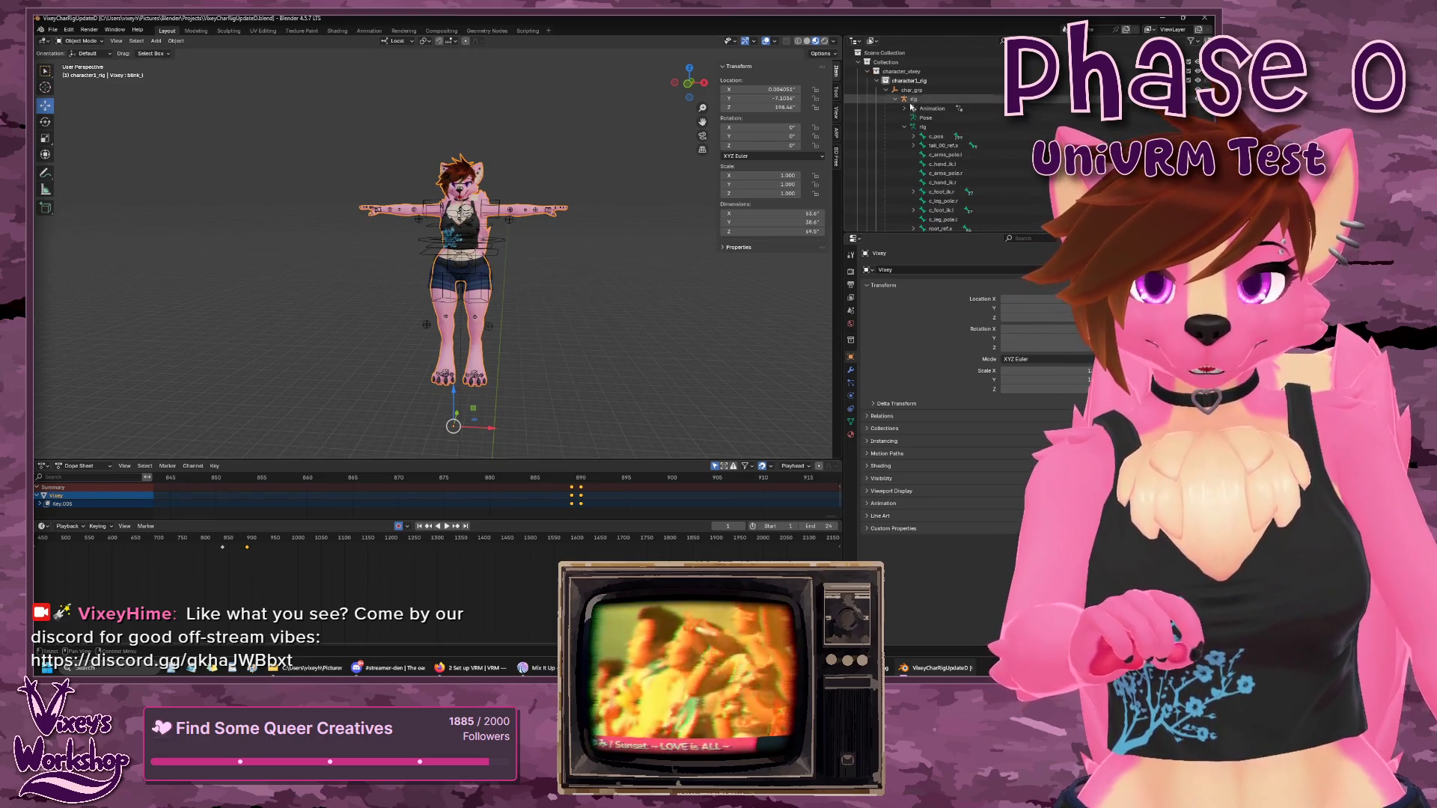
- Select the character rig and run Auto-Rig Pro's Check Rig in the ARP Export panel
left_click(914, 100)
left_click(837, 131)
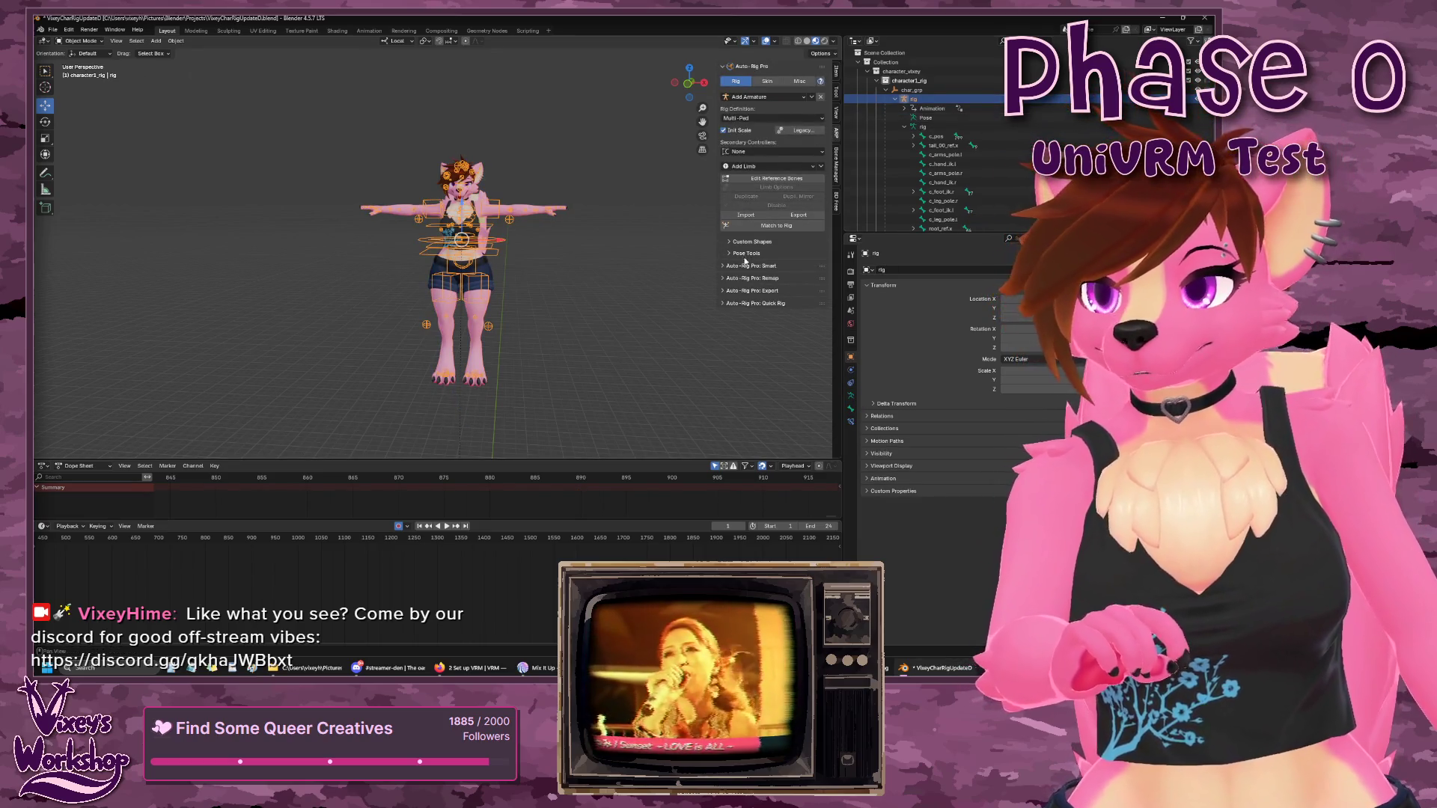
left_click(724, 291)
left_click(766, 316)
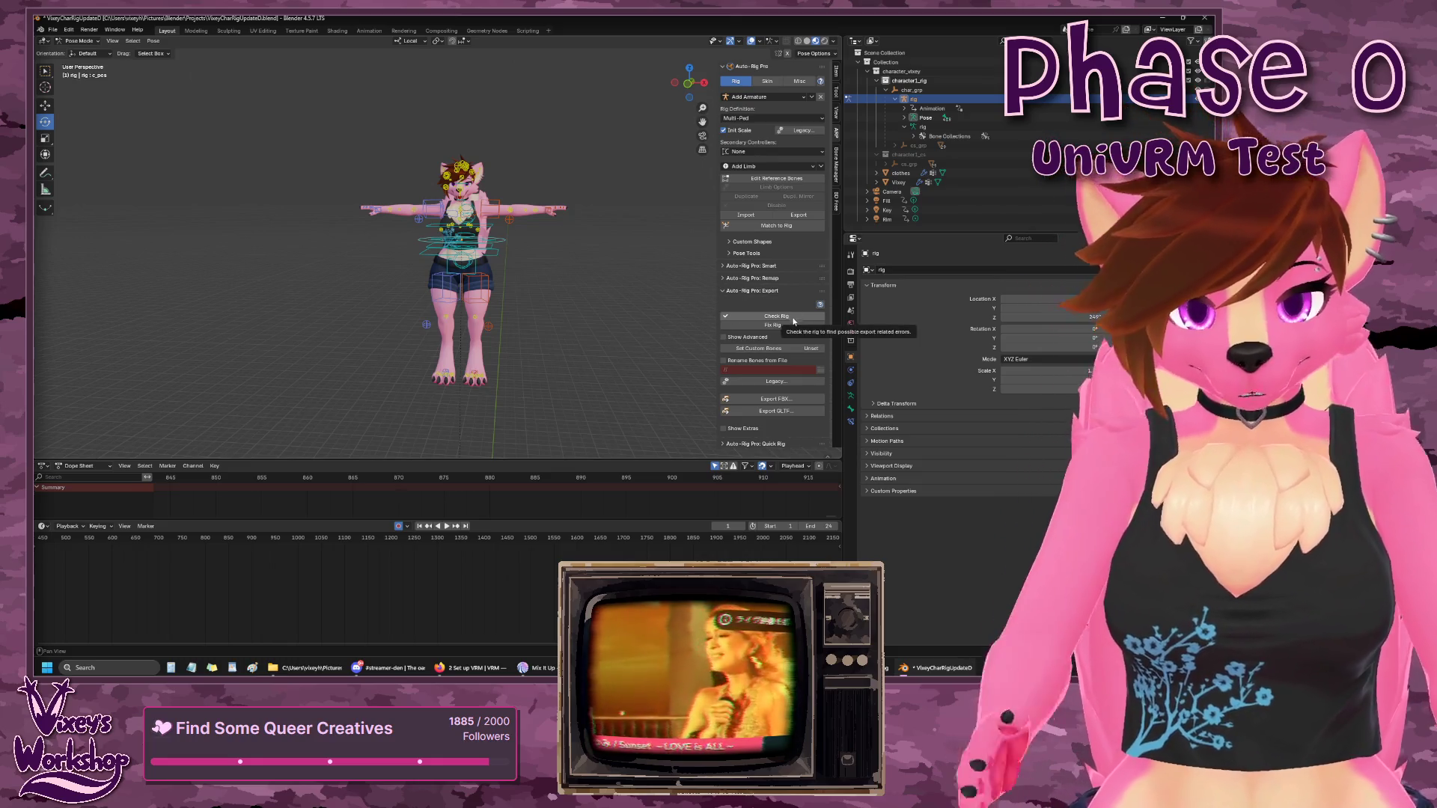
- Apply Auto-Rig Pro's Fix Rig, then revert the project to its last saved version
left_click(786, 326)
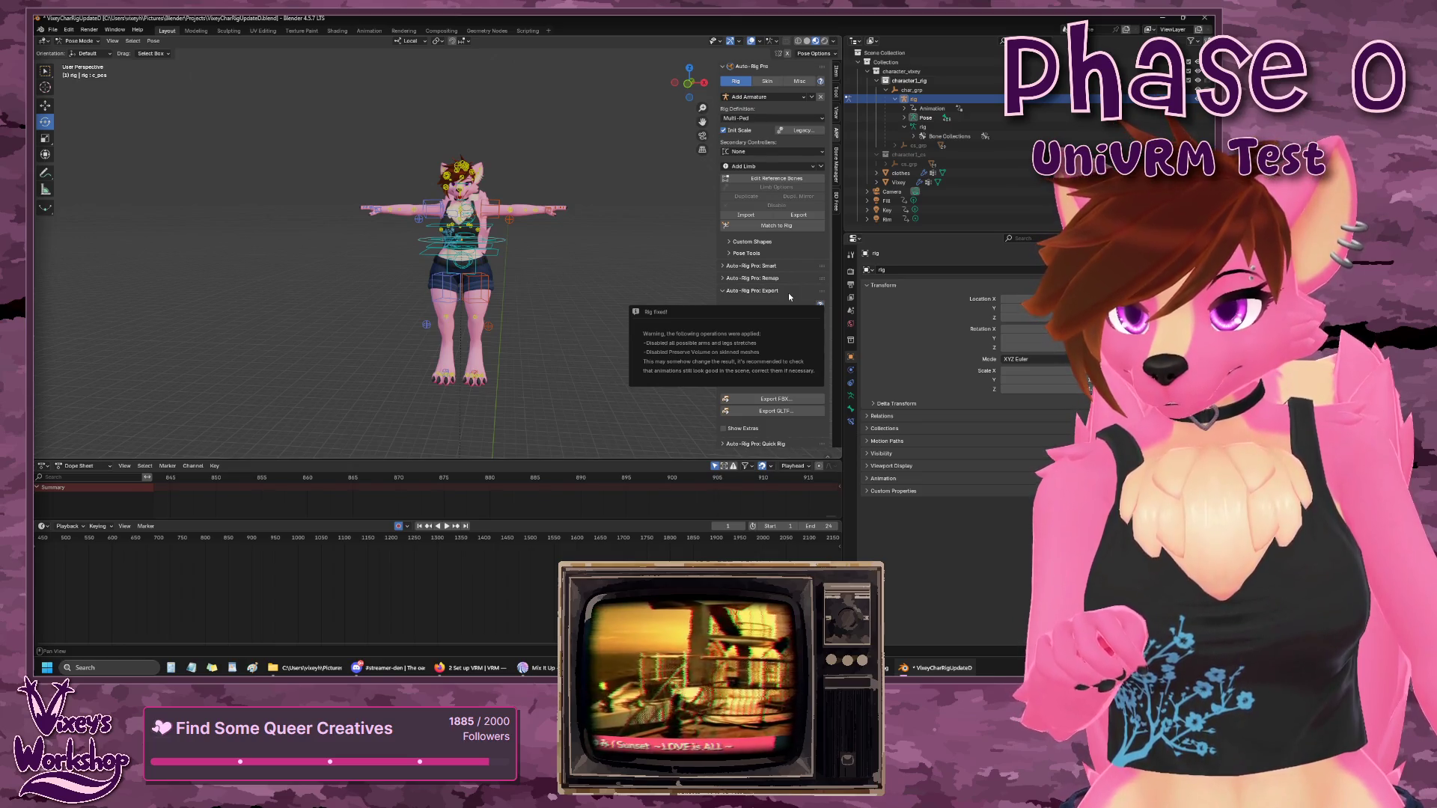
key("Escape")
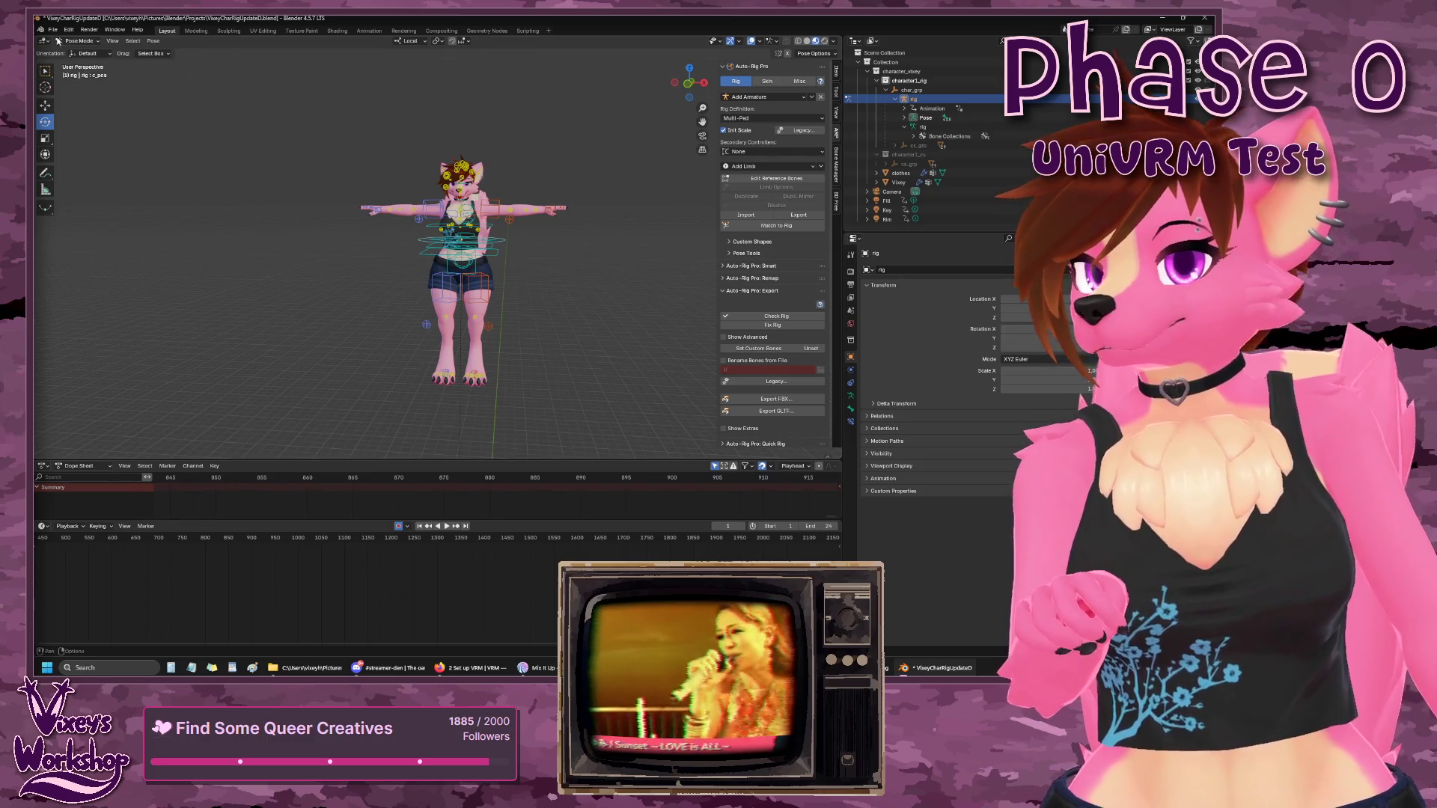
left_click(52, 29)
left_click(67, 68)
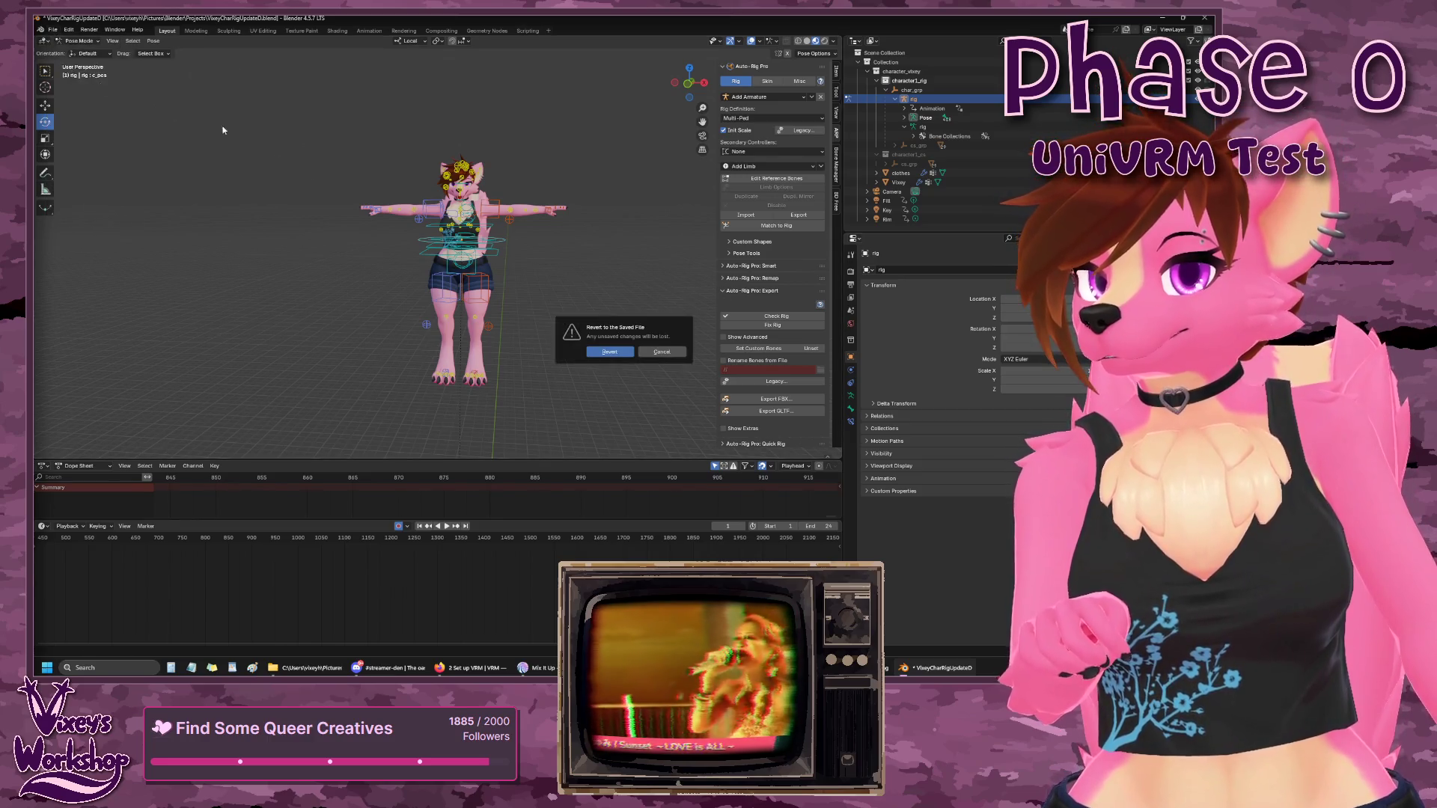
left_click(612, 353)
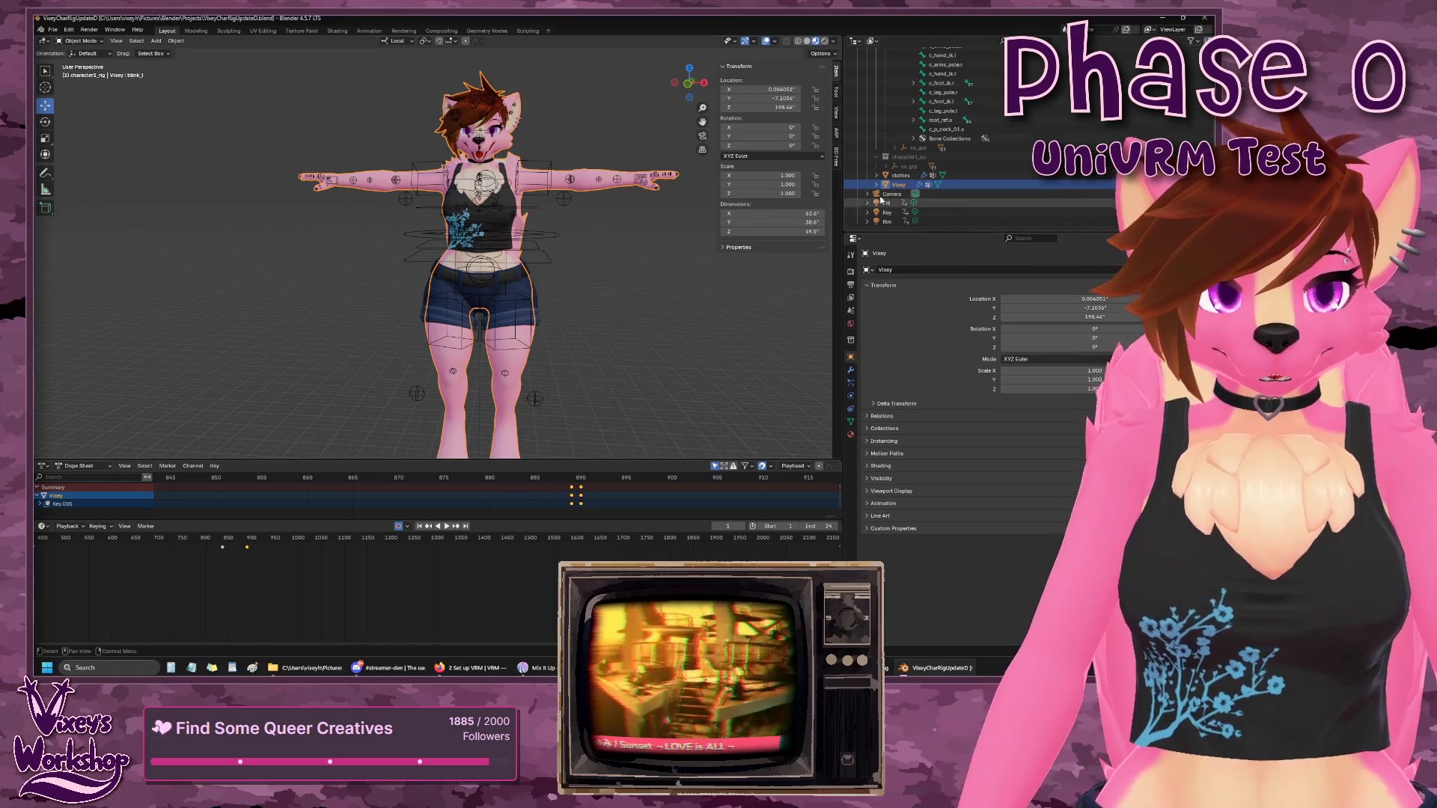
- Select the rig and open Auto-Rig Pro's Export FBX browser for VixeyCharRigUpdateD.fbx
scroll(1008, 137, "up", 5)
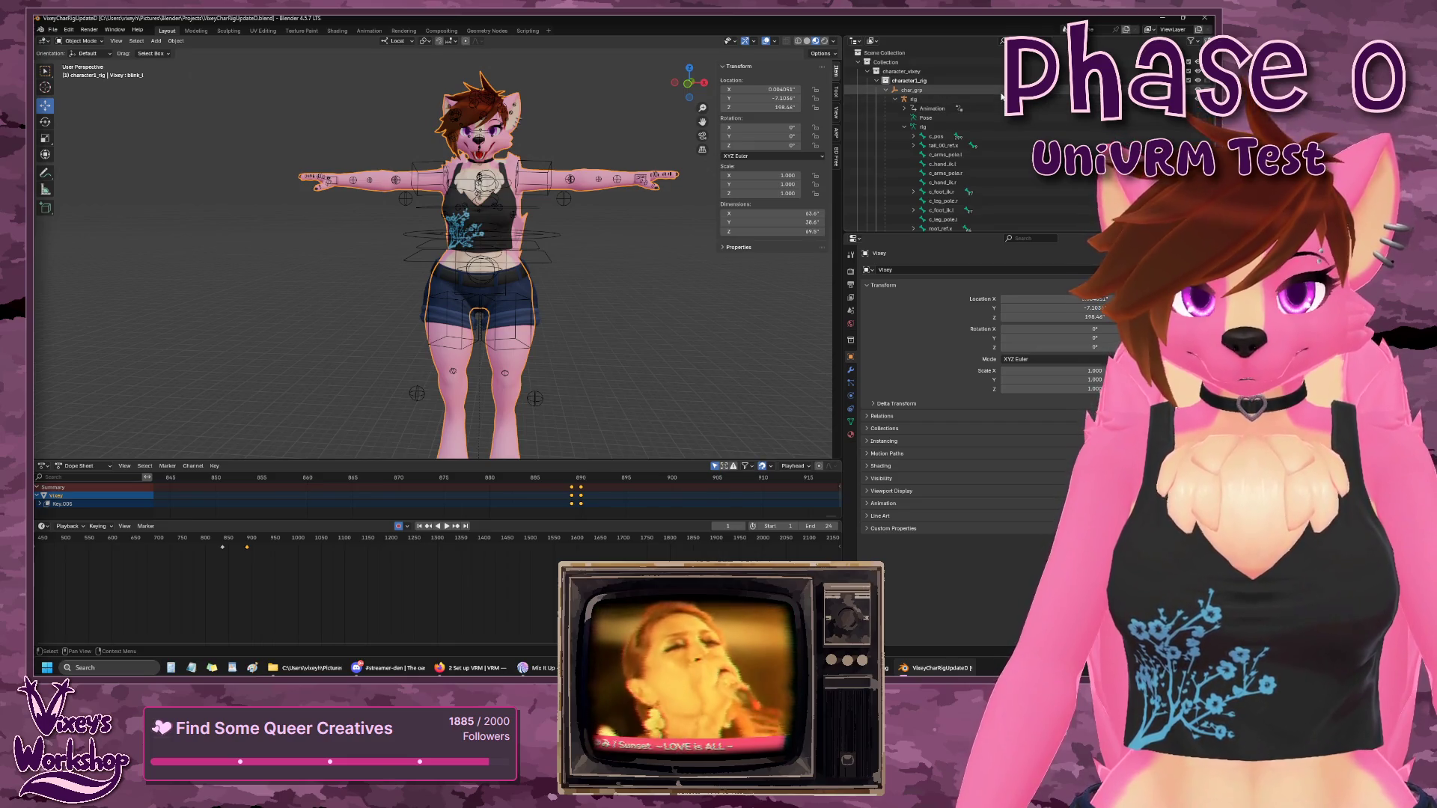
scroll(684, 218, "down", 2)
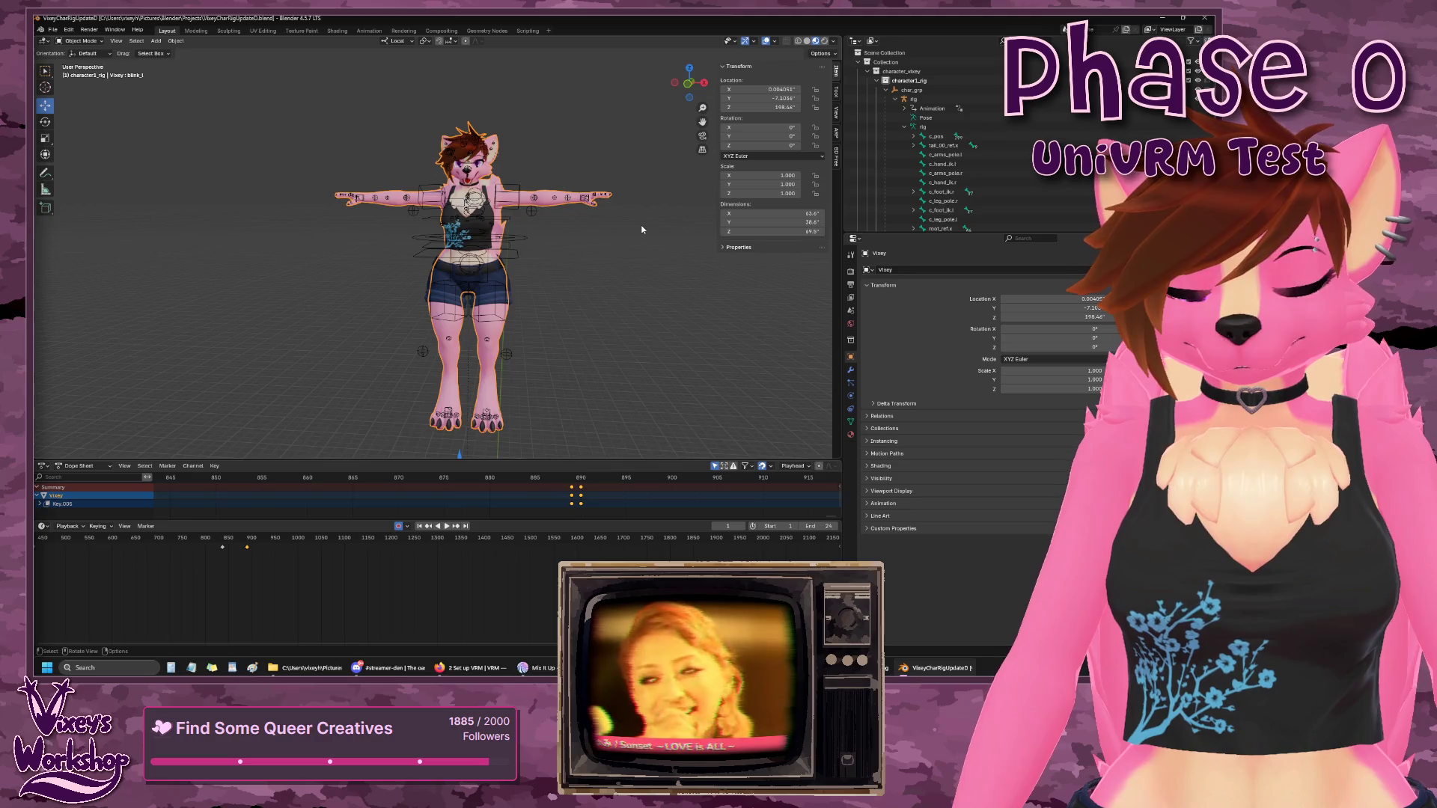
scroll(642, 230, "up", 2)
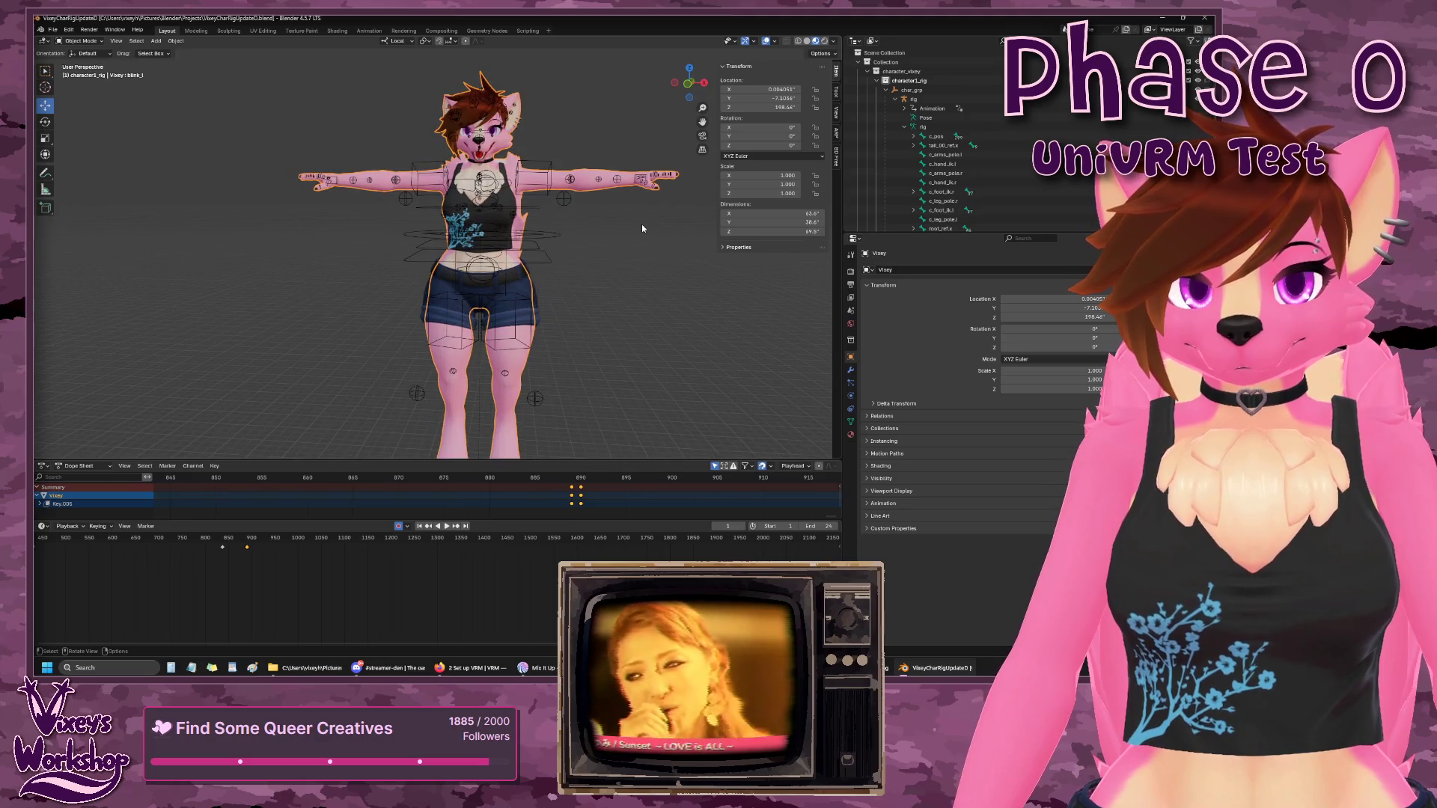
left_click(931, 100)
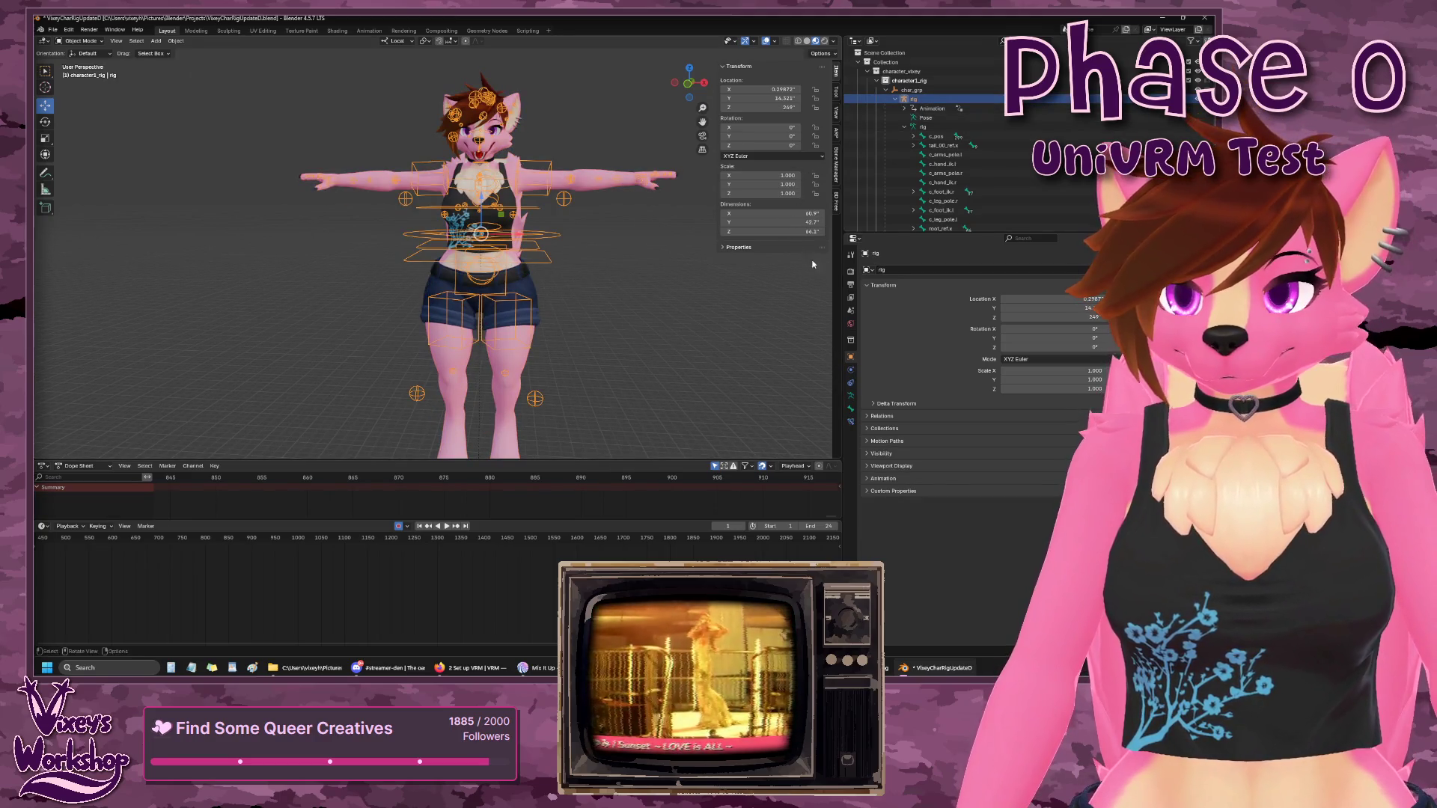
left_click(836, 135)
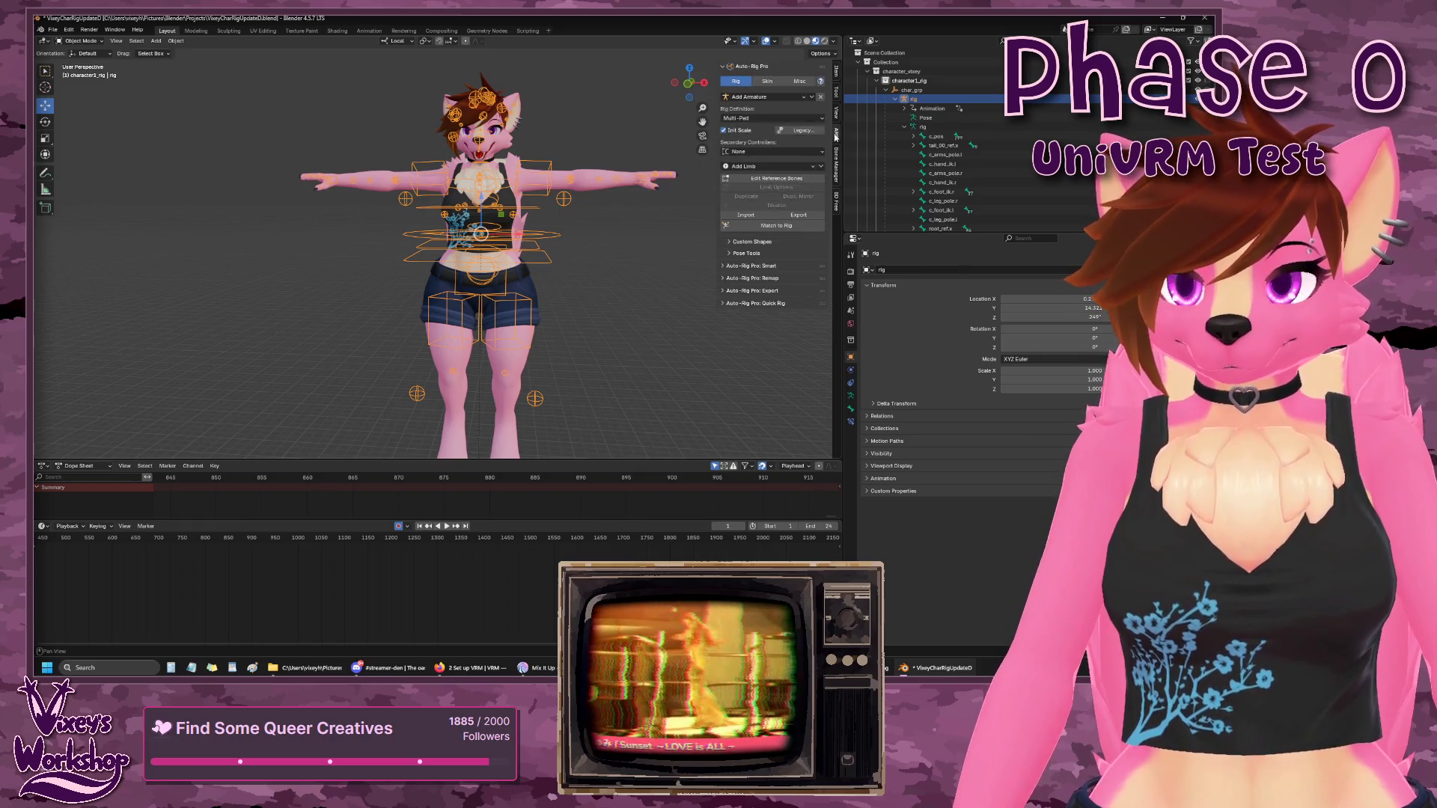
left_click(723, 291)
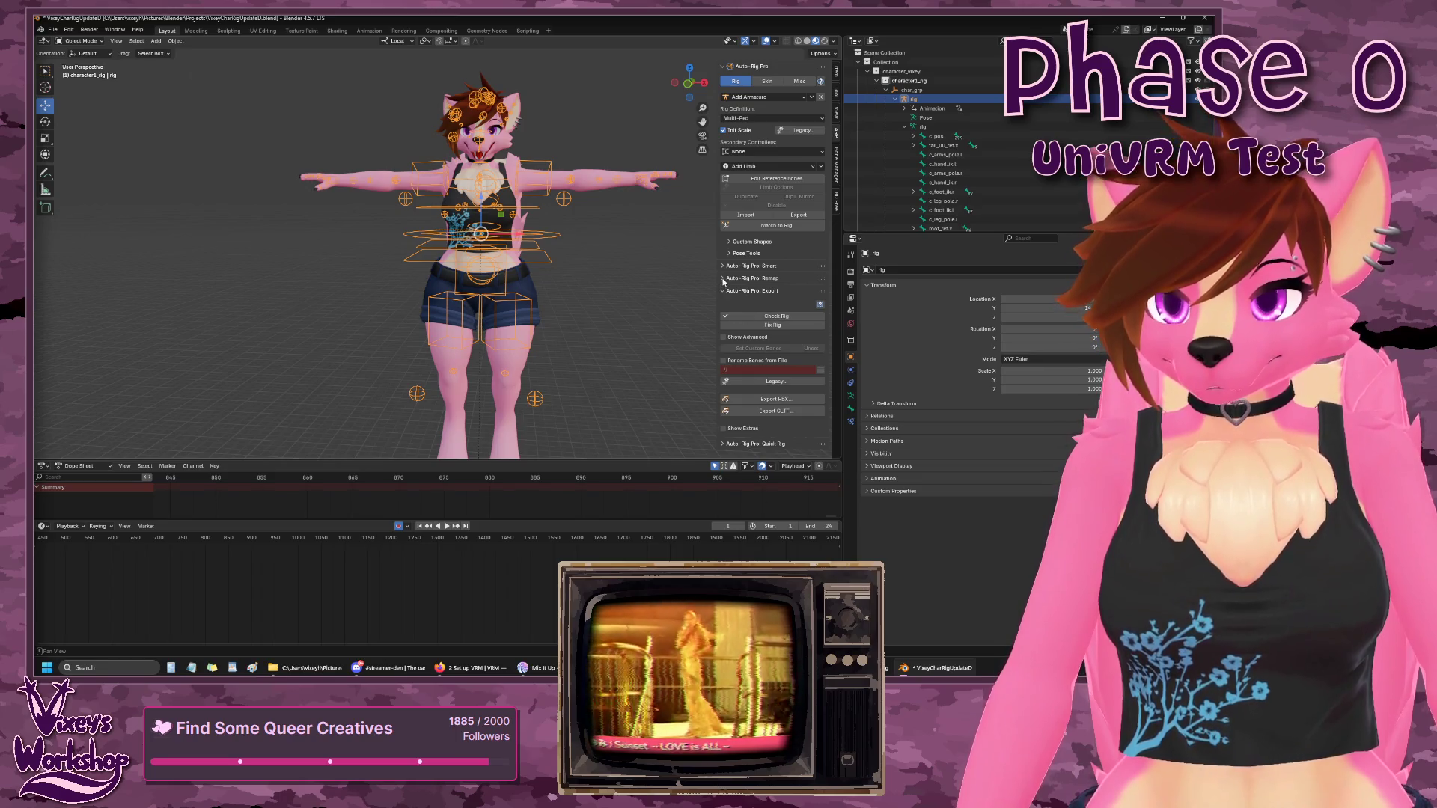
left_click(723, 279)
left_click(724, 279)
left_click(725, 279)
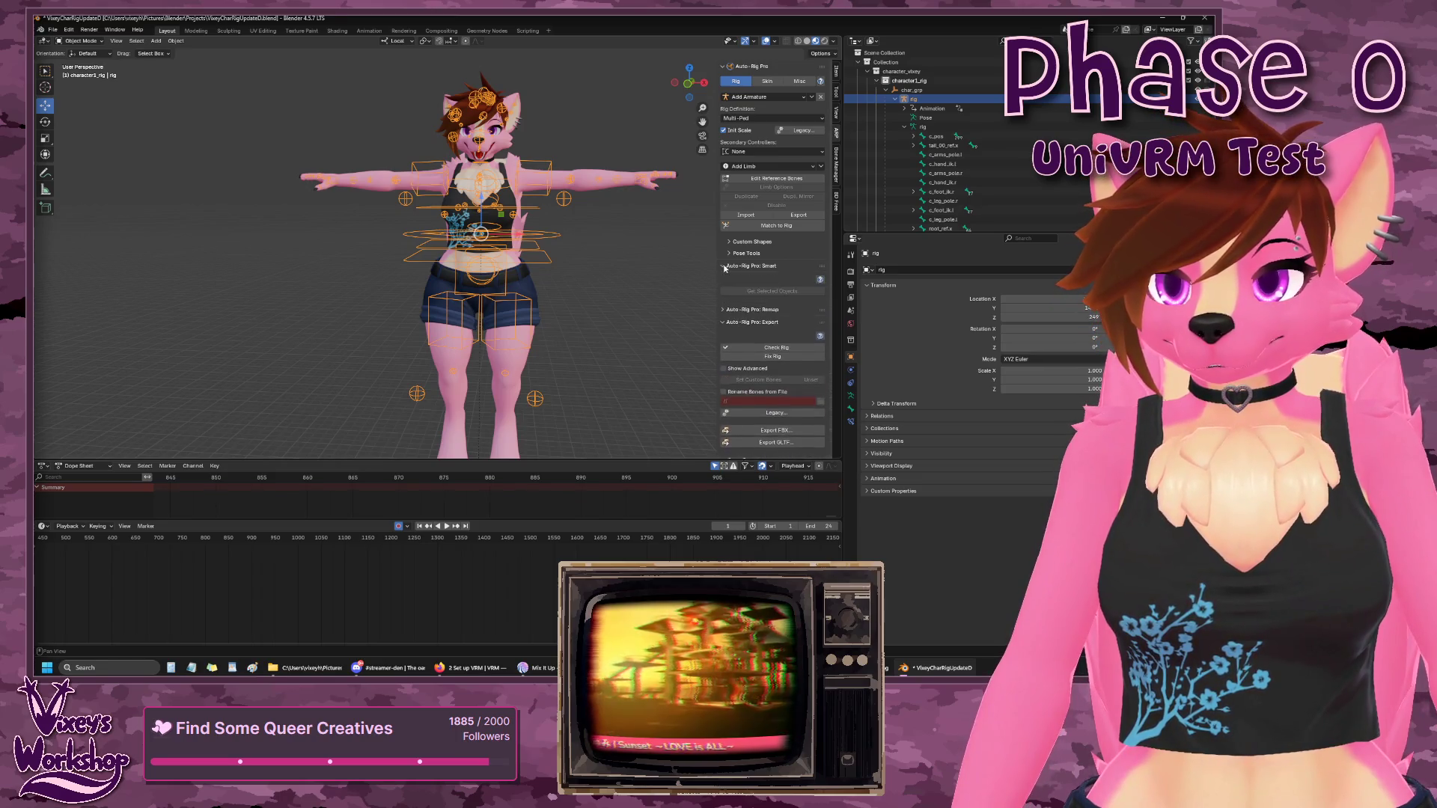
left_click(726, 277)
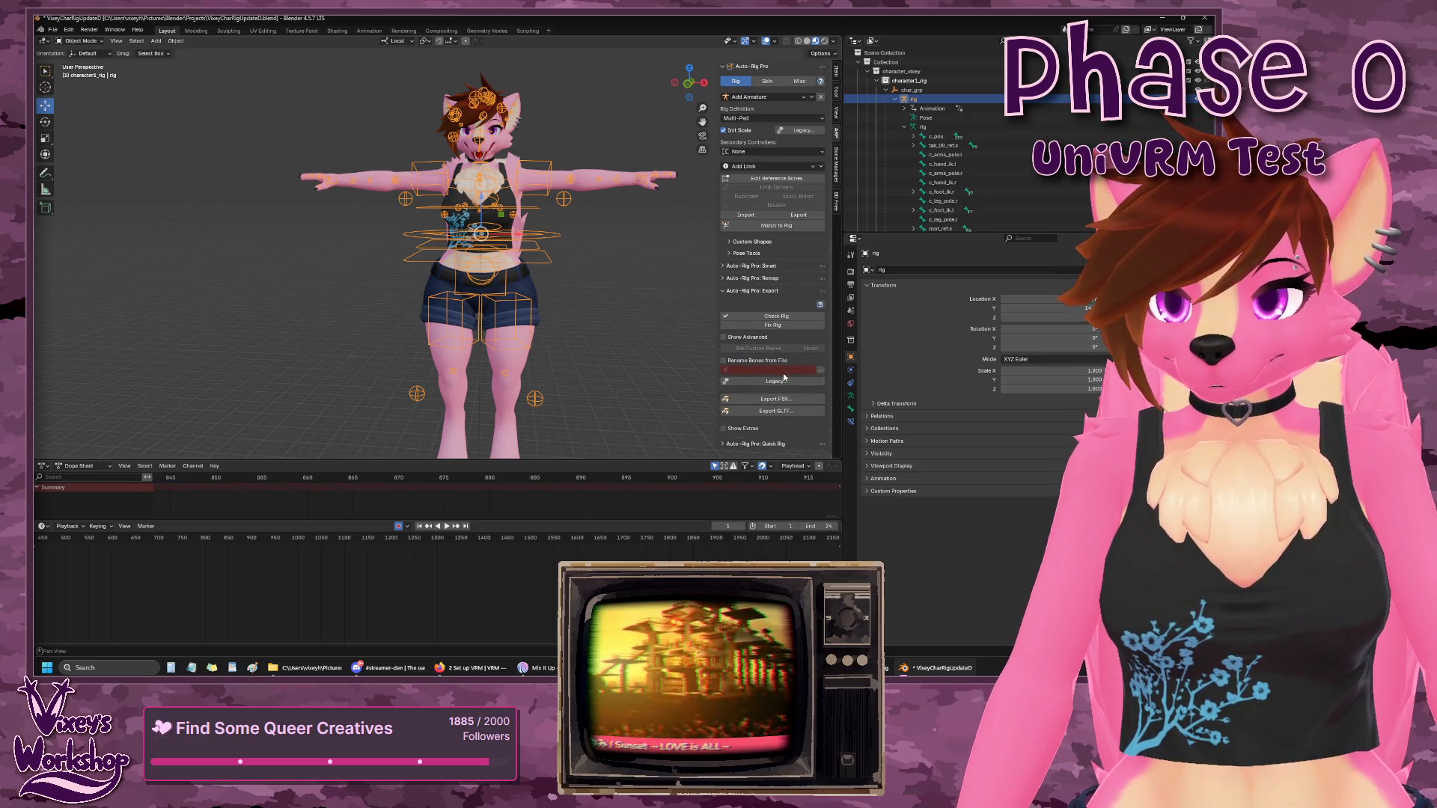
left_click(779, 400)
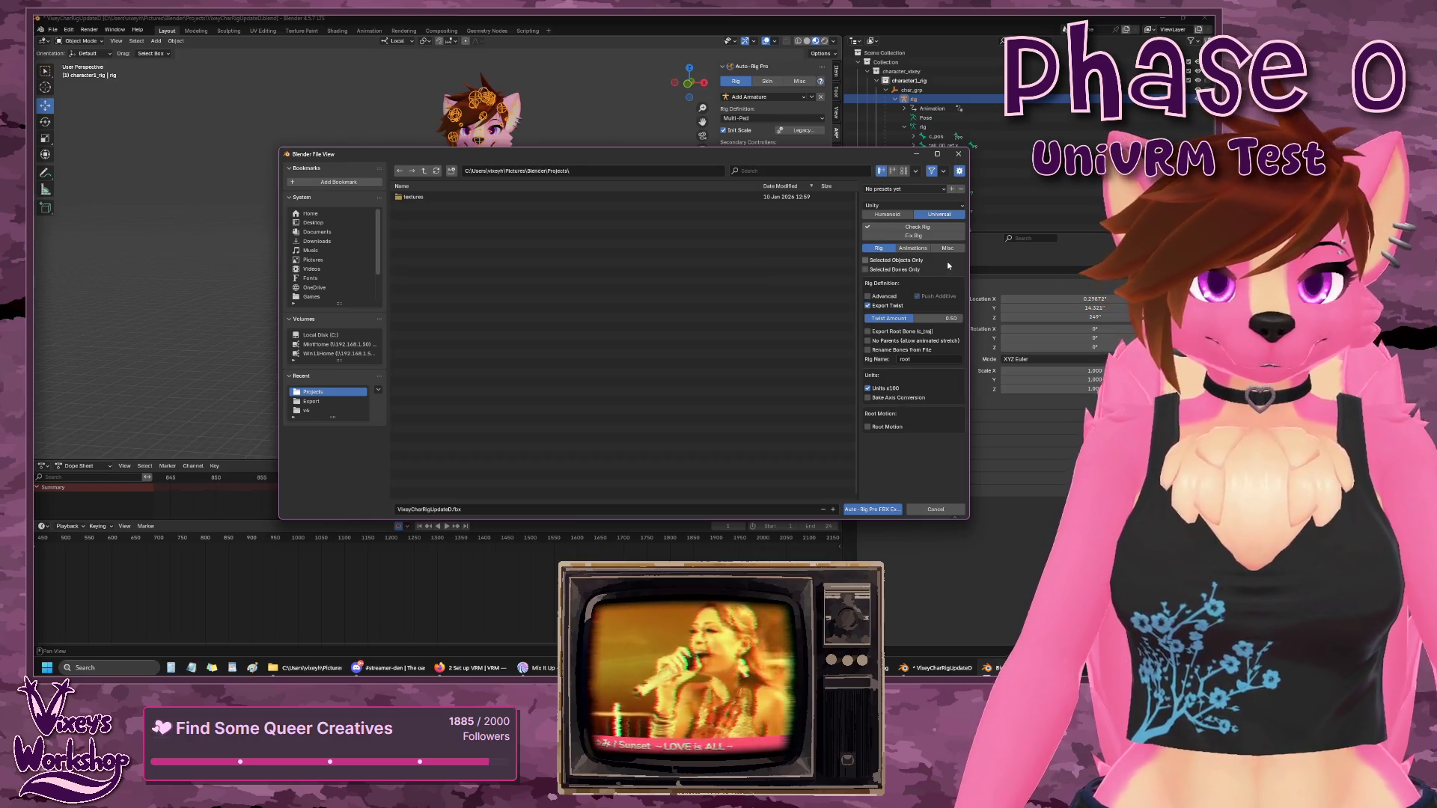
- Choose the Unity Humanoid rig type, keeping Full Facial bone export enabled
left_click(900, 215)
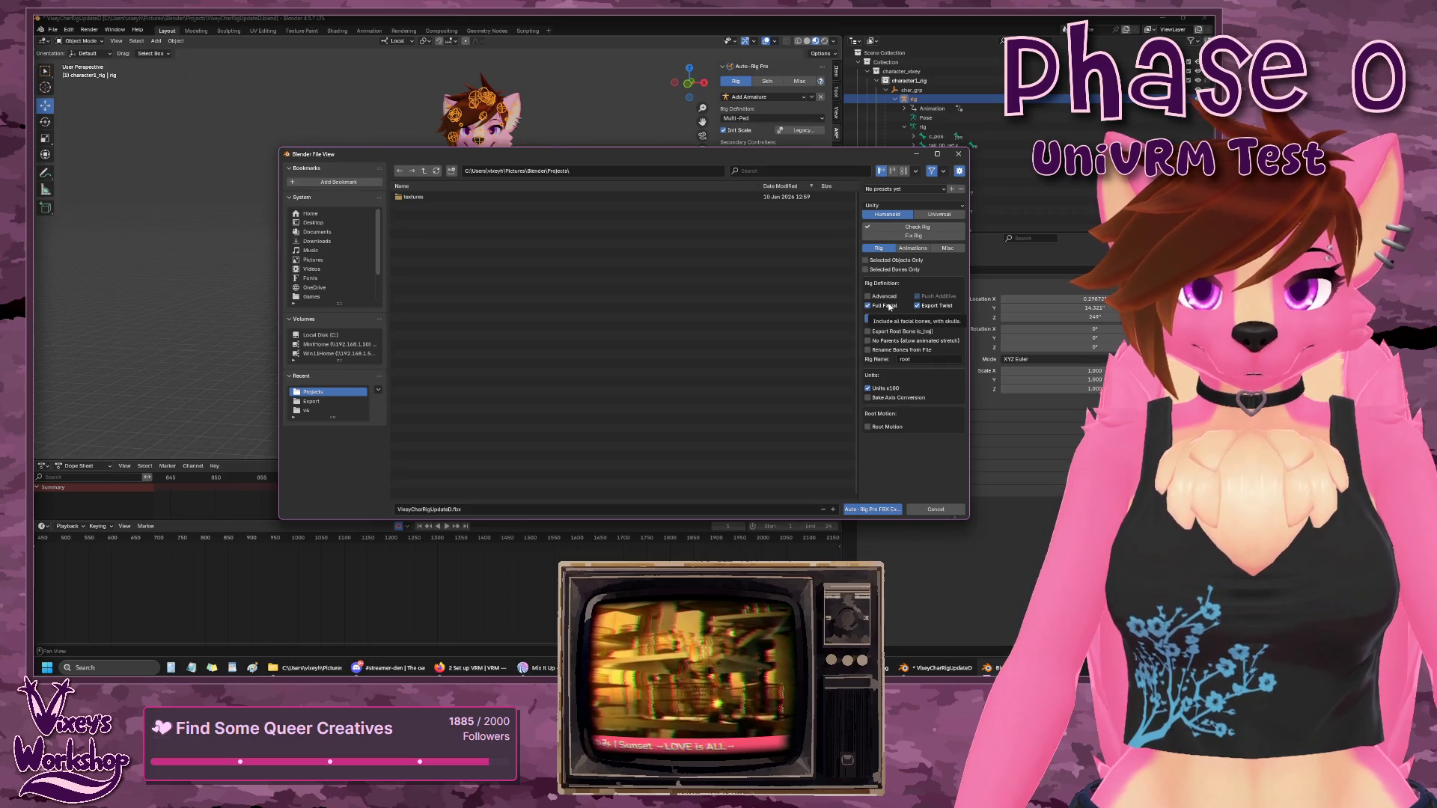
left_click(889, 307)
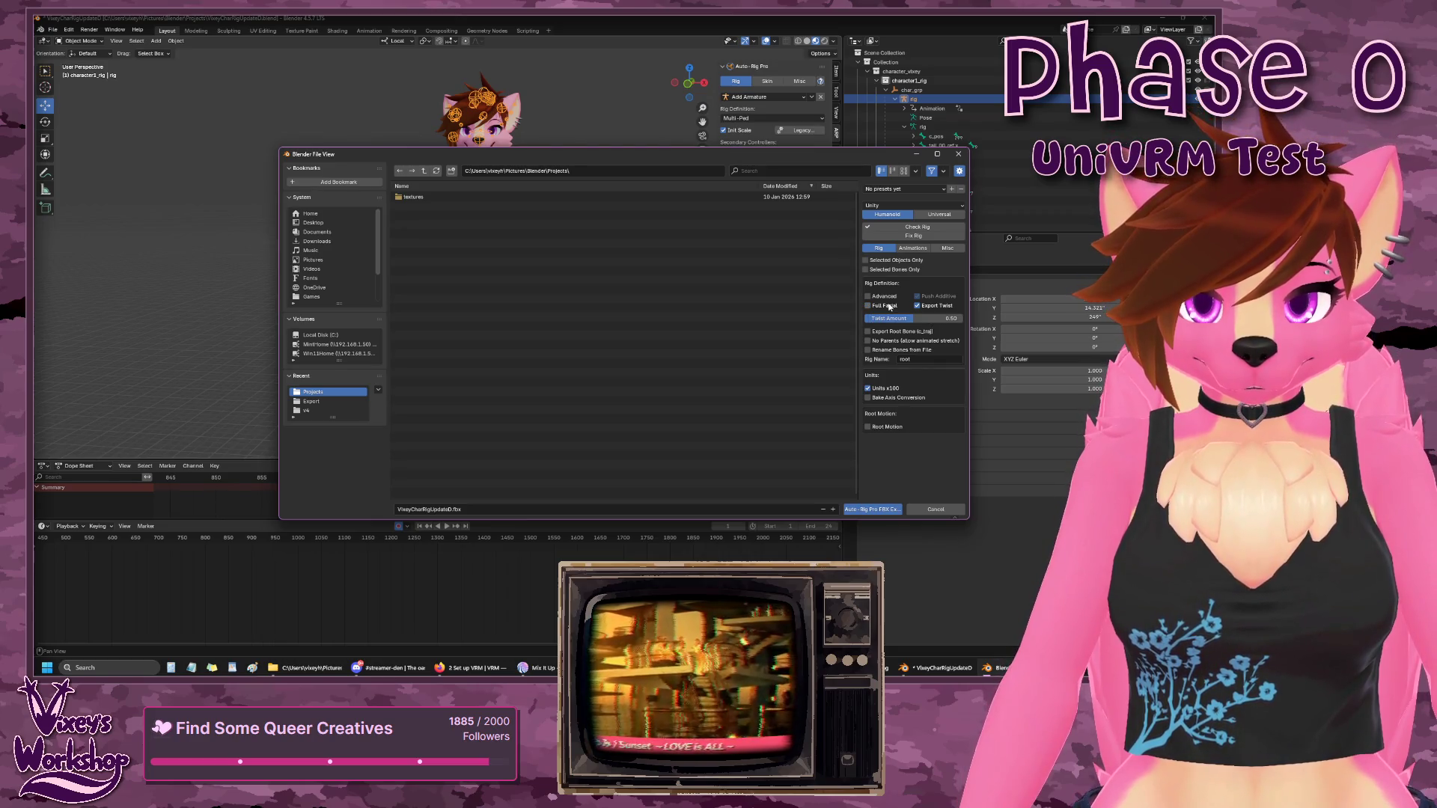
left_click(890, 307)
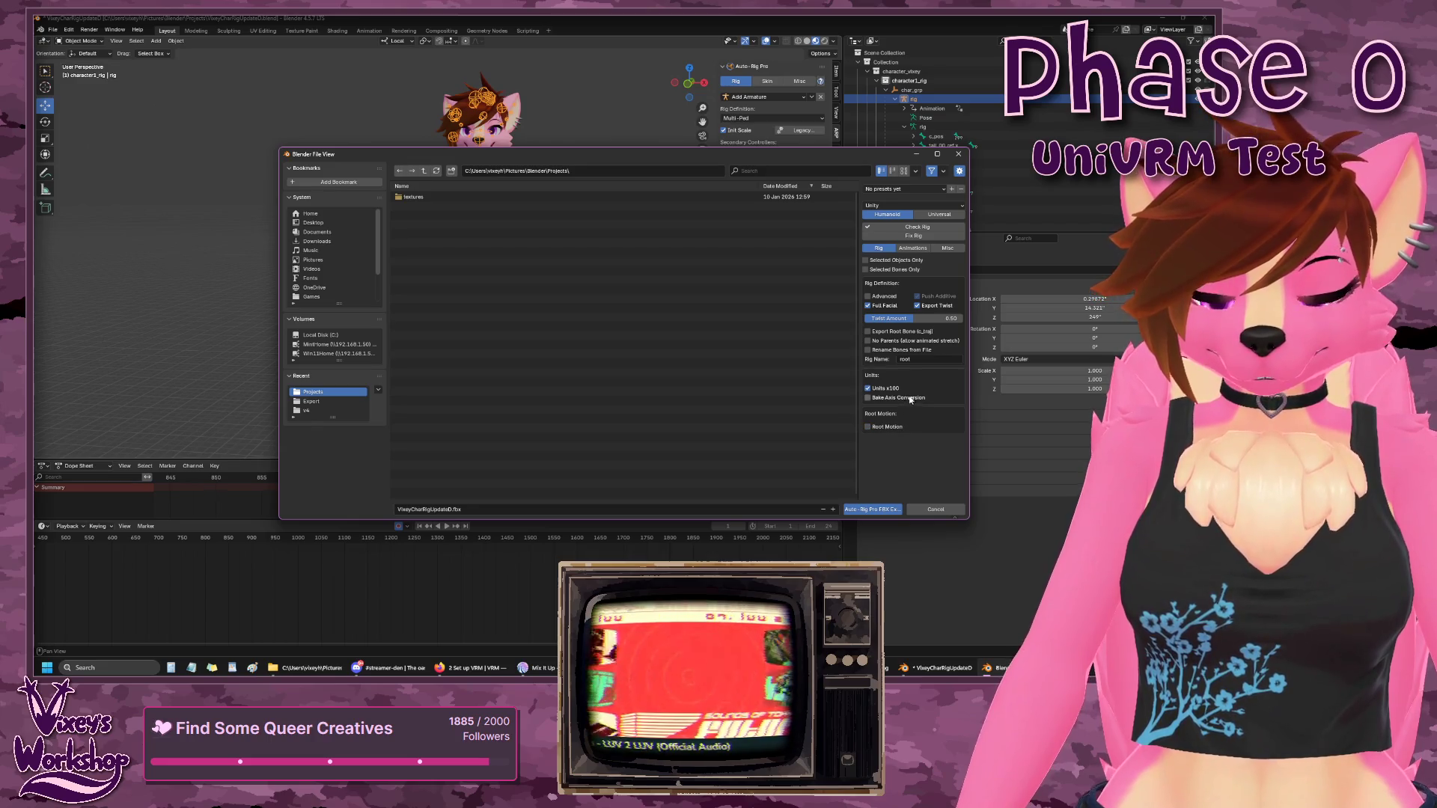
- Toggle Bake Animations off and on in the animation export options
left_click(927, 248)
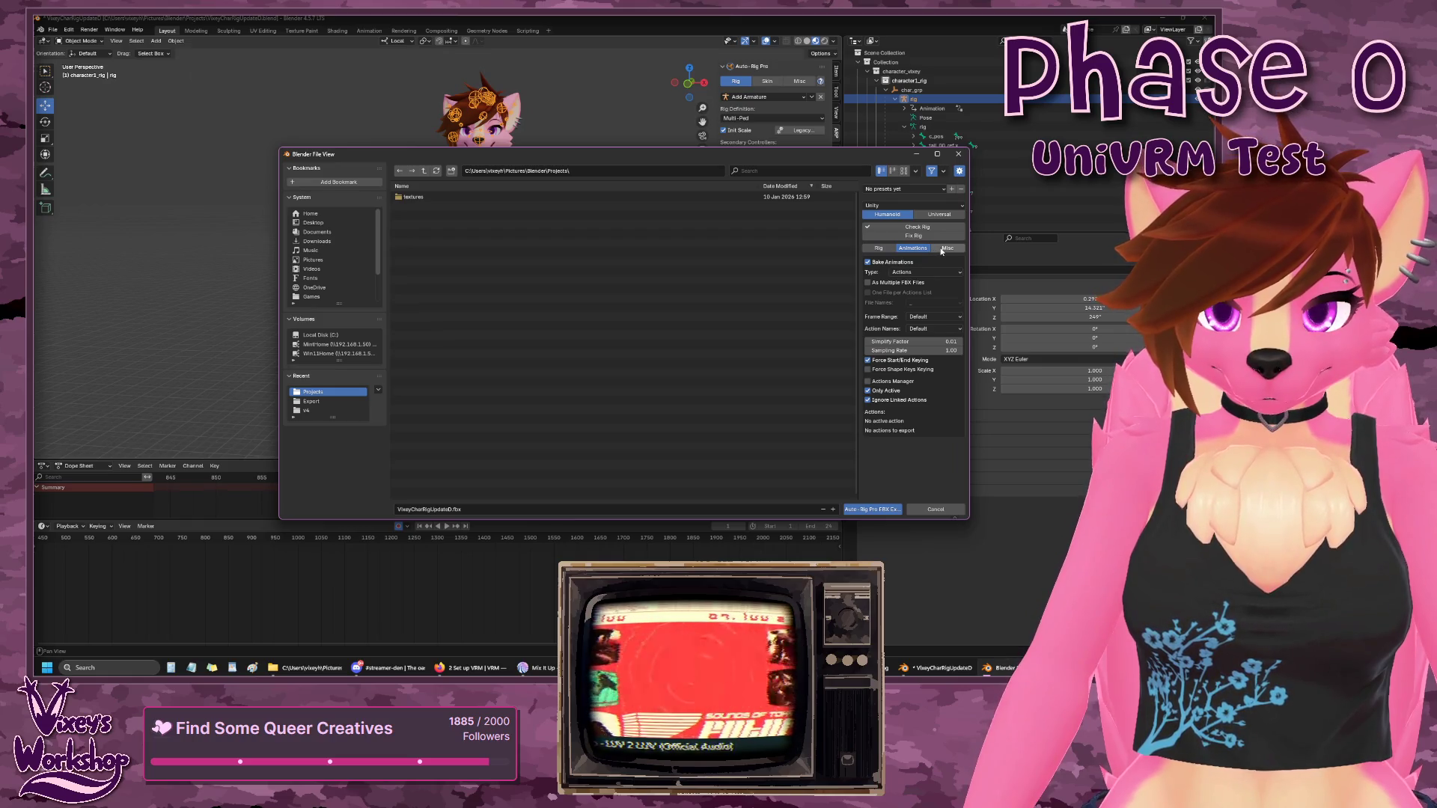
left_click(869, 263)
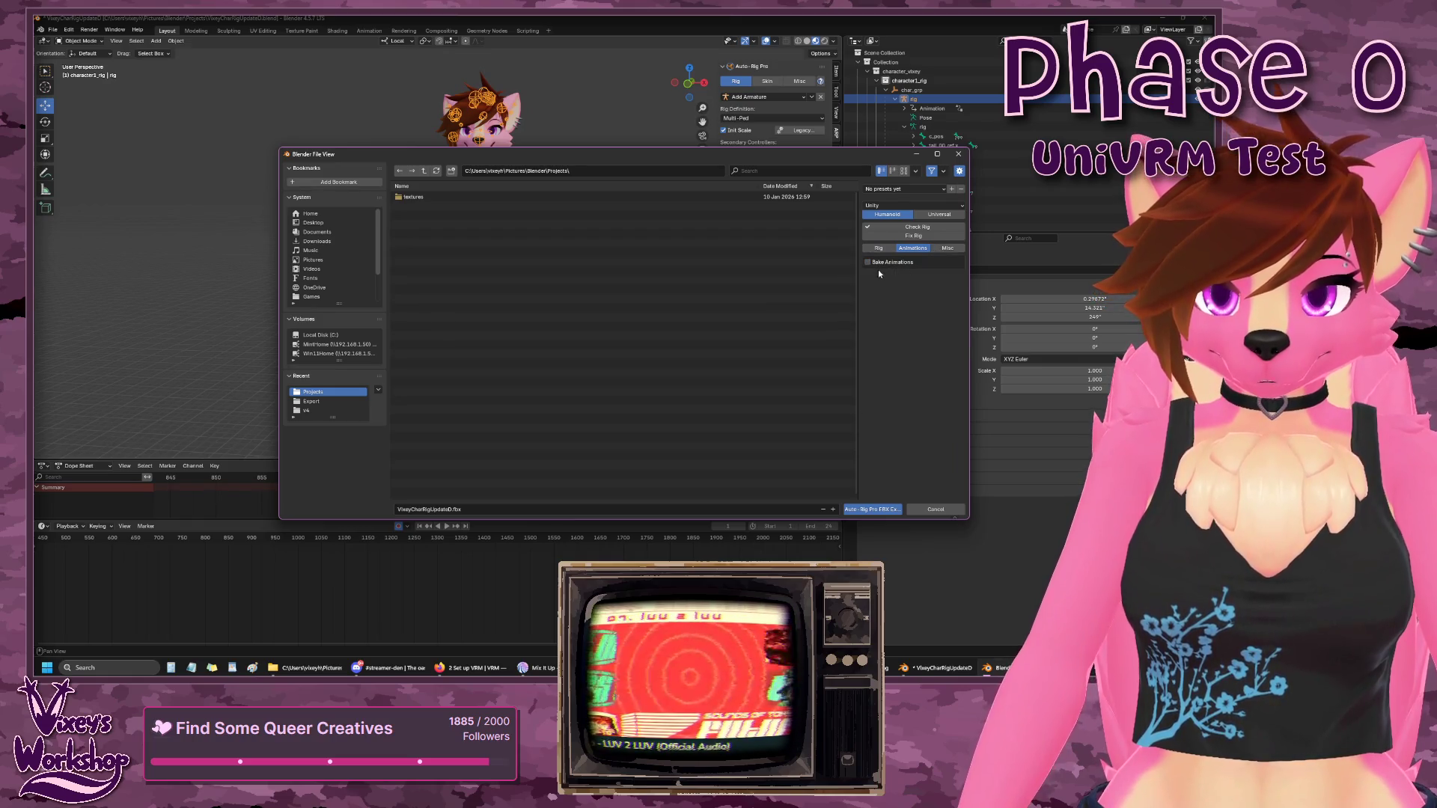
left_click(945, 249)
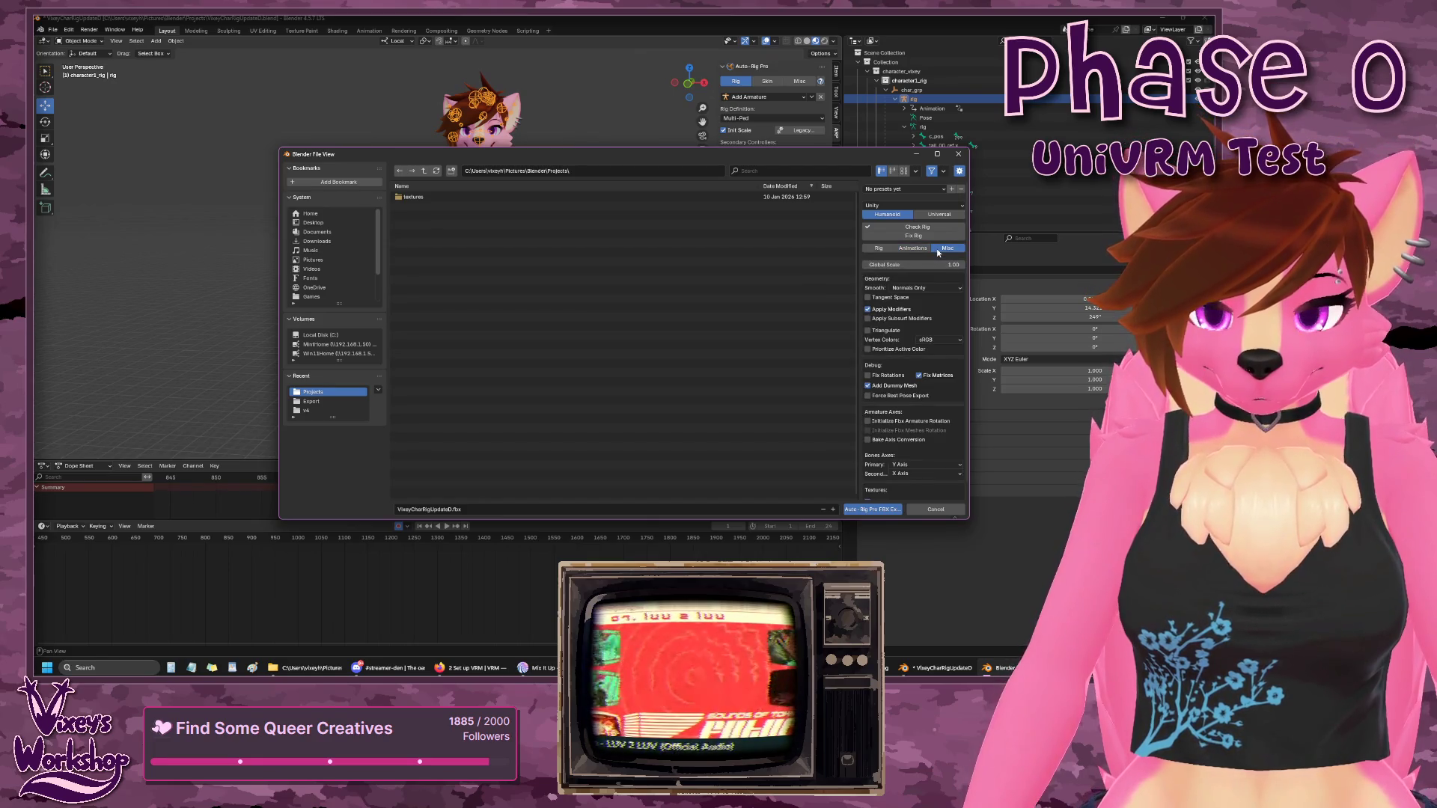
left_click(914, 249)
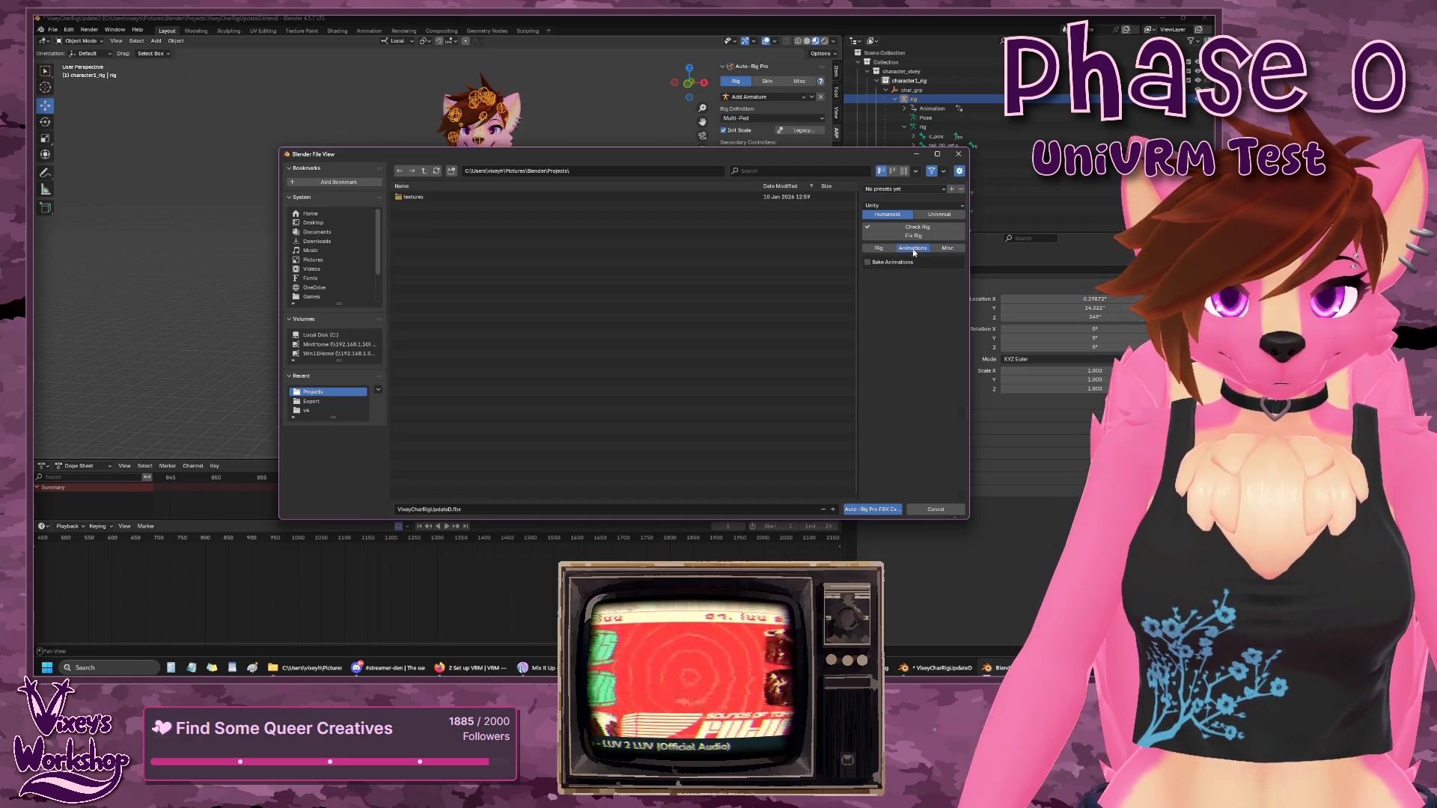
left_click(902, 262)
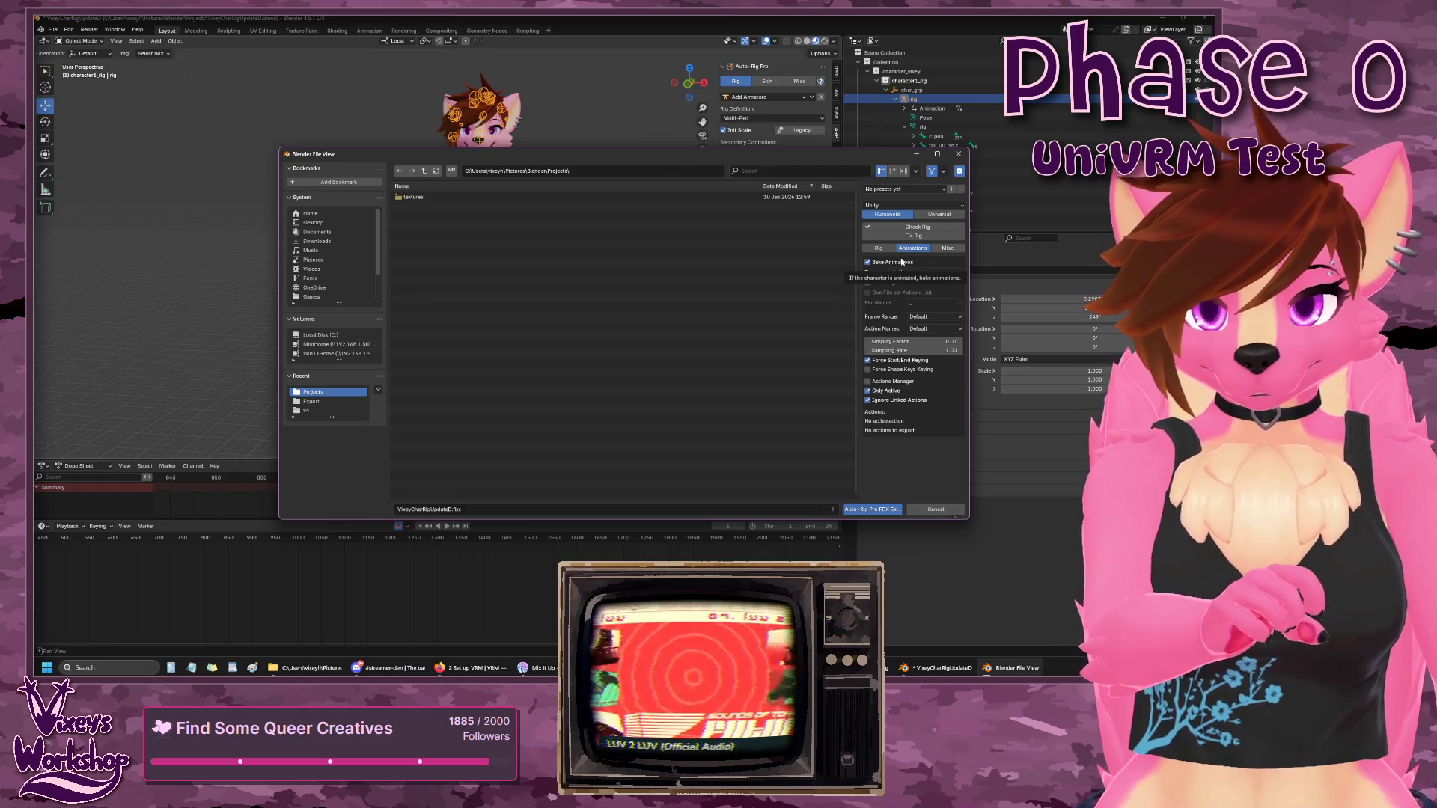
left_click(872, 262)
- Review the Misc geometry/armature options and the Rig export options
left_click(942, 250)
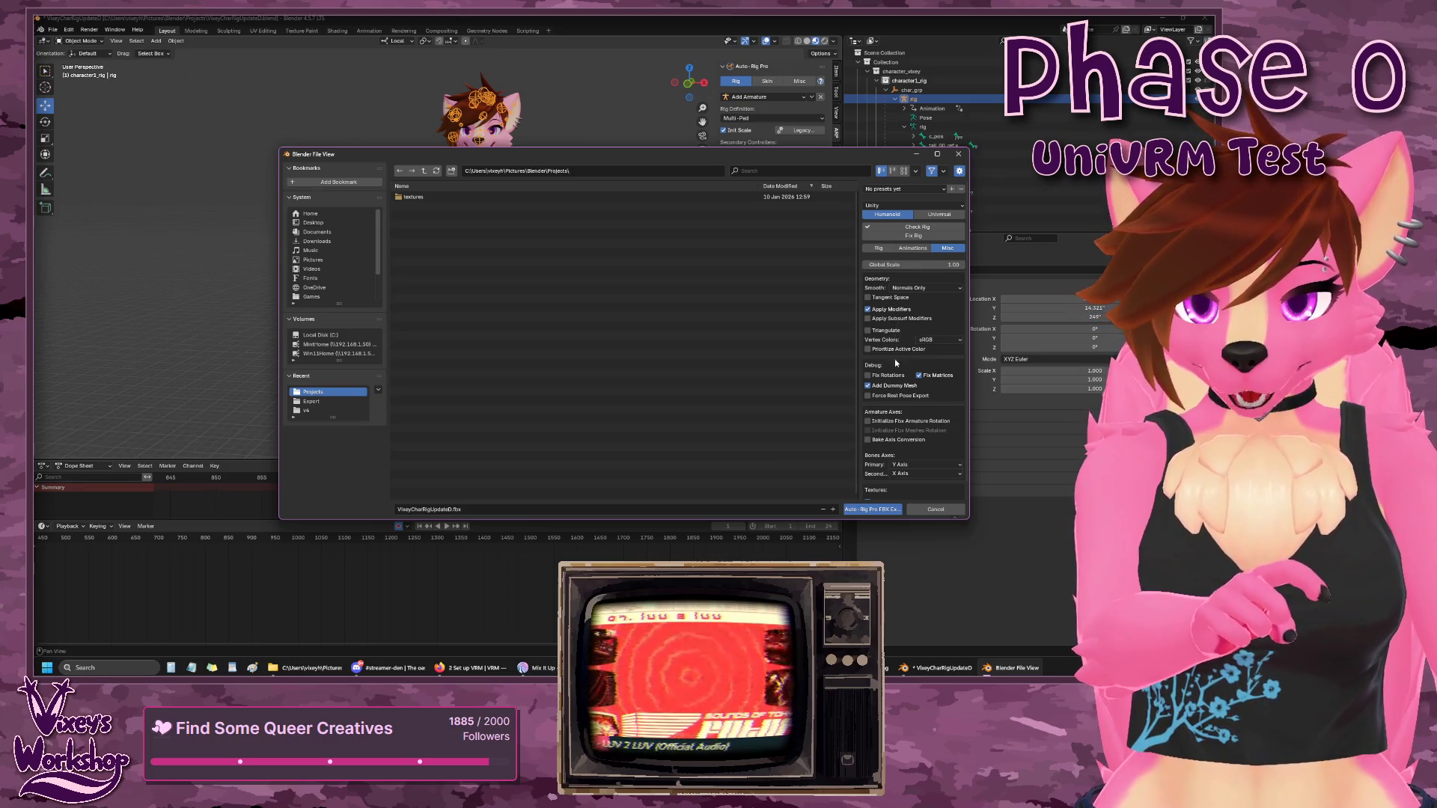
scroll(898, 404, "down", 1)
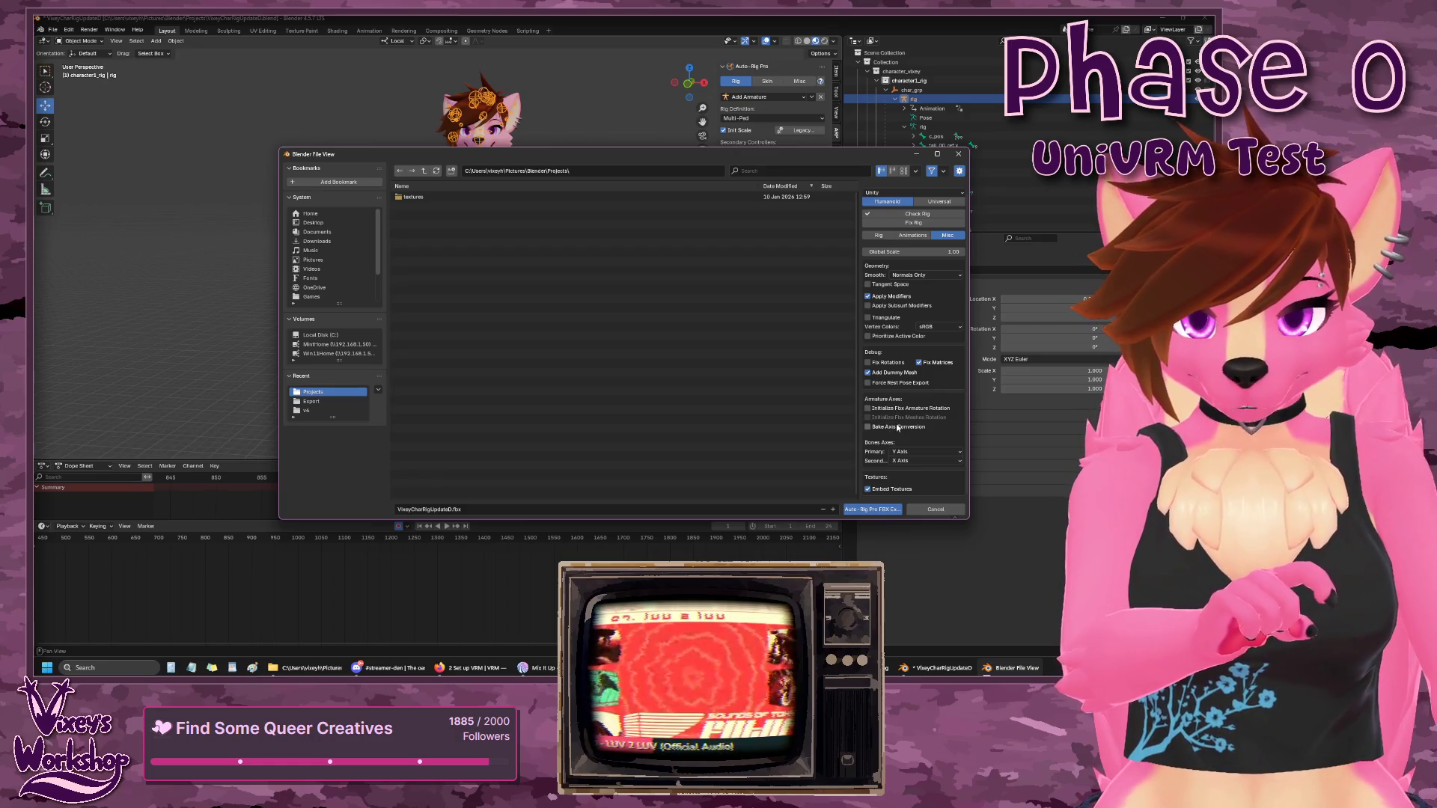
scroll(925, 434, "up", 1)
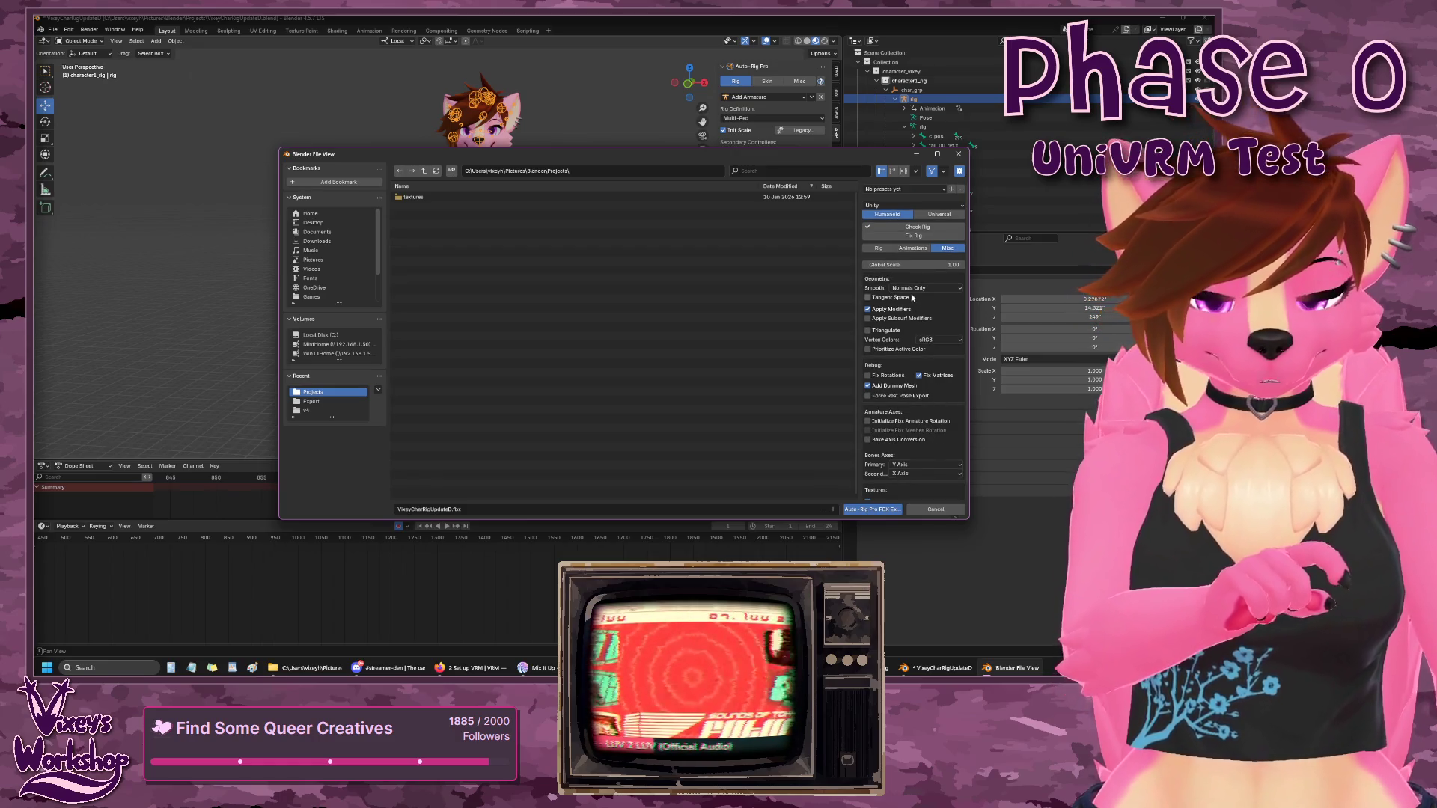
left_click(880, 249)
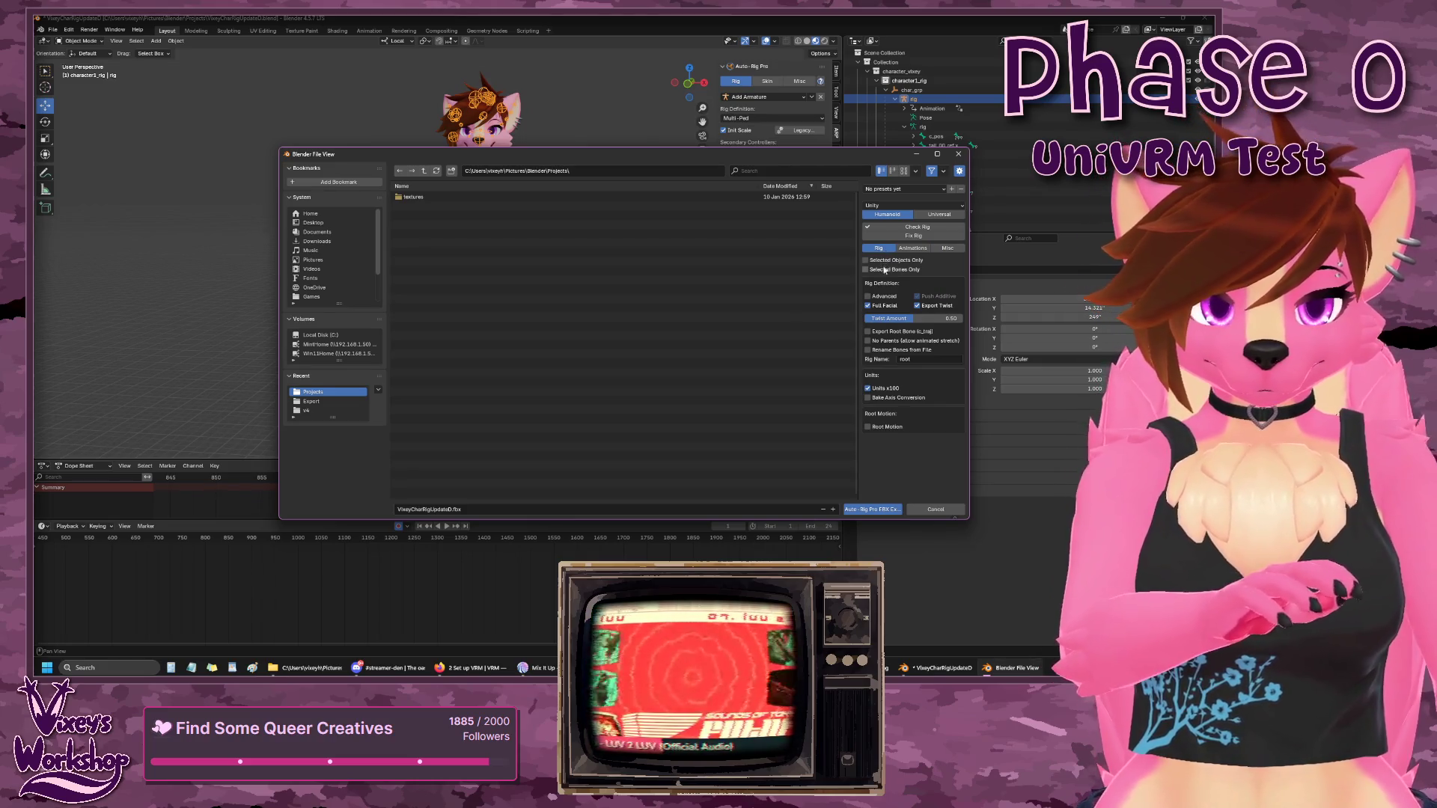
- Export the character as VixeyCharRigUpdateD.fbx, overwriting the previous export
left_click(873, 510)
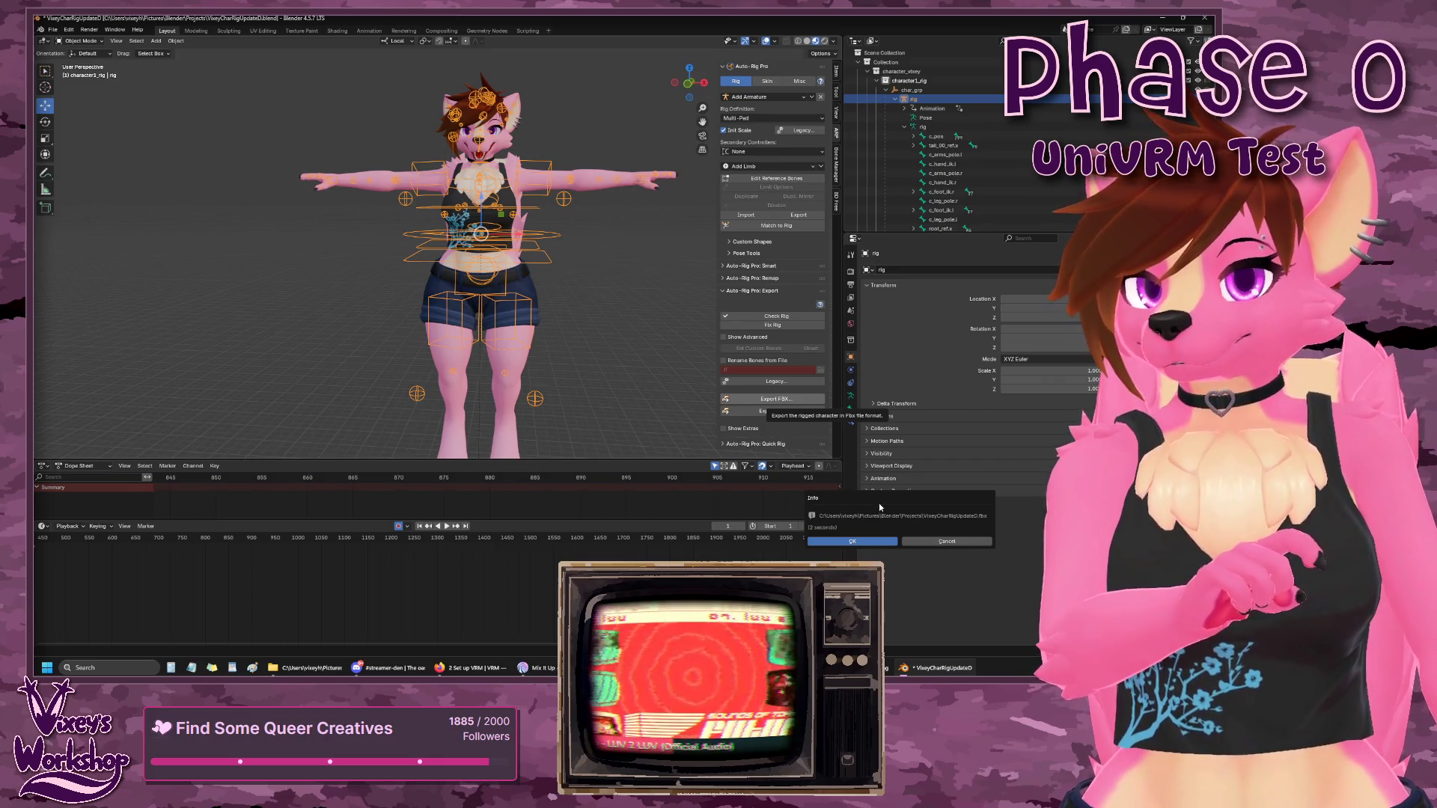
left_click(776, 400)
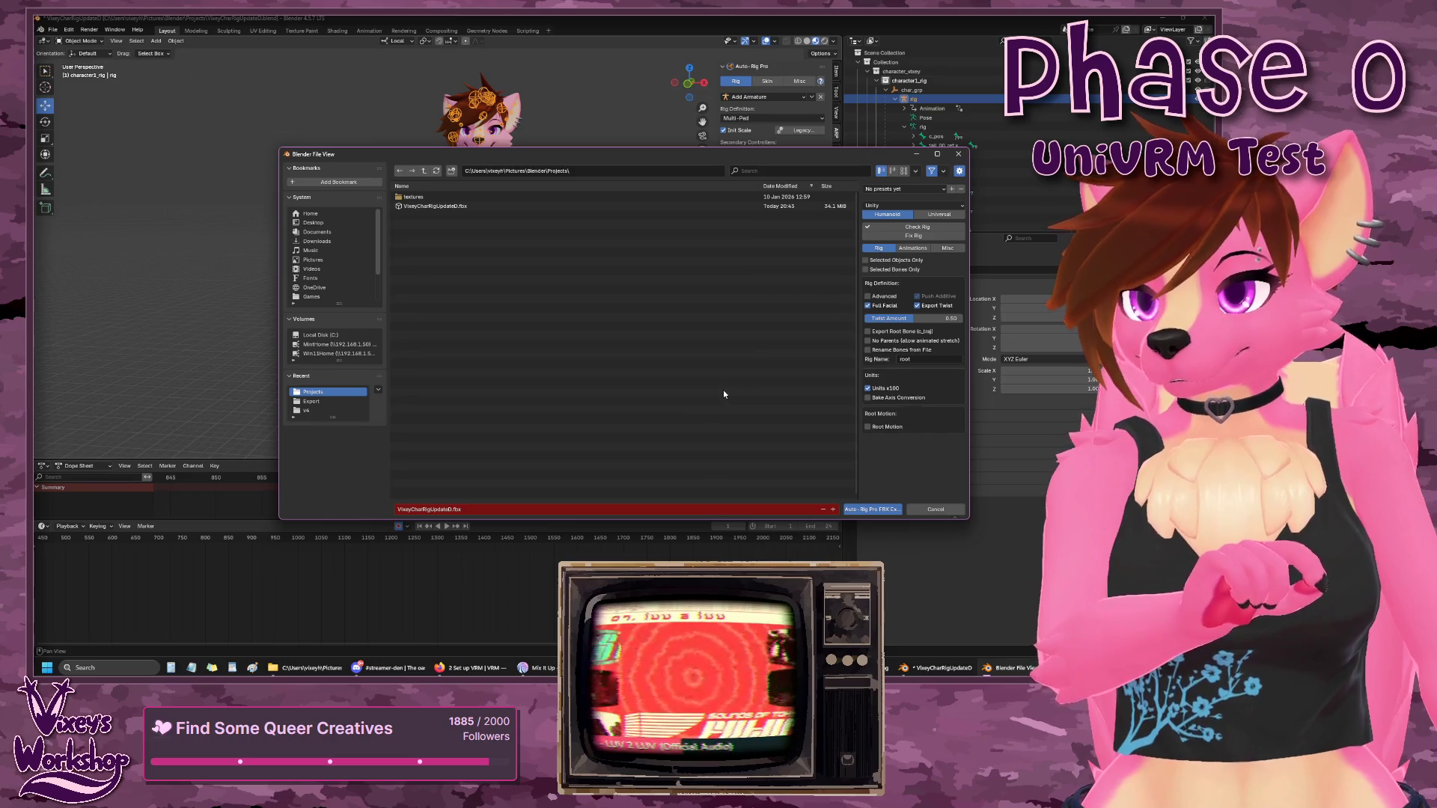
left_click(872, 509)
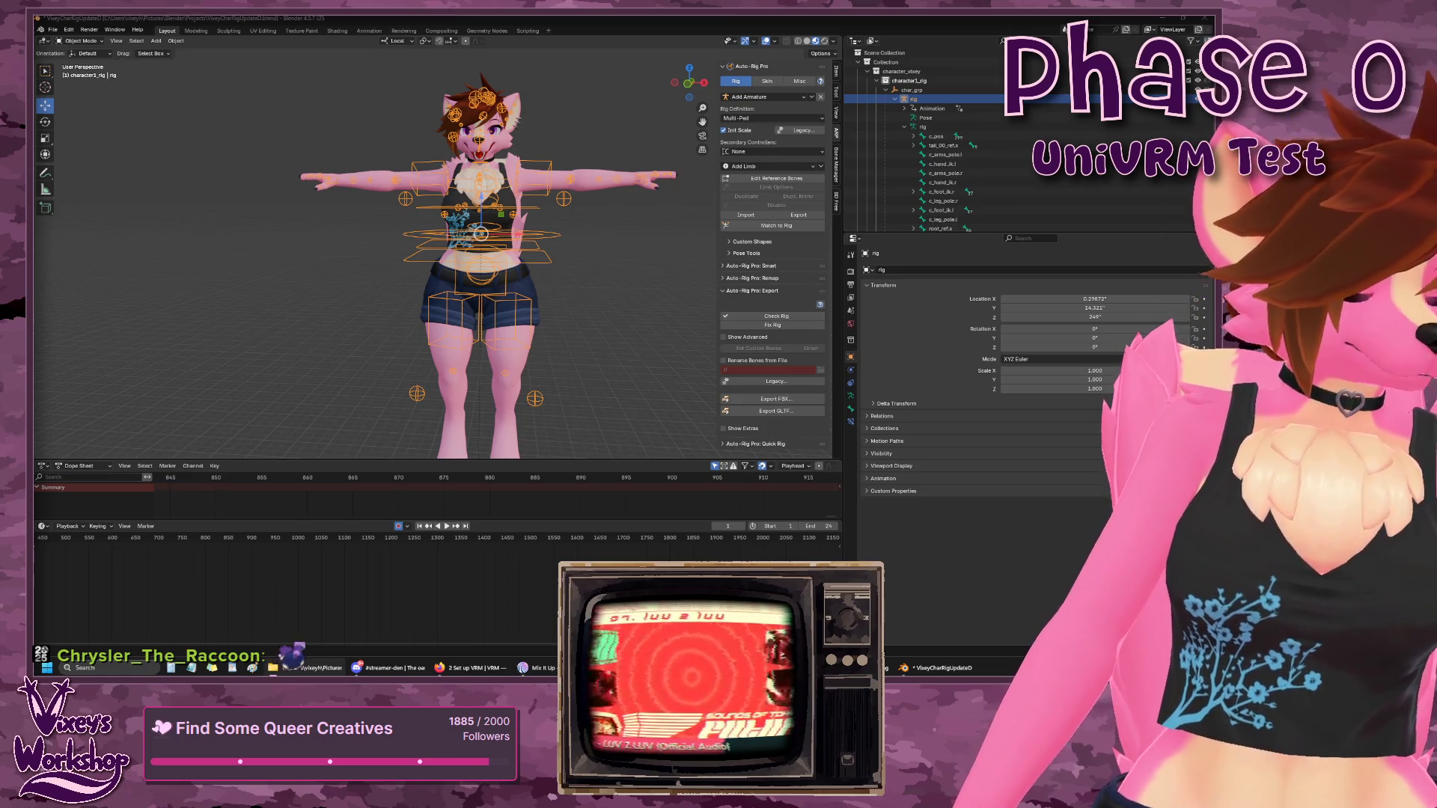
- Save the Blender project and close Blender
left_click(52, 29)
left_click(66, 90)
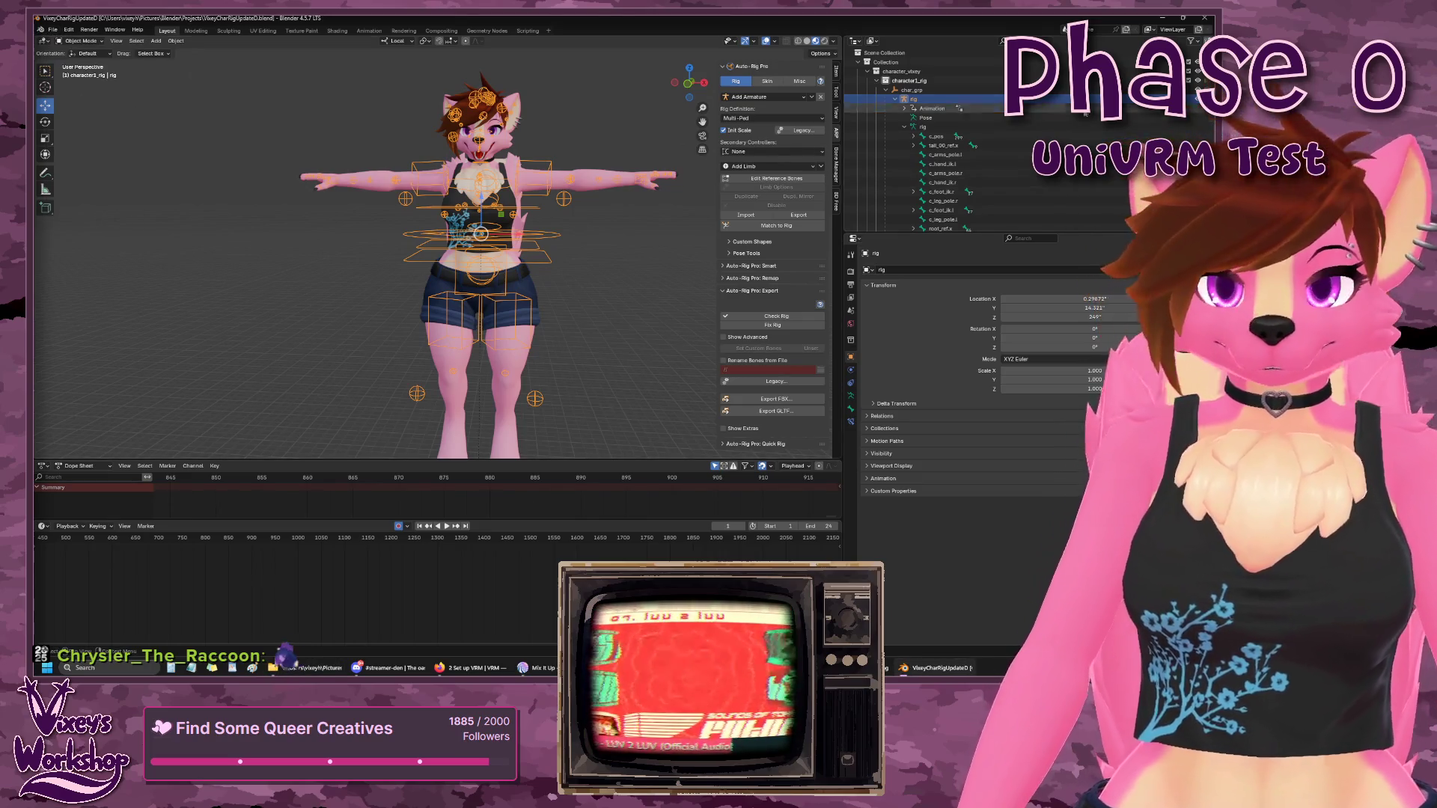
left_click(1203, 20)
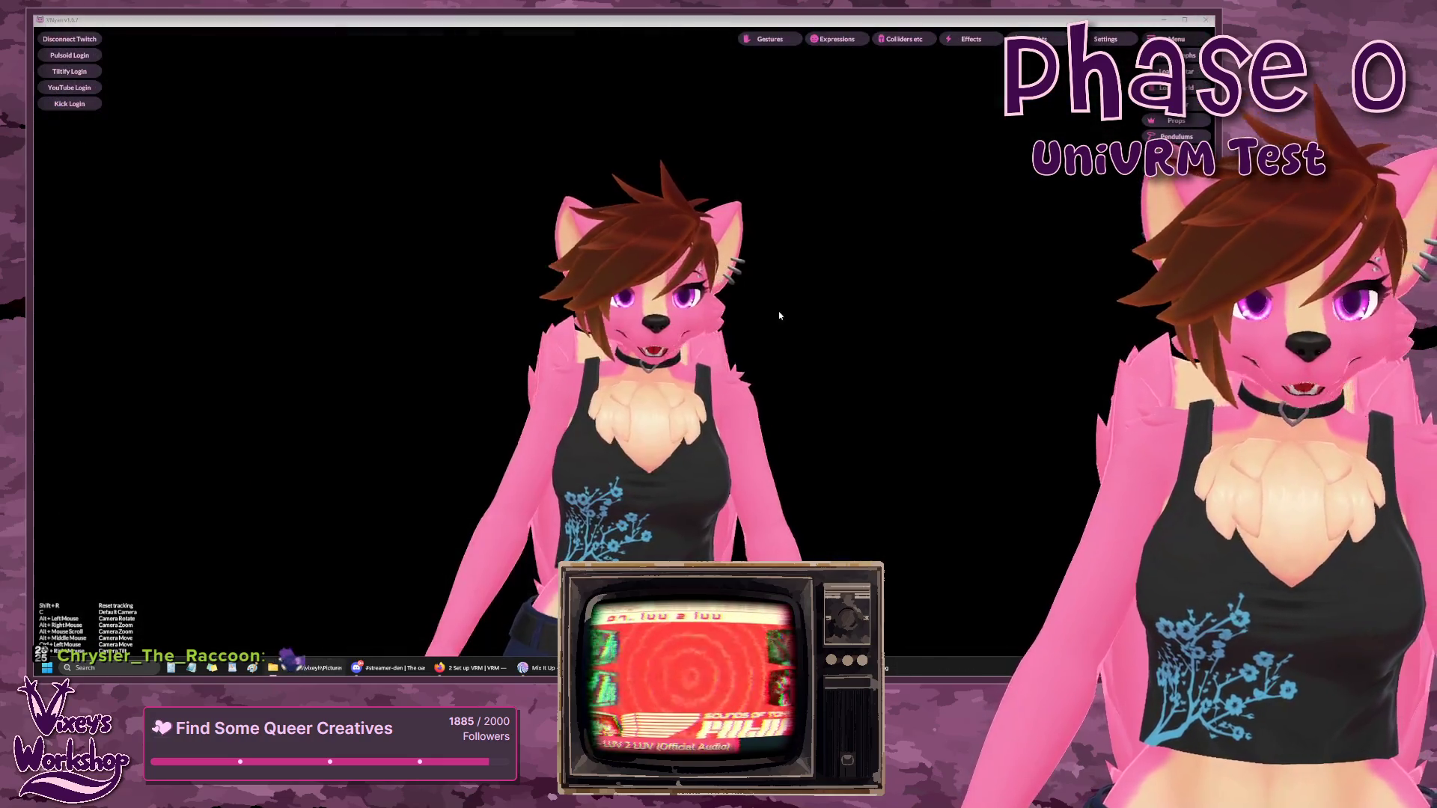
- Launch Unity Hub from Windows search and open the VRM Convert project
left_click(86, 668)
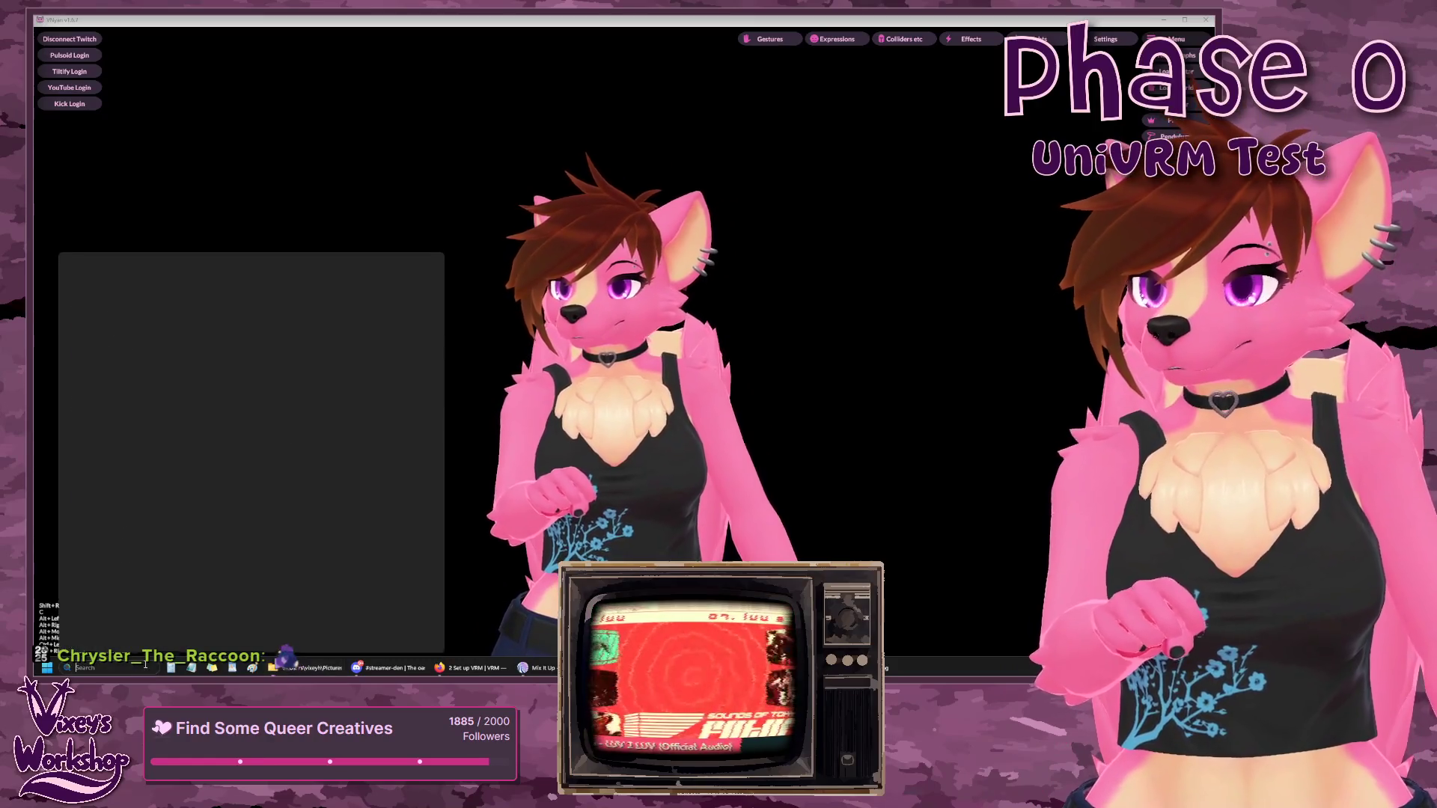
type("unity")
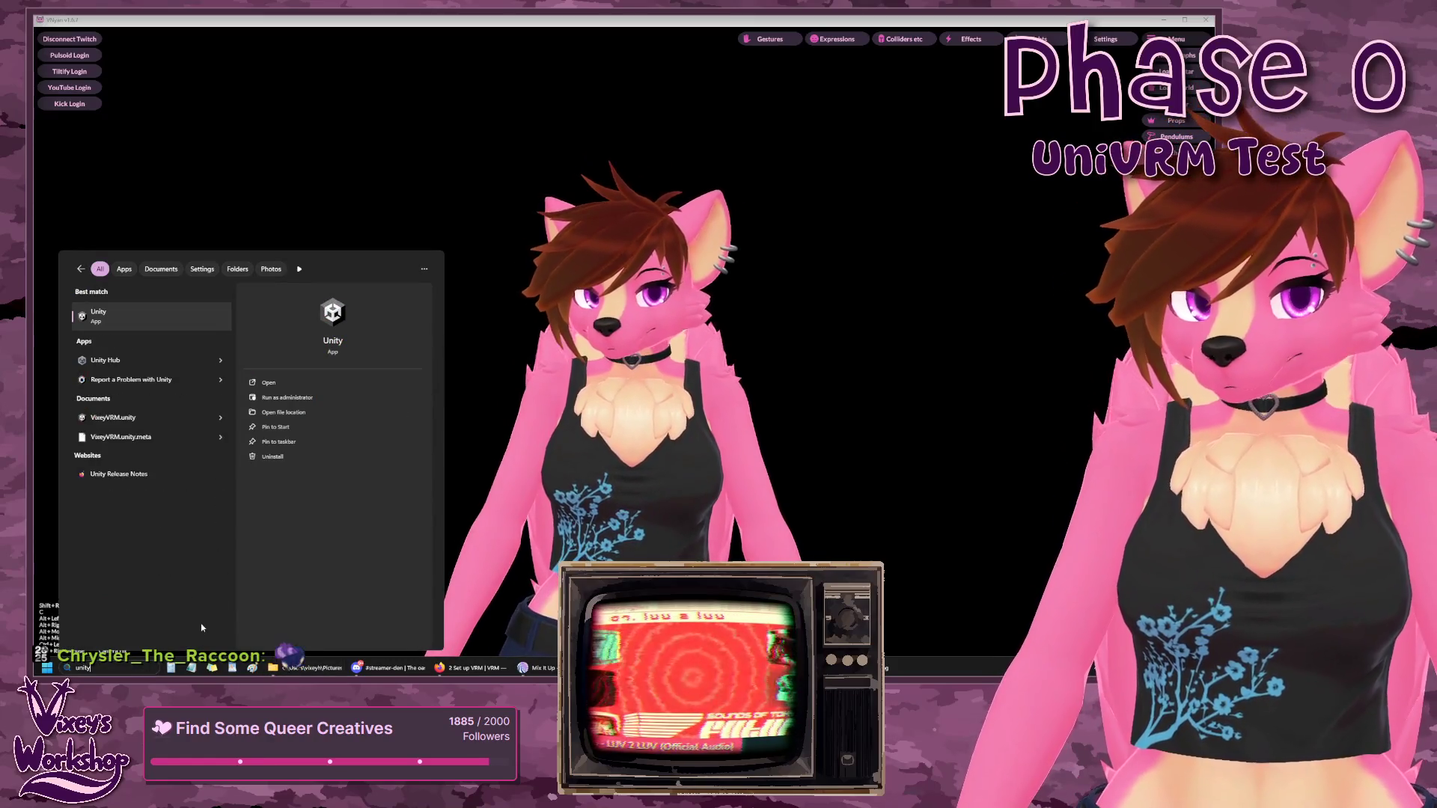
key("Return")
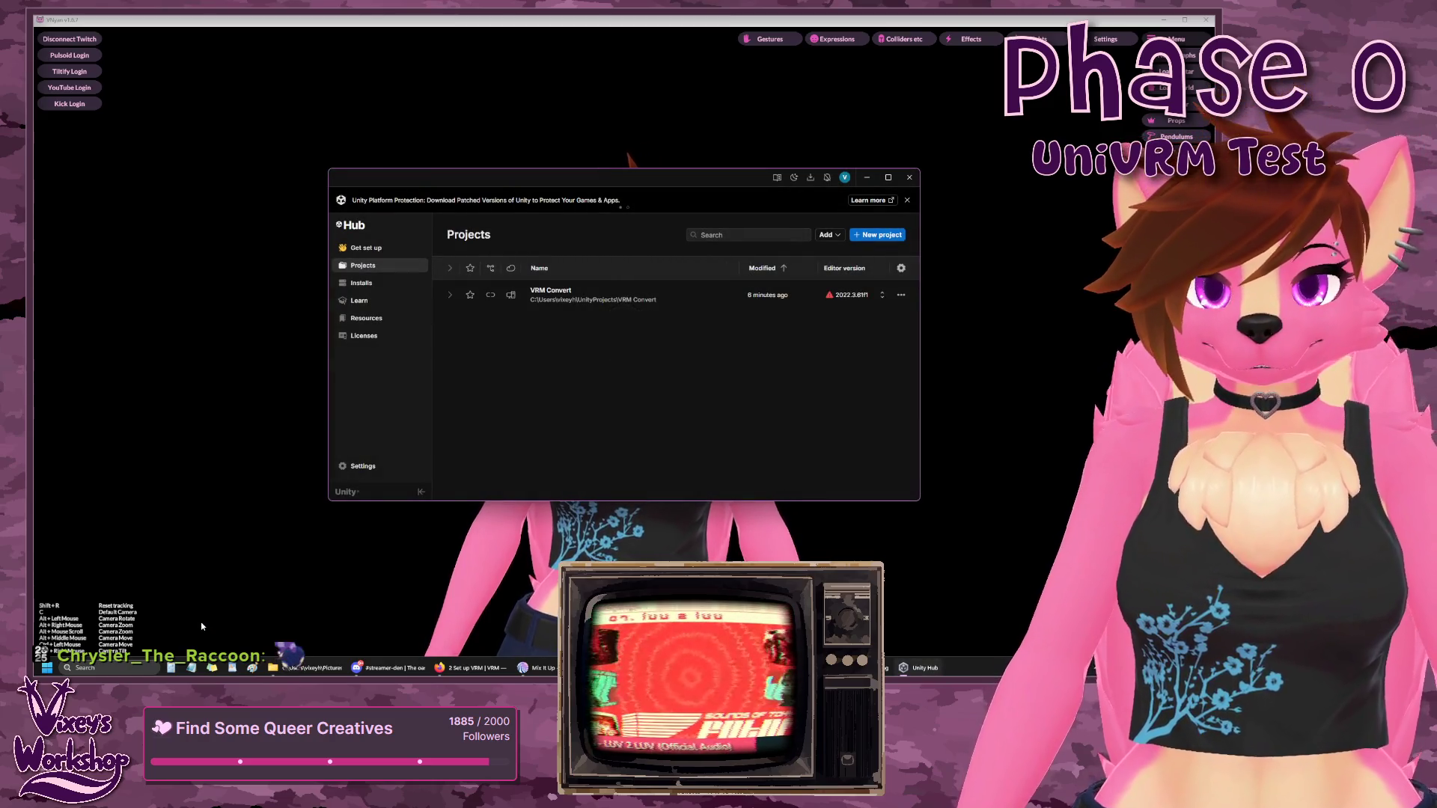
left_click(560, 299)
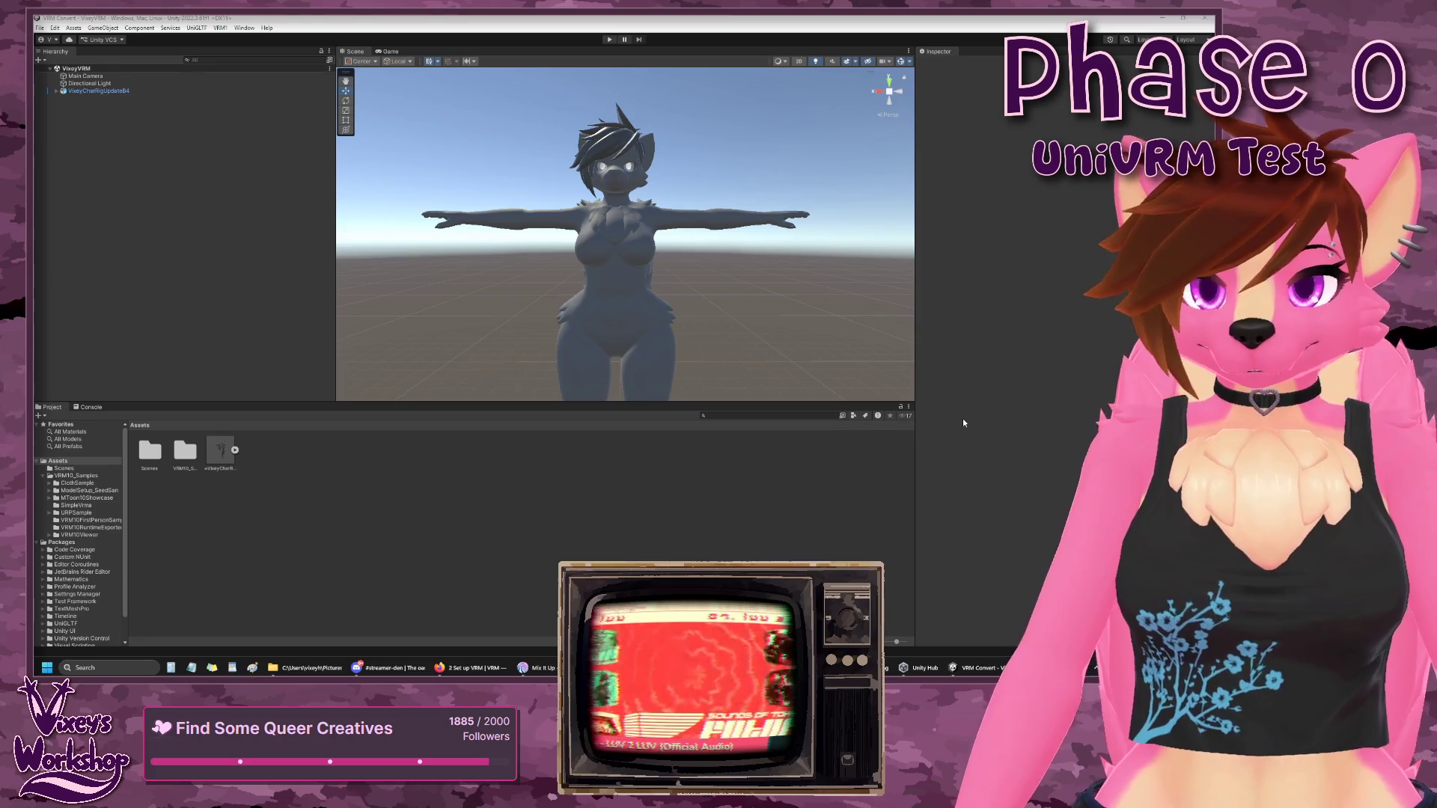
- Delete VixeyCharRigUpdateB4 from the Hierarchy and check the Assets menu for import commands
left_click(100, 91)
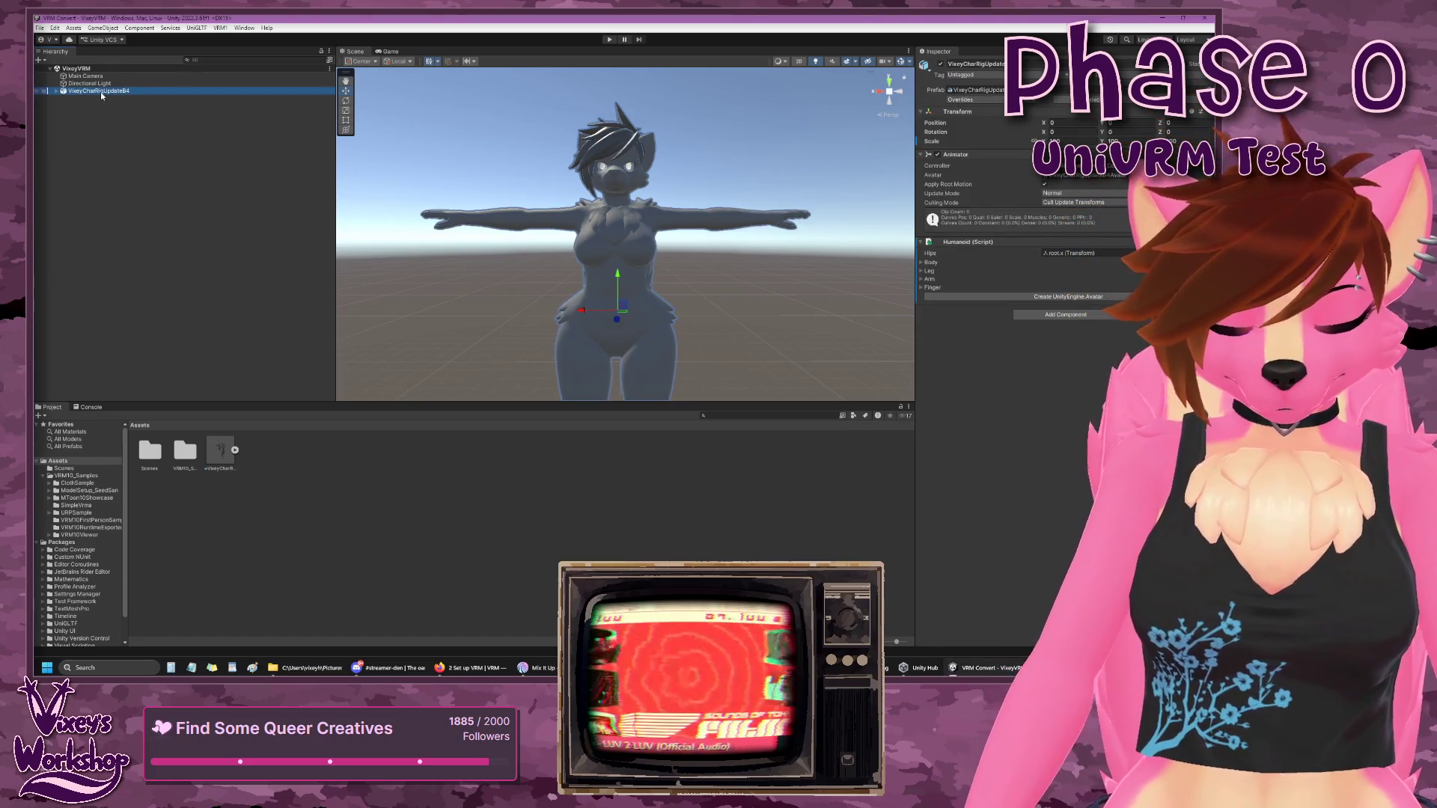
key("Delete")
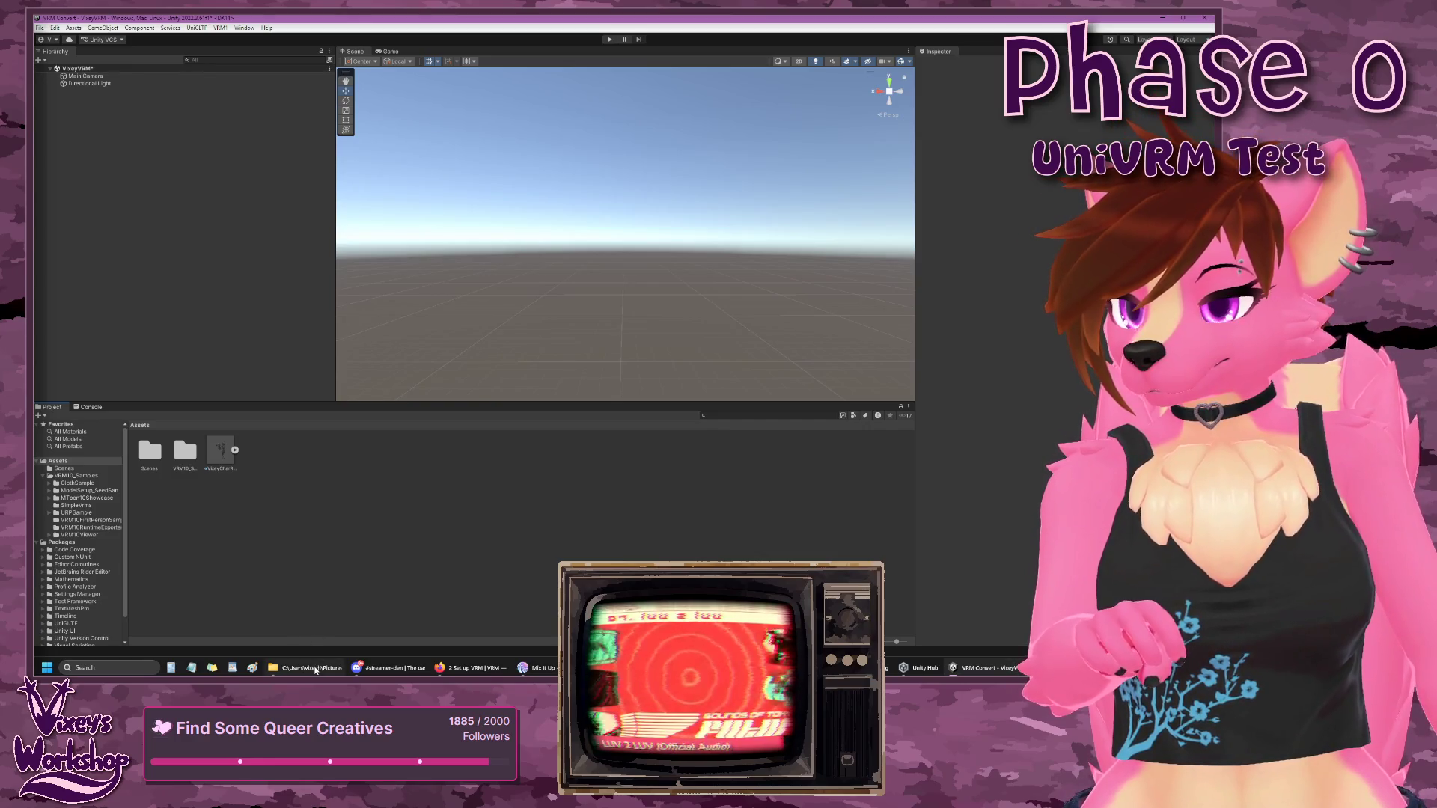
mouse_move(315, 670)
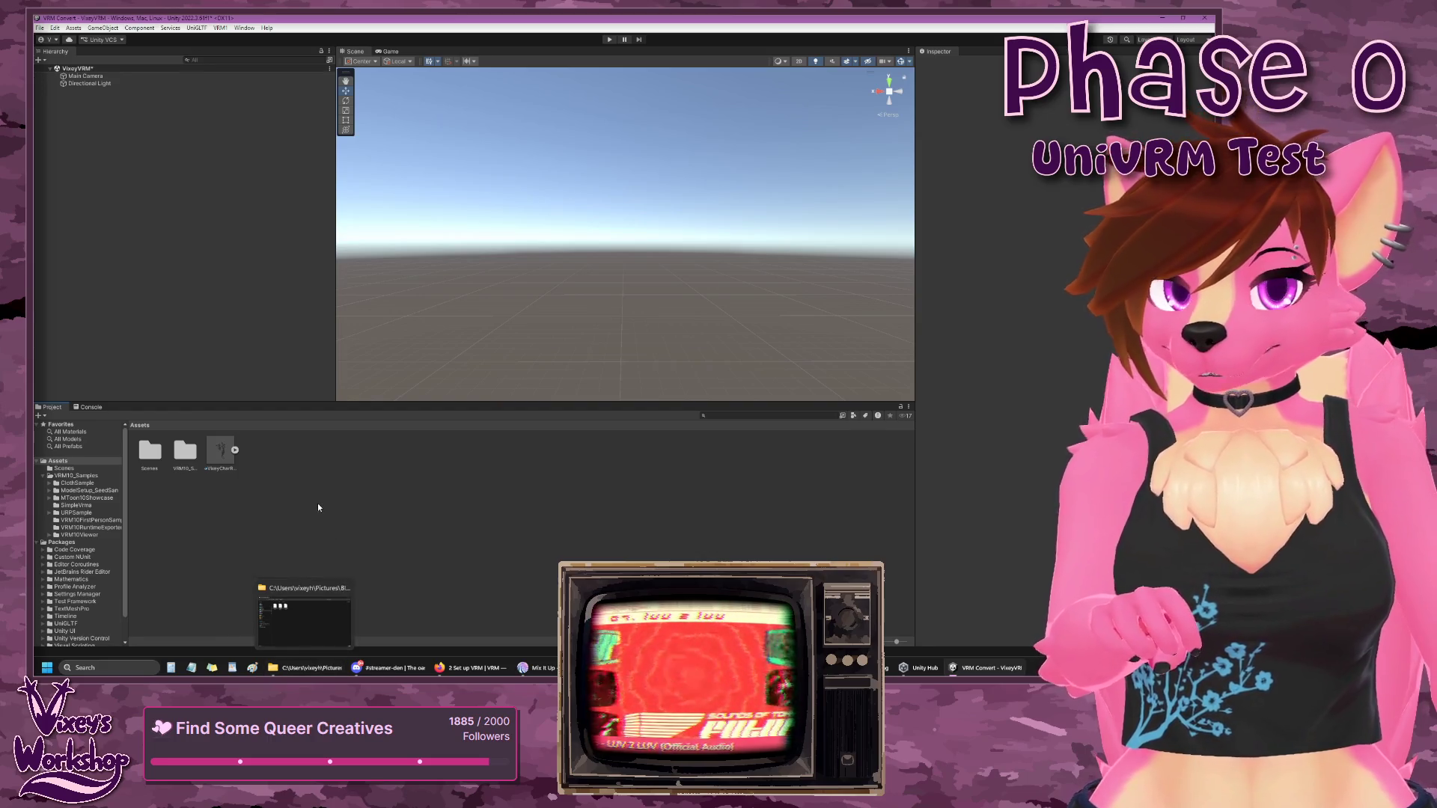
left_click(72, 29)
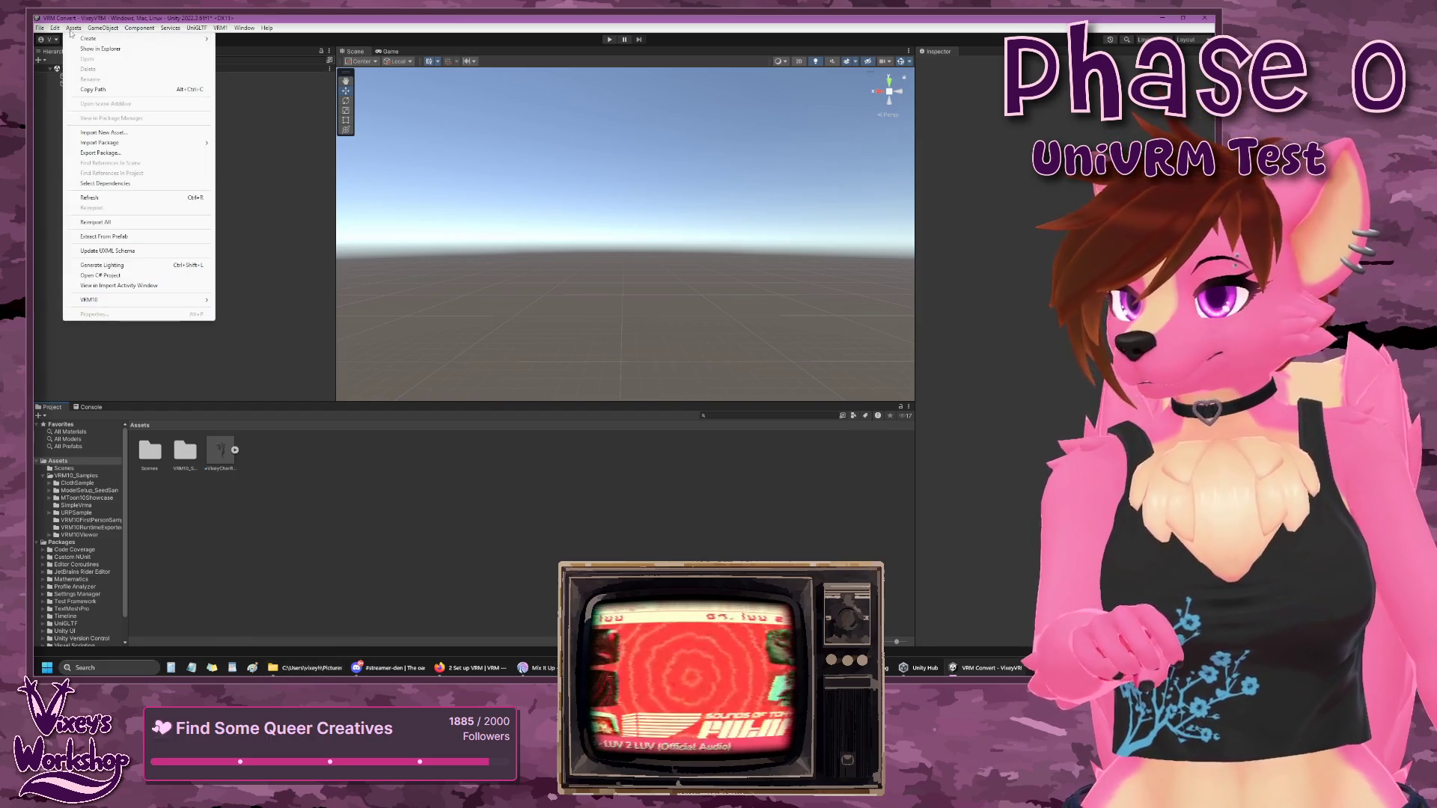
left_click(389, 571)
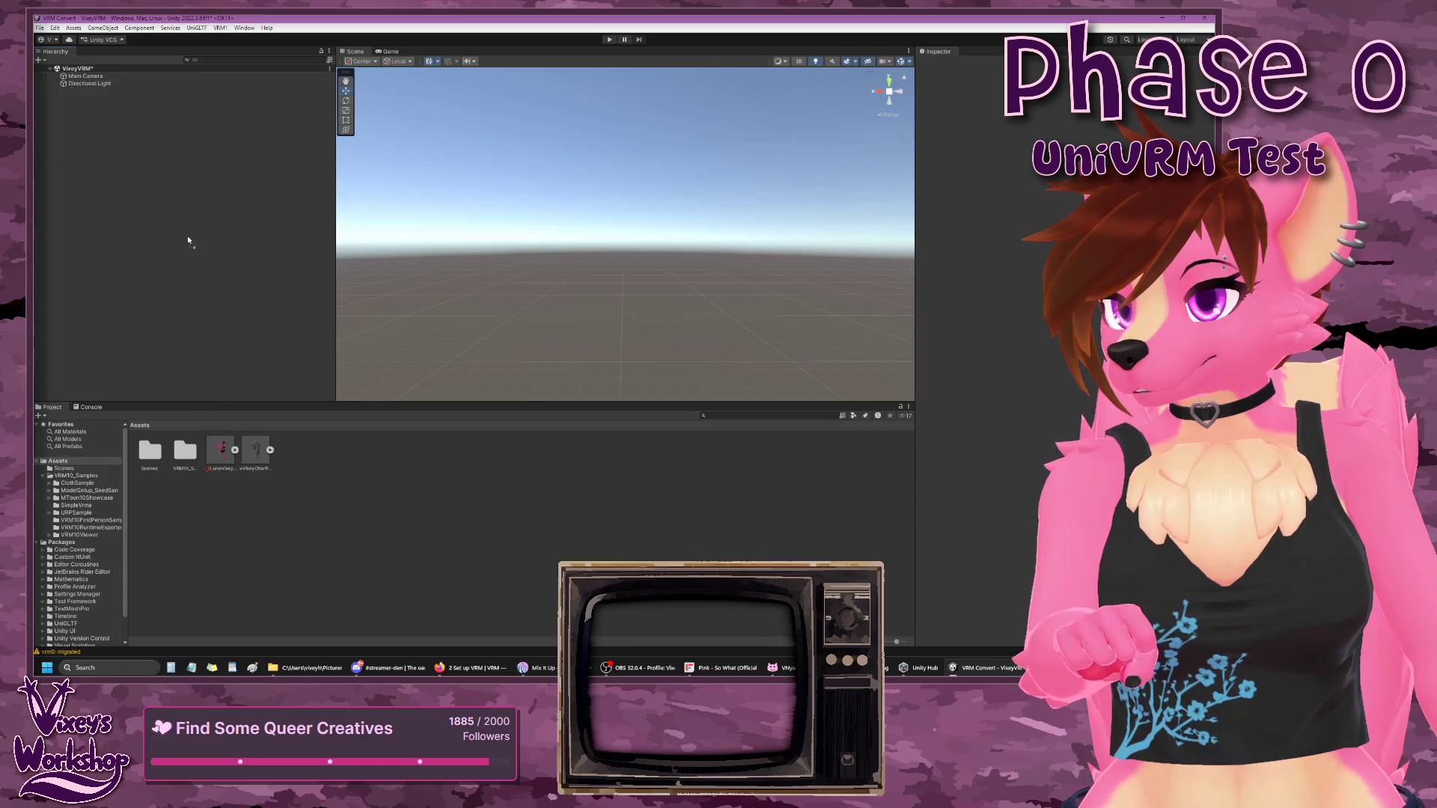
- Add the LuneVixey_Casual_v2 avatar to the scene and centre it in the Scene view
left_click_drag(224, 458, 313, 323)
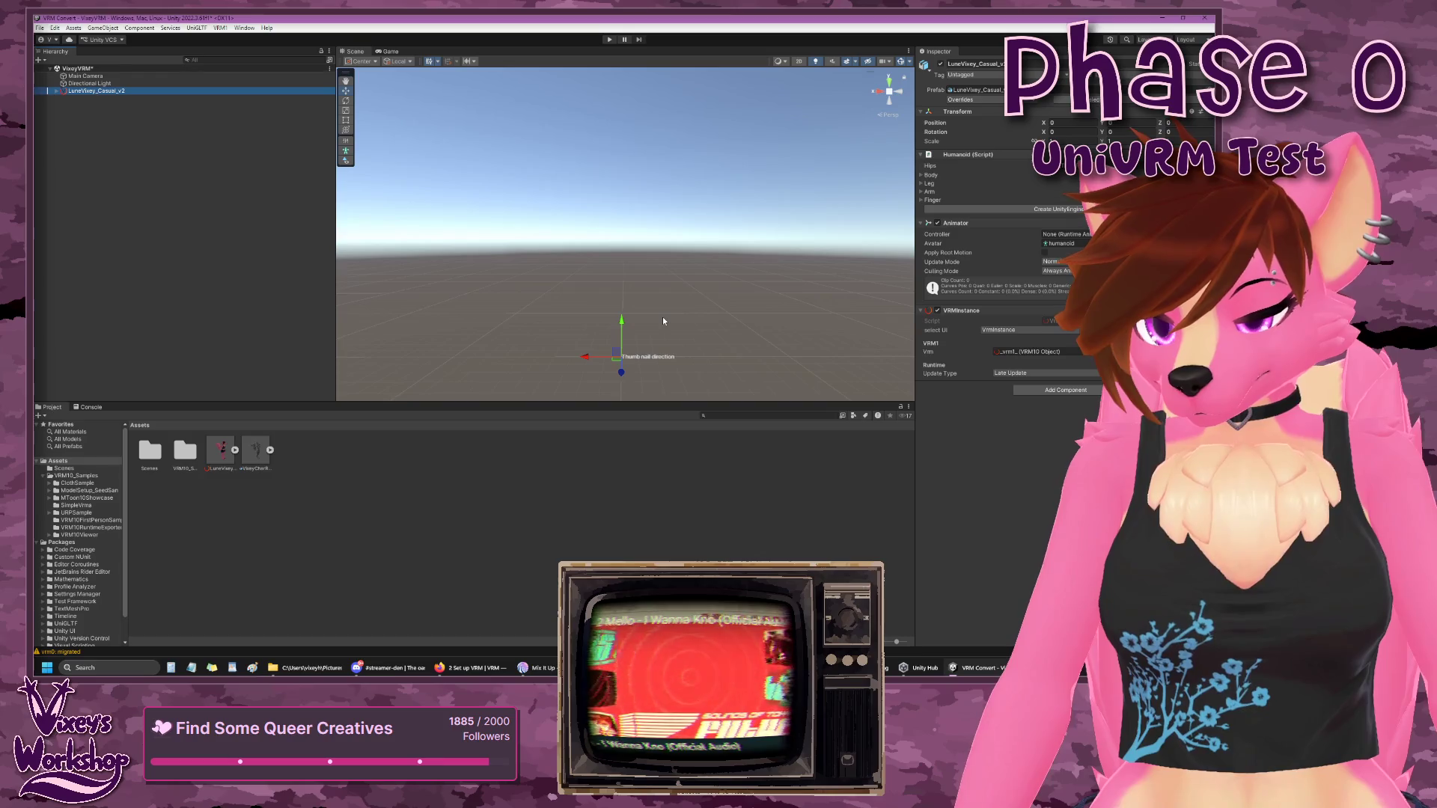
left_click_drag(661, 317, 694, 299)
scroll(675, 300, "up", 4)
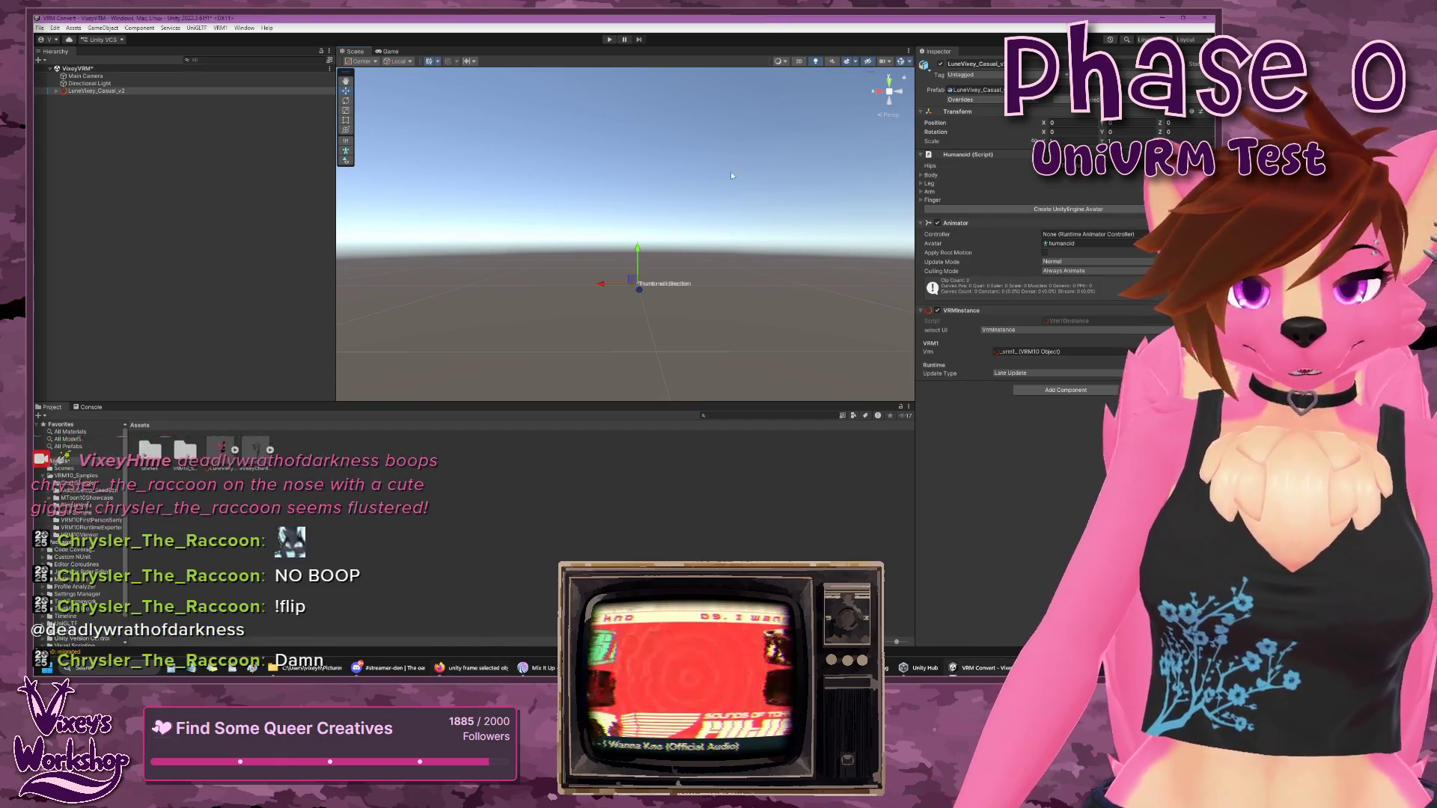
left_click(737, 226)
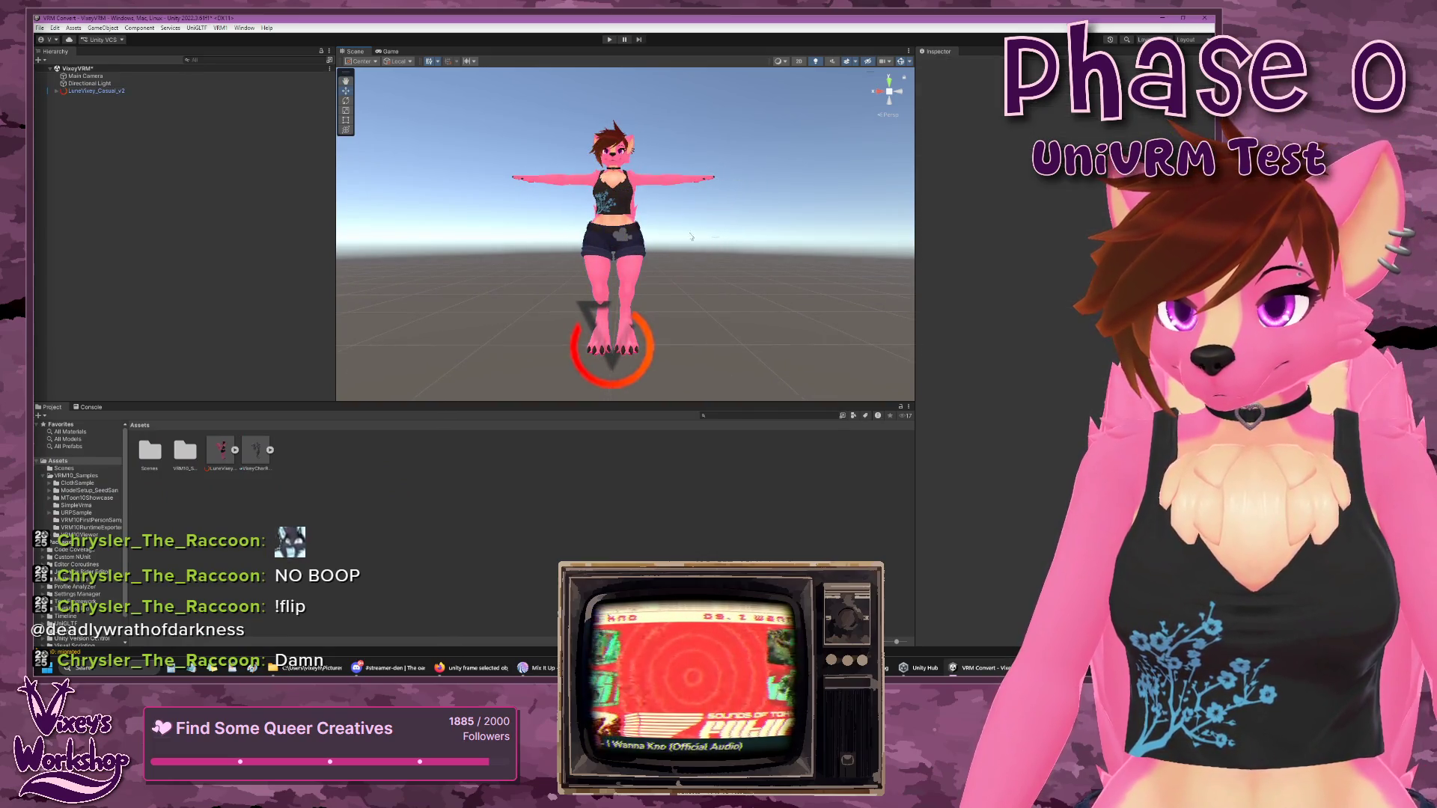
key("ctrl+z")
mouse_move(695, 221)
left_mouse_down()
mouse_move(867, 213)
mouse_move(890, 184)
mouse_move(762, 203)
mouse_move(717, 235)
mouse_move(807, 329)
mouse_move(693, 226)
left_mouse_up()
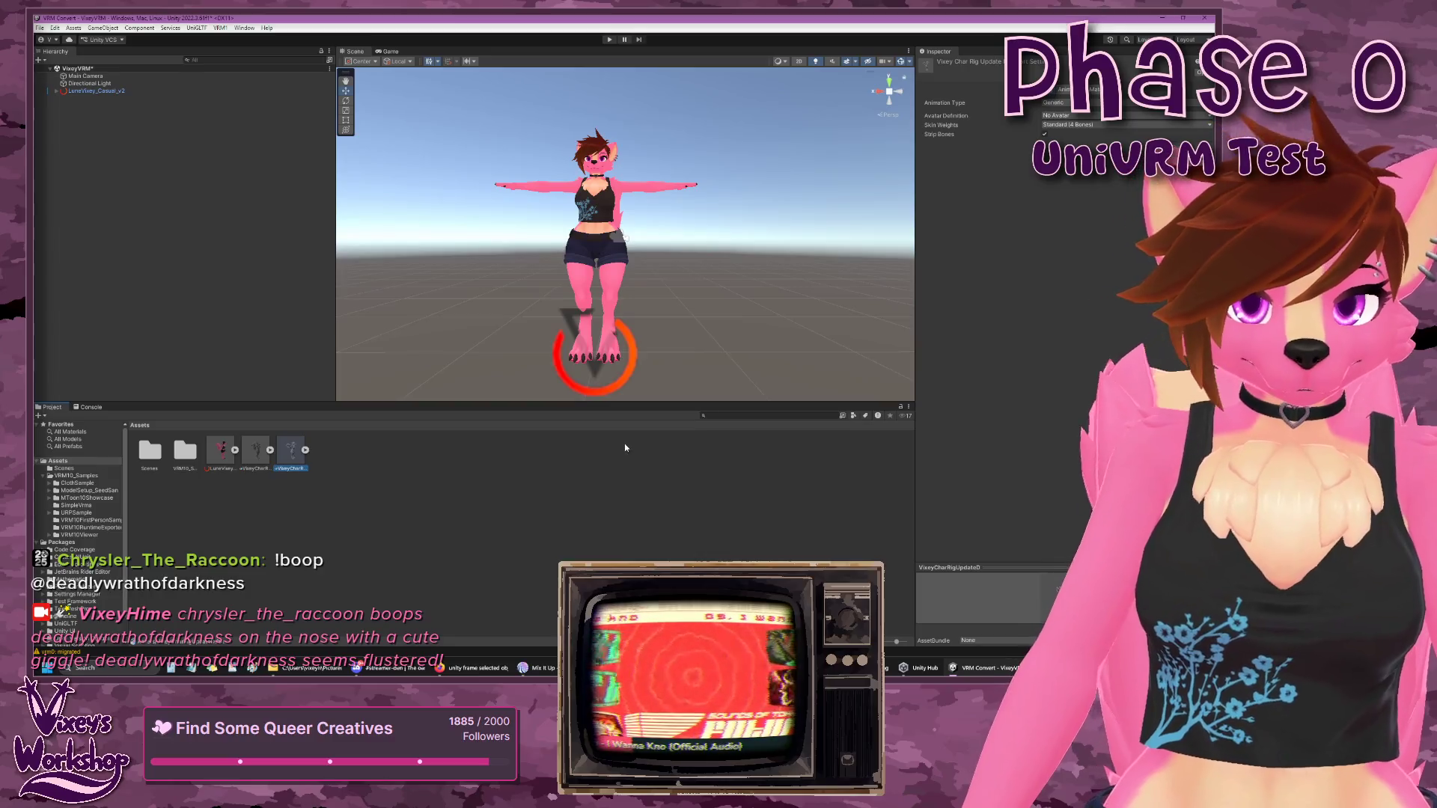
left_click(291, 449)
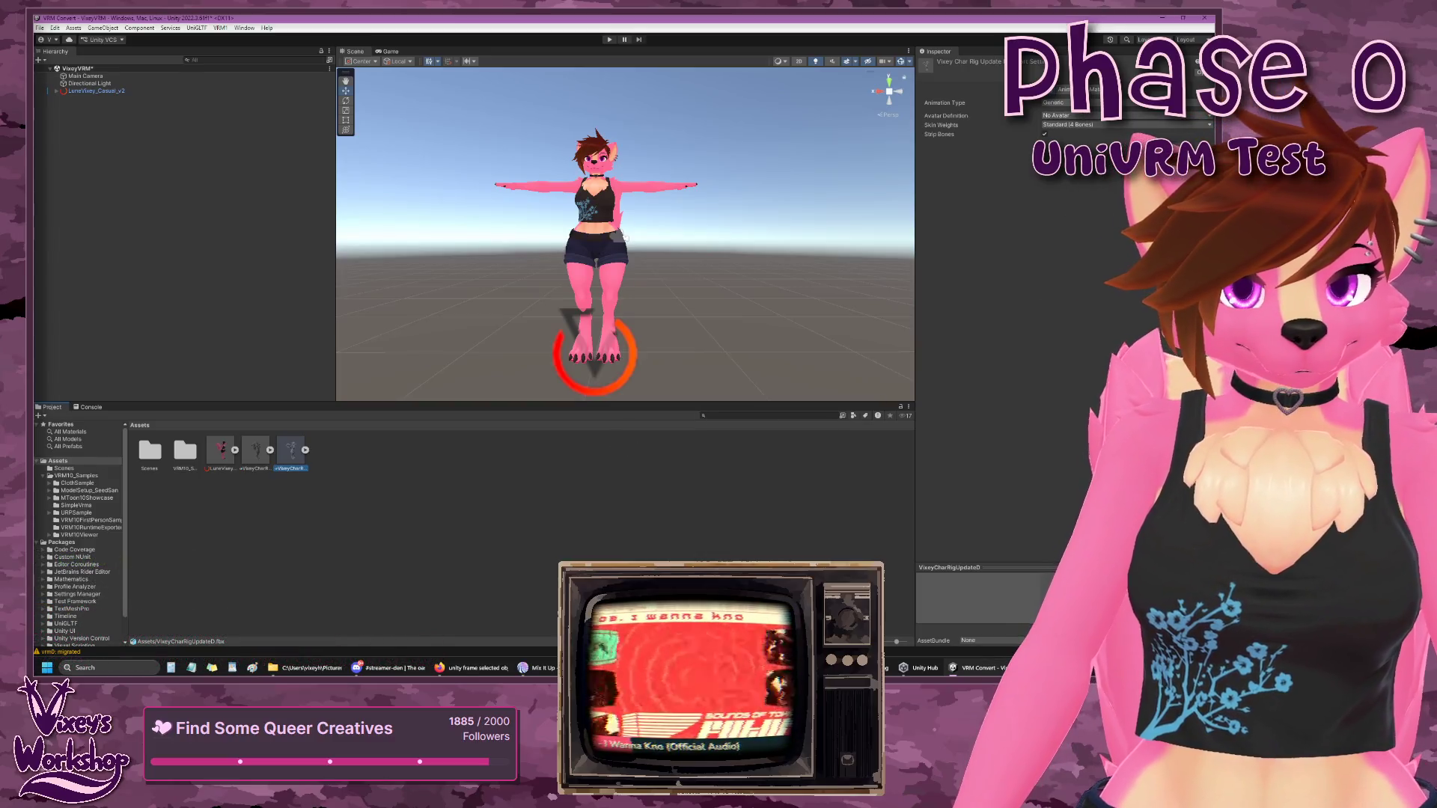
- Apply a Humanoid Animation Type to VixeyCharRigUpdateD.fbx and open its avatar Configure view
left_click(1073, 143)
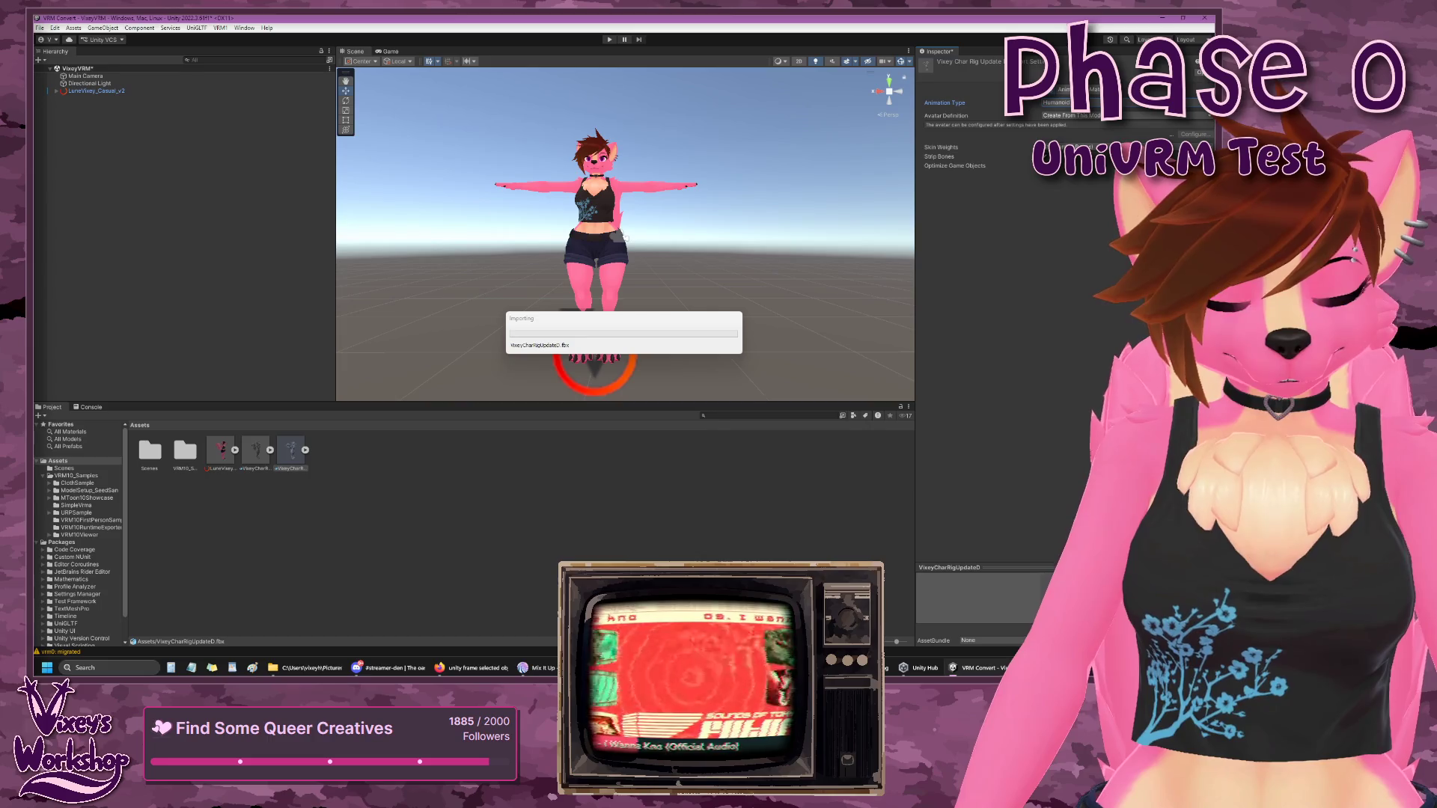
left_click(1190, 128)
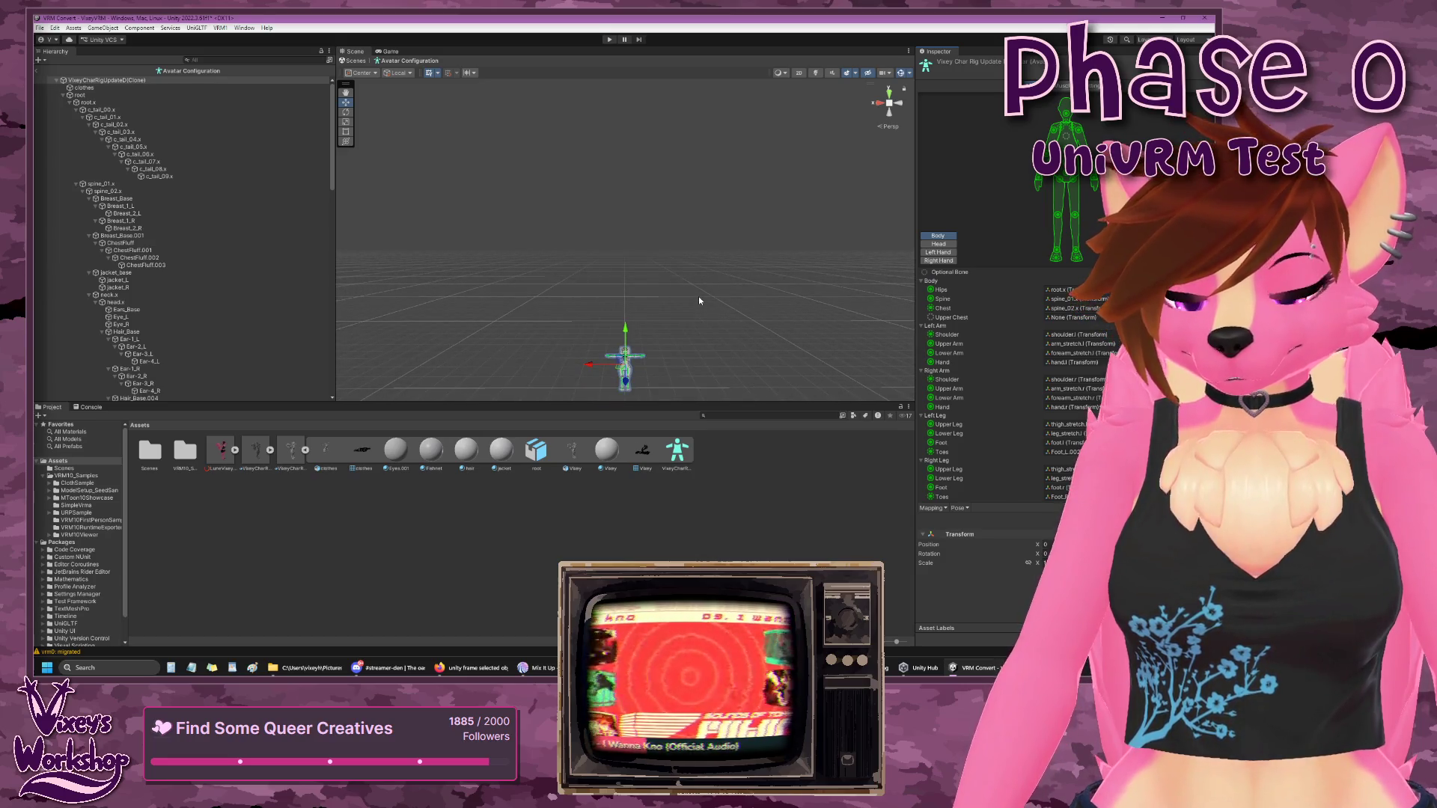
- Frame the avatar and inspect its legs, feet and body in the Scene view
key("f")
scroll(666, 278, "up", 10)
mouse_move(692, 302)
left_mouse_down()
mouse_move(680, 203)
mouse_move(636, 117)
left_mouse_up()
scroll(637, 116, "down", 5)
scroll(679, 259, "up", 3)
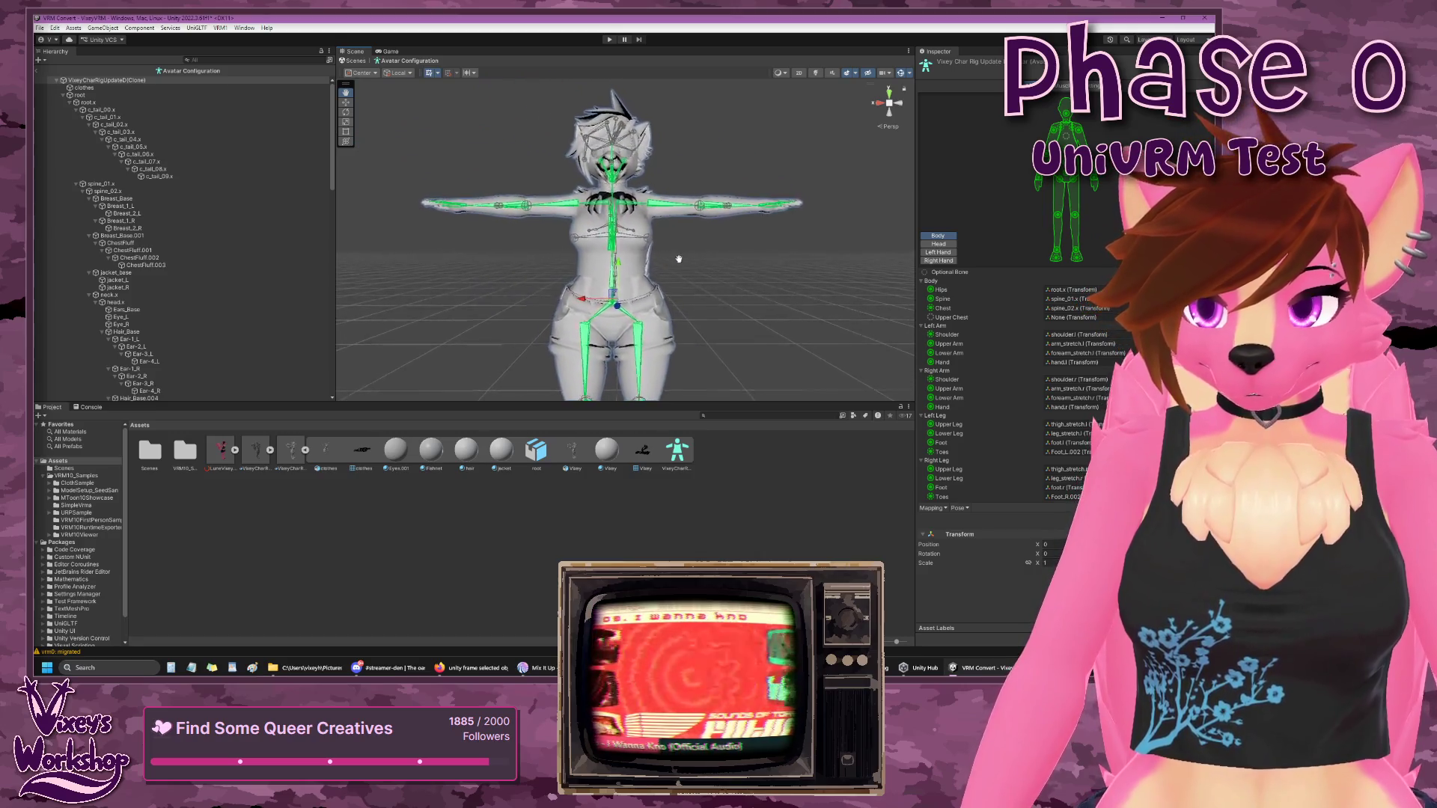
scroll(679, 259, "up", 3)
scroll(679, 259, "down", 3)
mouse_move(679, 259)
left_mouse_down()
mouse_move(786, 269)
mouse_move(464, 280)
mouse_move(720, 268)
mouse_move(670, 91)
mouse_move(677, 224)
mouse_move(748, 280)
mouse_move(864, 287)
mouse_move(676, 260)
mouse_move(651, 115)
mouse_move(680, 289)
mouse_move(694, 294)
mouse_move(652, 292)
mouse_move(845, 296)
mouse_move(692, 288)
mouse_move(690, 262)
left_mouse_up()
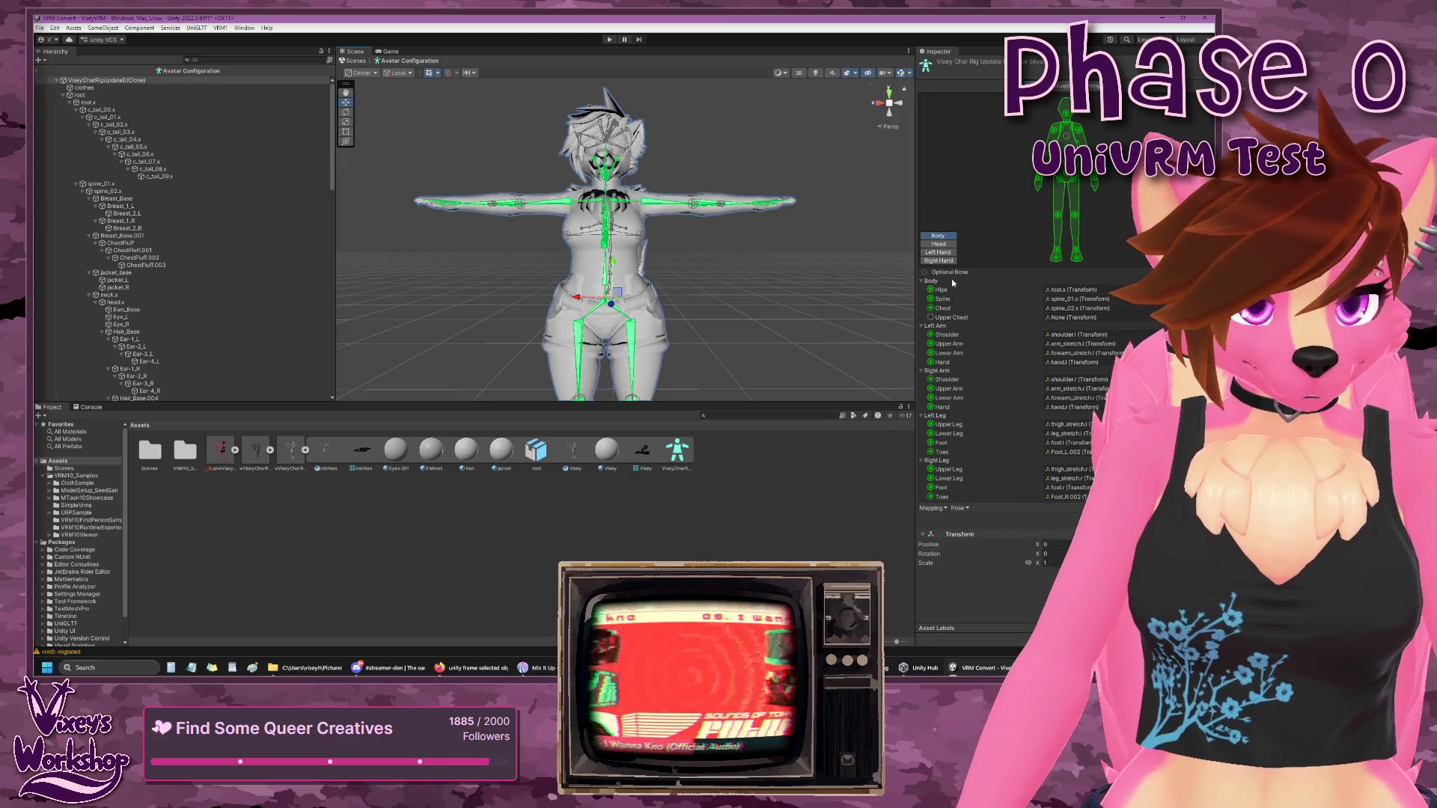
- In the Head mapping, set the Jaw bone slot to None
left_click(938, 244)
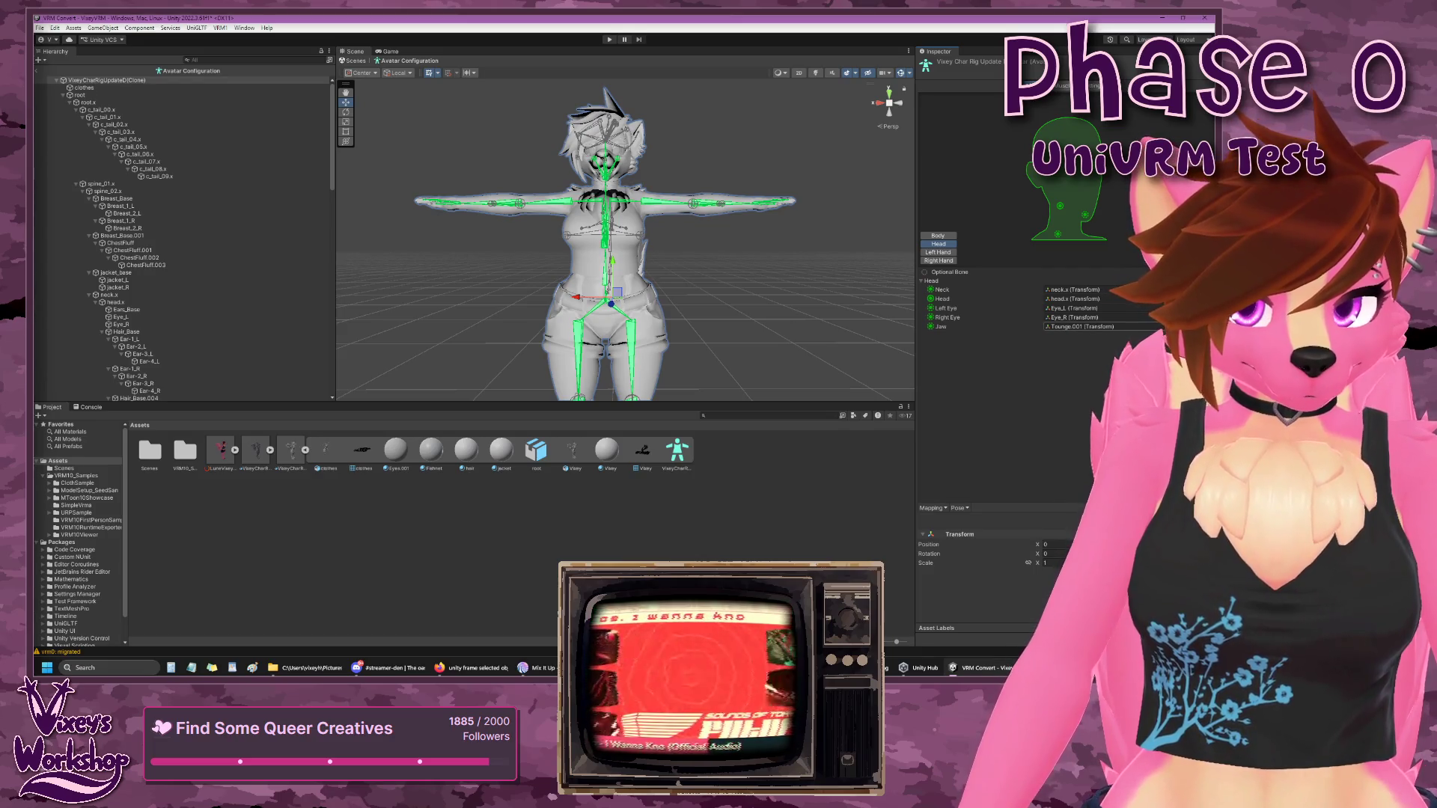
left_click(1116, 326)
key("BackSpace")
key("BackSpace")
key("BackSpace")
type("N")
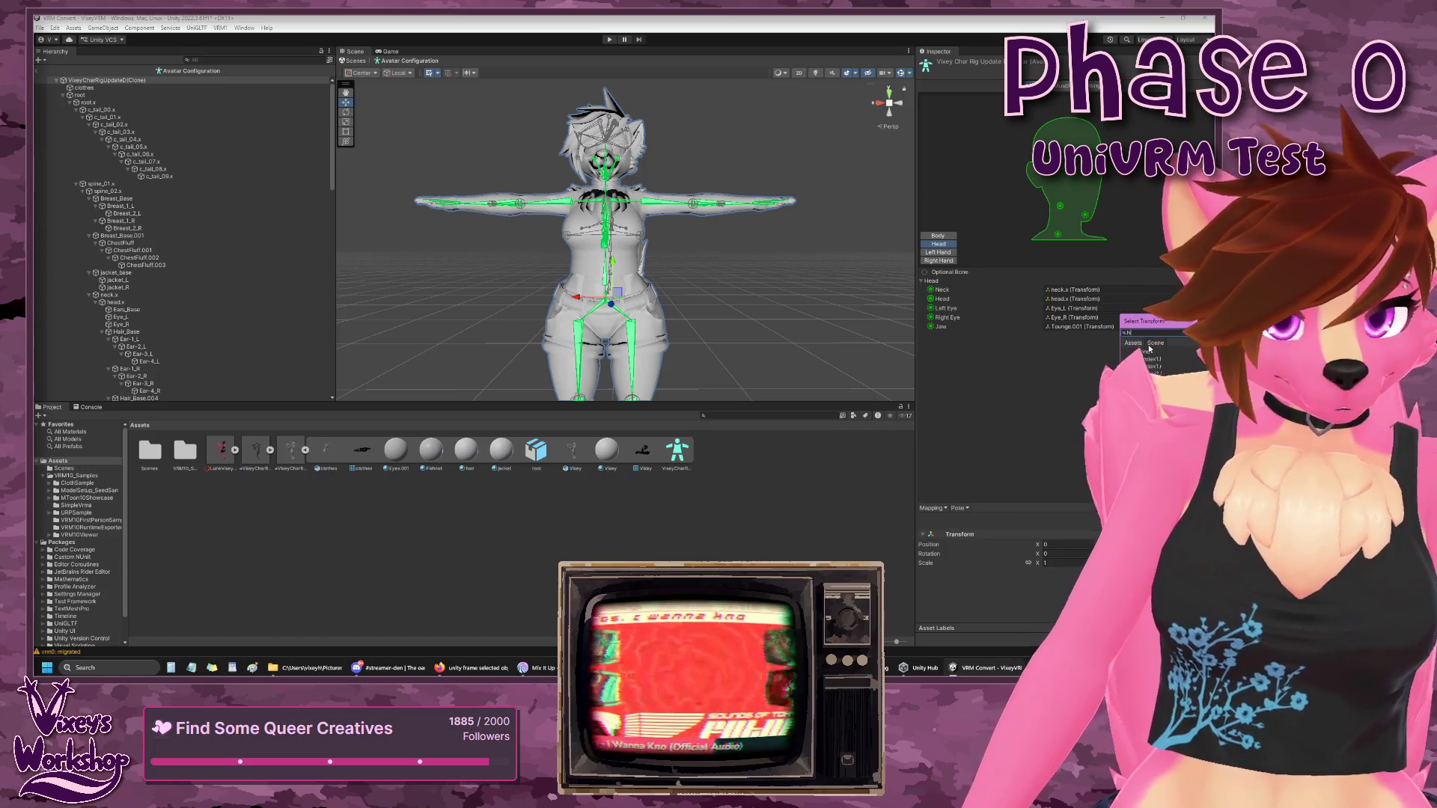
key("Return")
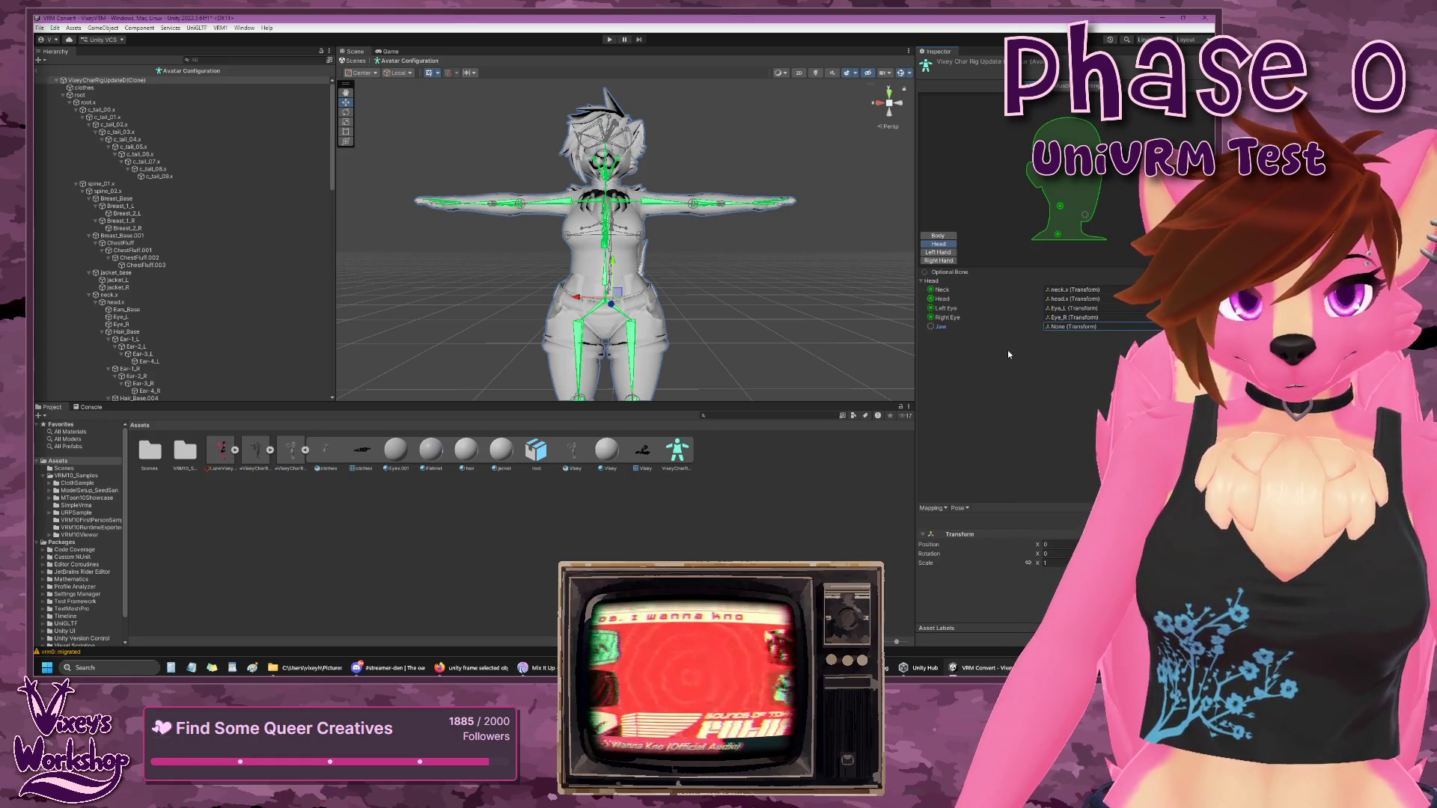
- Review the Left Hand, Right Hand, Head and Body bone mappings
left_click(945, 253)
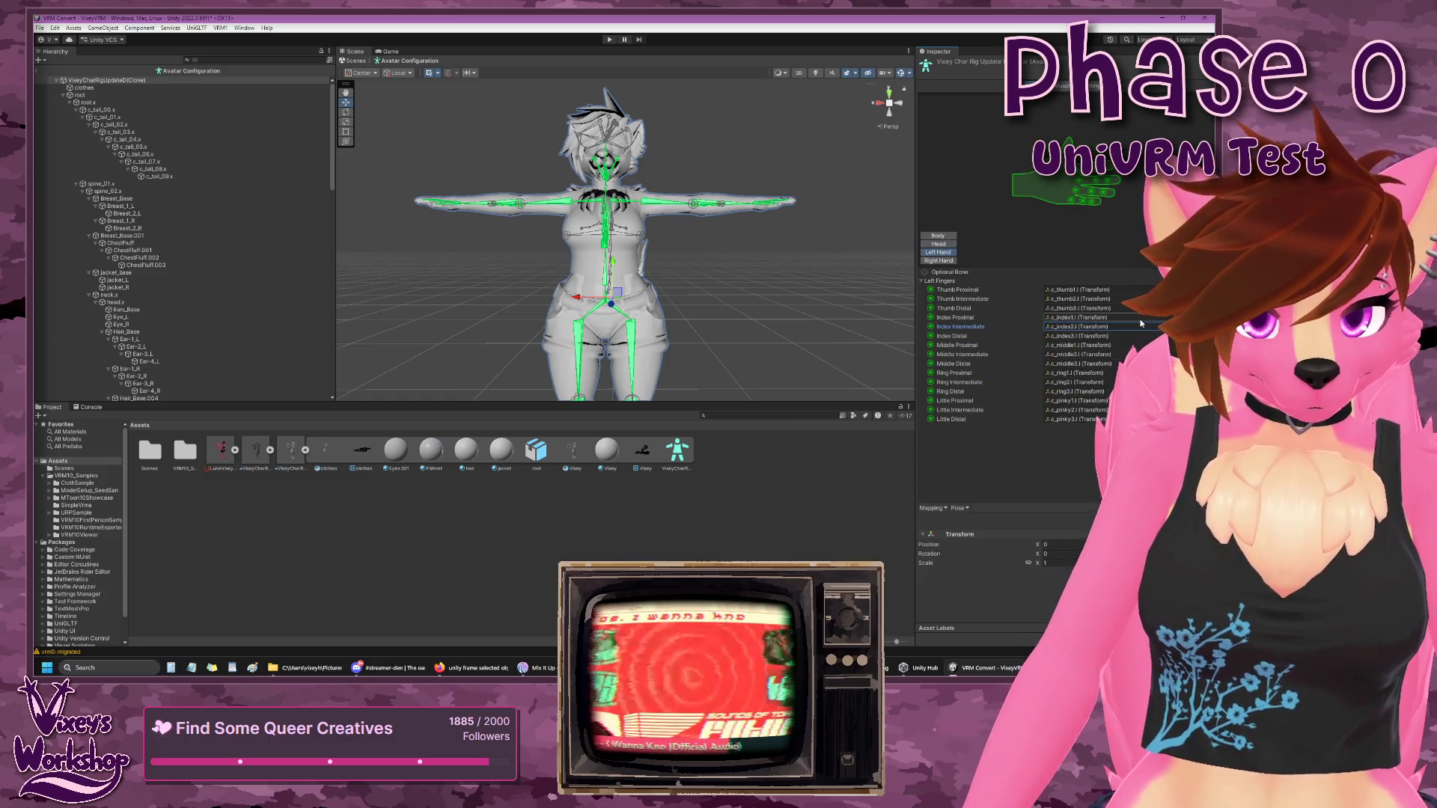
left_click(940, 260)
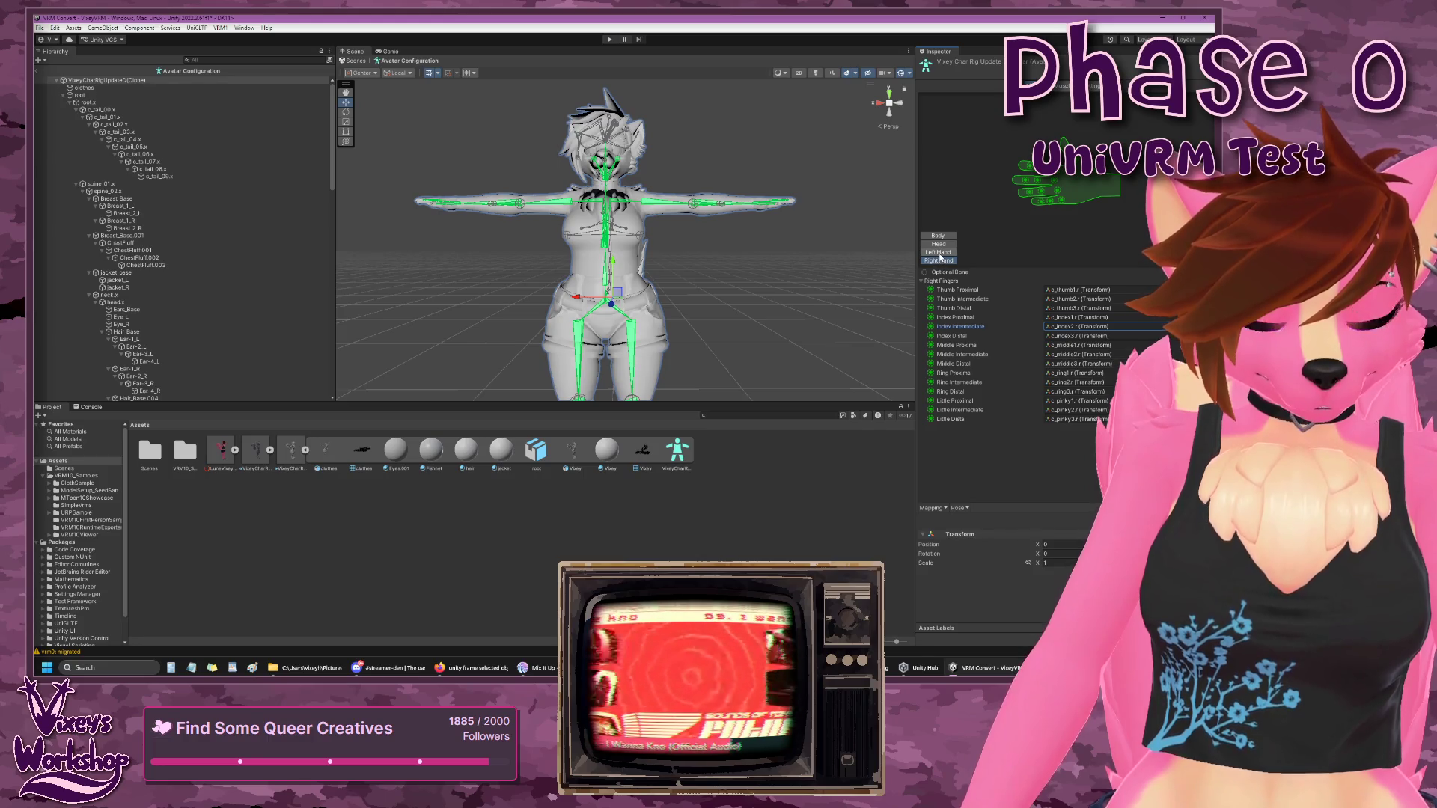
left_click(939, 244)
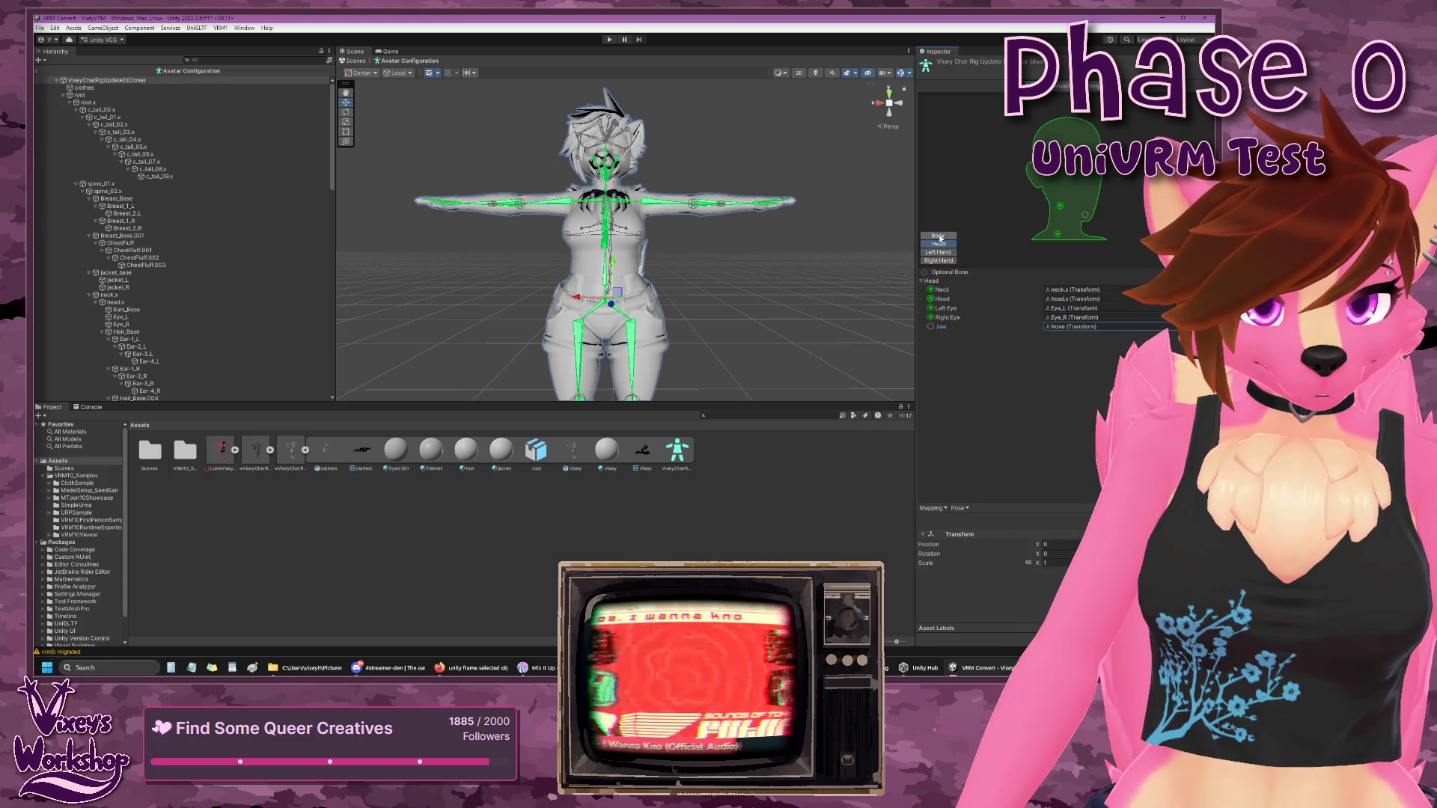
left_click(939, 237)
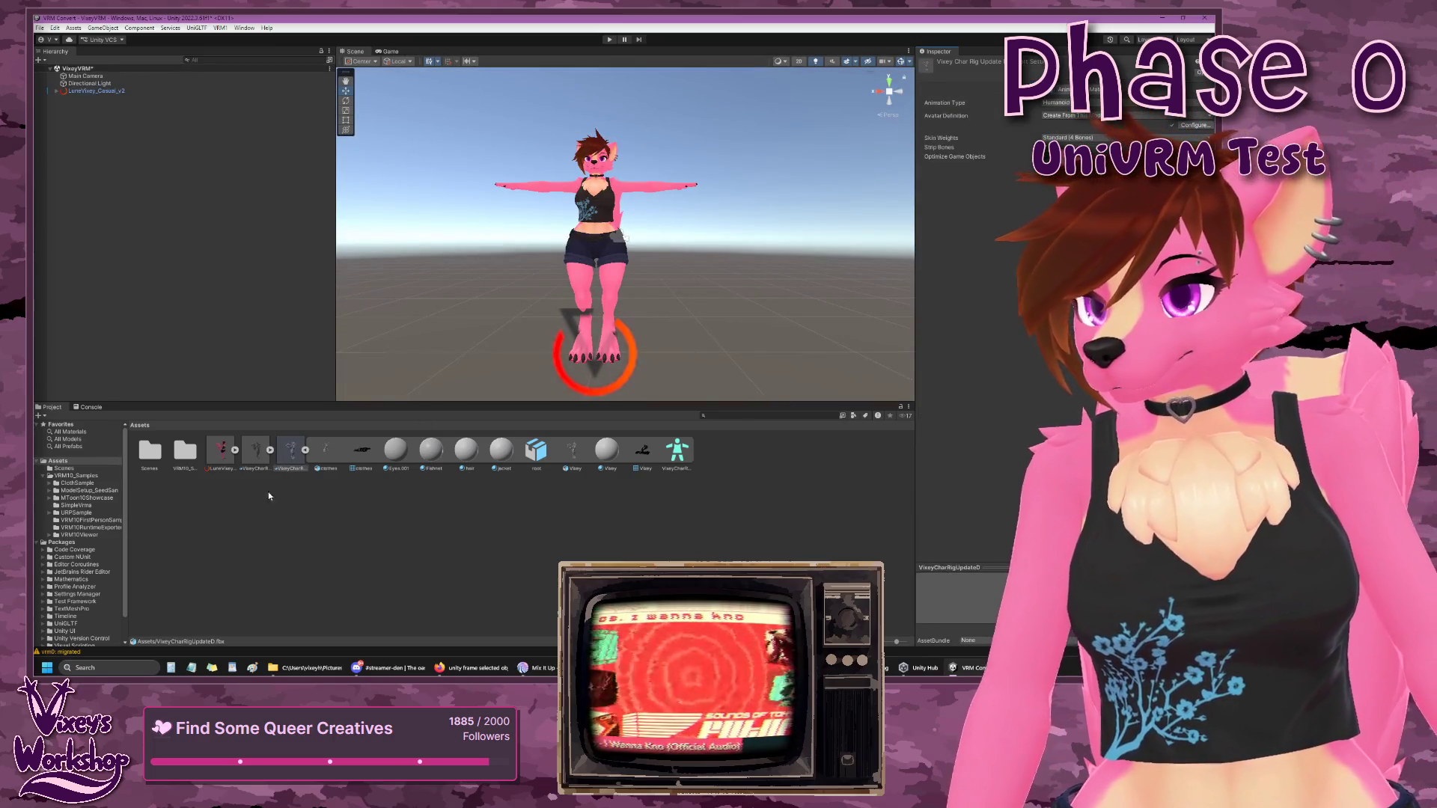
- Drag VixeyCharRigUpdateD into the Hierarchy and frame the new model in the view
left_click_drag(291, 453, 142, 214)
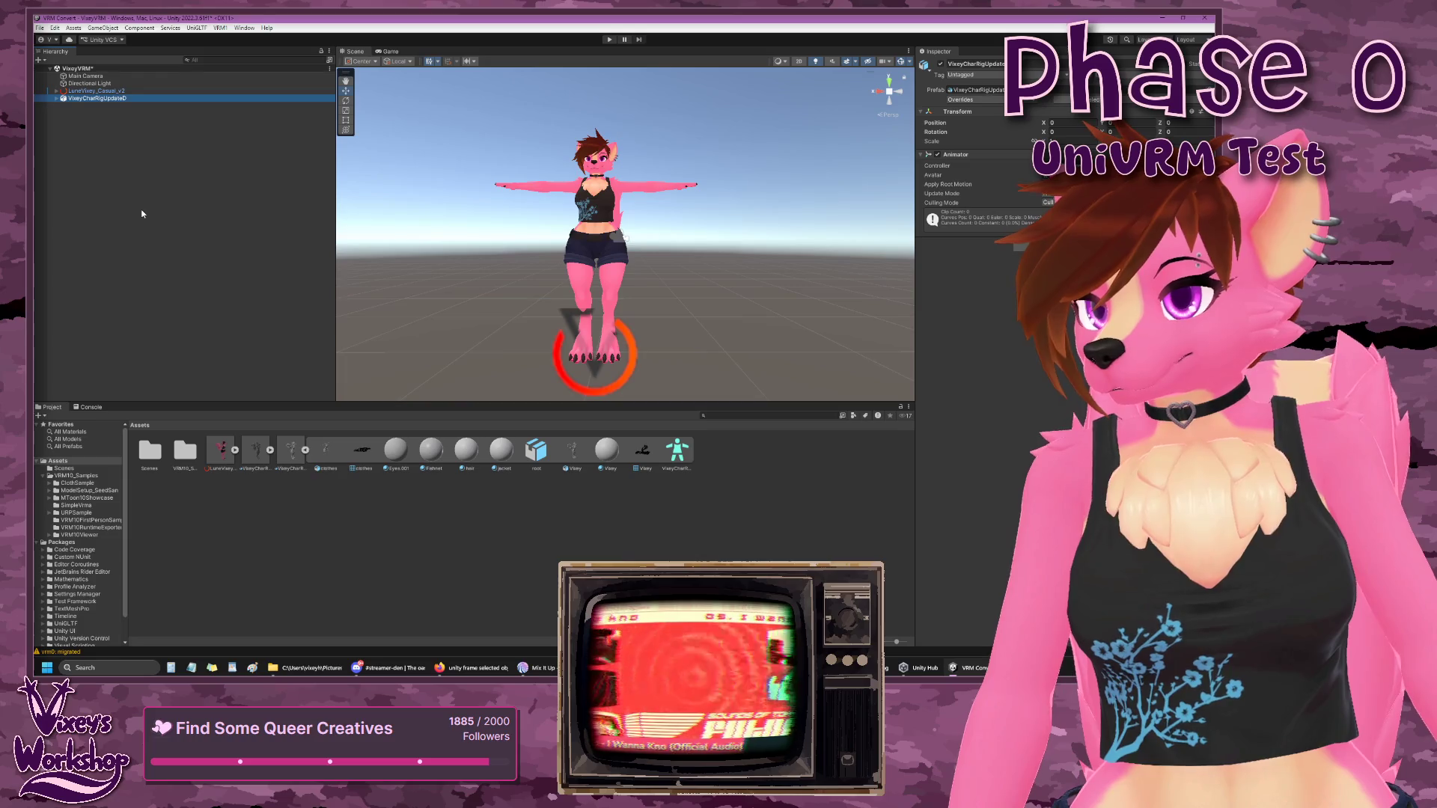
scroll(470, 273, "down", 5)
scroll(473, 266, "down", 5)
scroll(484, 261, "up", 5)
key("f")
mouse_move(778, 351)
left_mouse_down()
mouse_move(748, 324)
mouse_move(683, 330)
mouse_move(676, 313)
mouse_move(673, 299)
mouse_move(749, 294)
left_mouse_up()
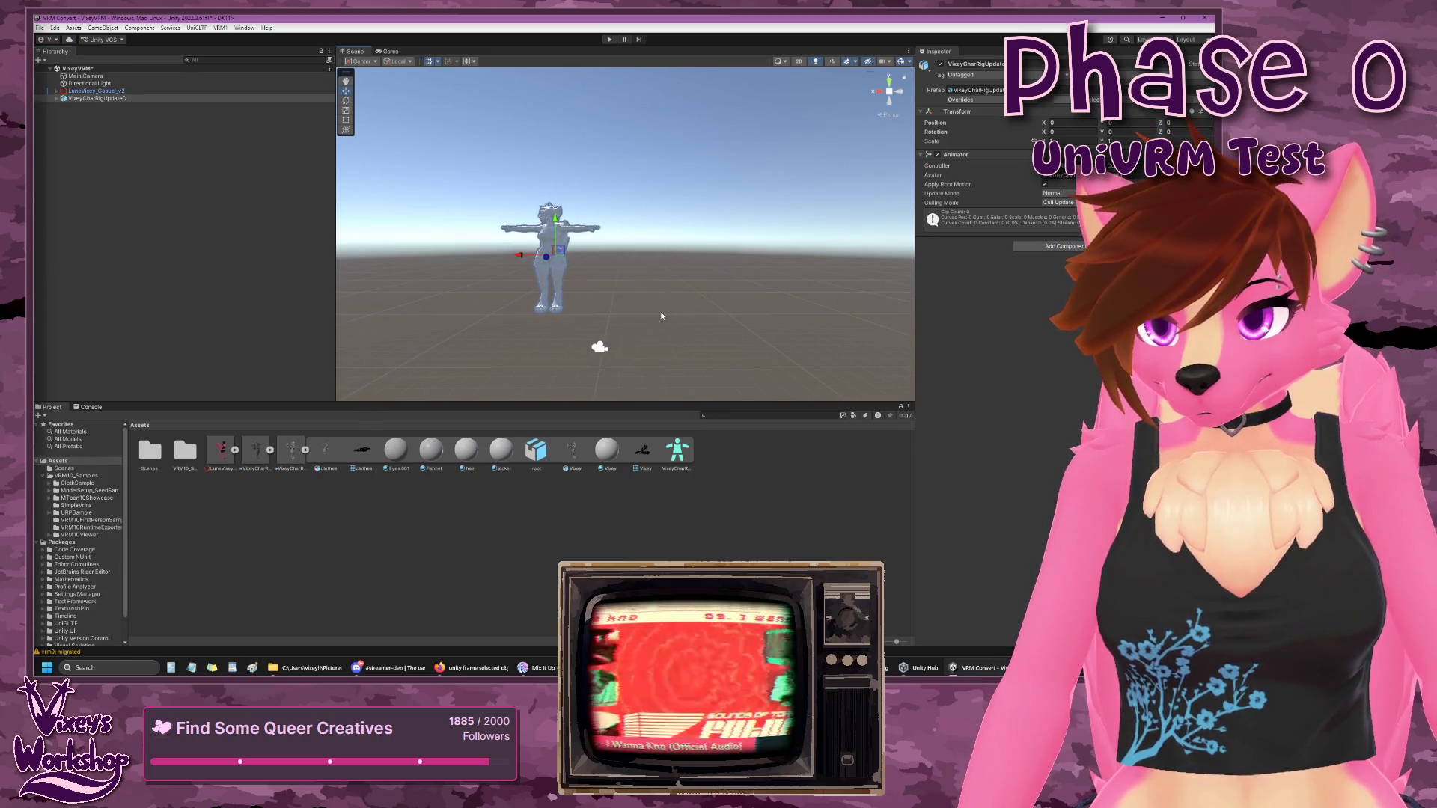
- Select the VixeyCharRigUpdateD FBX asset and show its Model and Materials import tabs
left_click(661, 315)
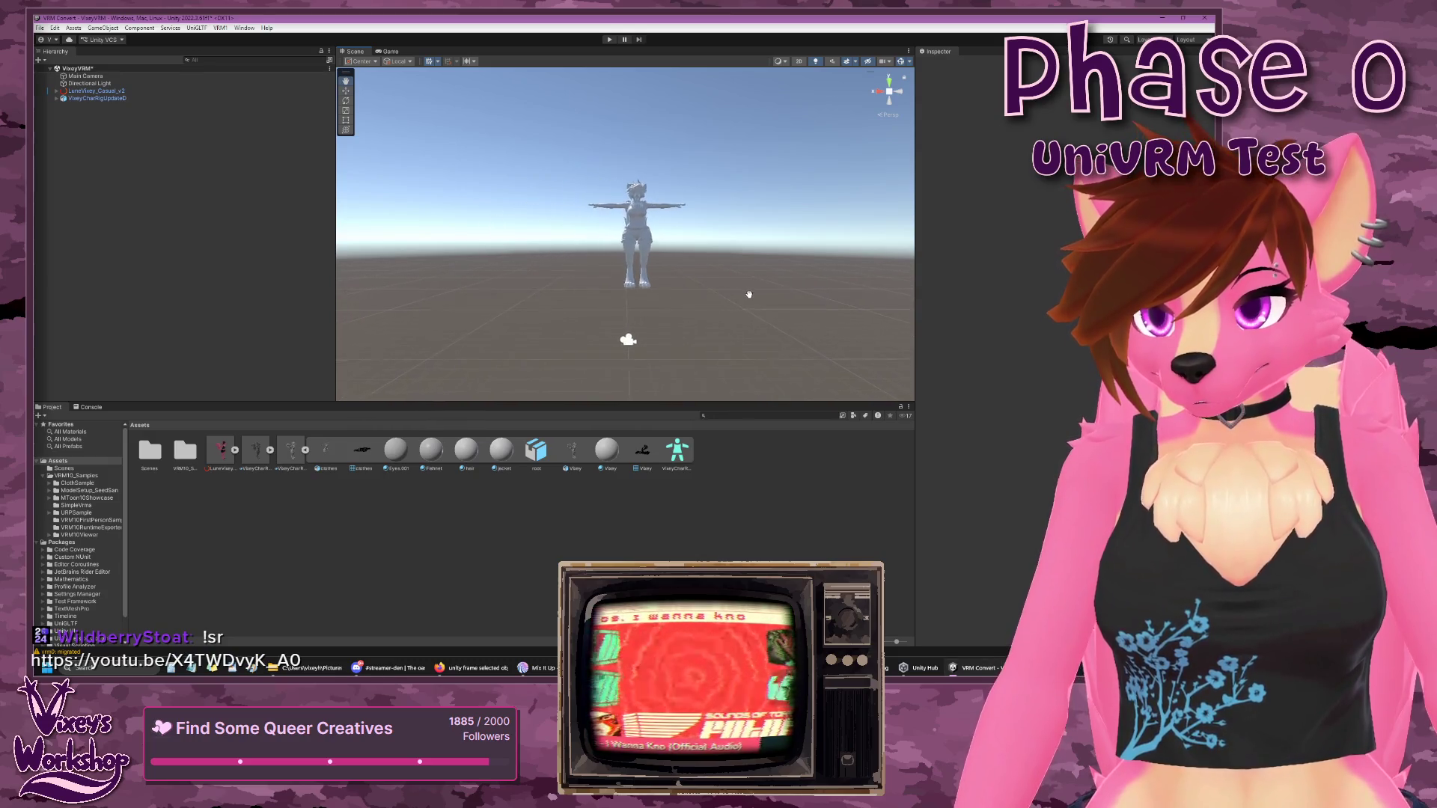
scroll(653, 280, "down", 1)
left_click(86, 99)
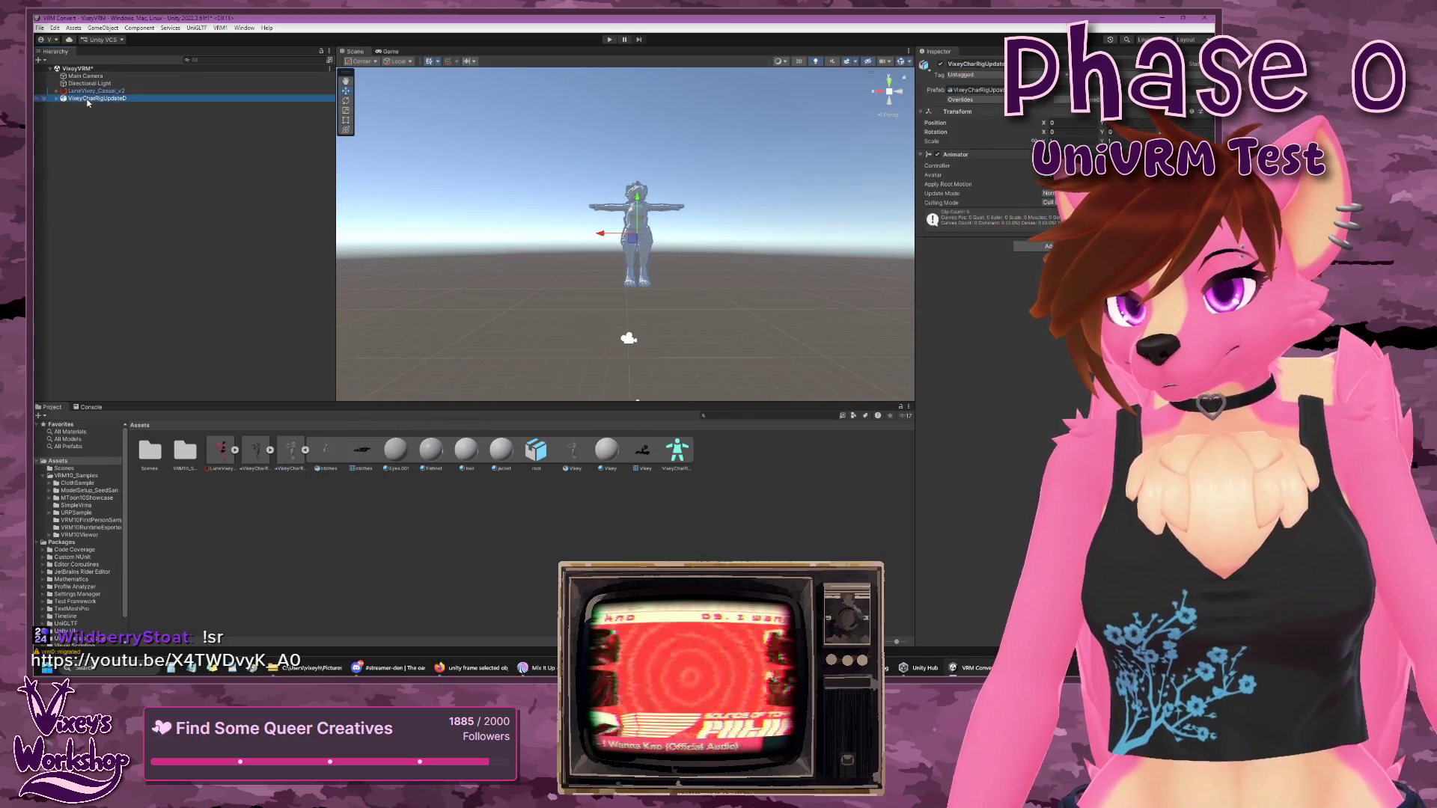
left_click(293, 454)
left_click(1007, 89)
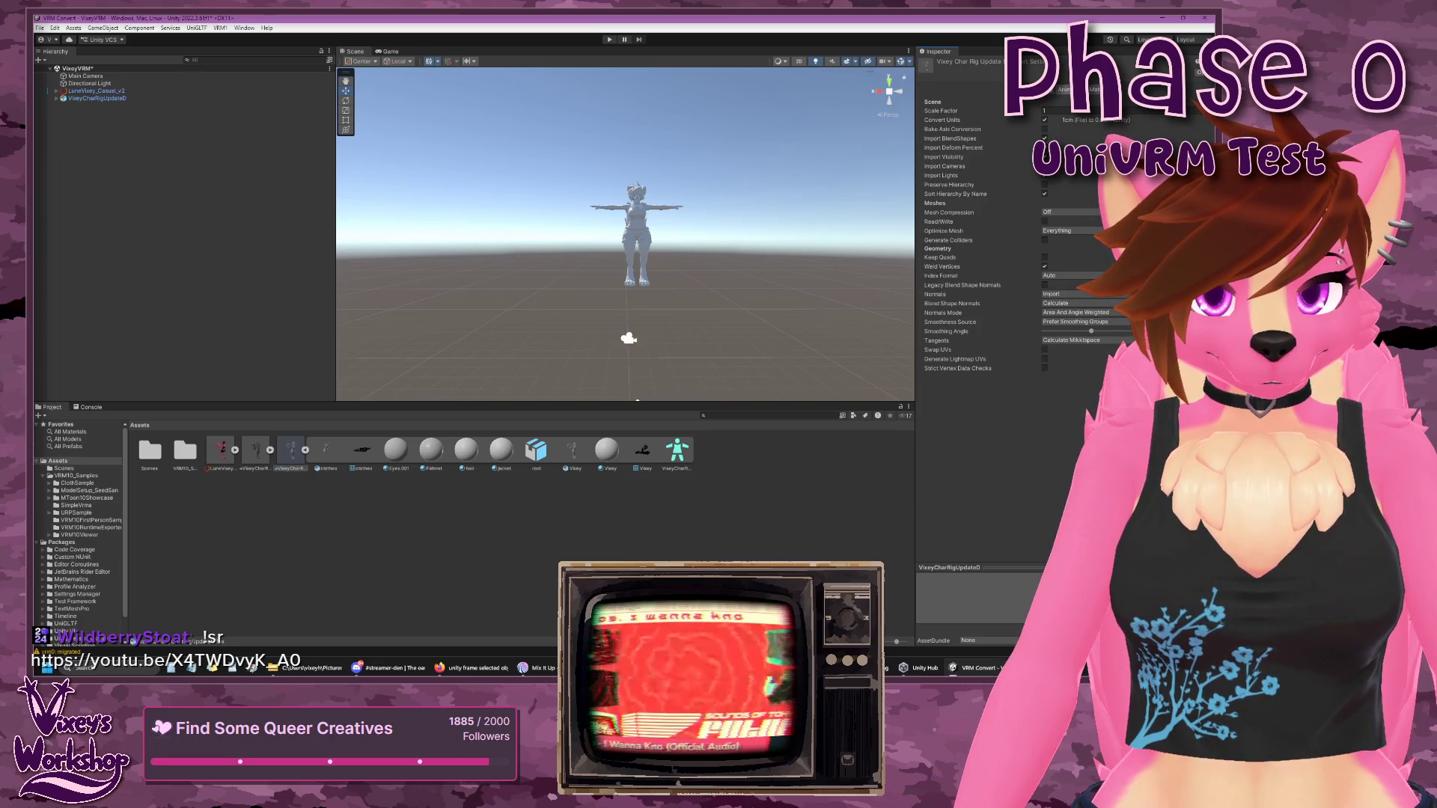
left_click(1095, 89)
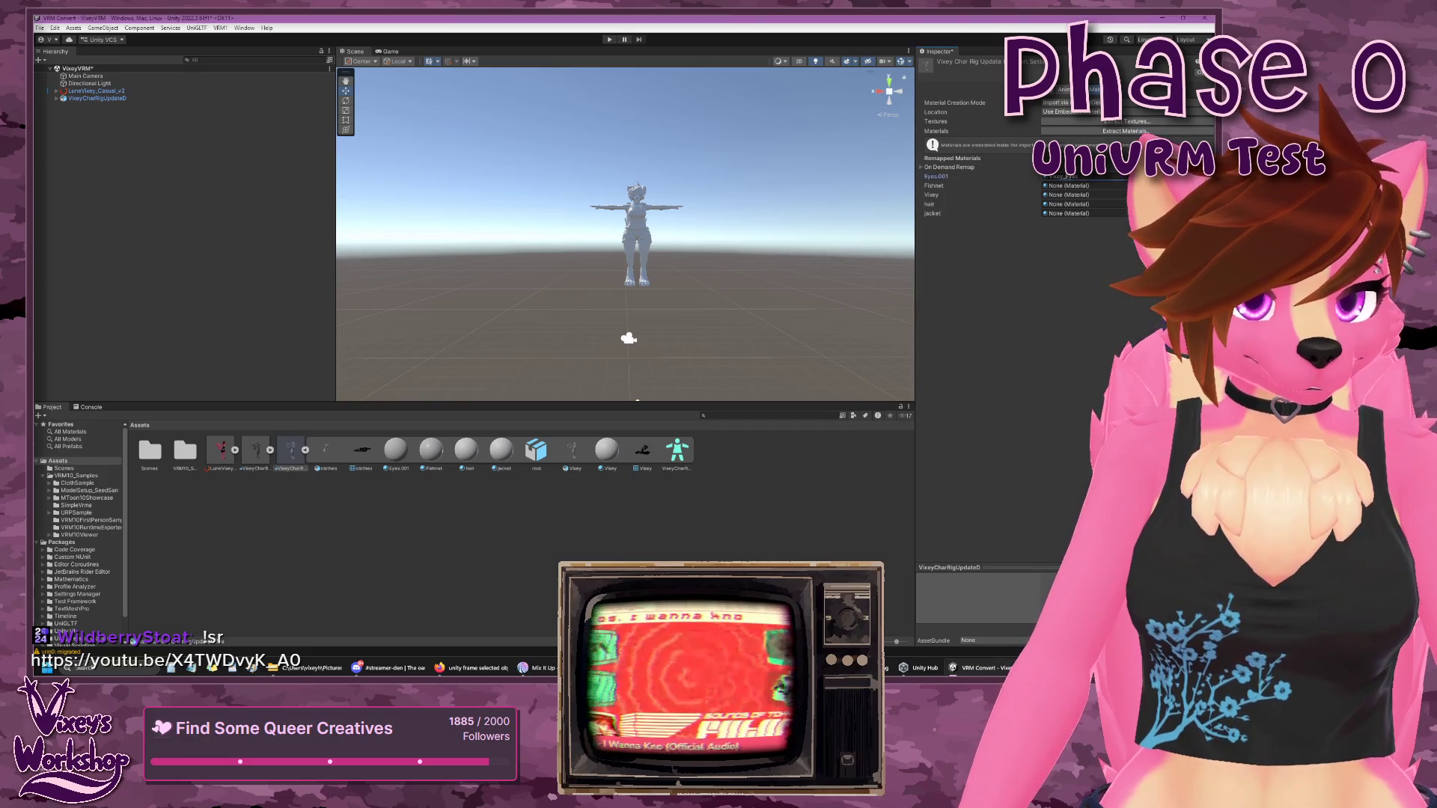
- Save the pending import settings changes and reopen the model's import settings
left_click(69, 99)
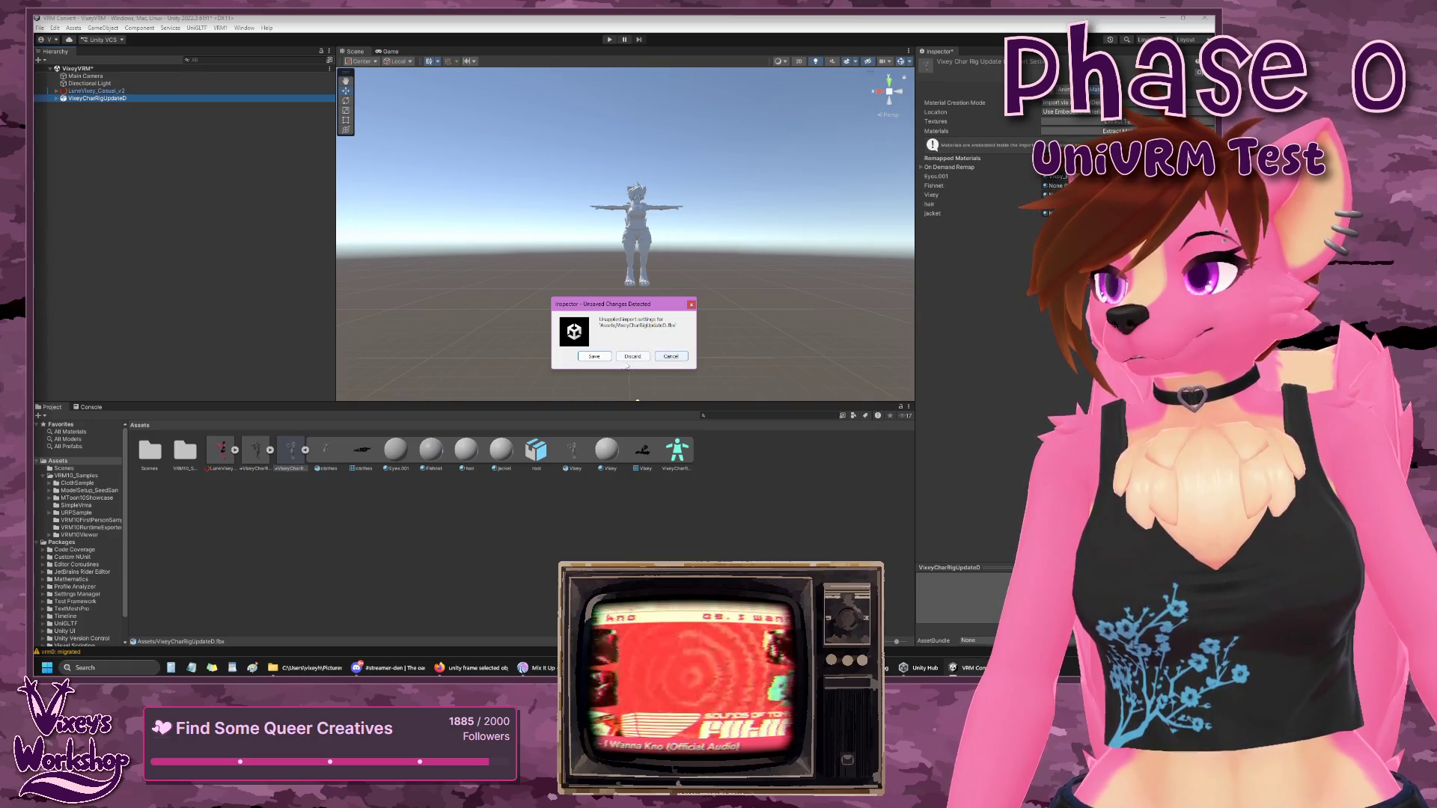
left_click(601, 359)
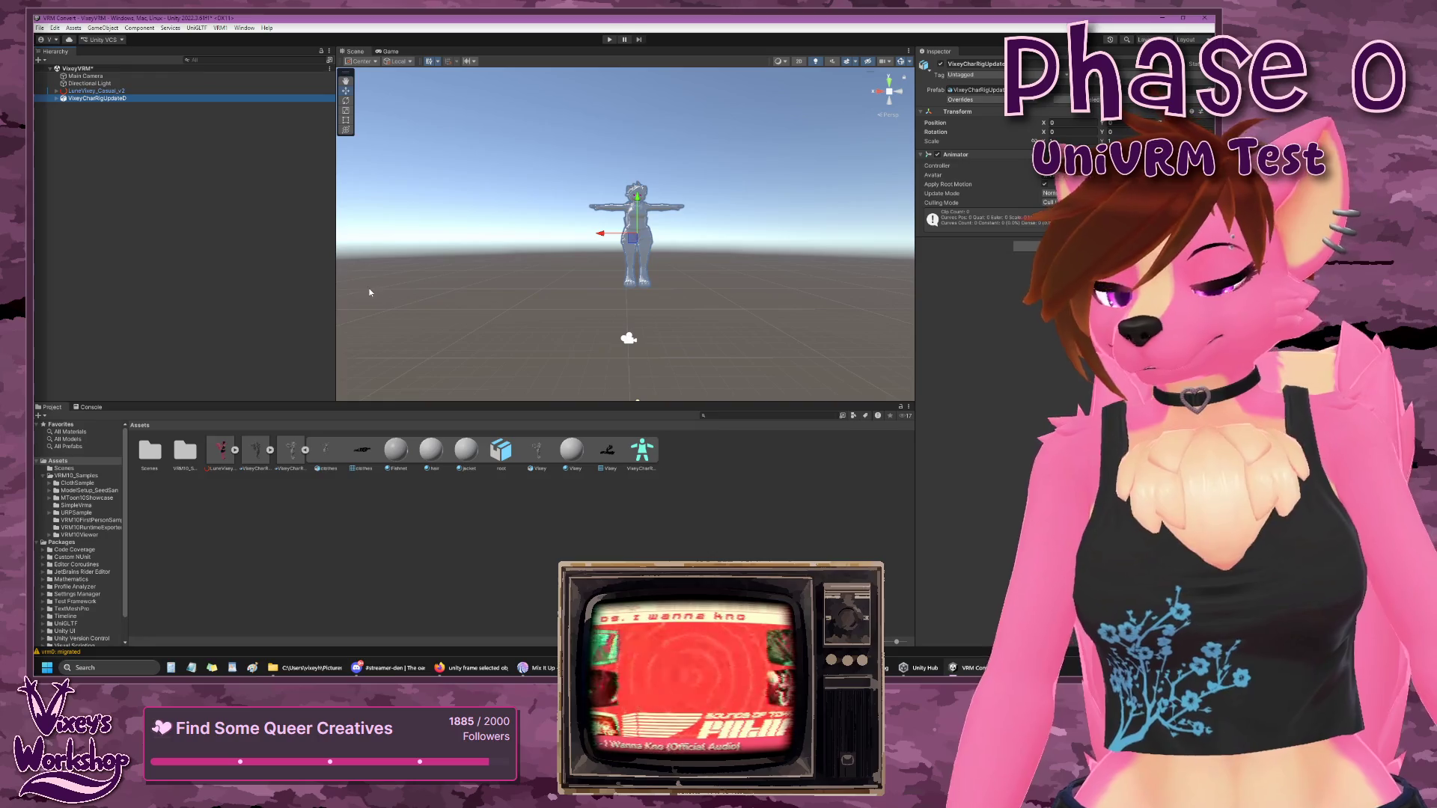
left_click(291, 450)
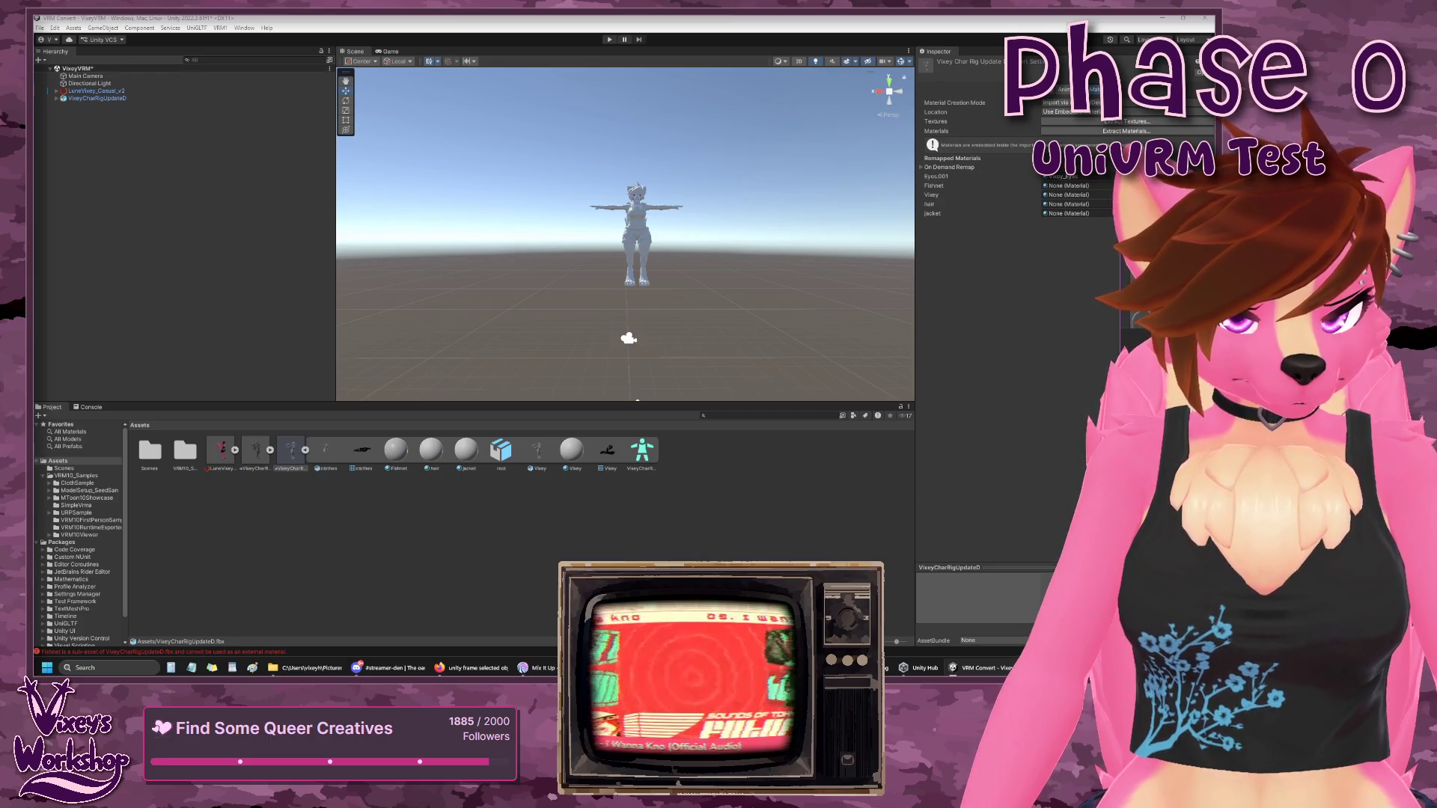
- Remap the Fishnet slot to Vixey_FishNet and the jacket slot to Vixey_Outfit
left_click(1070, 186)
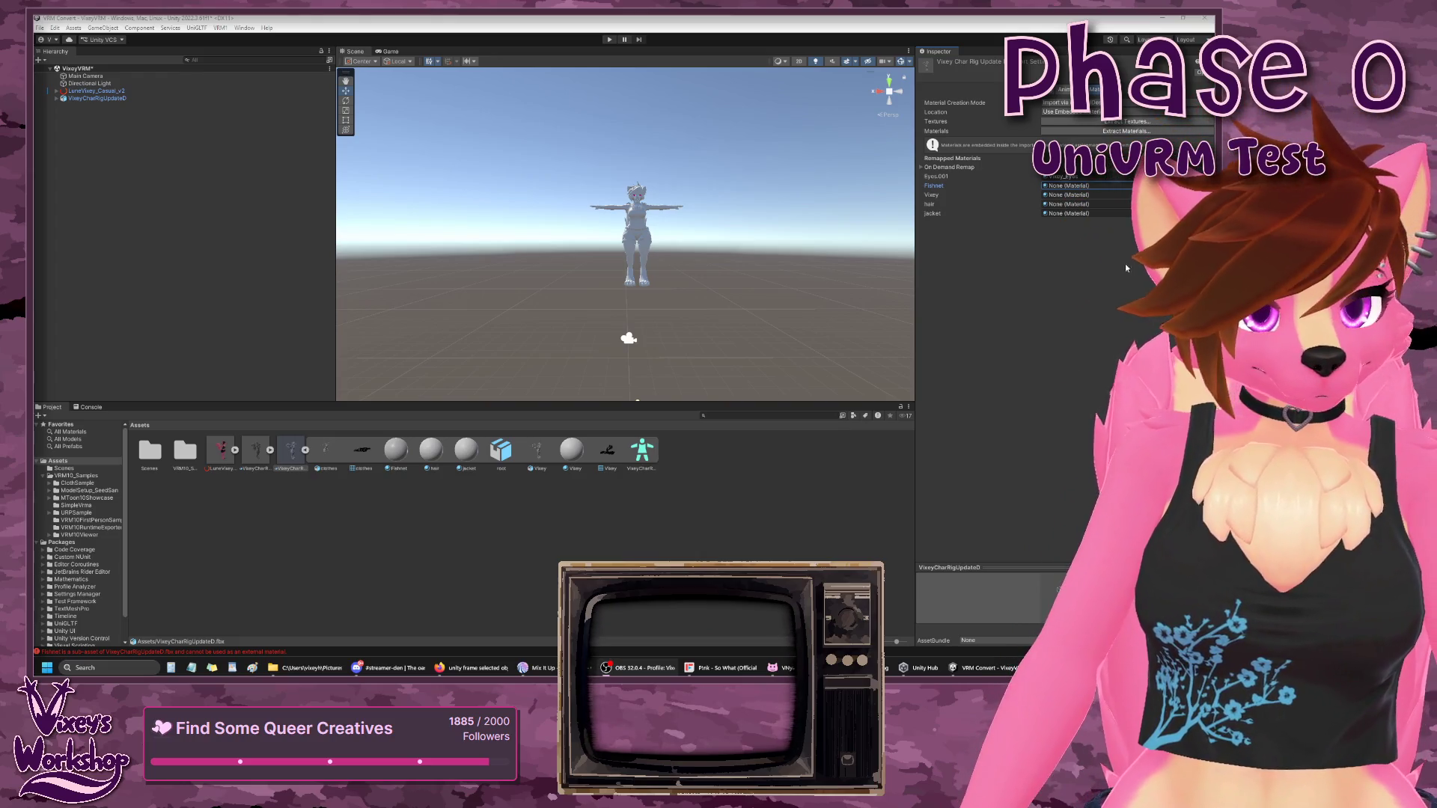
left_click(1128, 186)
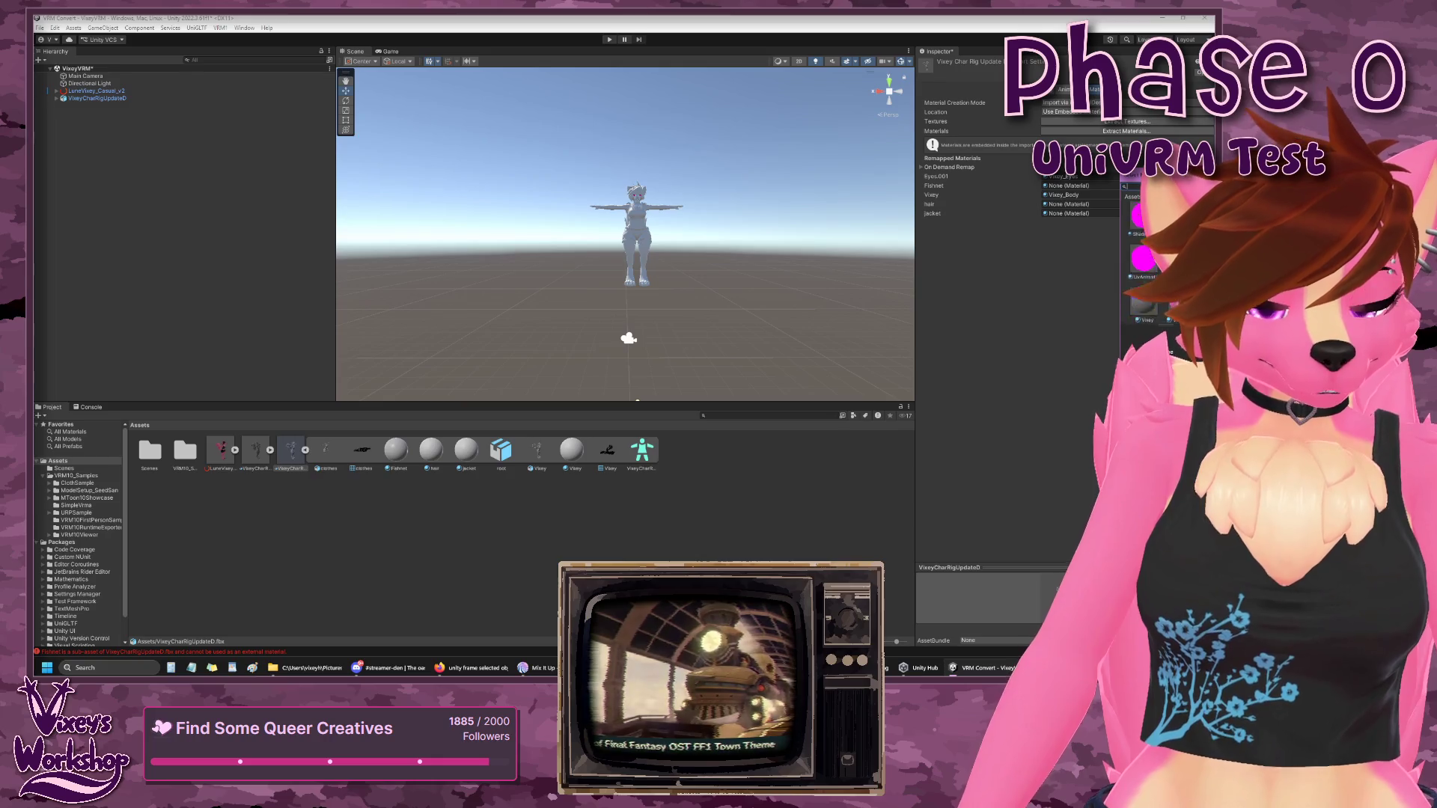
left_click(1175, 262)
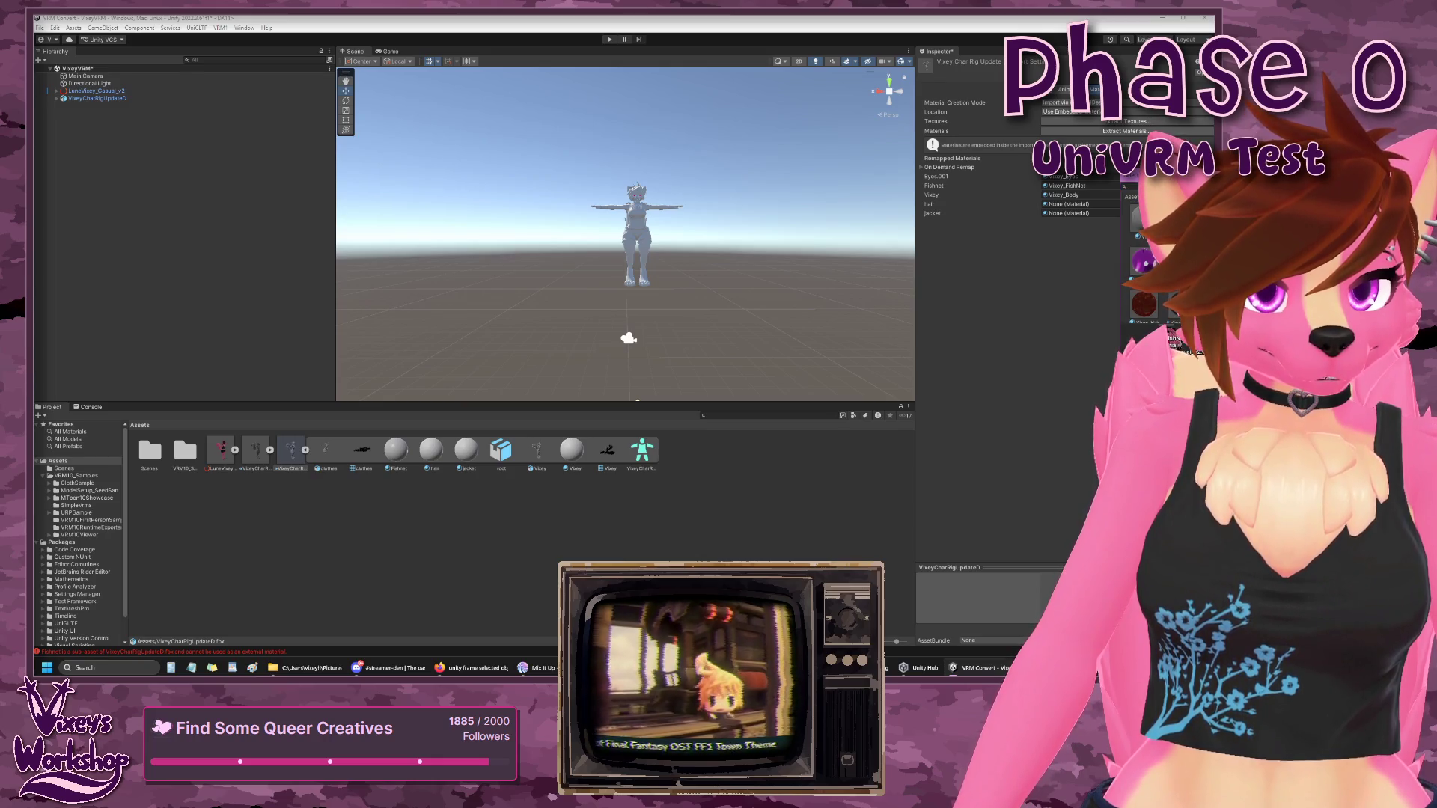
left_click(1063, 203)
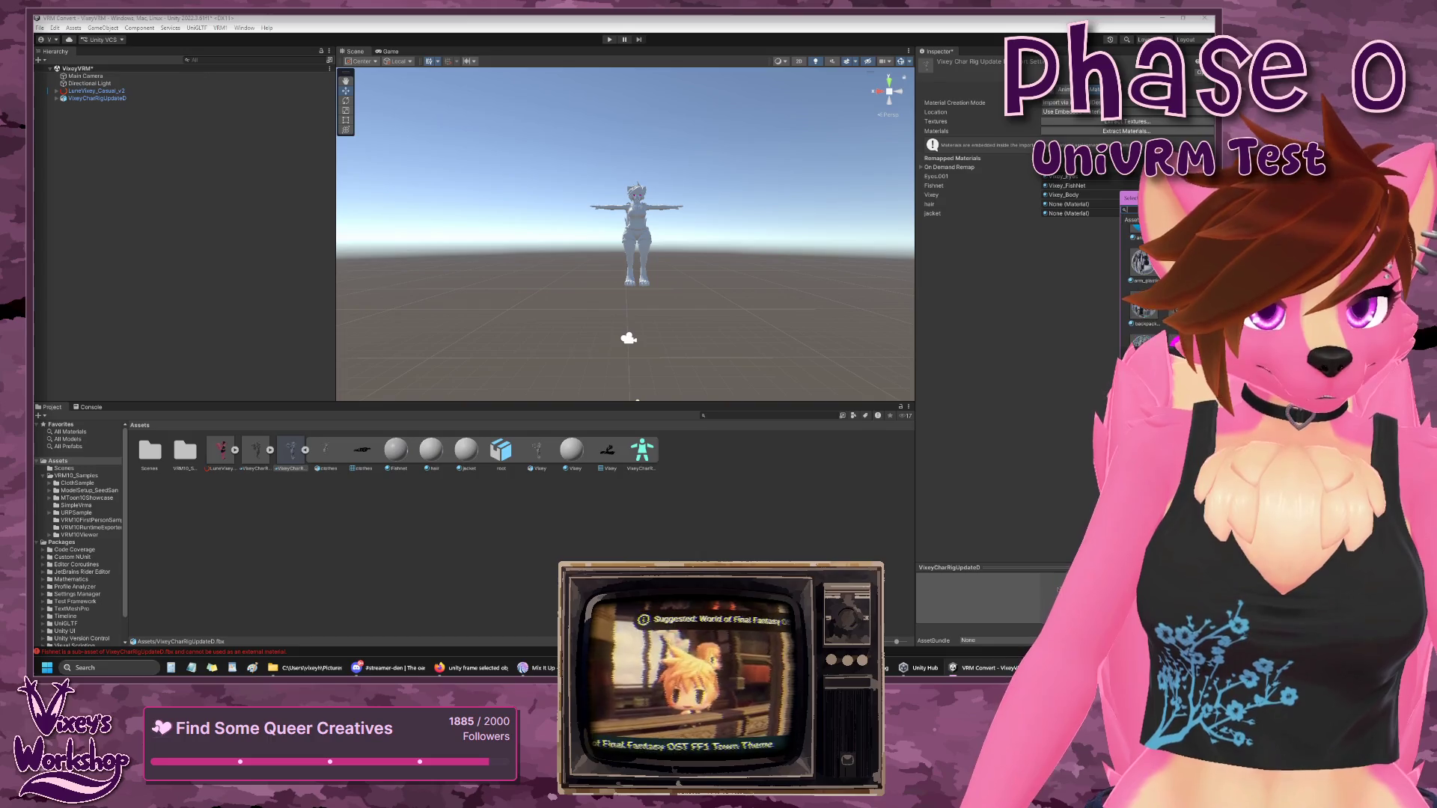
scroll(1161, 284, "down", 2)
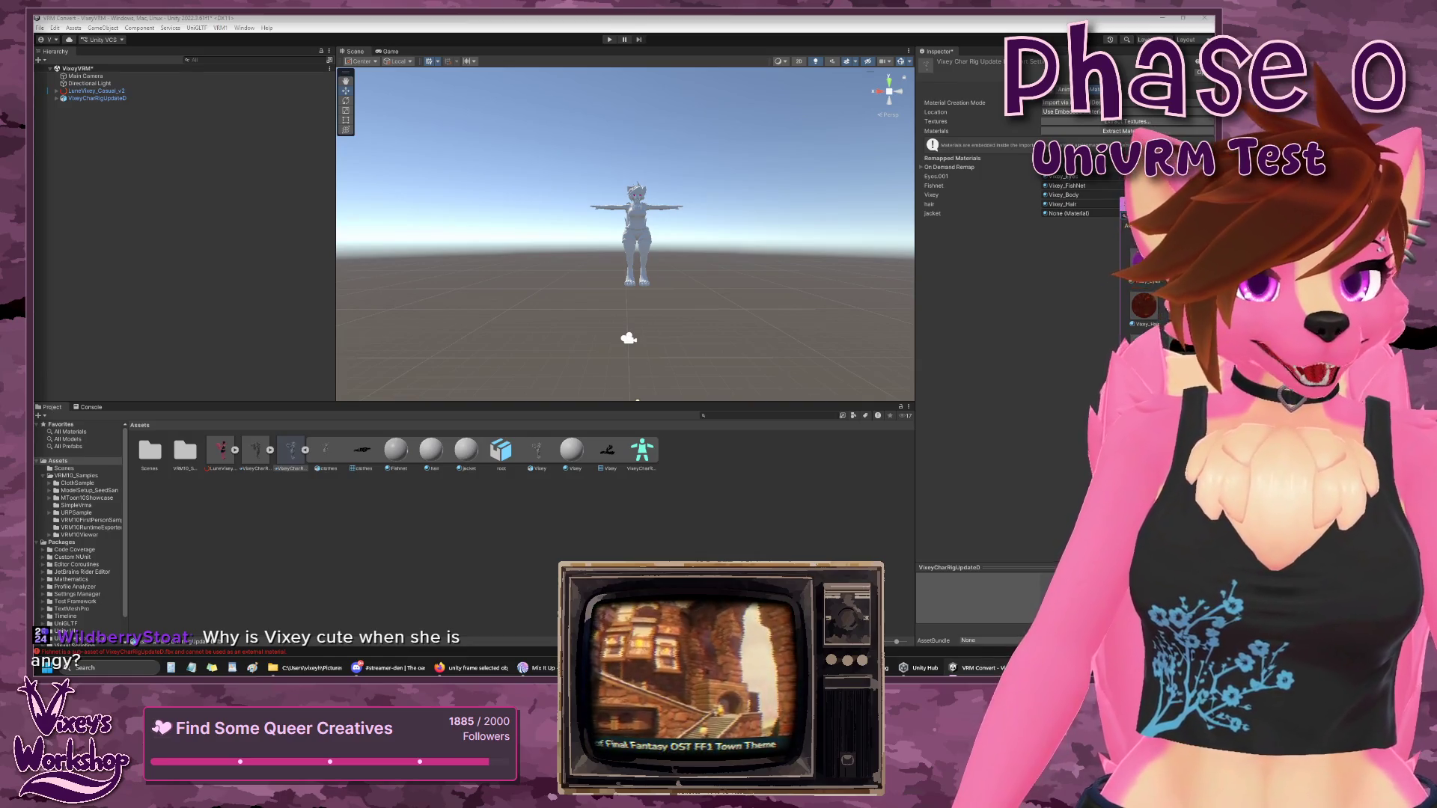
left_click(1178, 288)
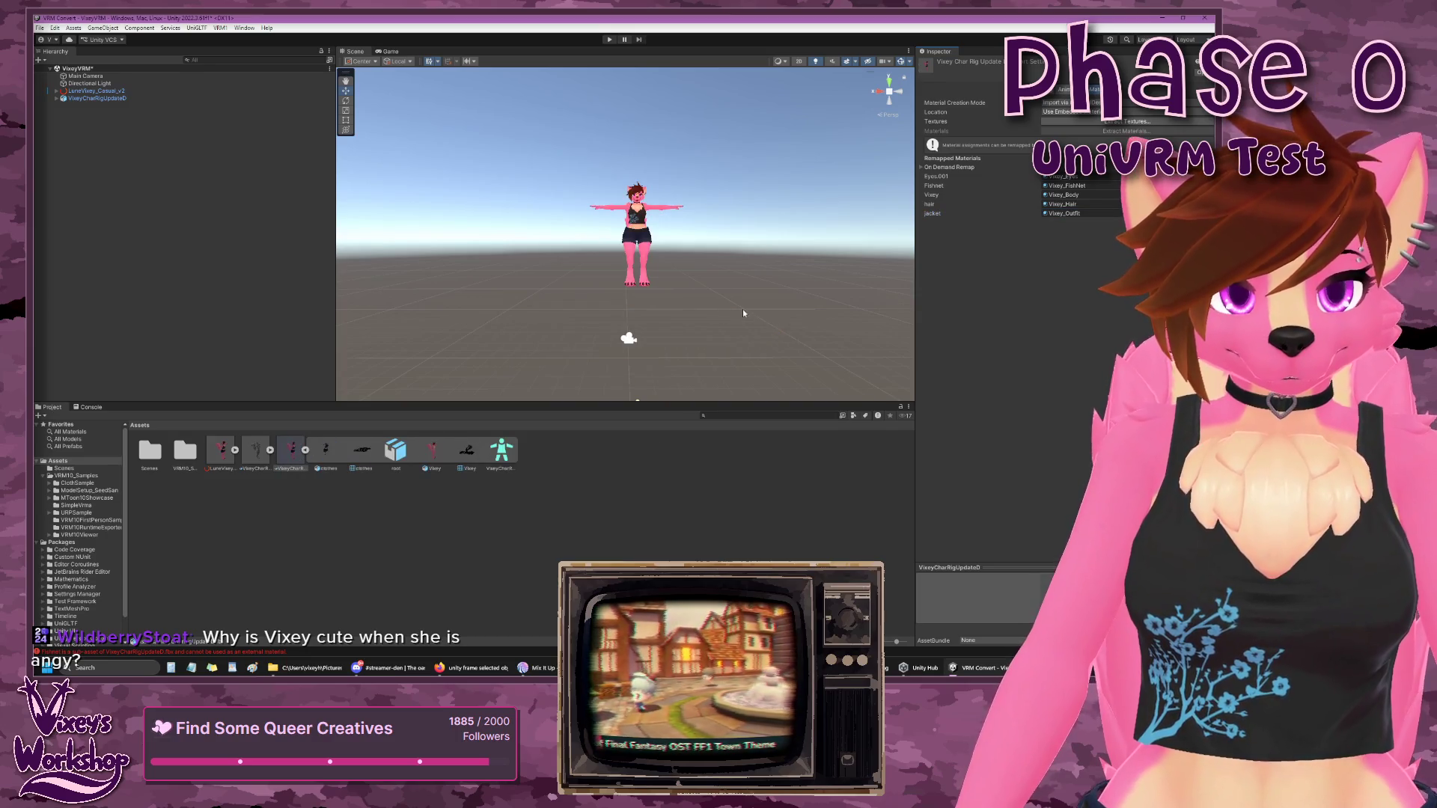
- Orbit and zoom around the textured avatar to inspect its head, chest and side
scroll(686, 253, "up", 10)
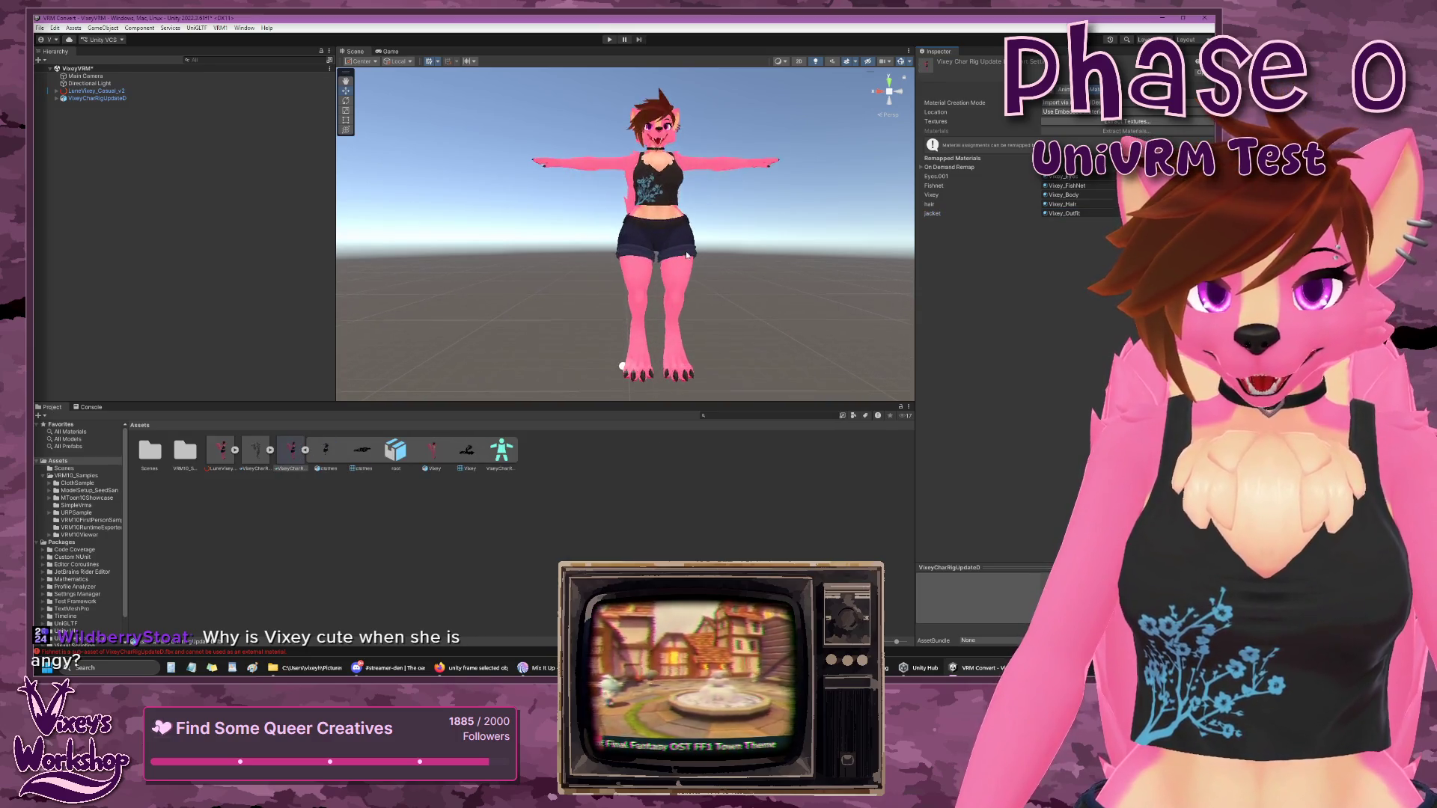
scroll(686, 250, "down", 5)
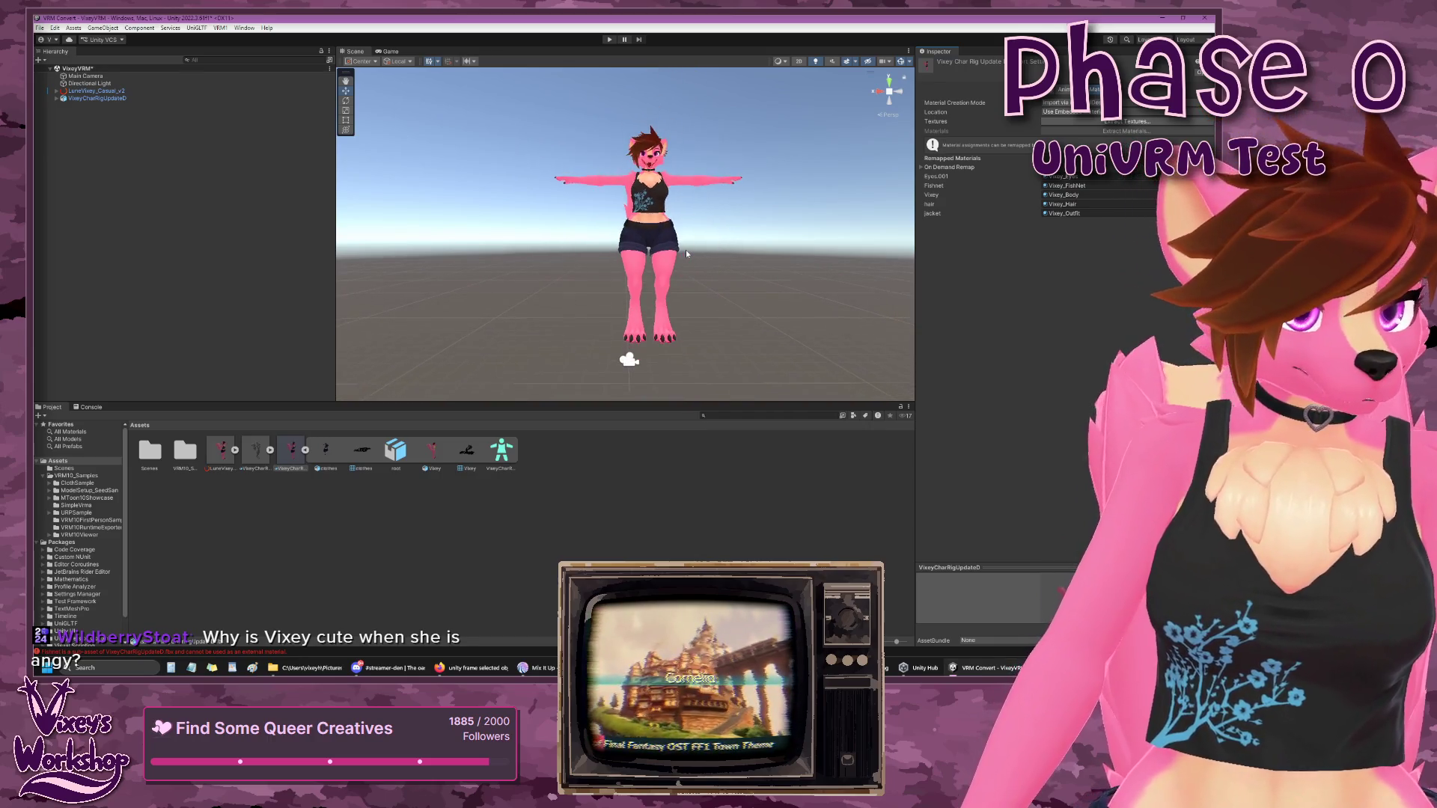
mouse_move(728, 238)
left_mouse_down()
mouse_move(702, 251)
mouse_move(717, 255)
left_mouse_up()
scroll(720, 250, "up", 2)
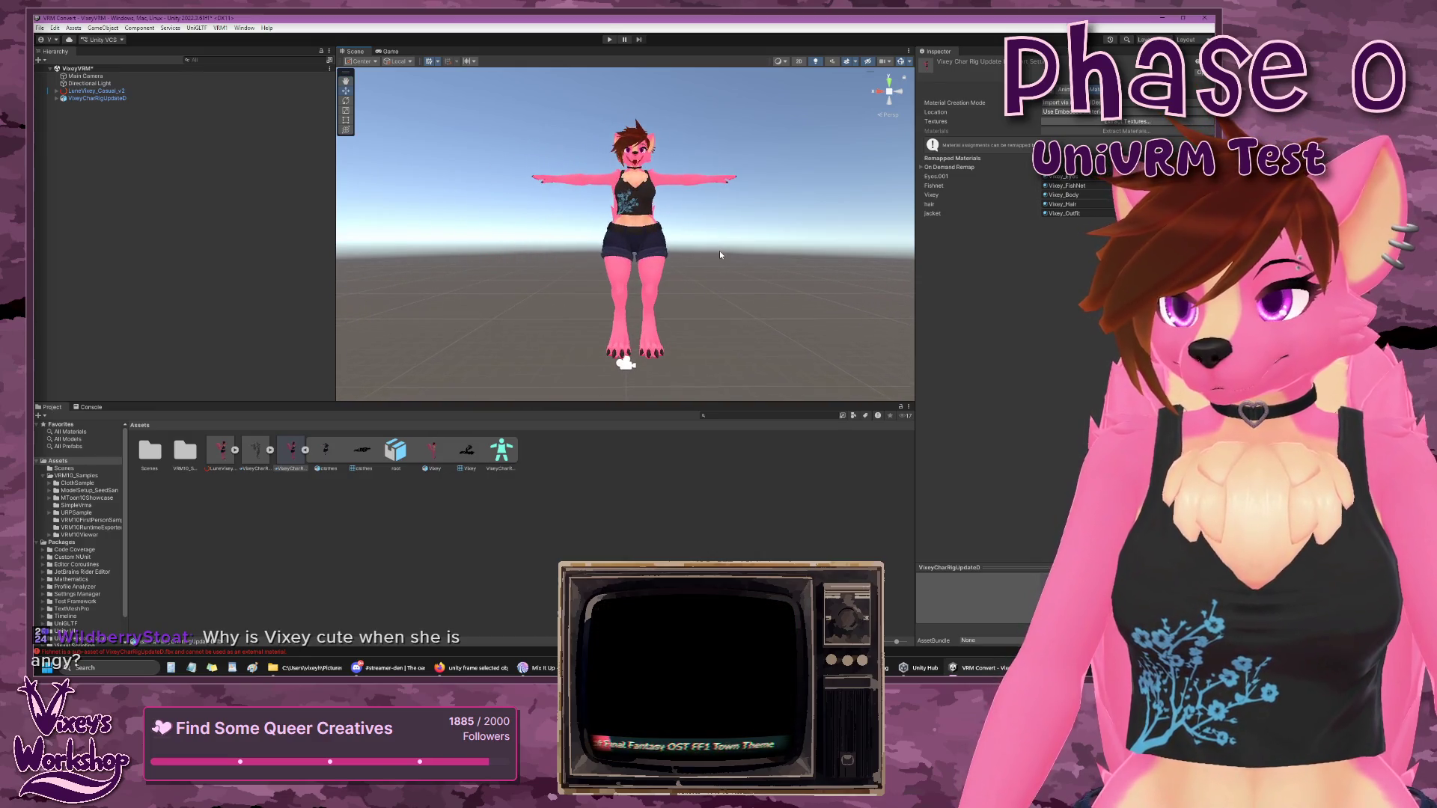
scroll(721, 250, "up", 5)
left_click_drag(752, 198, 744, 243)
scroll(720, 249, "up", 5)
left_click(720, 244)
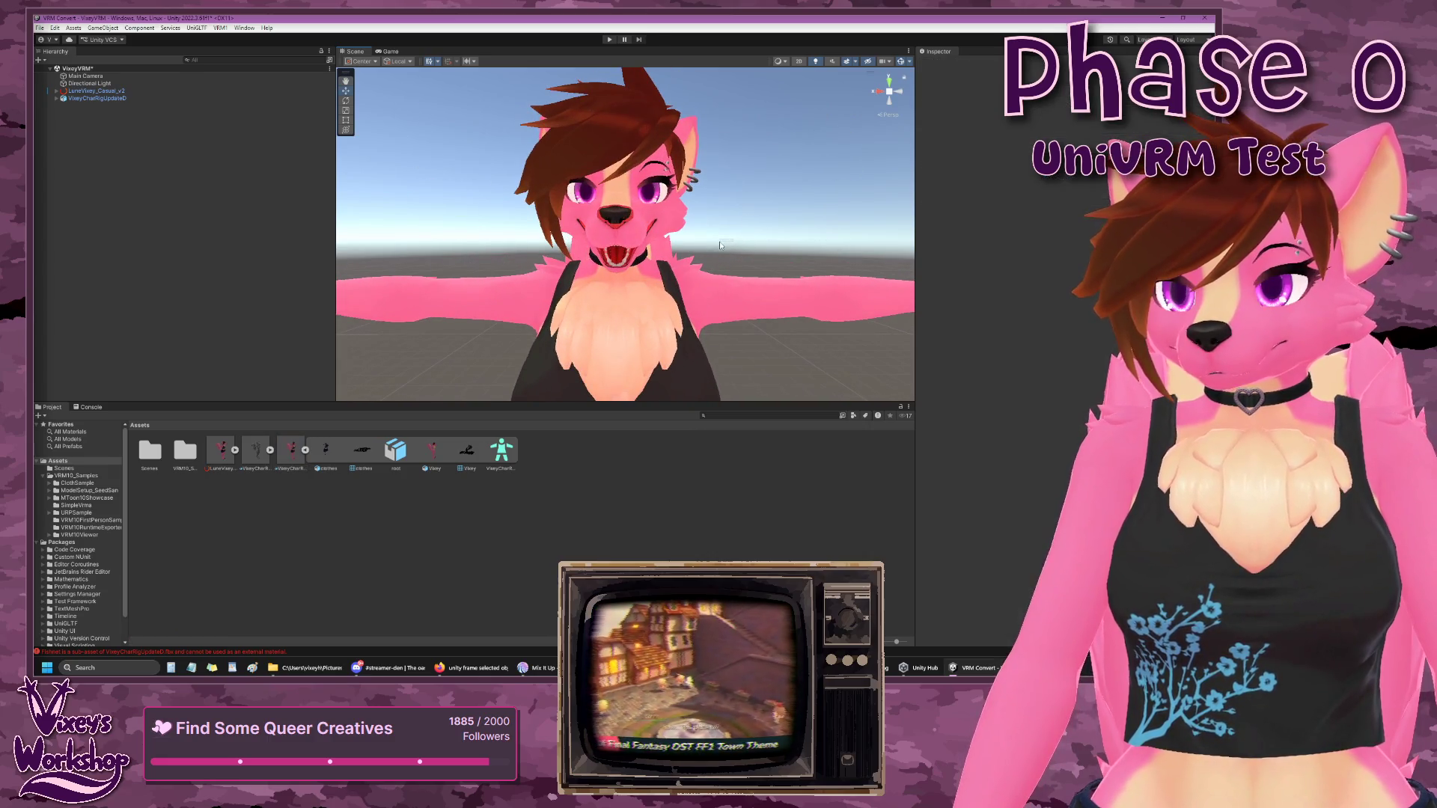
mouse_move(721, 244)
left_mouse_down()
mouse_move(506, 258)
mouse_move(982, 285)
mouse_move(971, 246)
mouse_move(794, 201)
left_mouse_up()
scroll(794, 202, "down", 5)
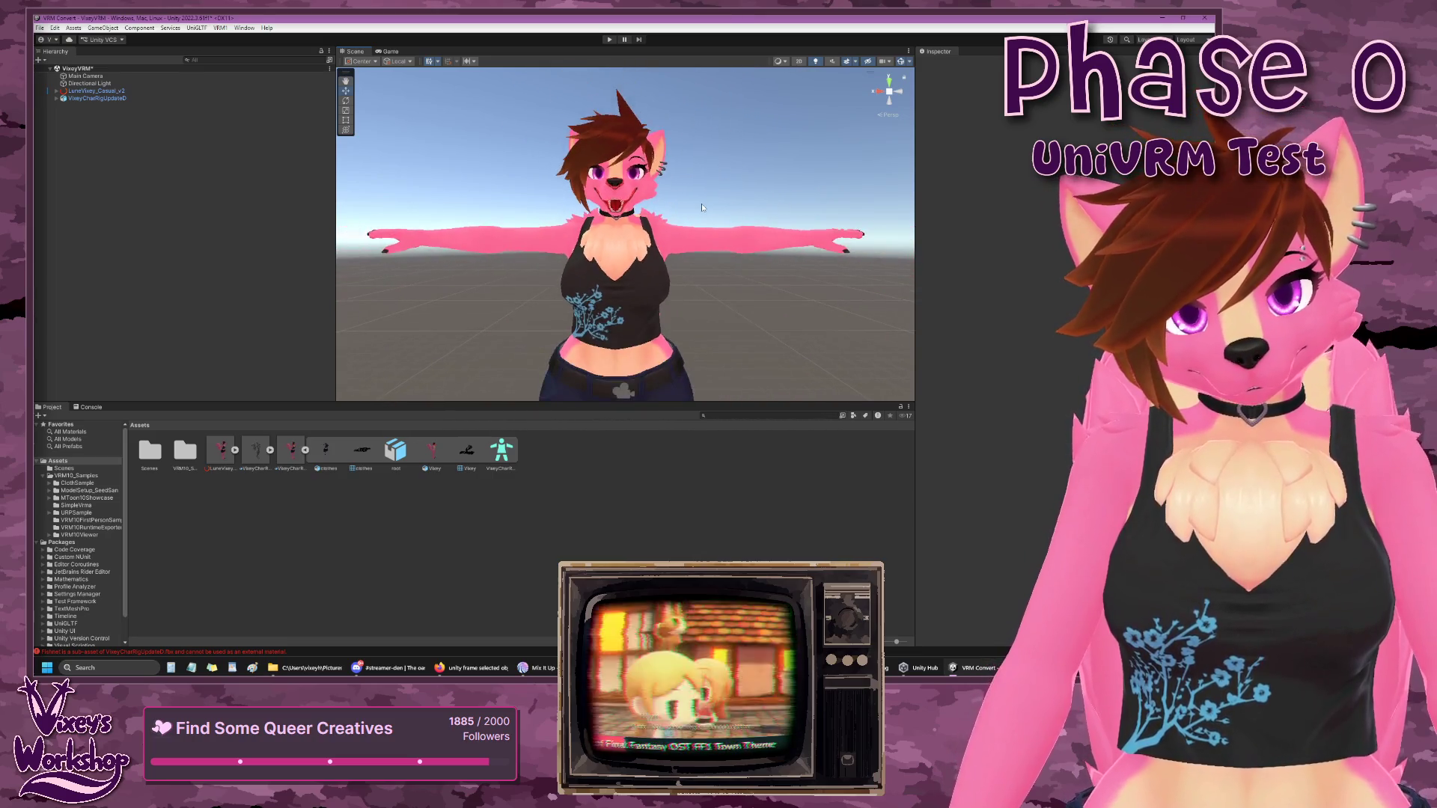
scroll(703, 207, "down", 8)
scroll(696, 295, "up", 5)
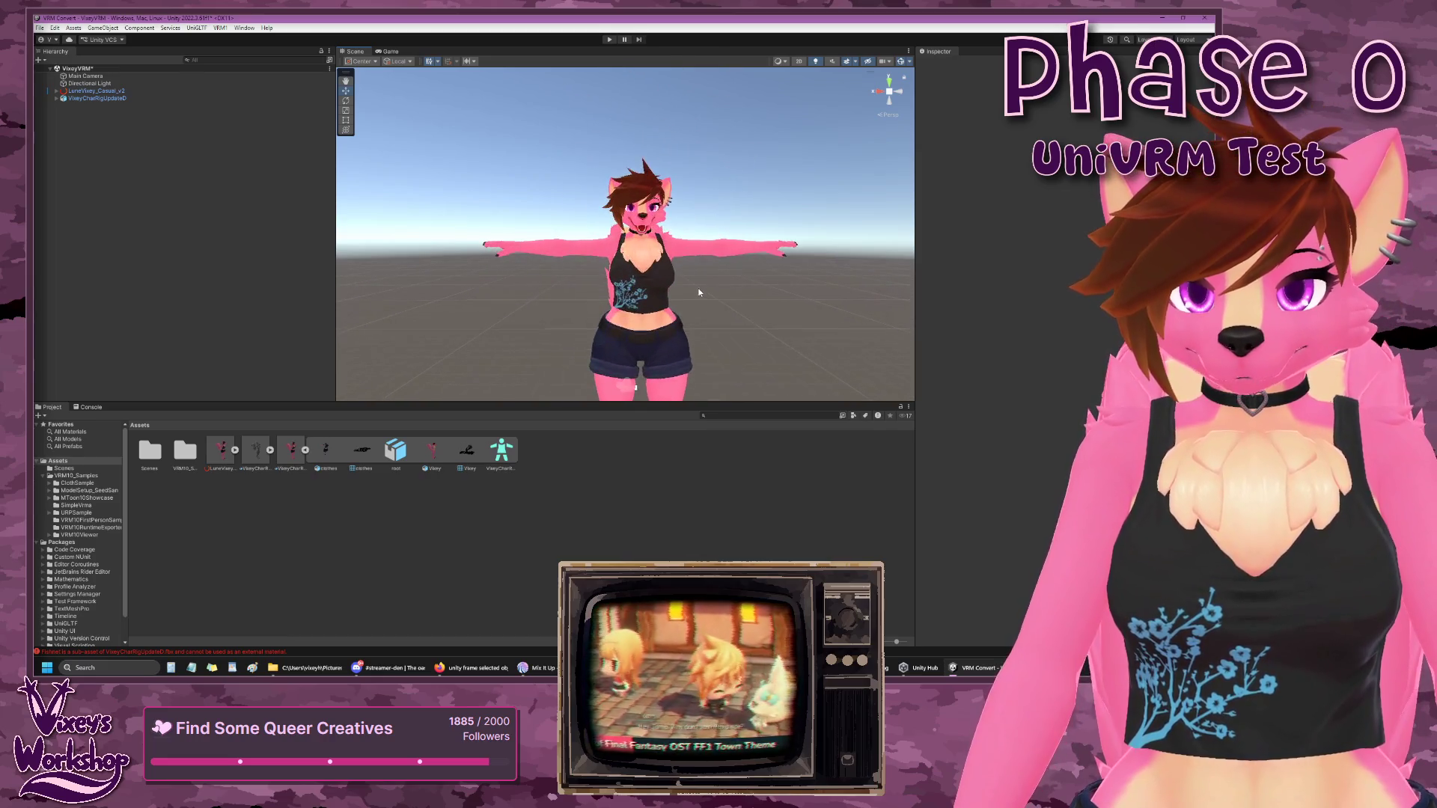
scroll(699, 292, "up", 3)
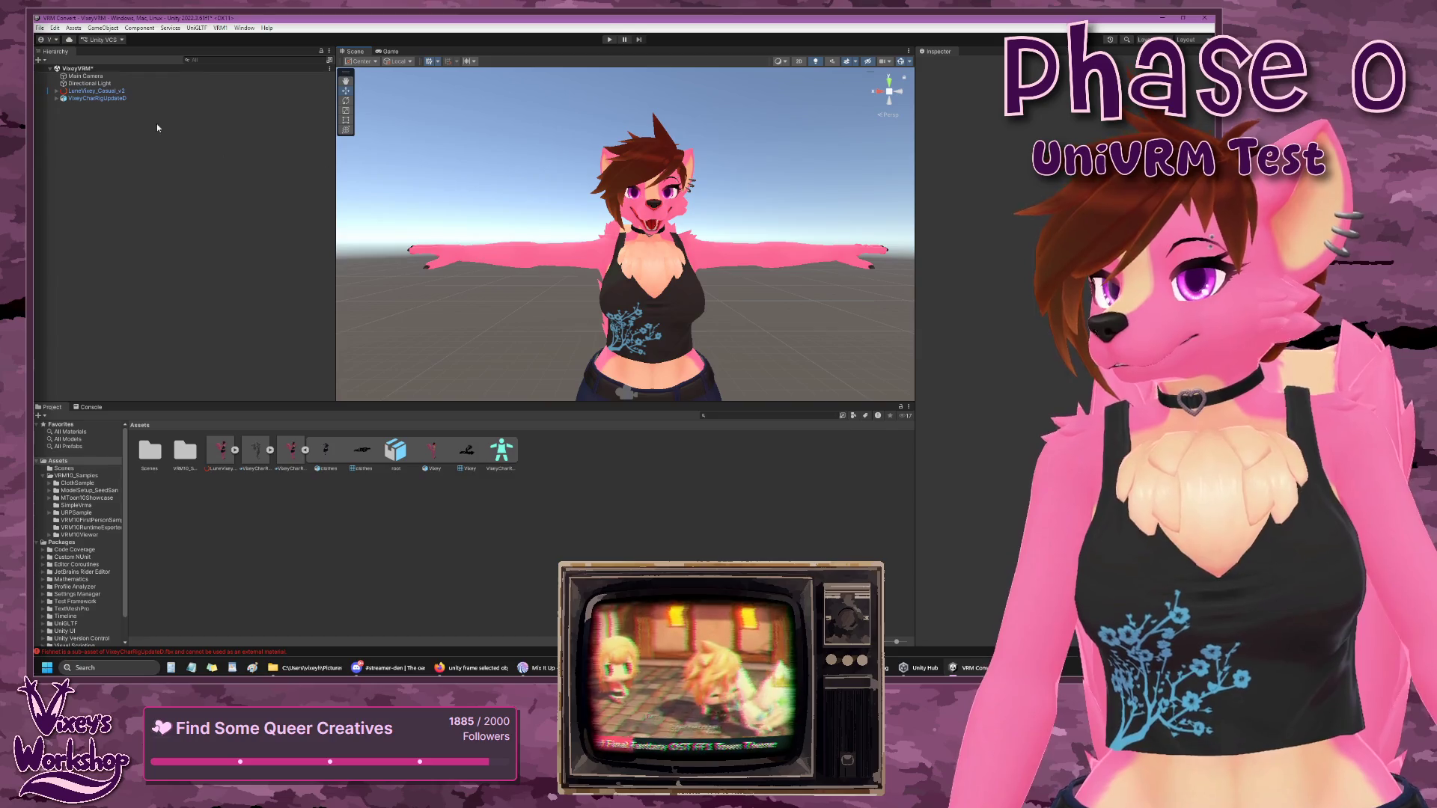
- Expand VixeyCharRigUpdateD in the Hierarchy and select its Vixey mesh child
left_click(67, 98)
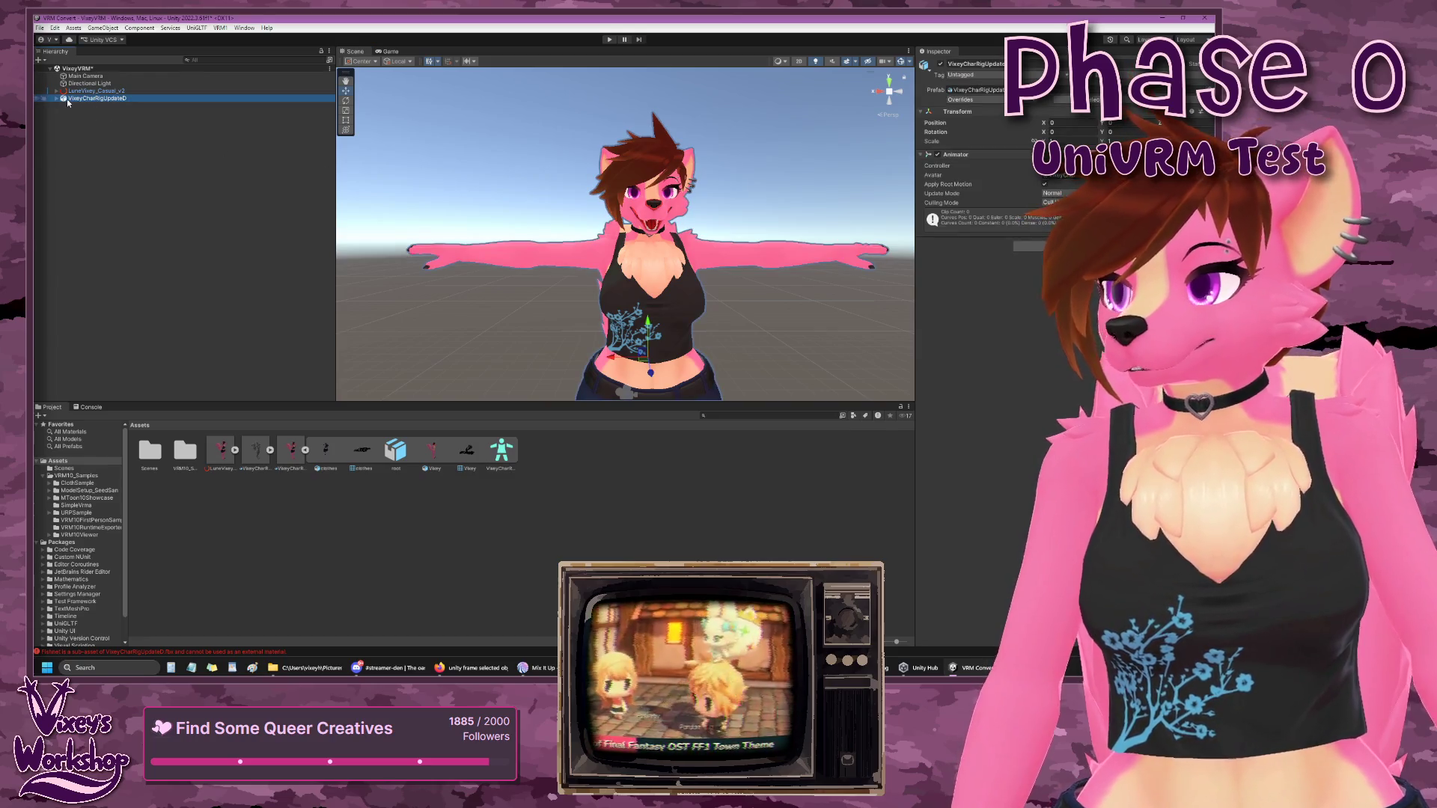
left_click(57, 99)
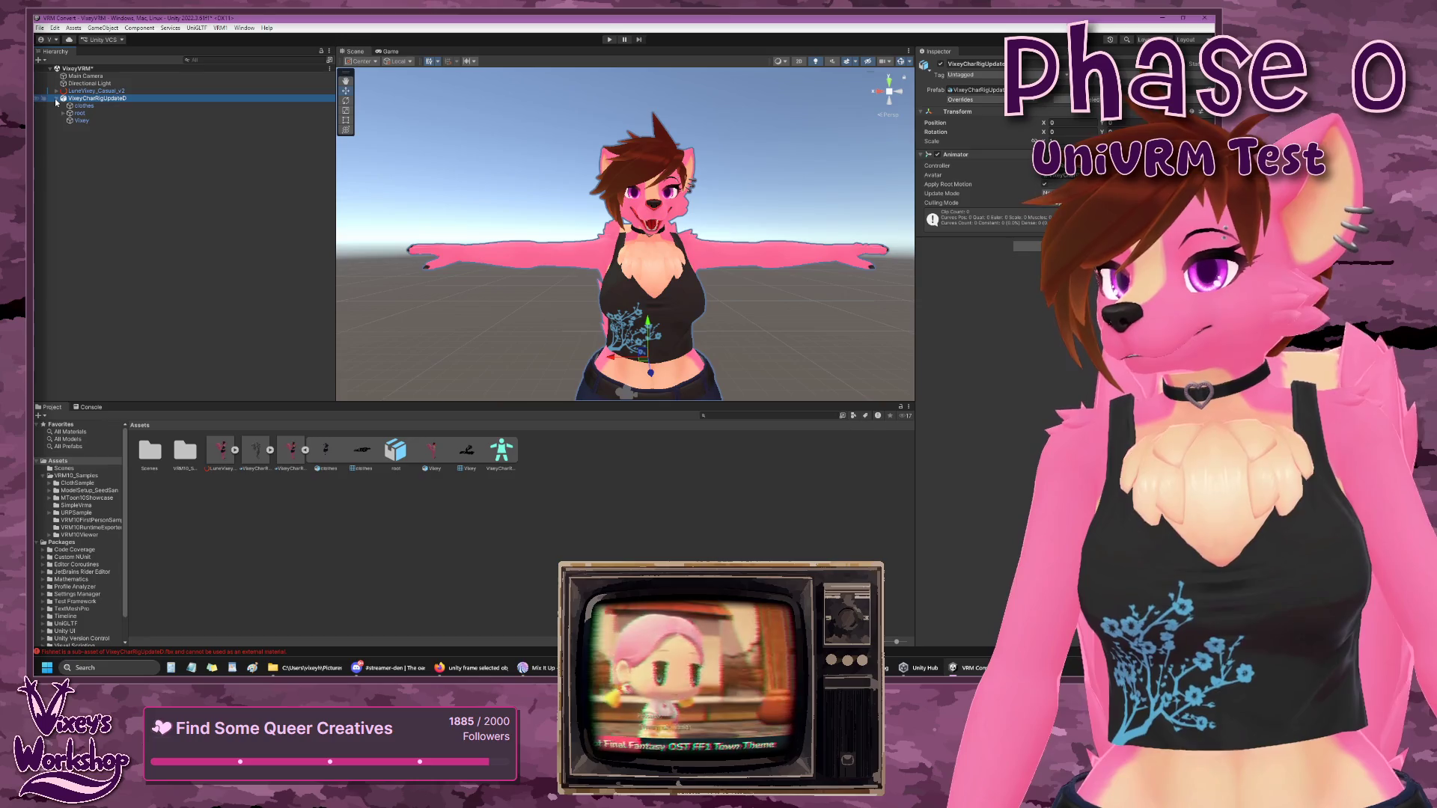
left_click(79, 121)
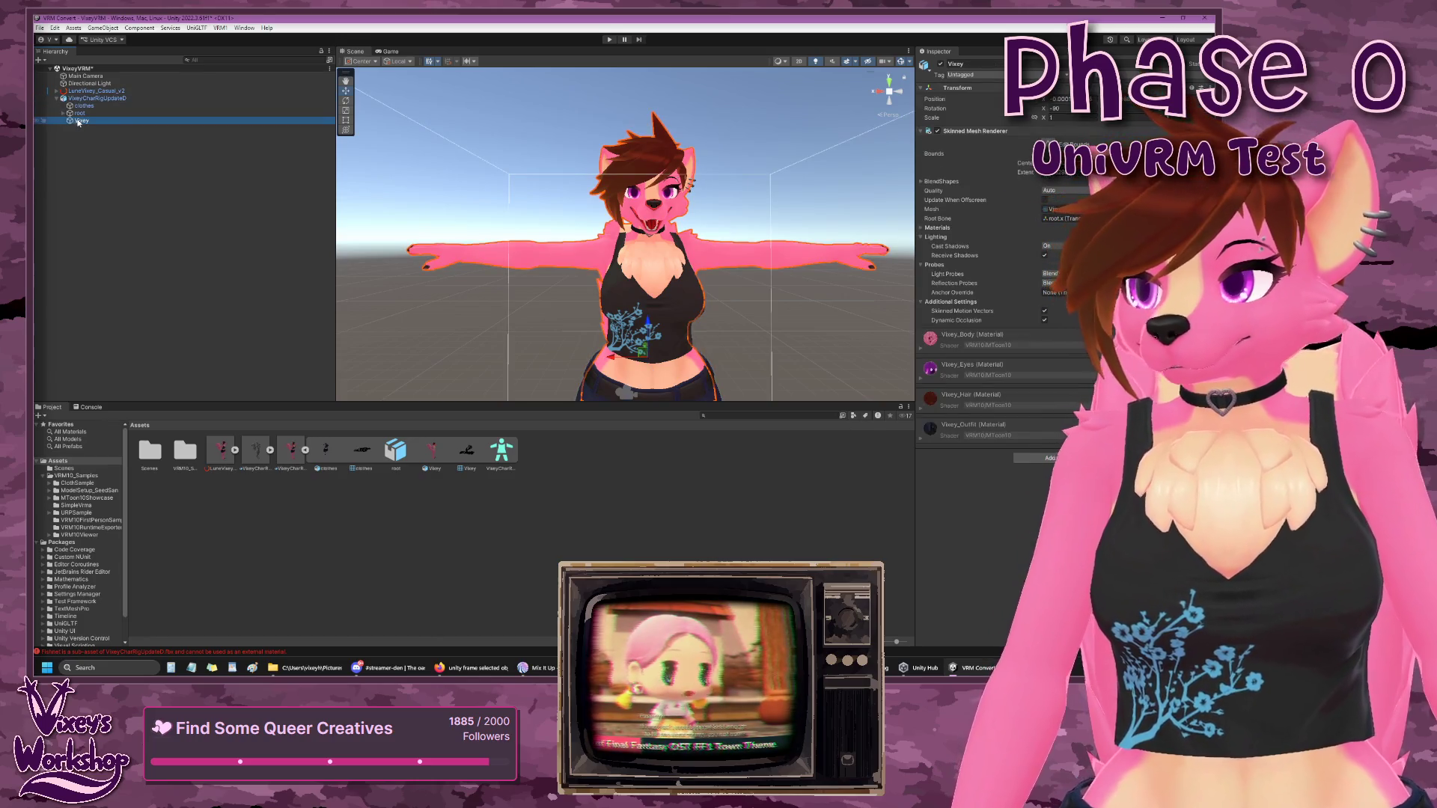
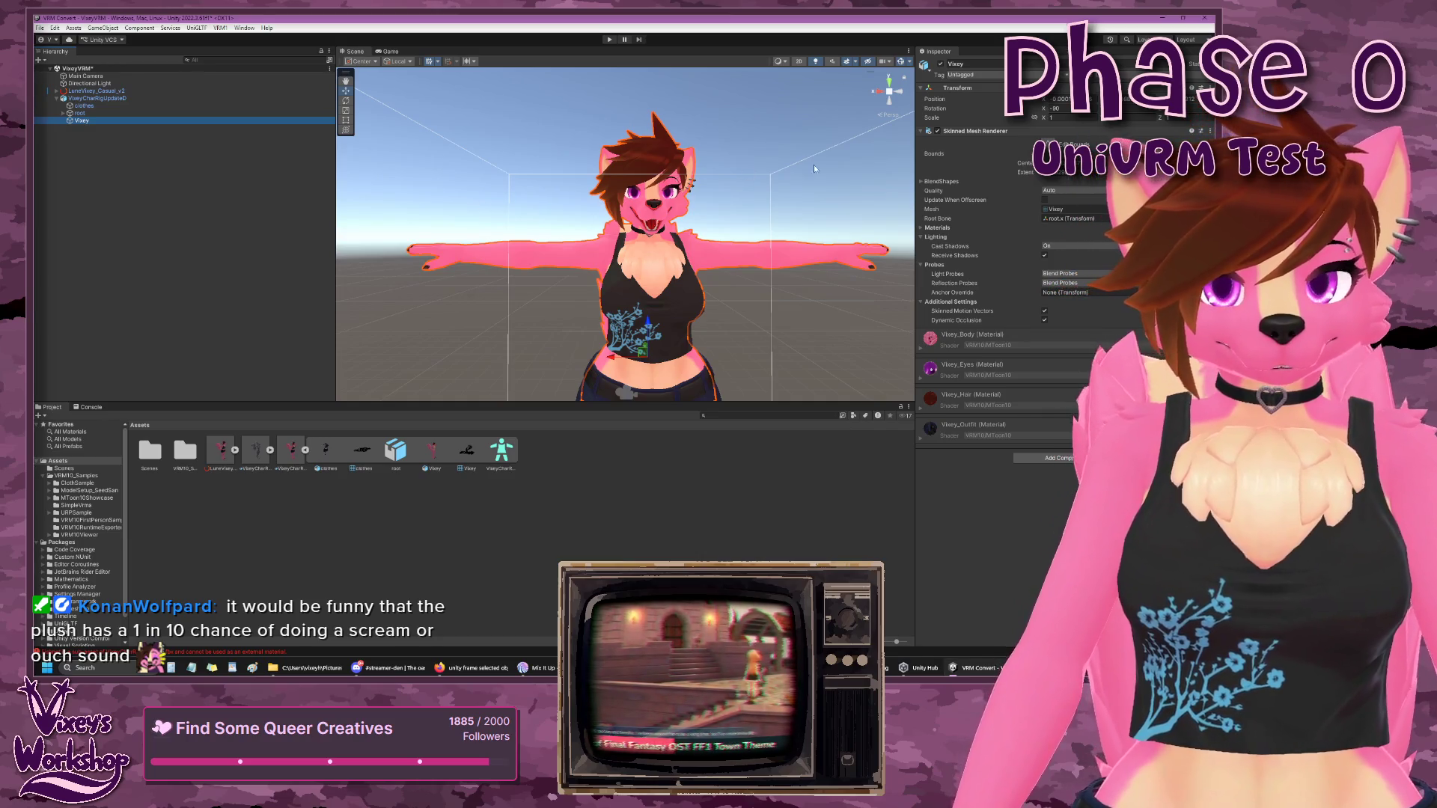
- Frame the VixeyCharRigUpdateD avatar and select its root object in the Hierarchy
scroll(646, 223, "down", 5)
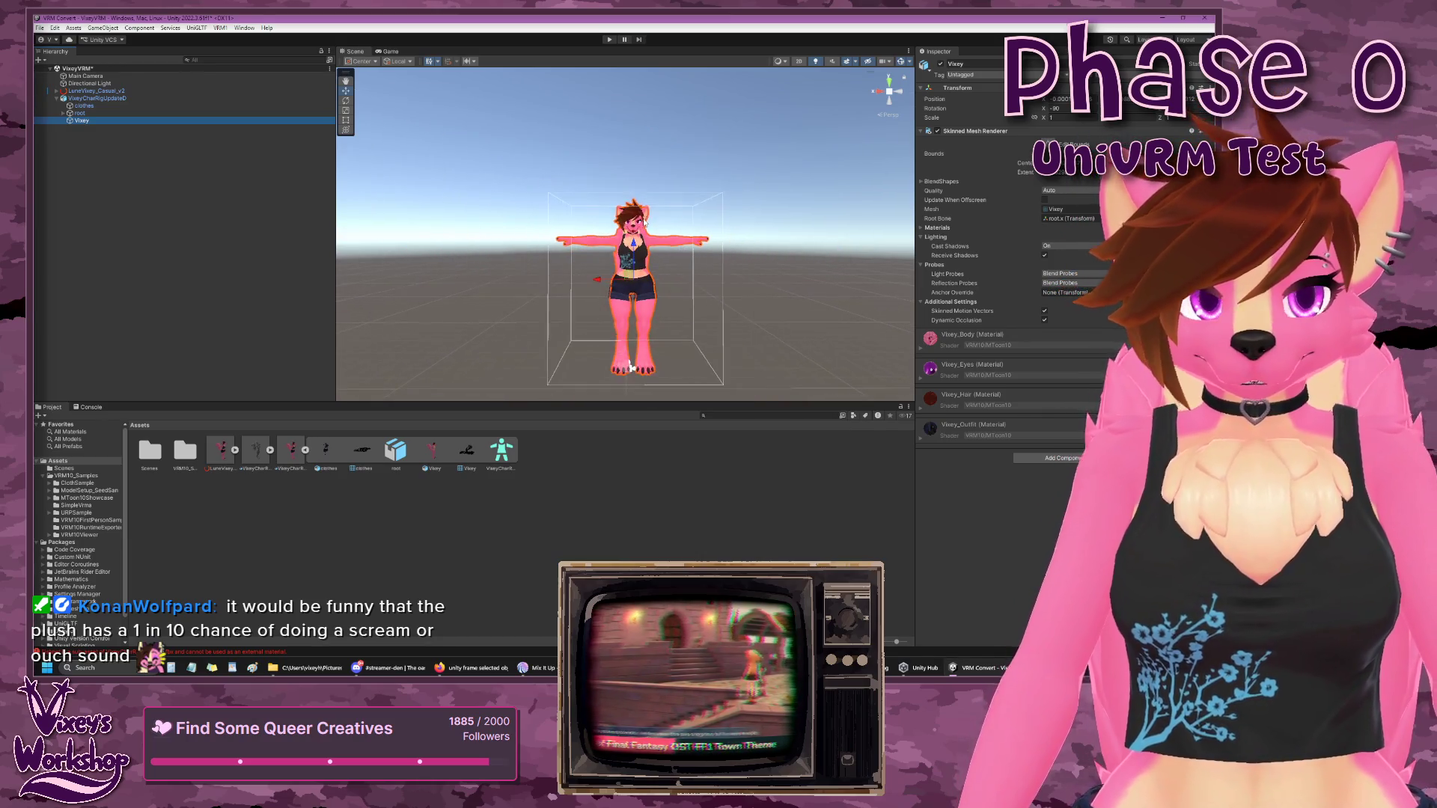
scroll(634, 217, "up", 2)
scroll(634, 217, "up", 1)
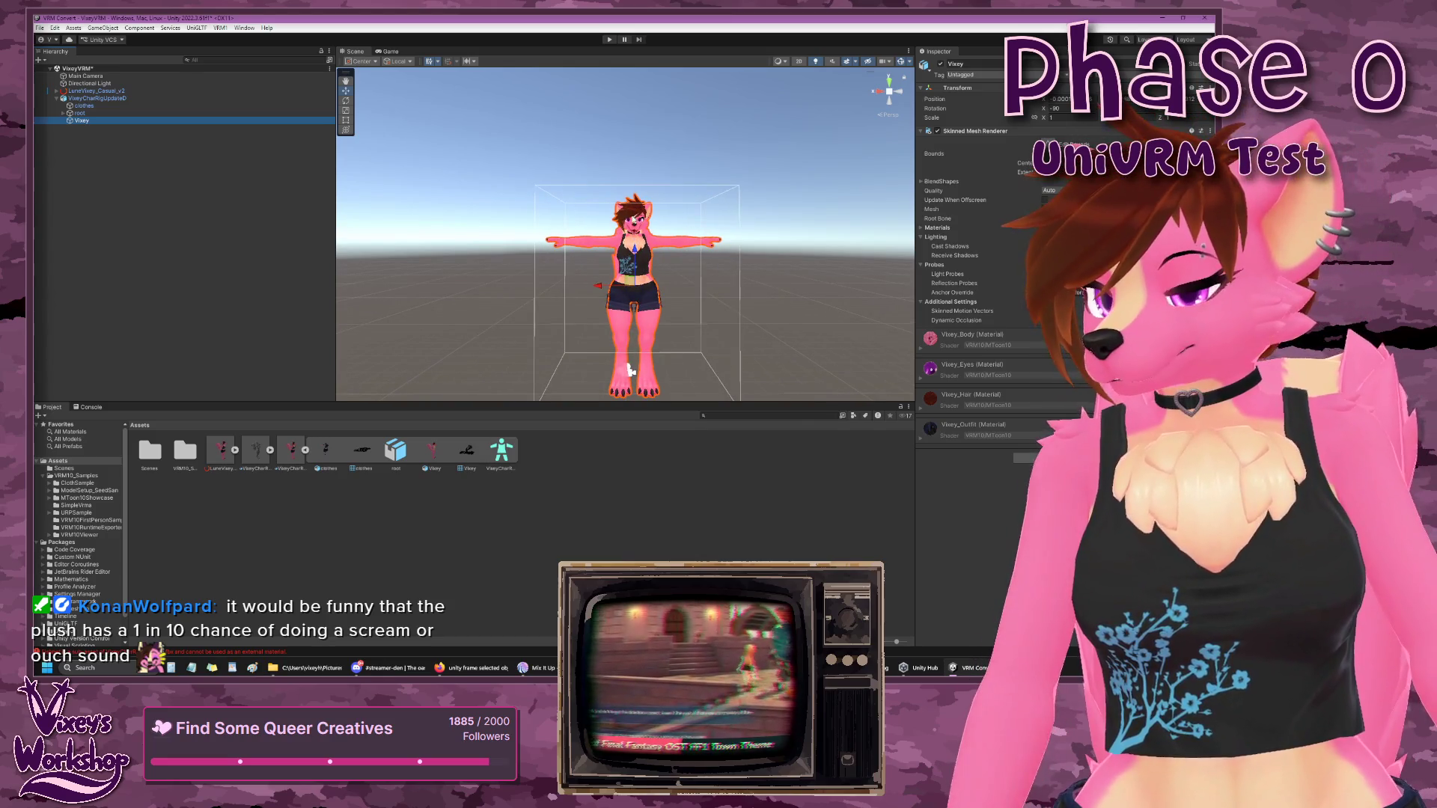
scroll(651, 241, "down", 4)
scroll(651, 241, "up", 6)
scroll(653, 240, "up", 5)
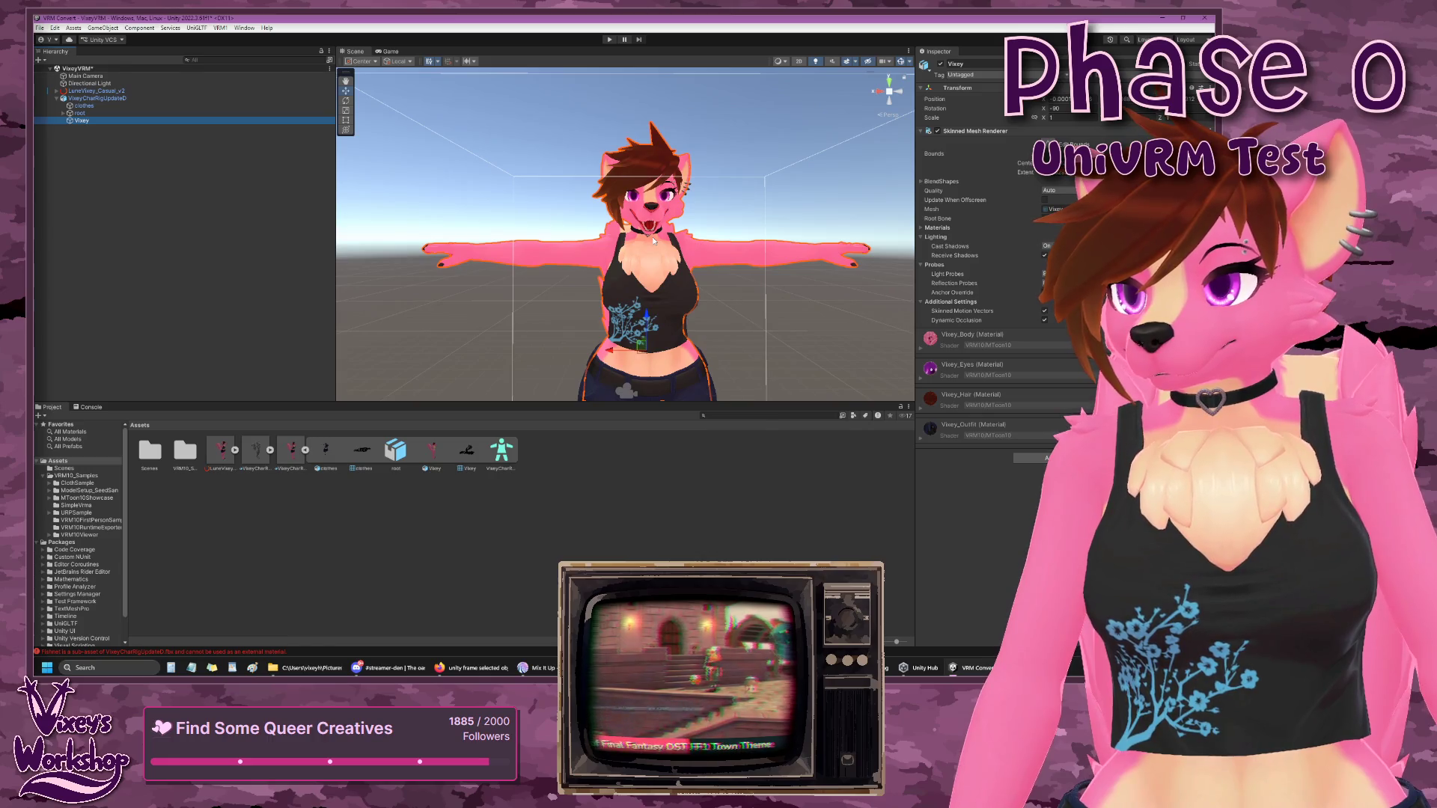
scroll(653, 237, "down", 4)
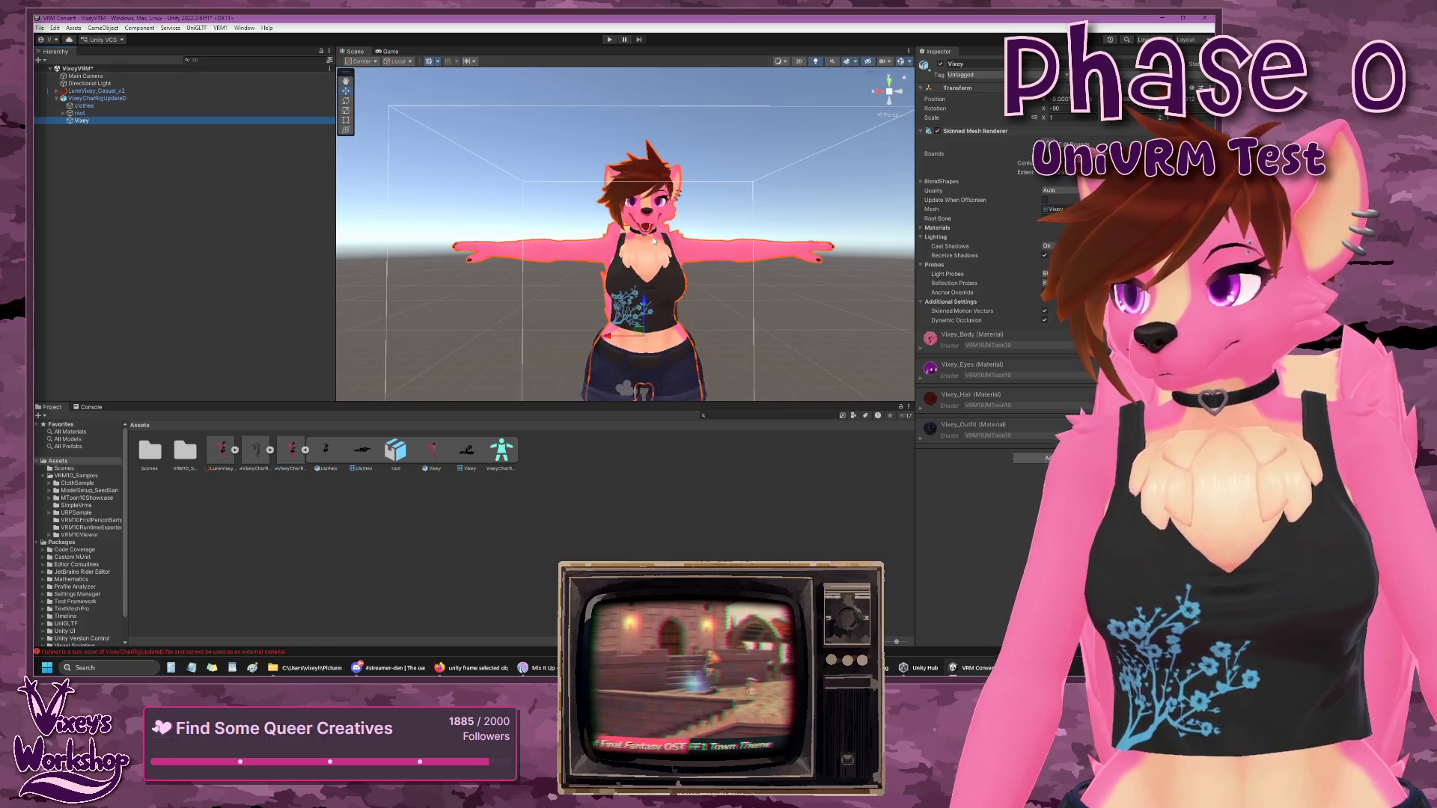
left_click(117, 98)
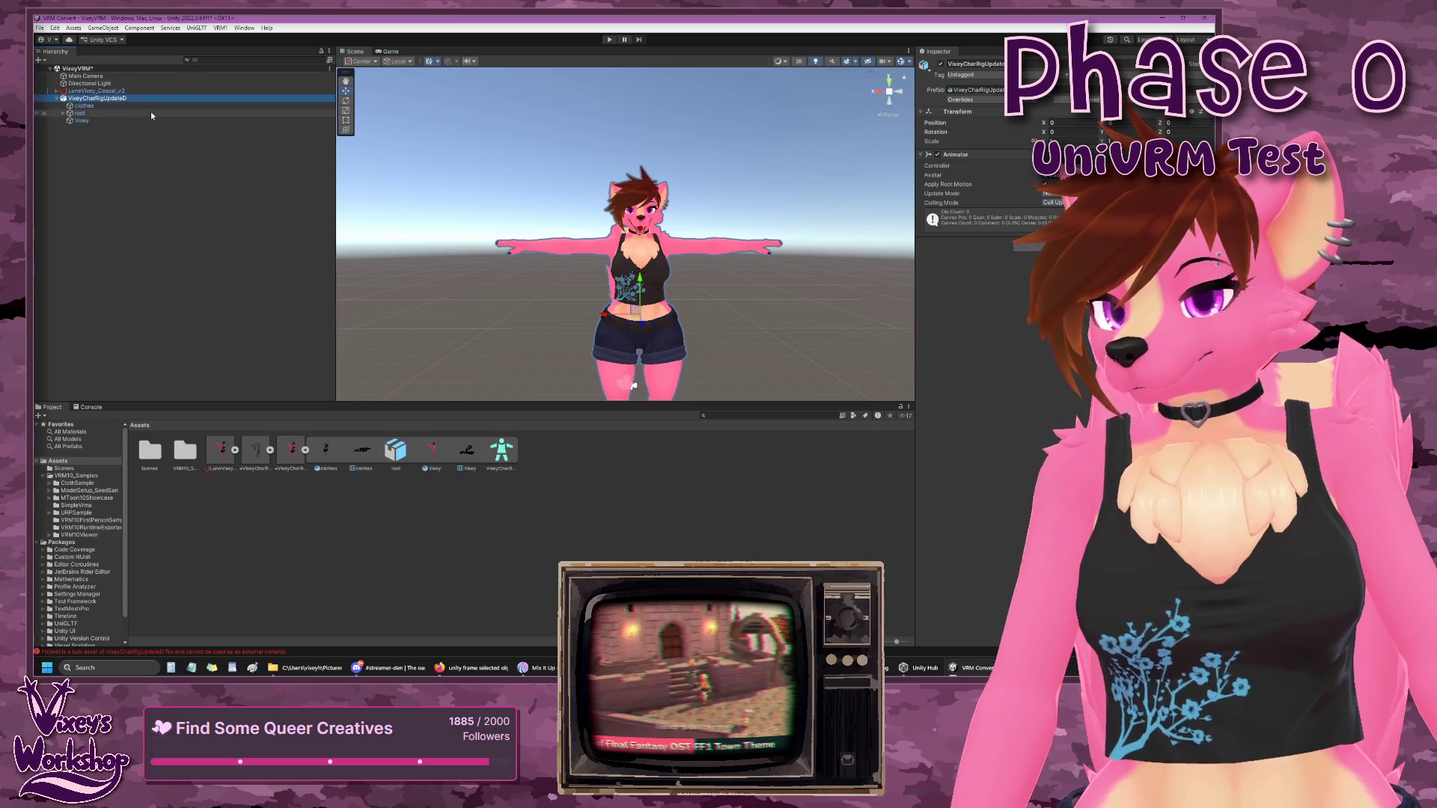
key("f")
scroll(600, 283, "down", 6)
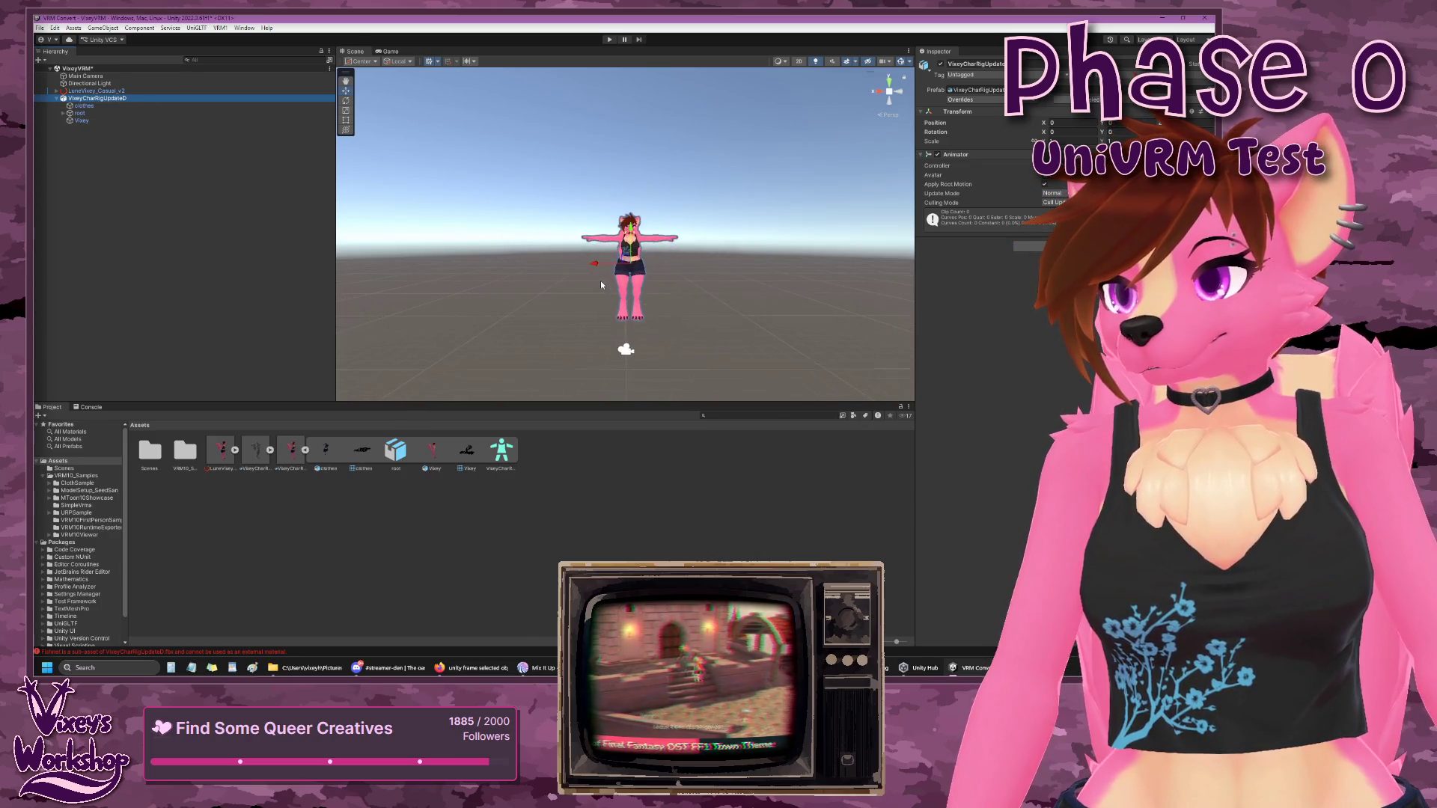
scroll(600, 279, "up", 6)
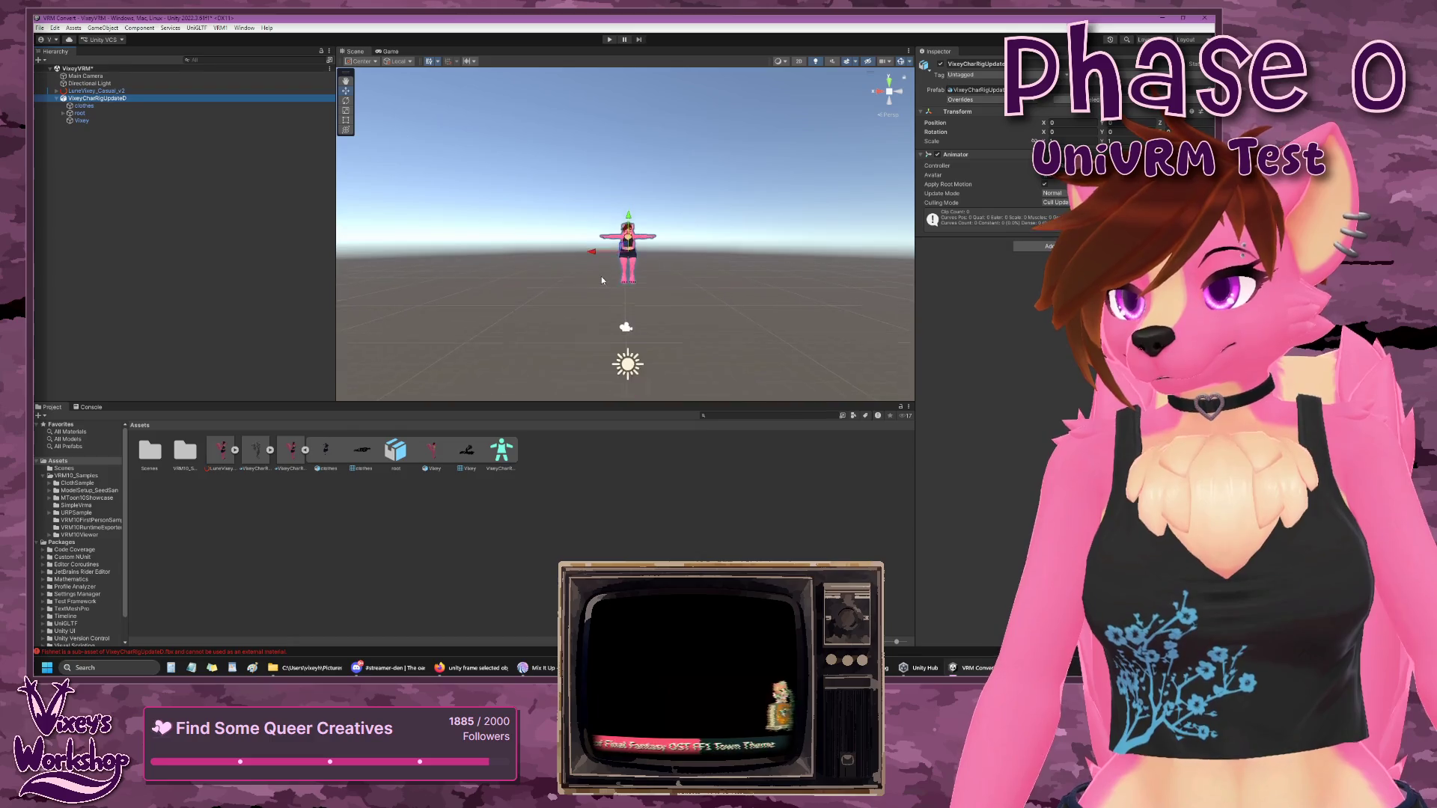
scroll(601, 281, "up", 3)
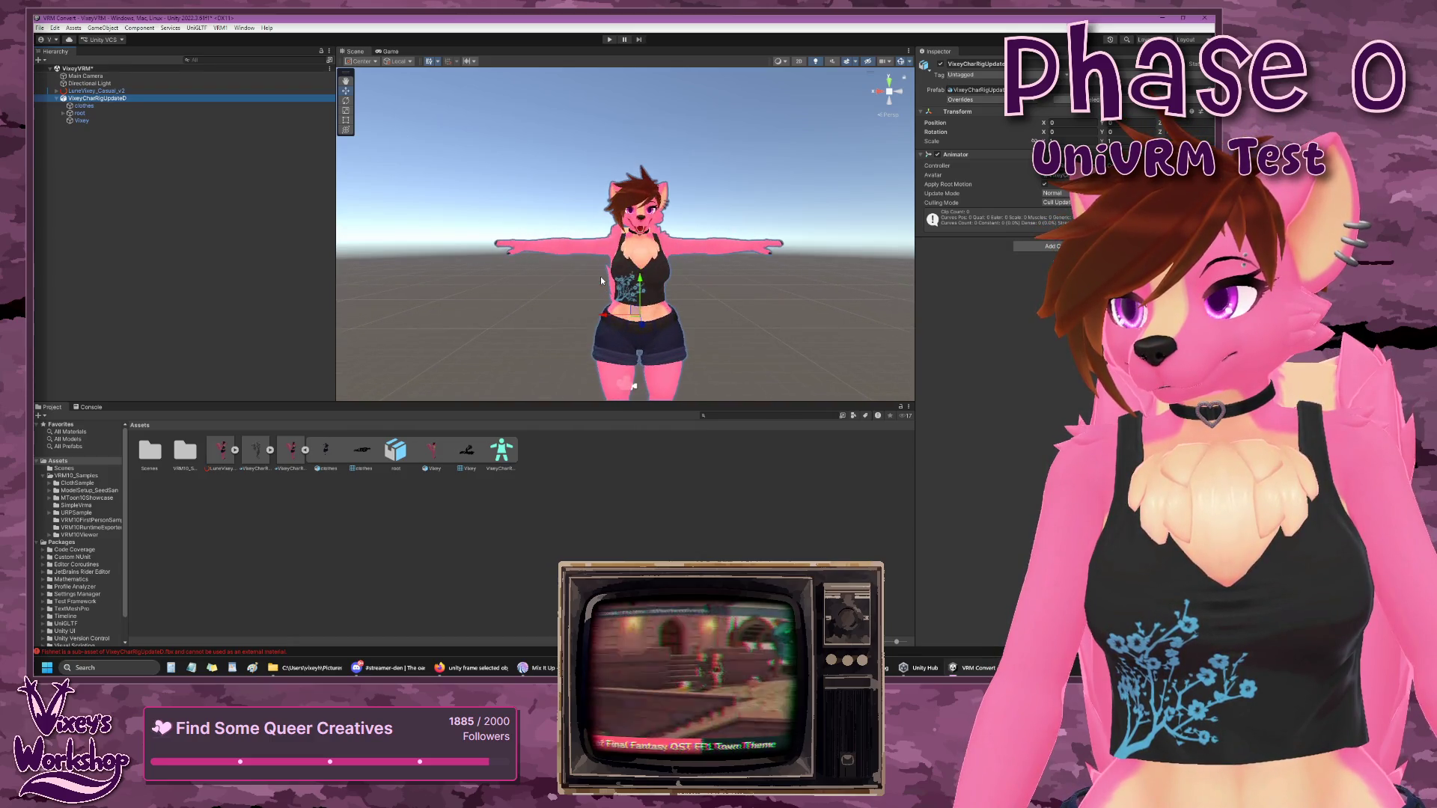
left_click(82, 106)
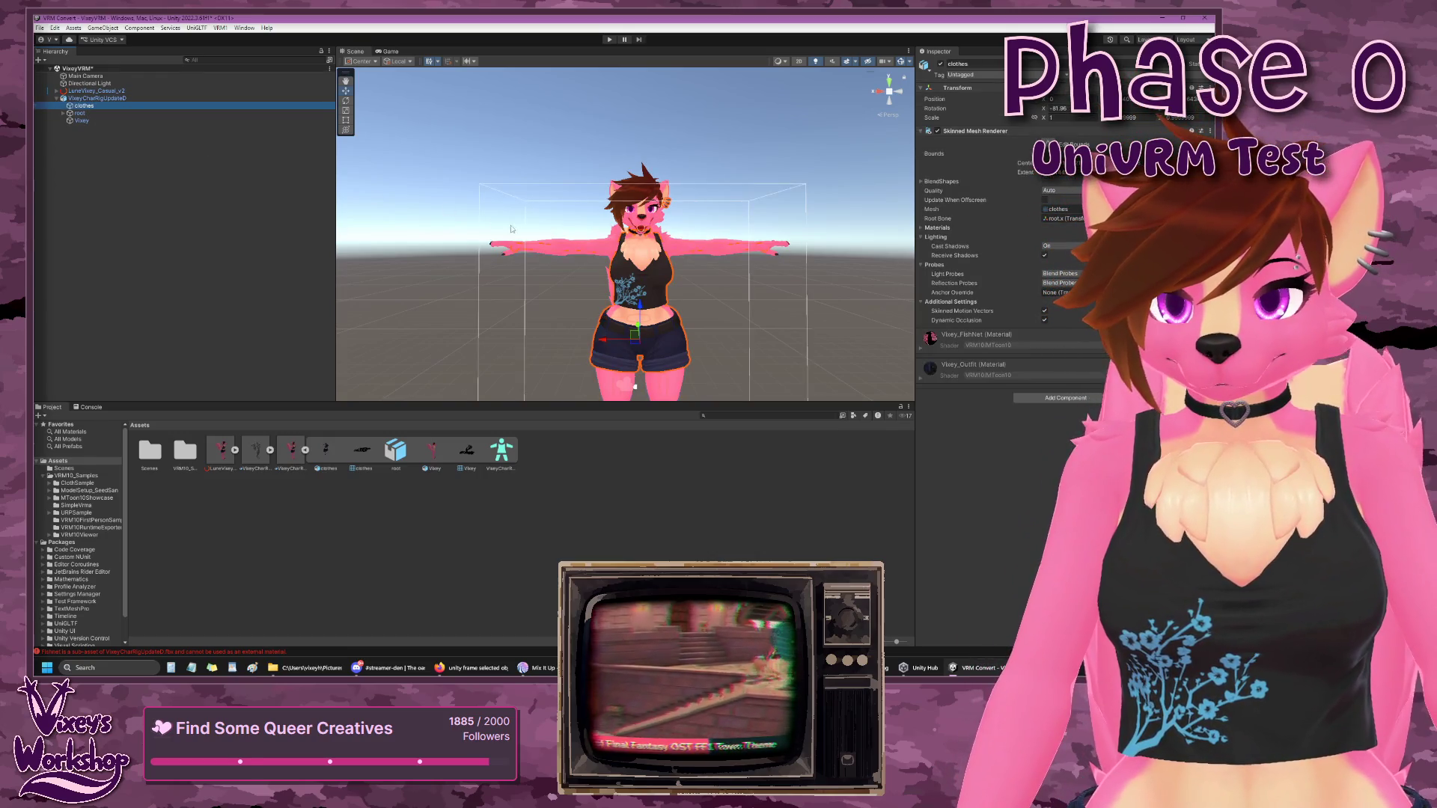
scroll(513, 229, "down", 2)
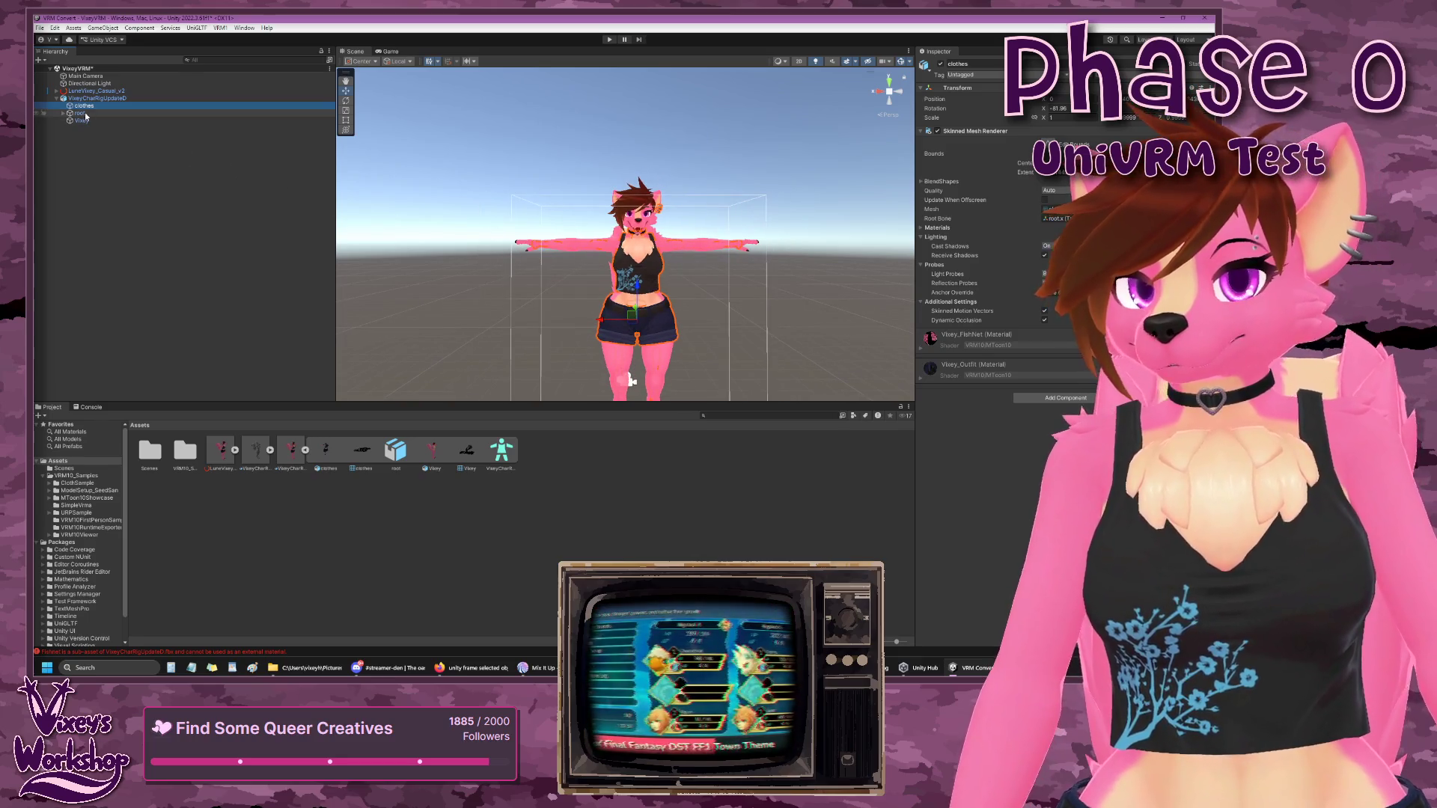
left_click(80, 113)
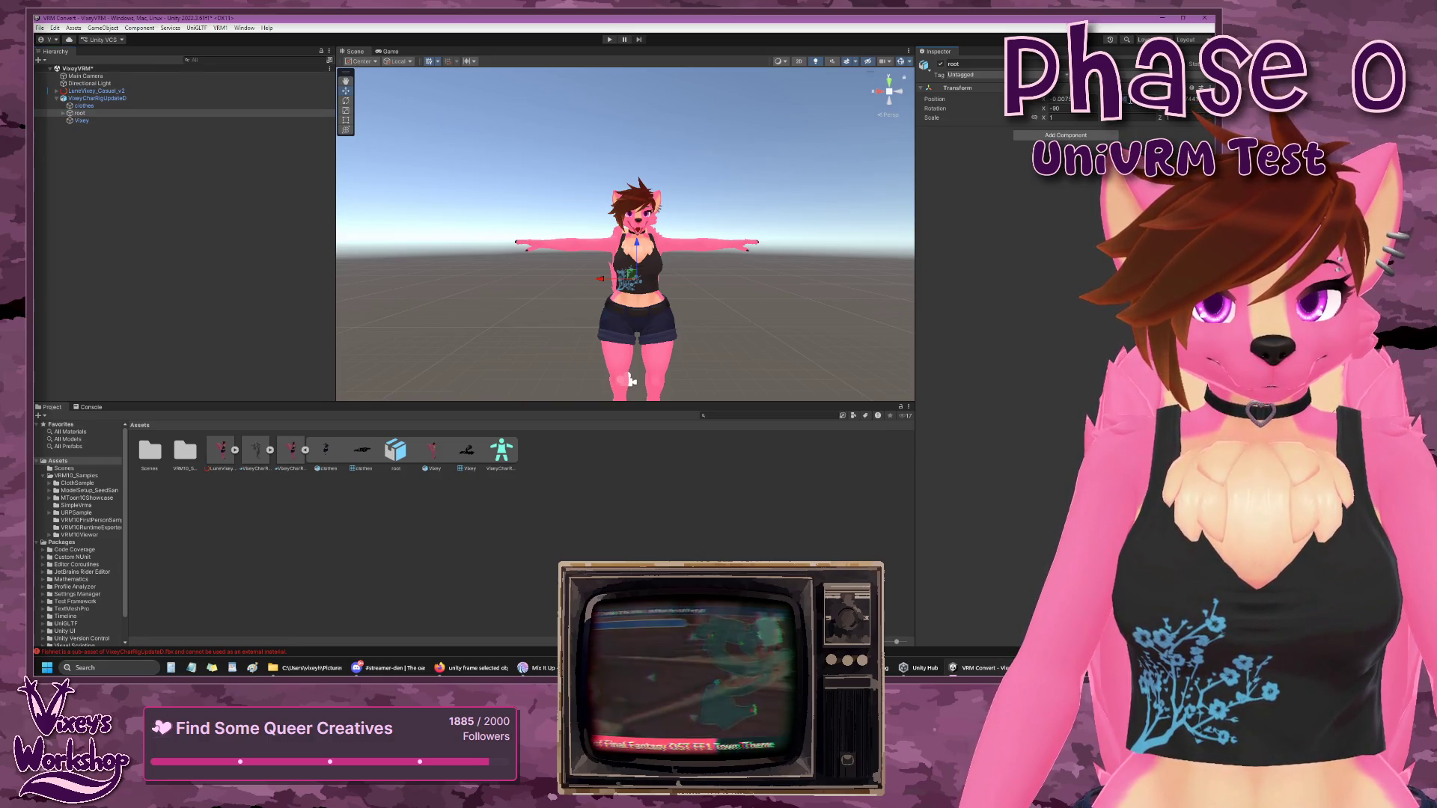
- Set the root's Position X to 0 and move it up onto LuneVixey_Casual_v2
left_click_drag(1127, 102, 1125, 119)
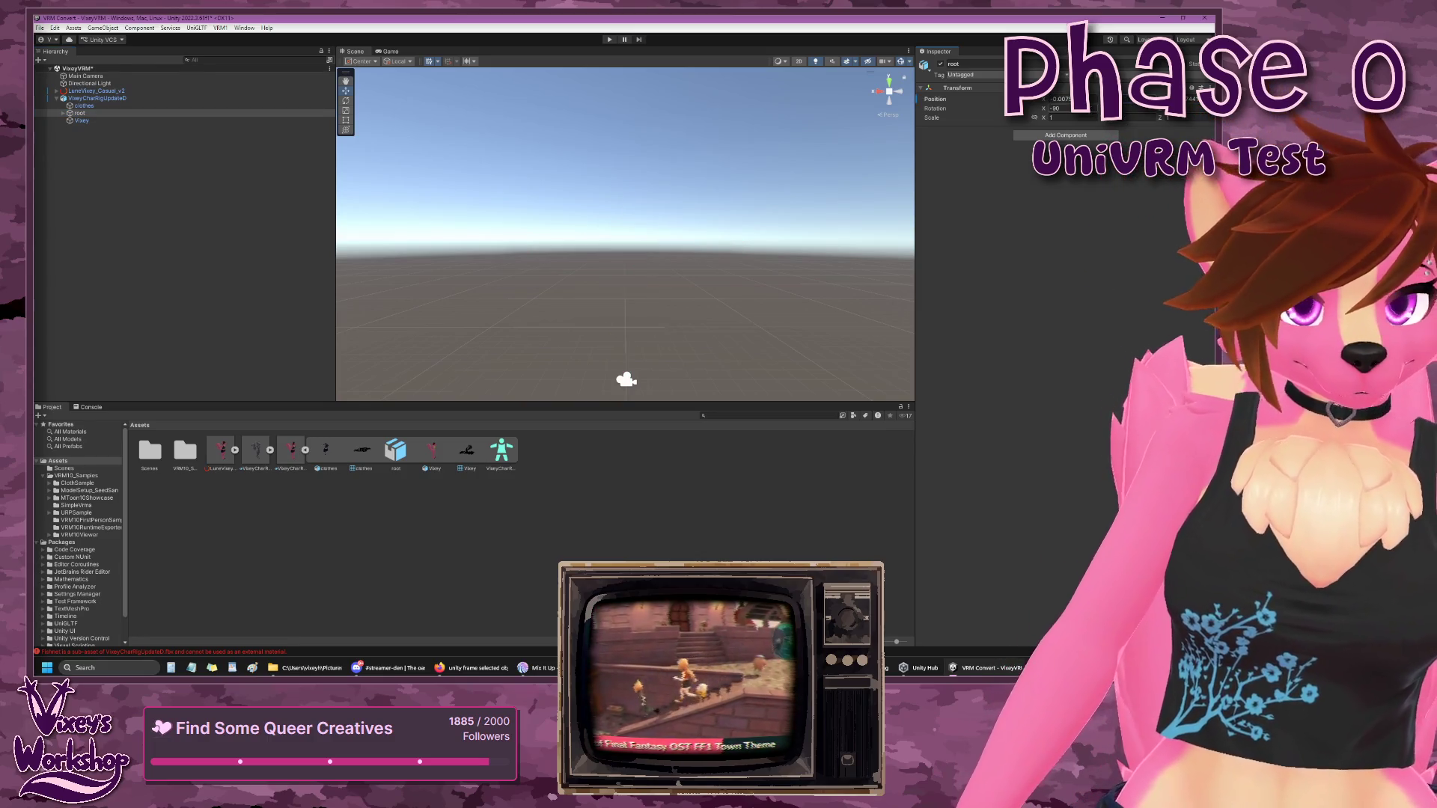
type("0")
key("Return")
scroll(797, 277, "down", 5)
scroll(750, 292, "down", 5)
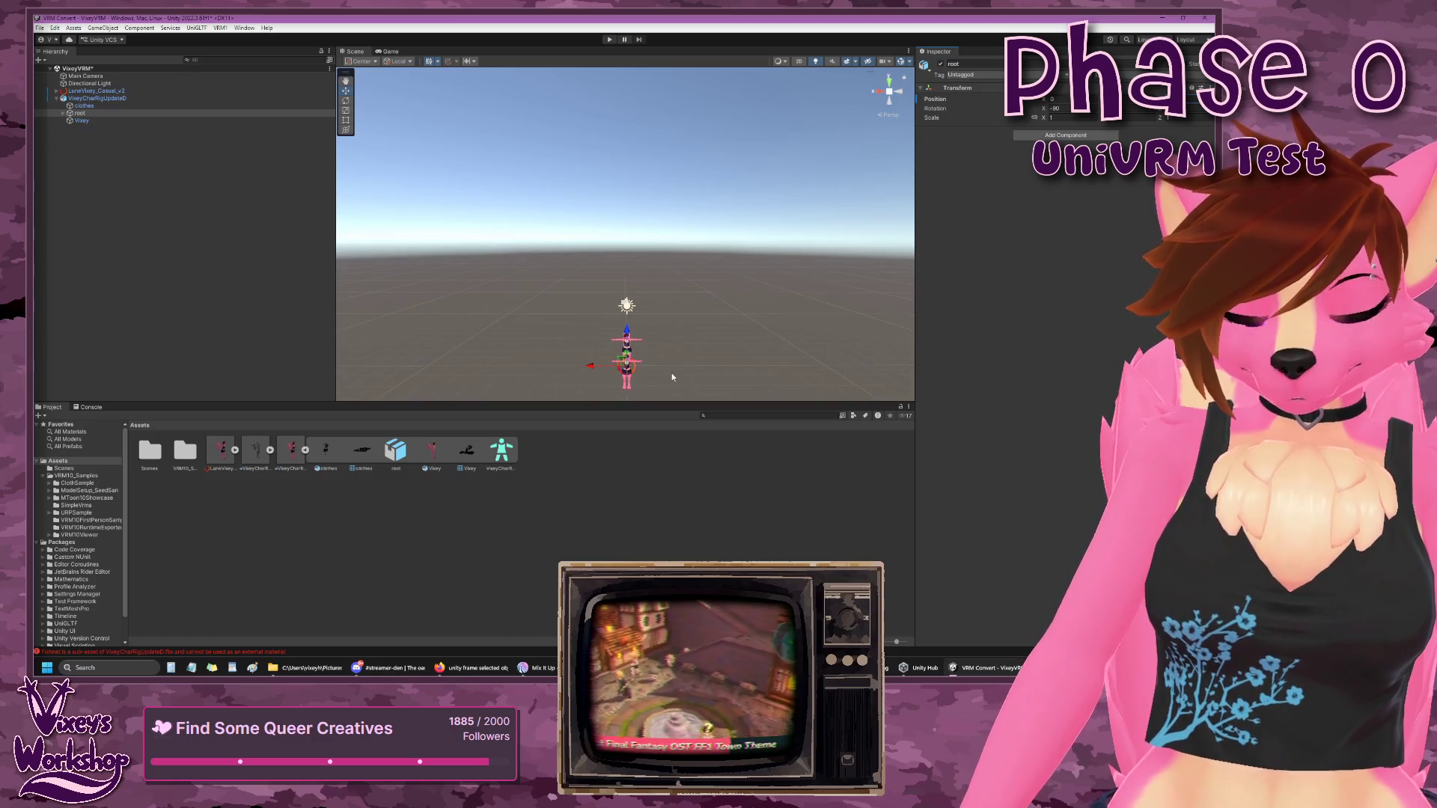
scroll(672, 376, "up", 1)
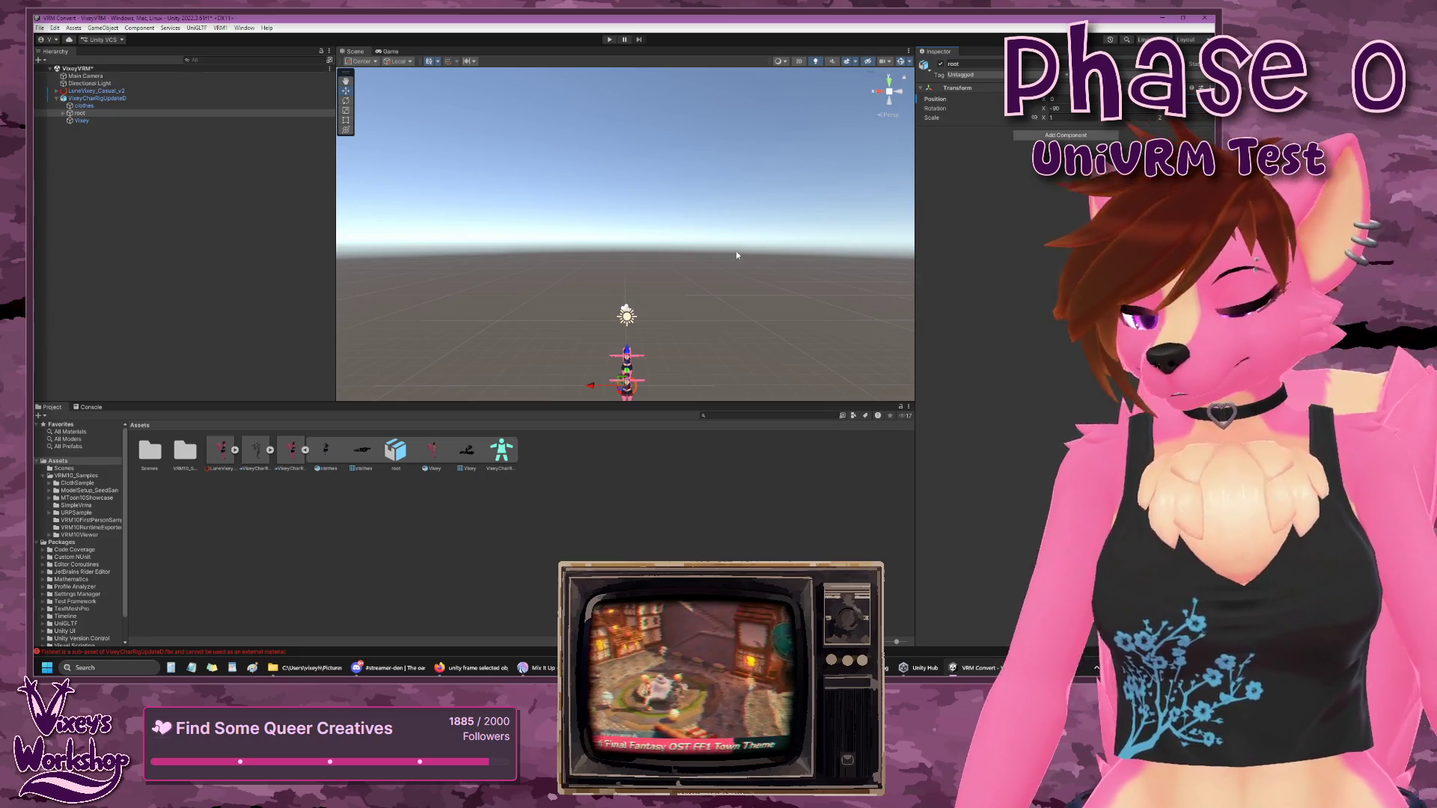
scroll(711, 285, "up", 5)
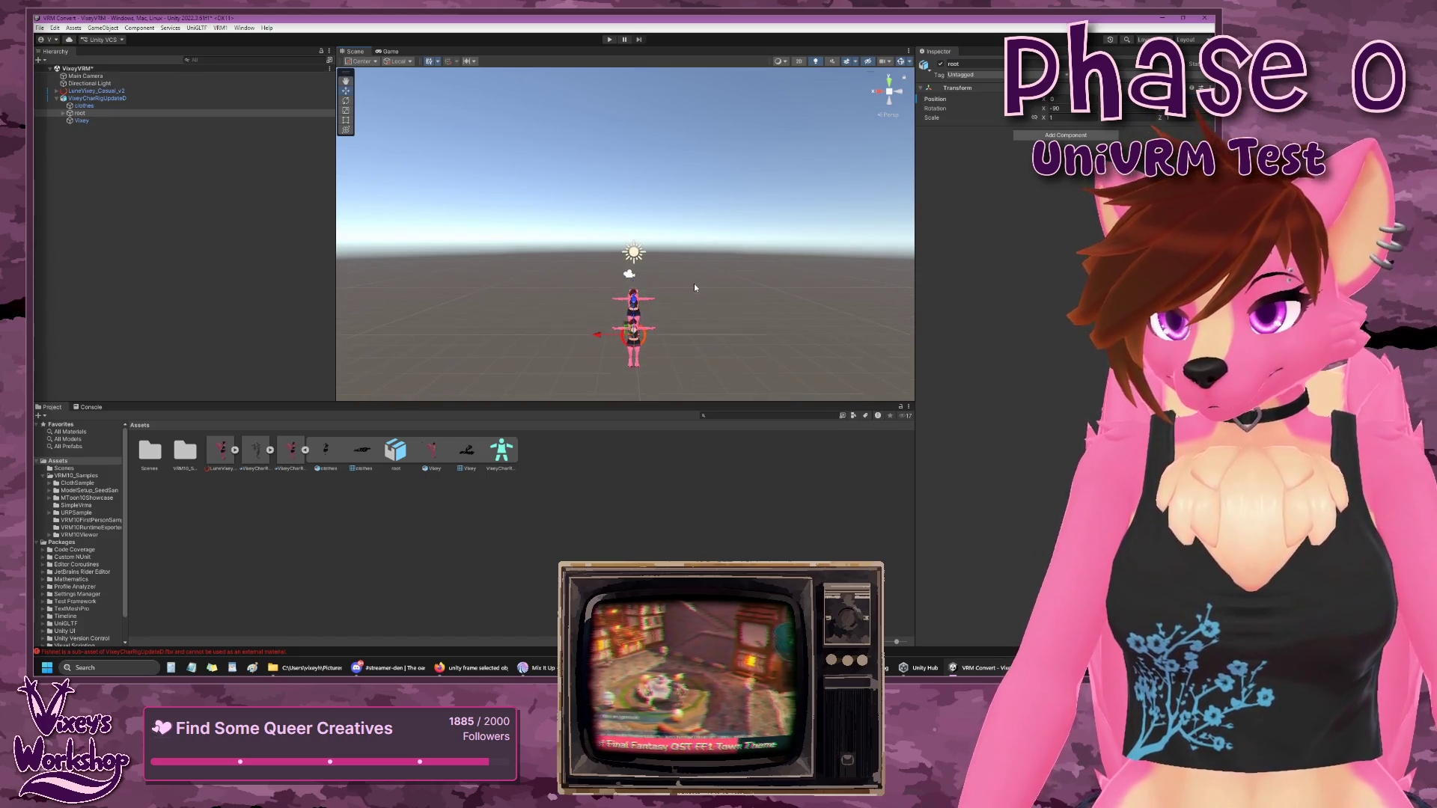
scroll(697, 285, "up", 6)
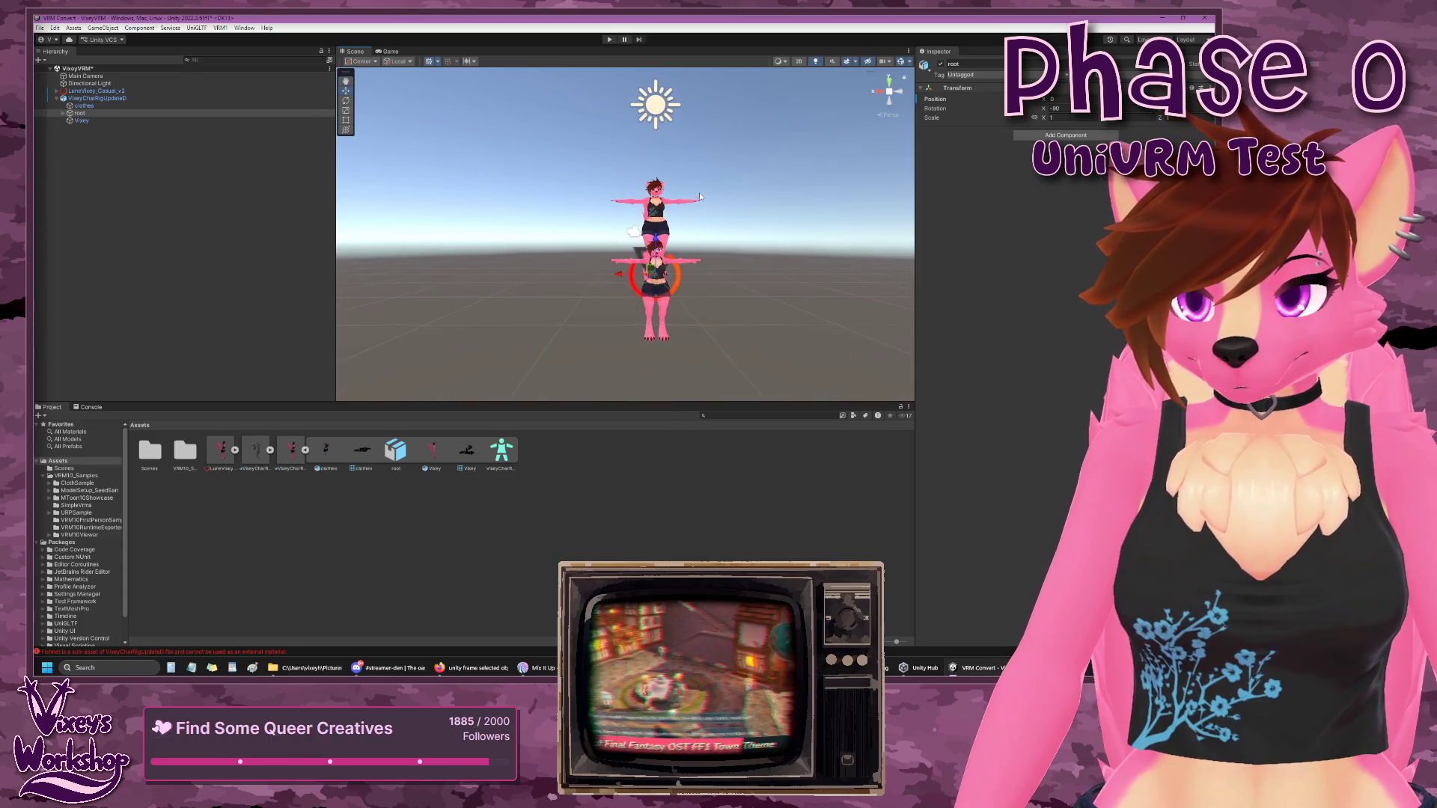
scroll(697, 236, "up", 5)
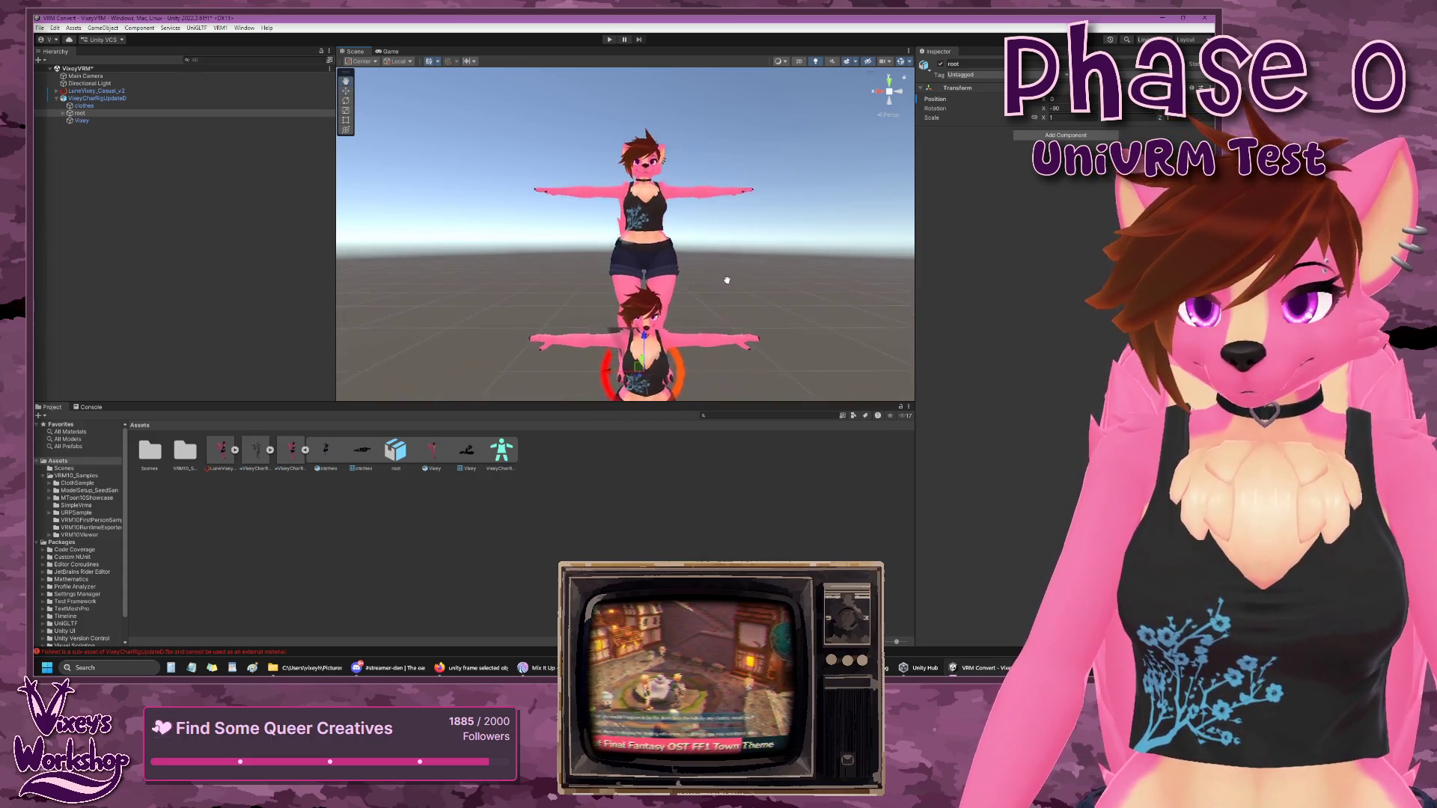
left_click_drag(646, 345, 666, 195)
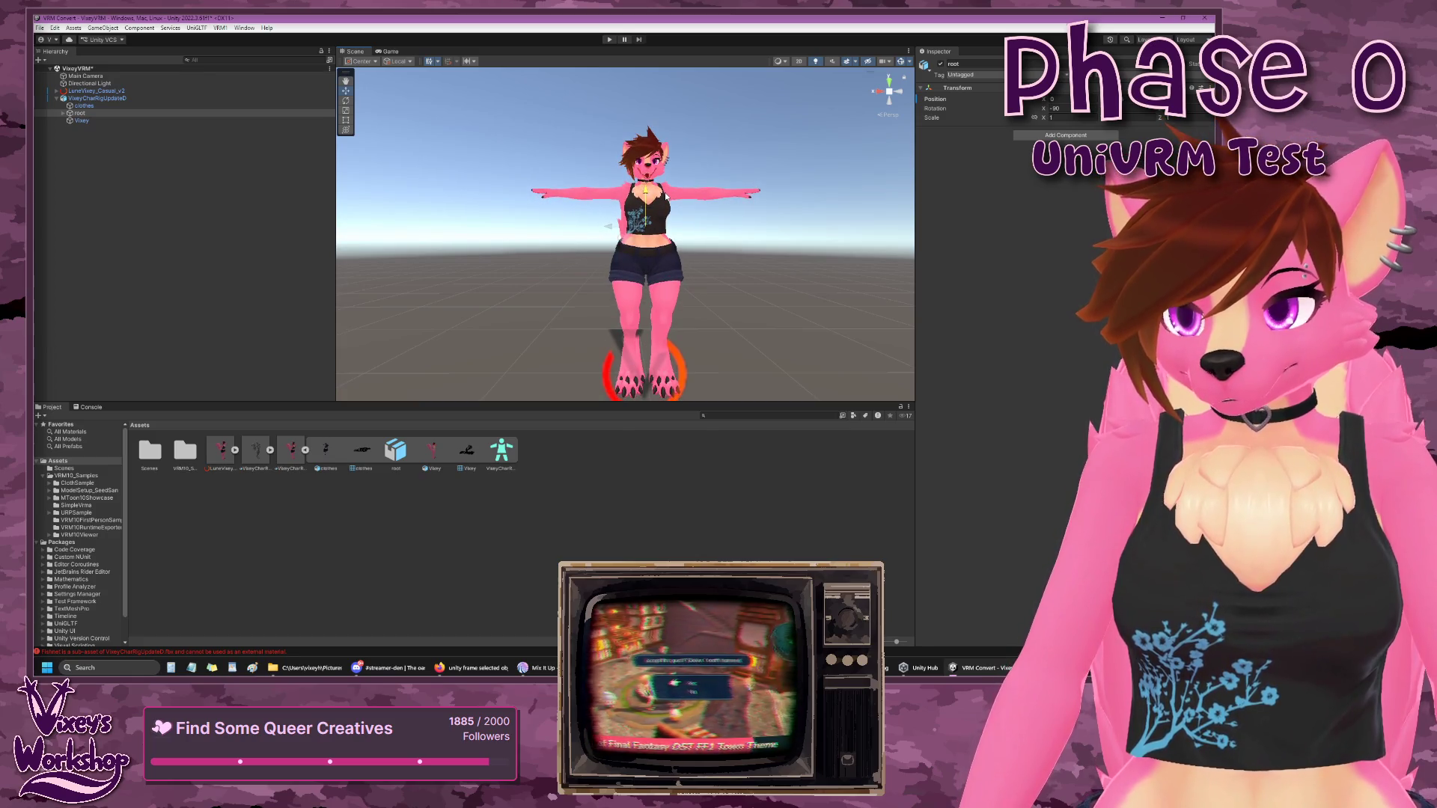
- Check the alignment against LuneVixey_Casual_v2 from the side, then reselect VixeyCharRigUpdateD
key("f")
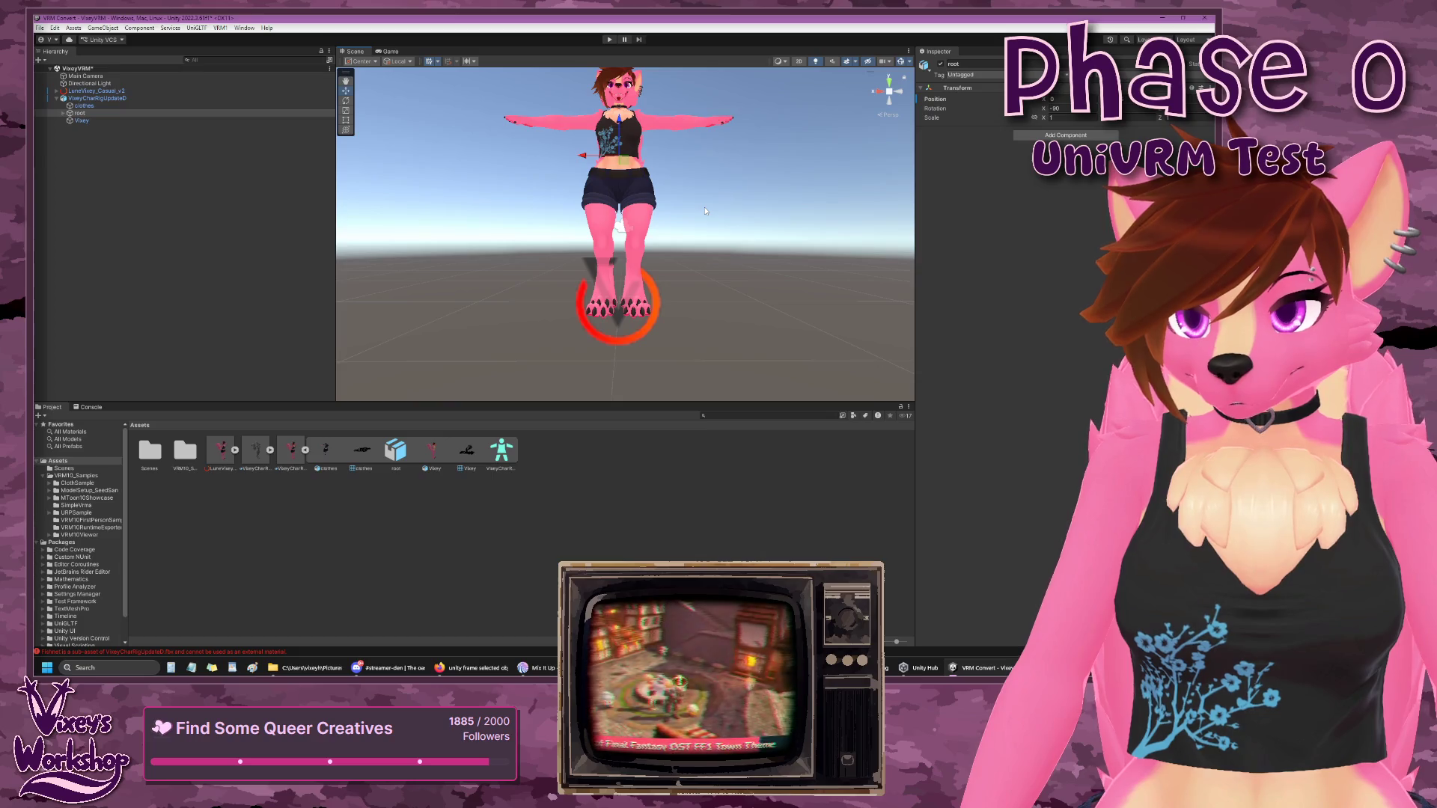
left_click_drag(706, 212, 742, 295)
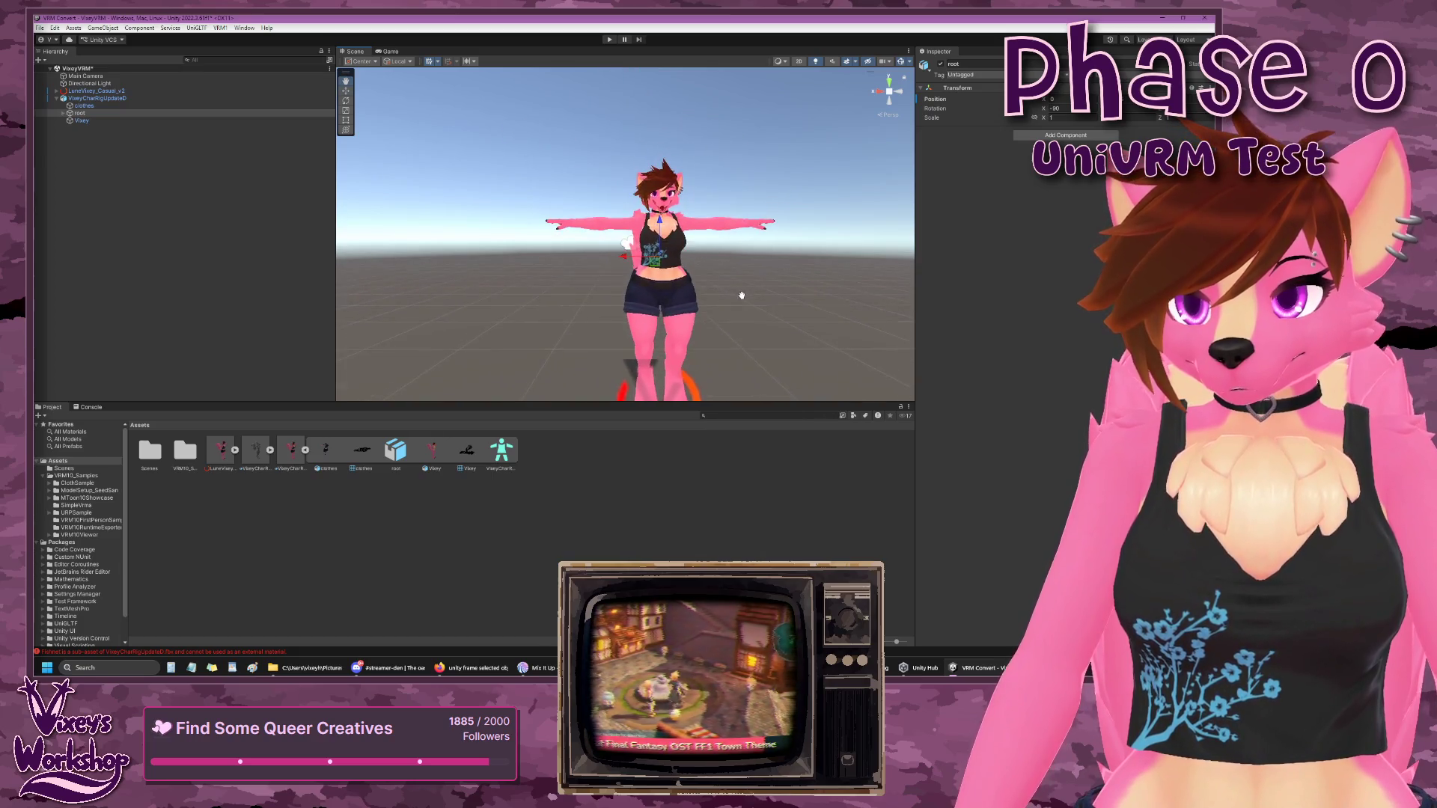
left_click(732, 298)
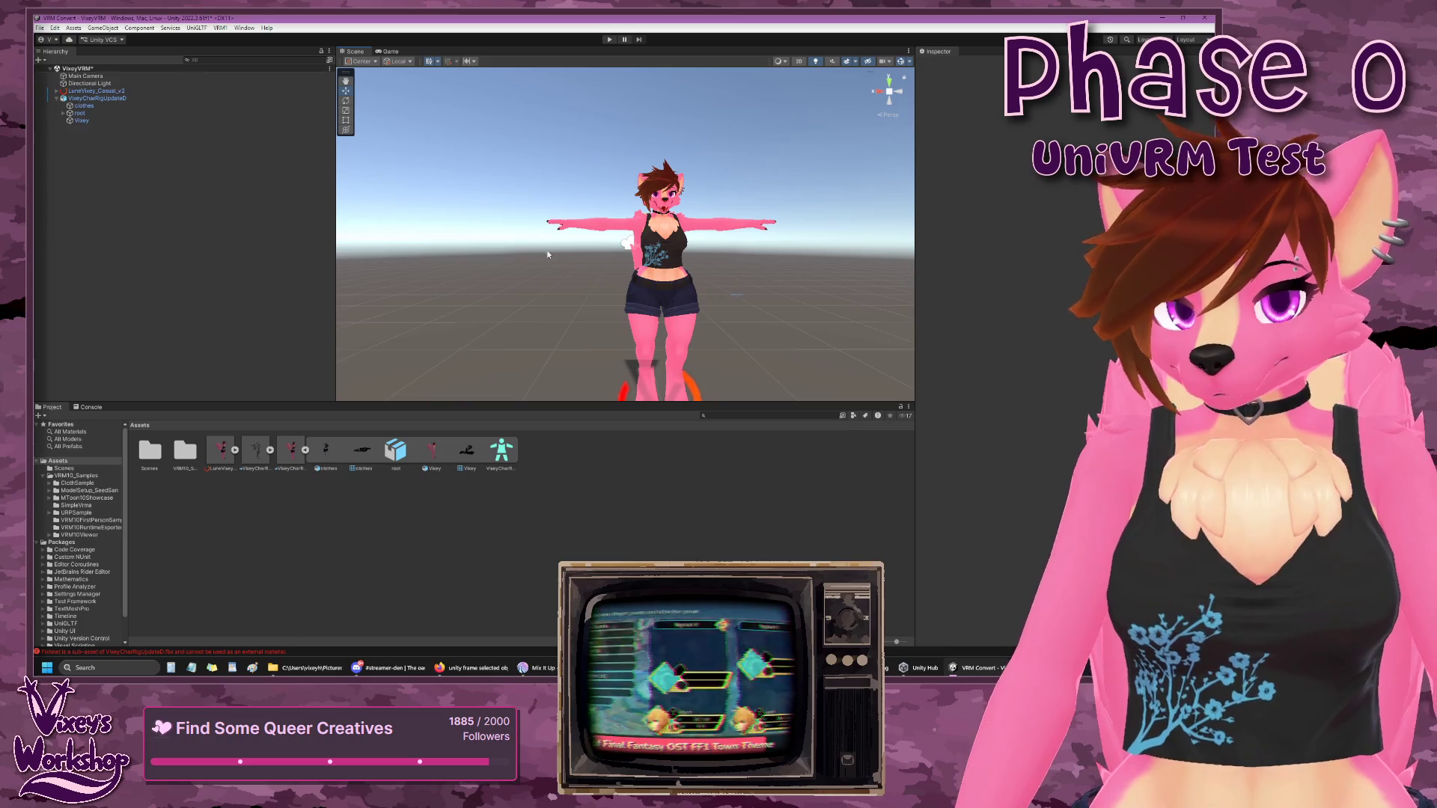
left_click(77, 91)
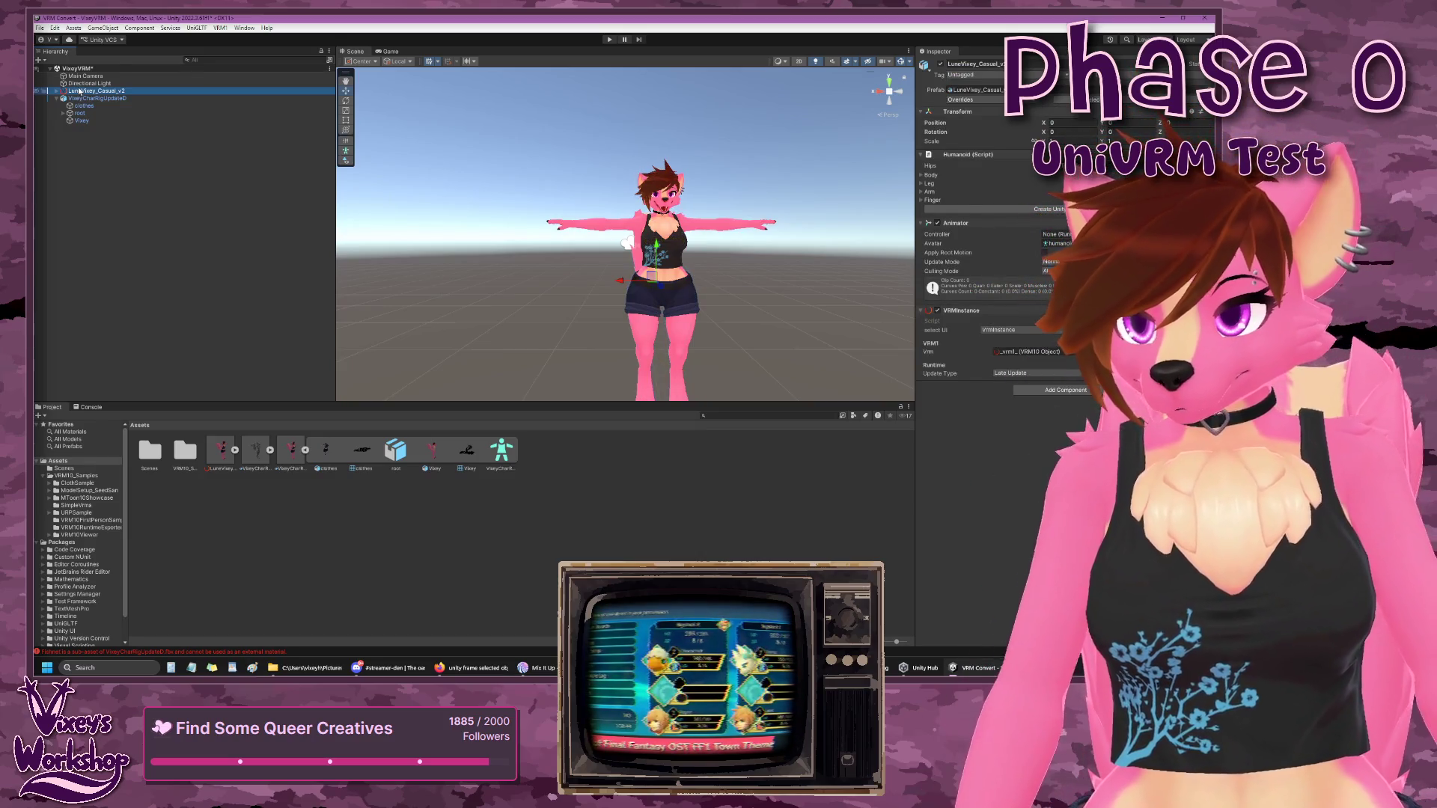
left_click_drag(716, 263, 749, 139)
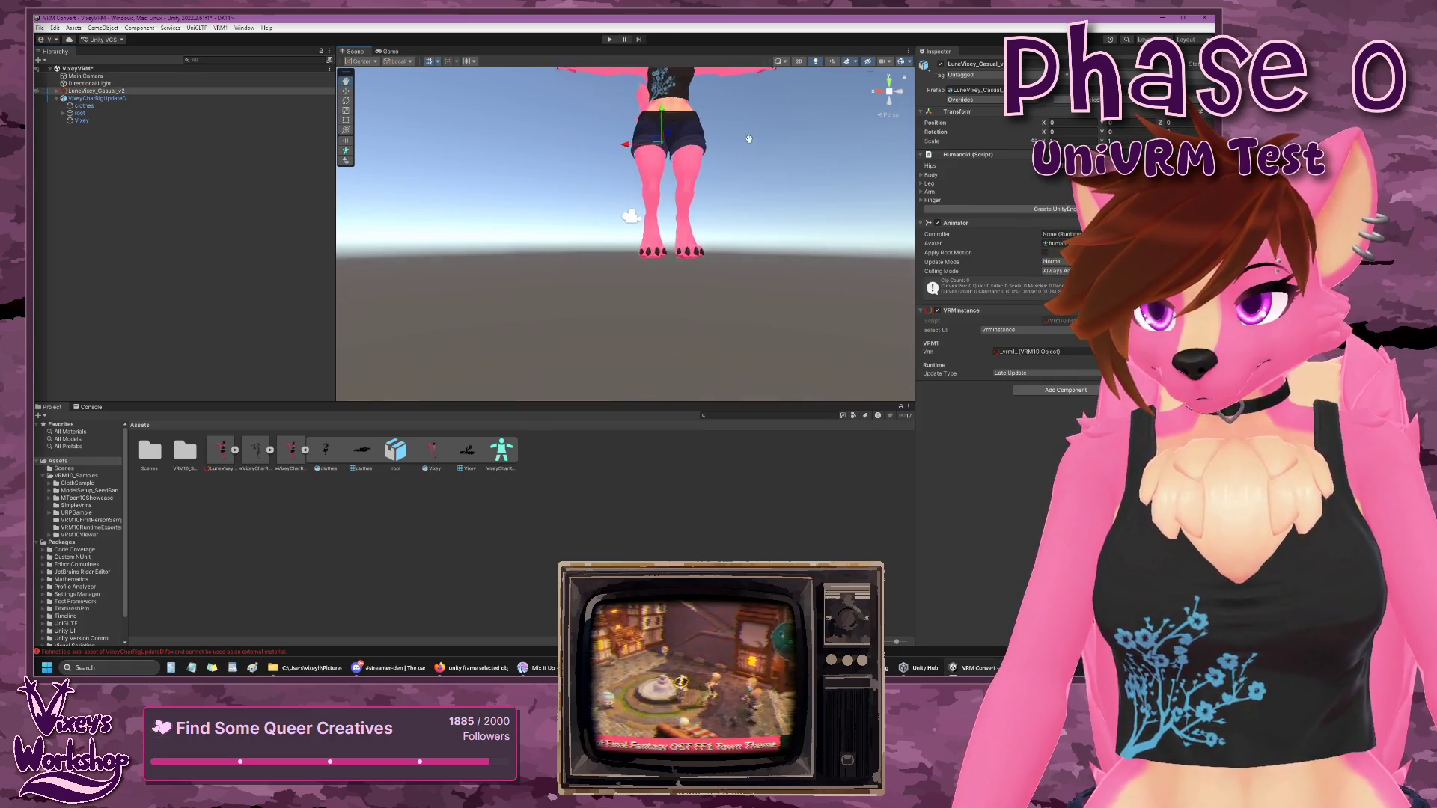
key("f")
scroll(698, 287, "up", 5)
scroll(698, 285, "up", 3)
mouse_move(697, 284)
left_mouse_down()
mouse_move(664, 298)
mouse_move(751, 328)
left_mouse_up()
scroll(747, 295, "down", 8)
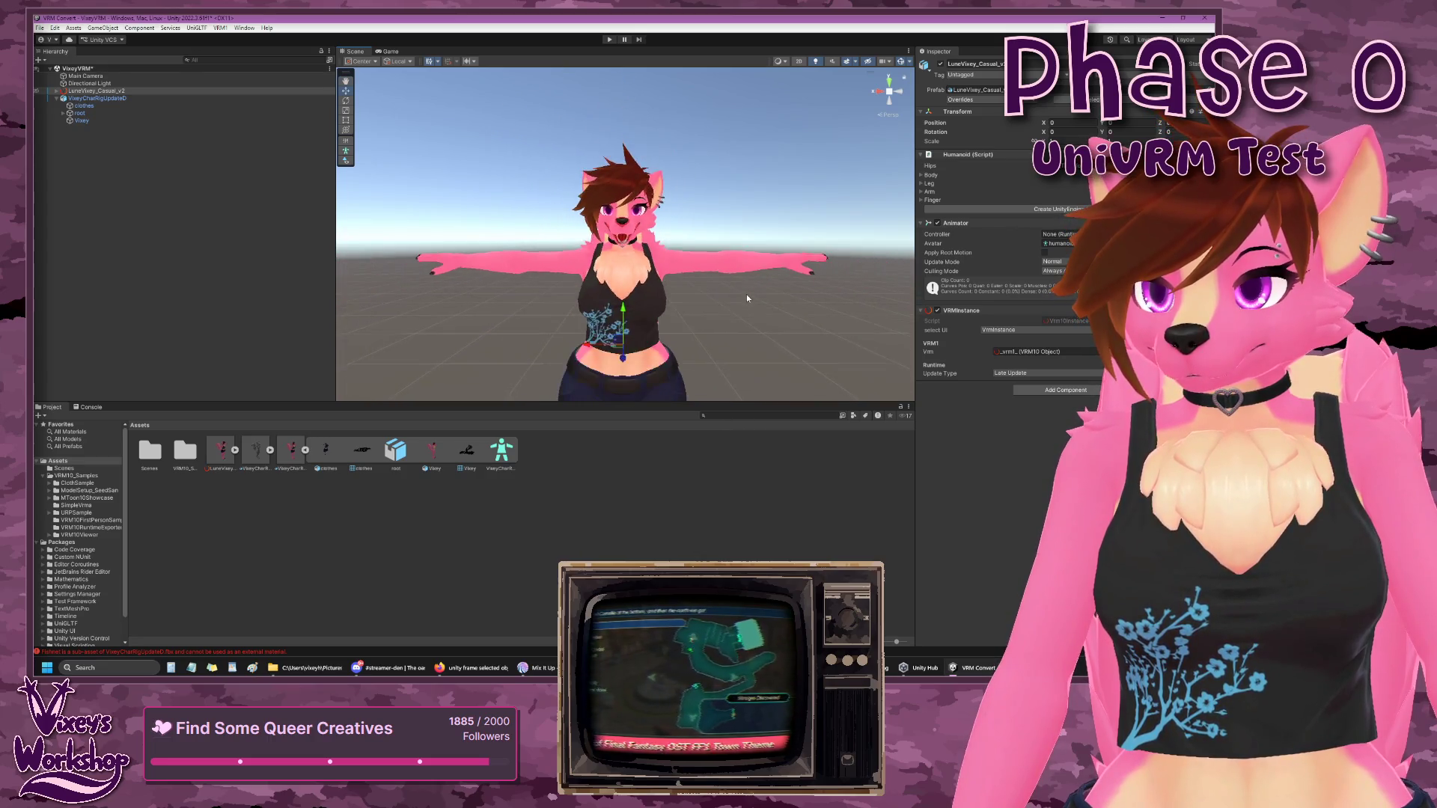
left_click(131, 98)
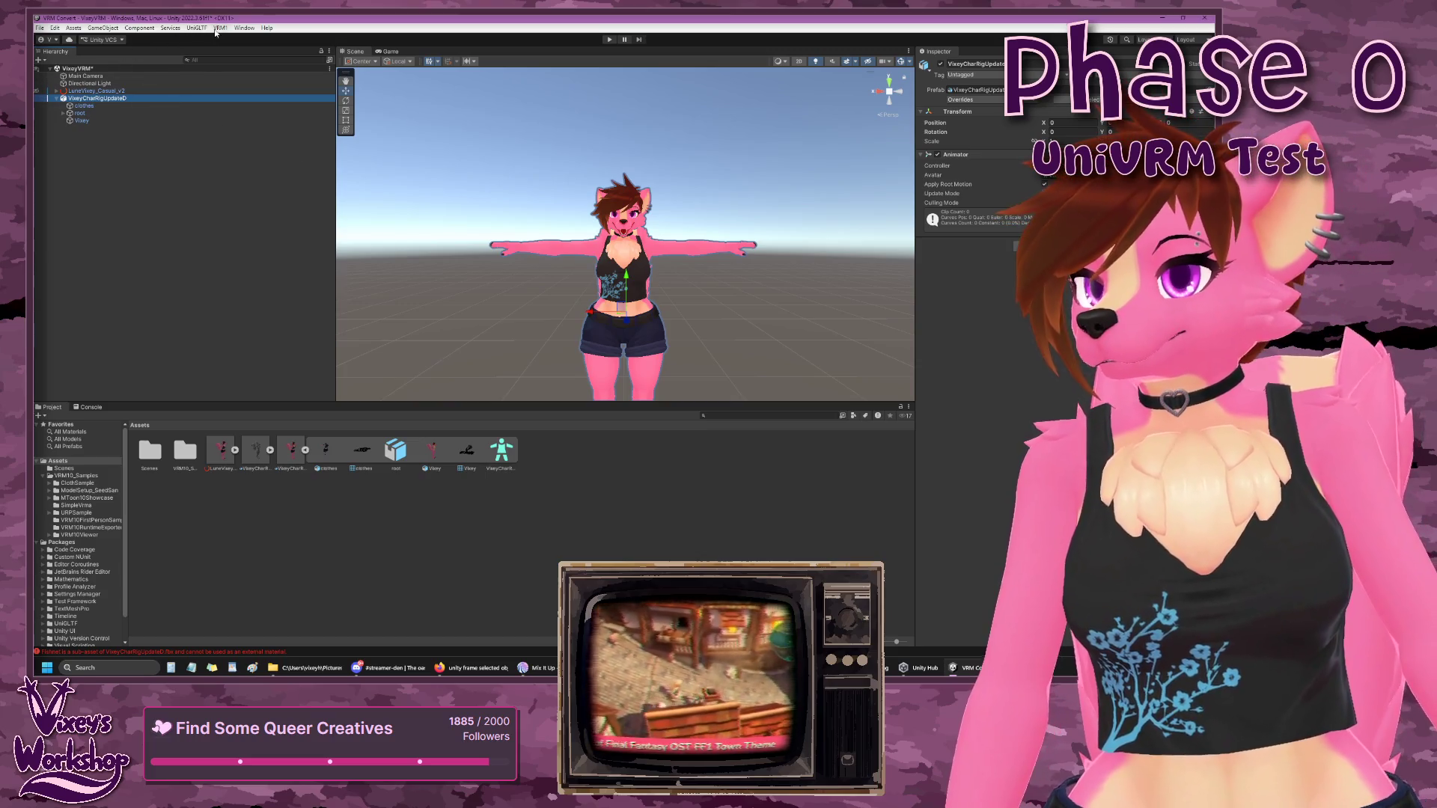
- Open the rig's VRM 1.0 export, enter the author in Authors[0], and pick a thumbnail texture
left_click(220, 28)
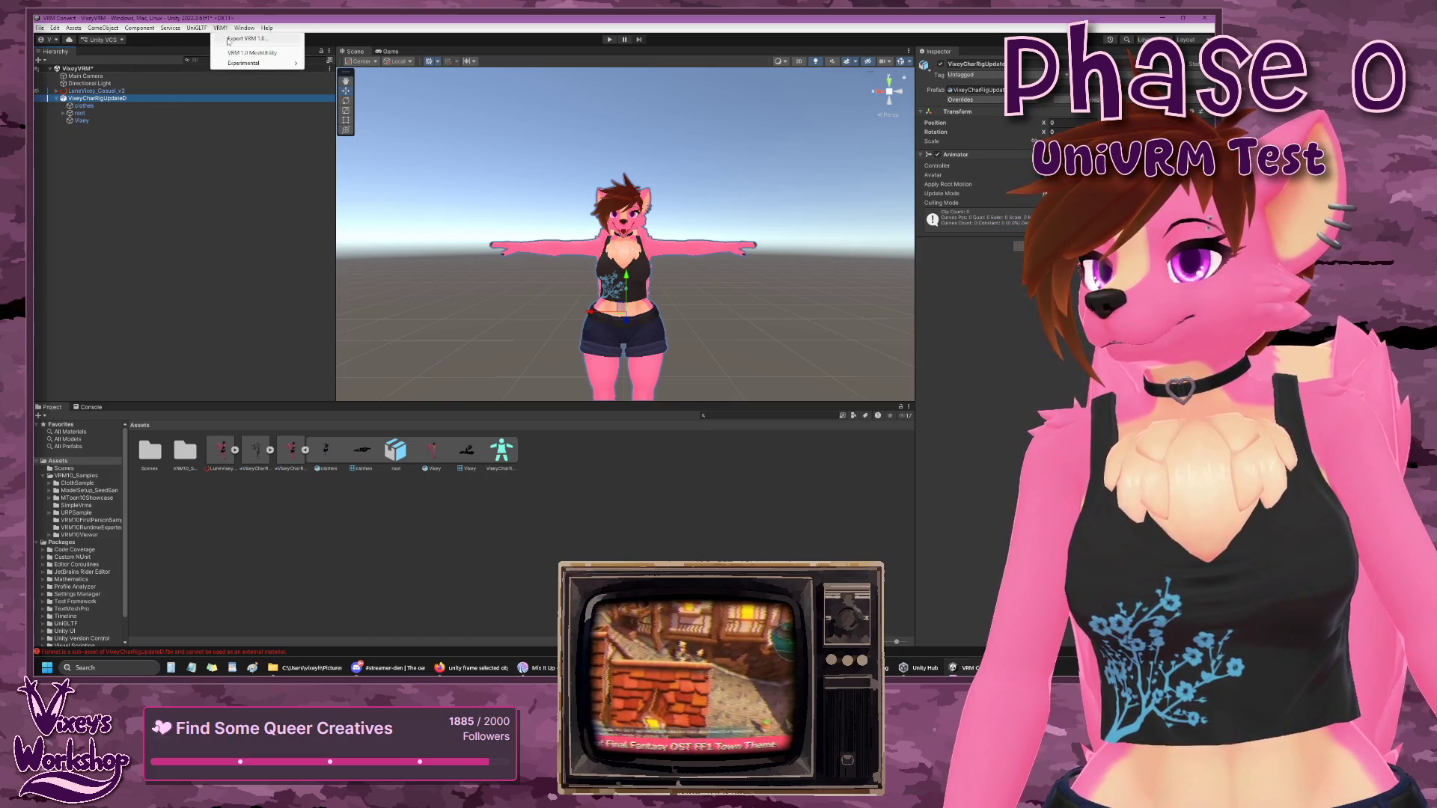
left_click(228, 40)
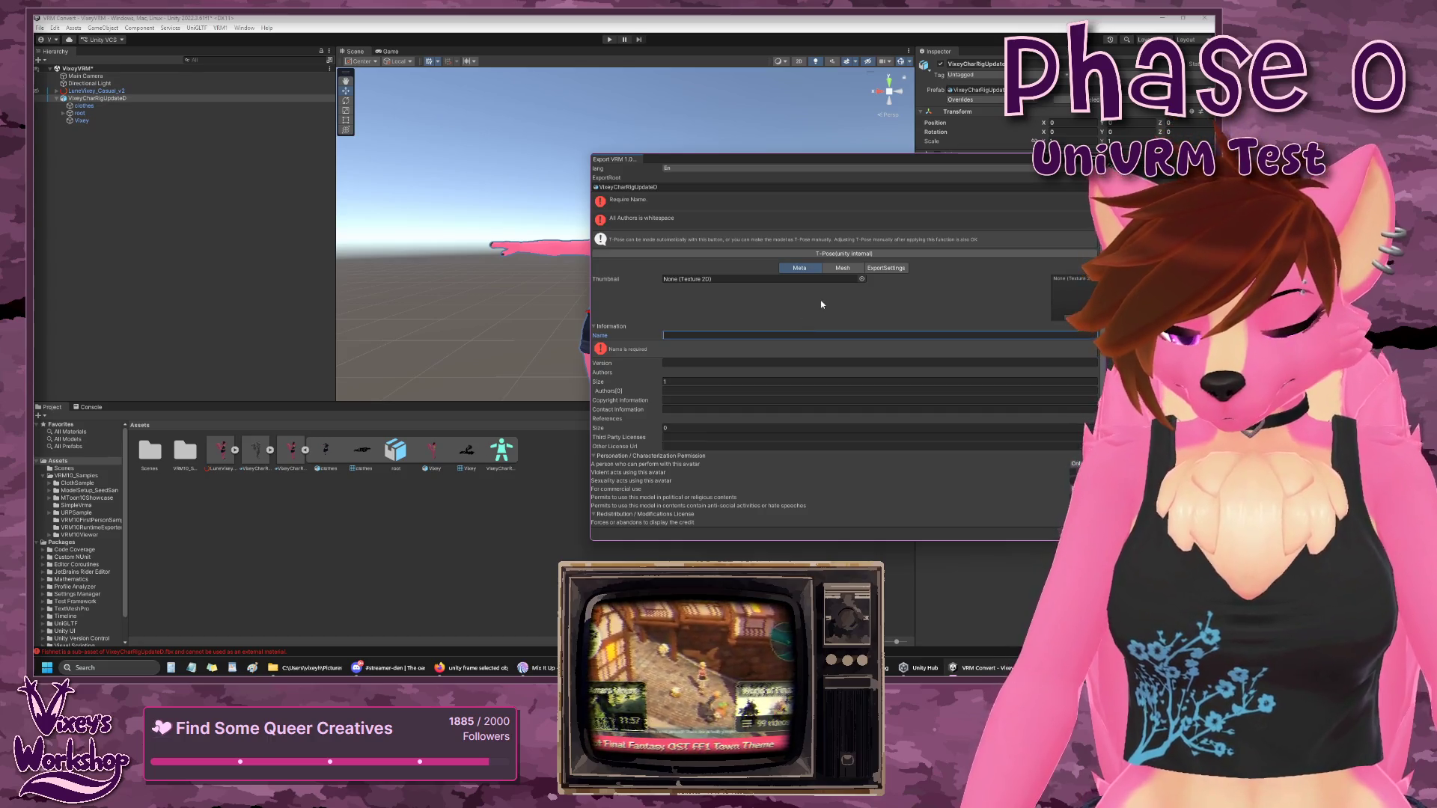
type("DerpyVix")
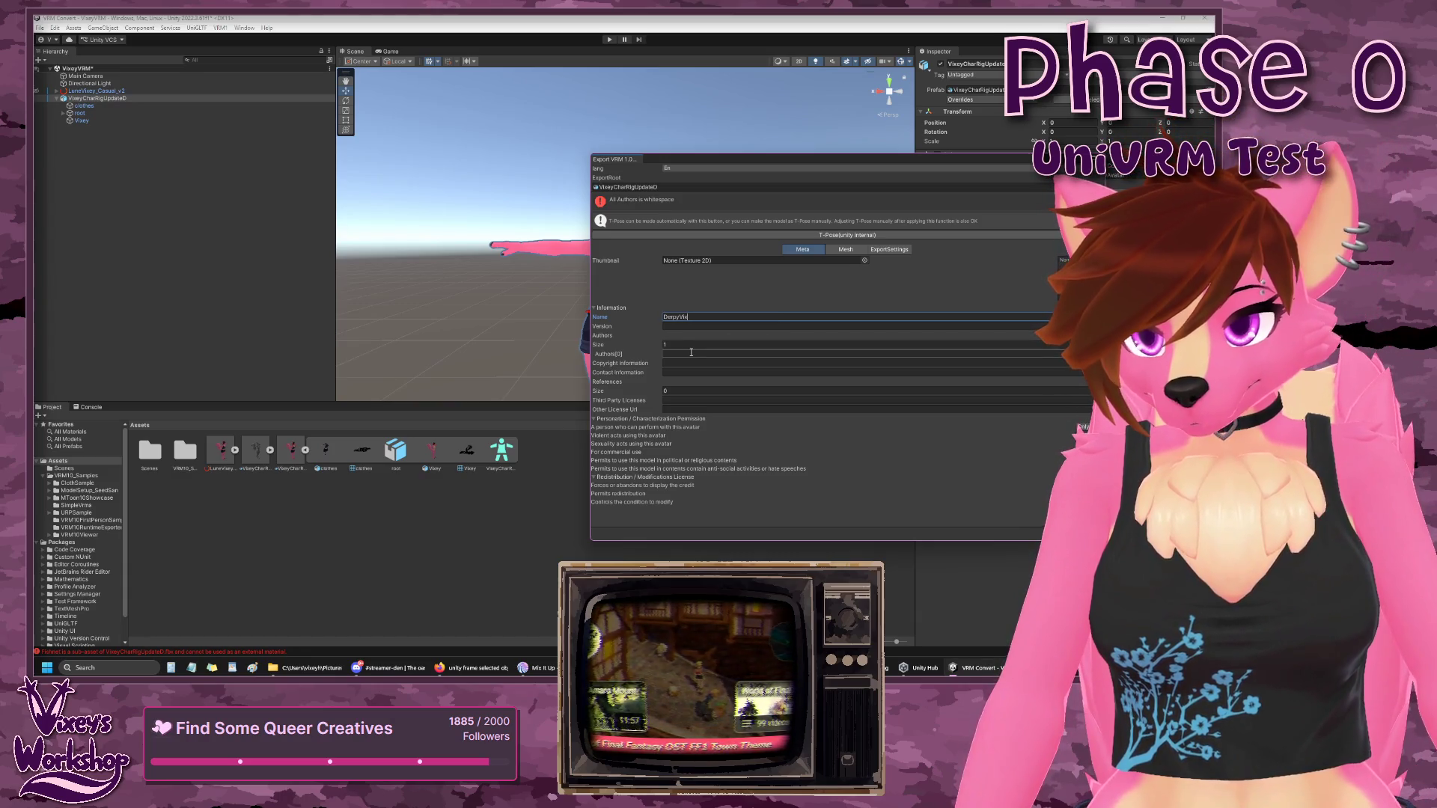
type("VixeyHime")
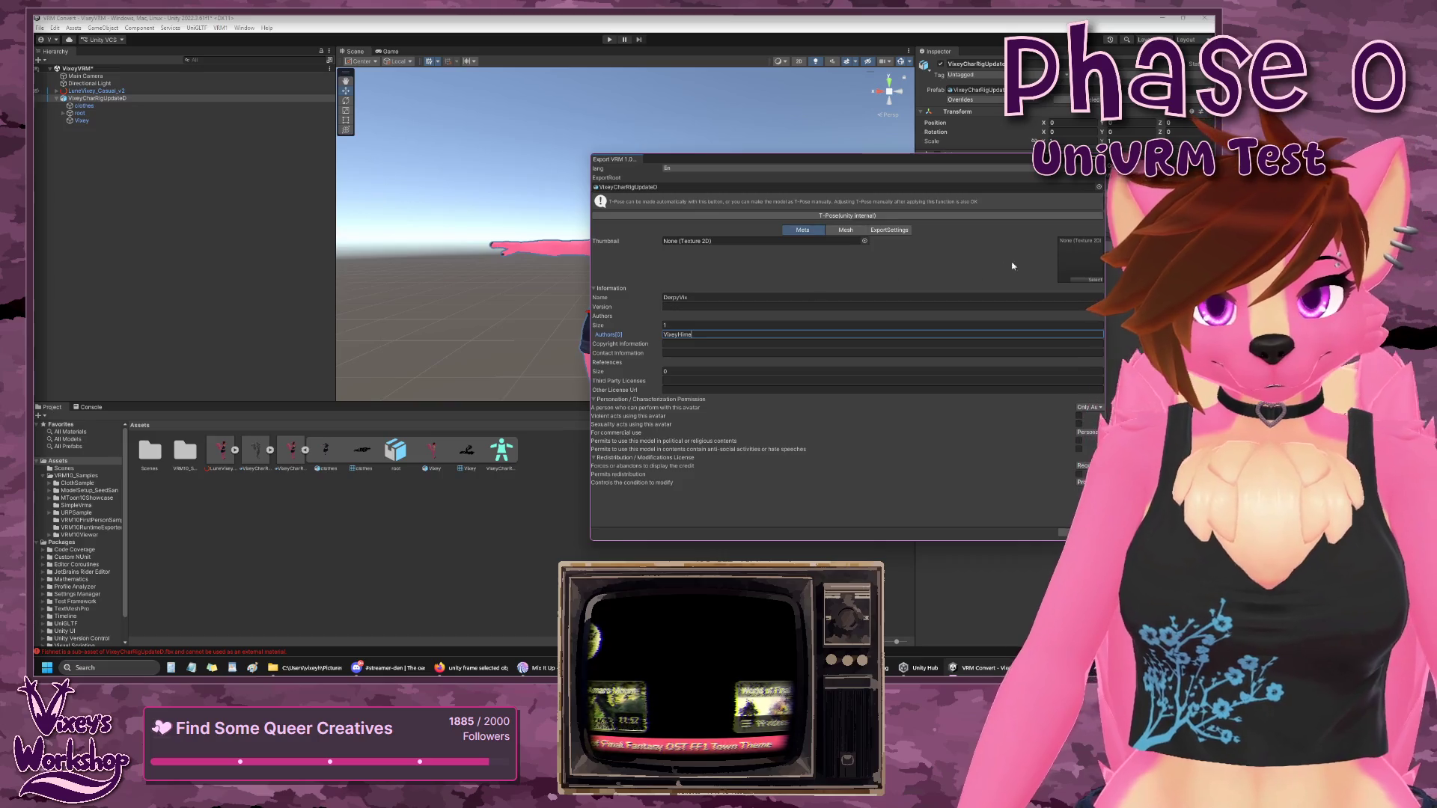
left_click(1094, 282)
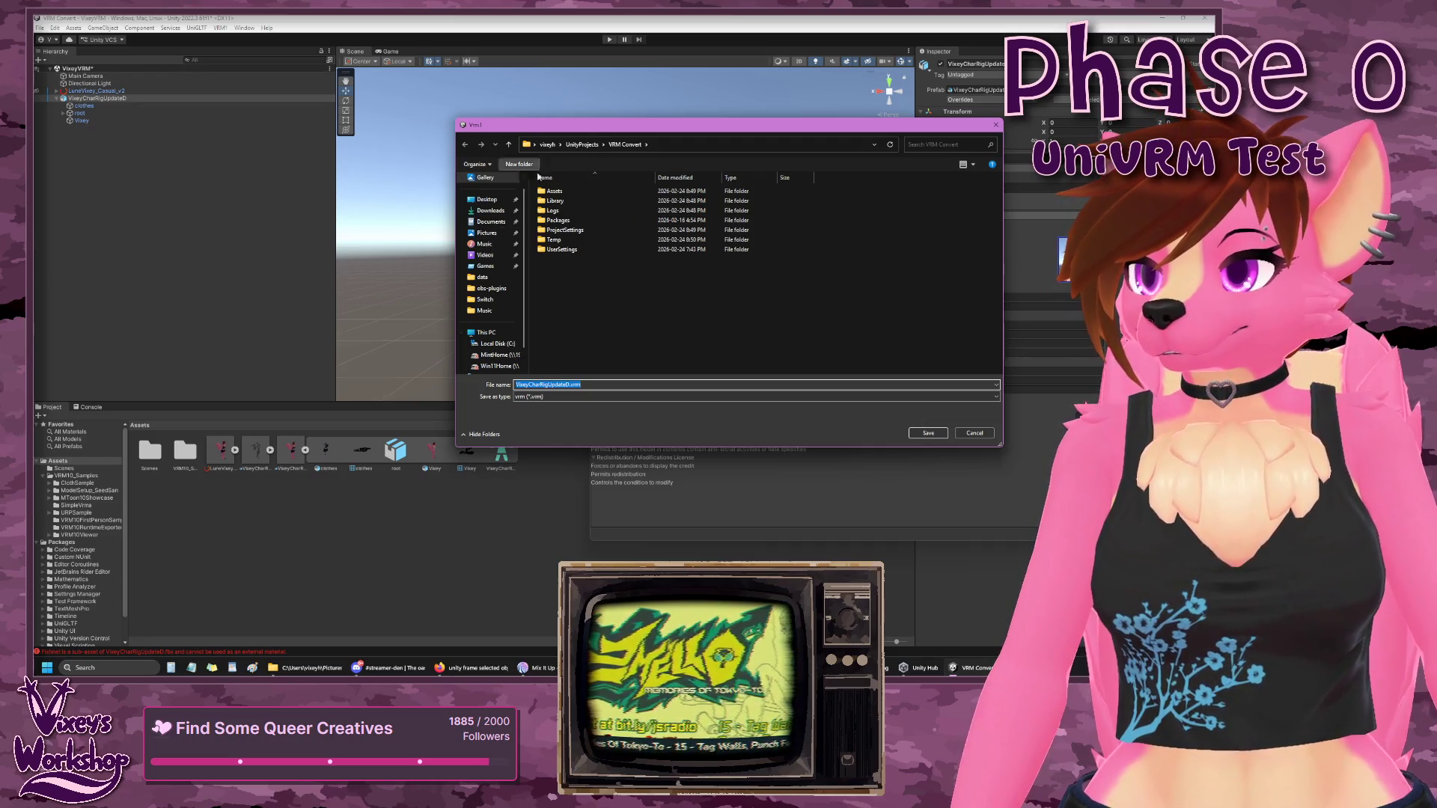
- Save the export as DerpyVixey_v01.vrm in Pictures > Community > Twitch > VRM, replacing the old file
left_click(487, 233)
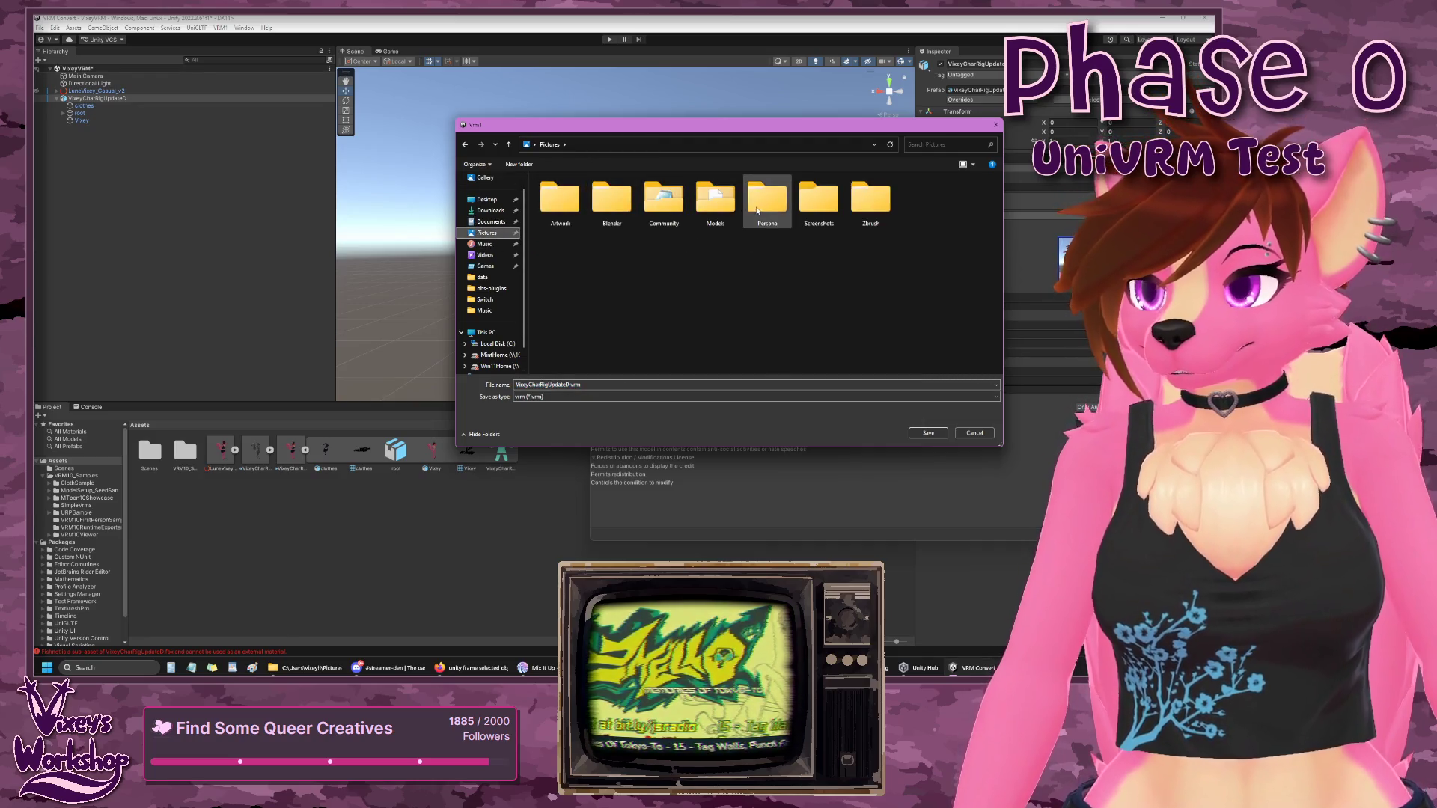
double_click(715, 201)
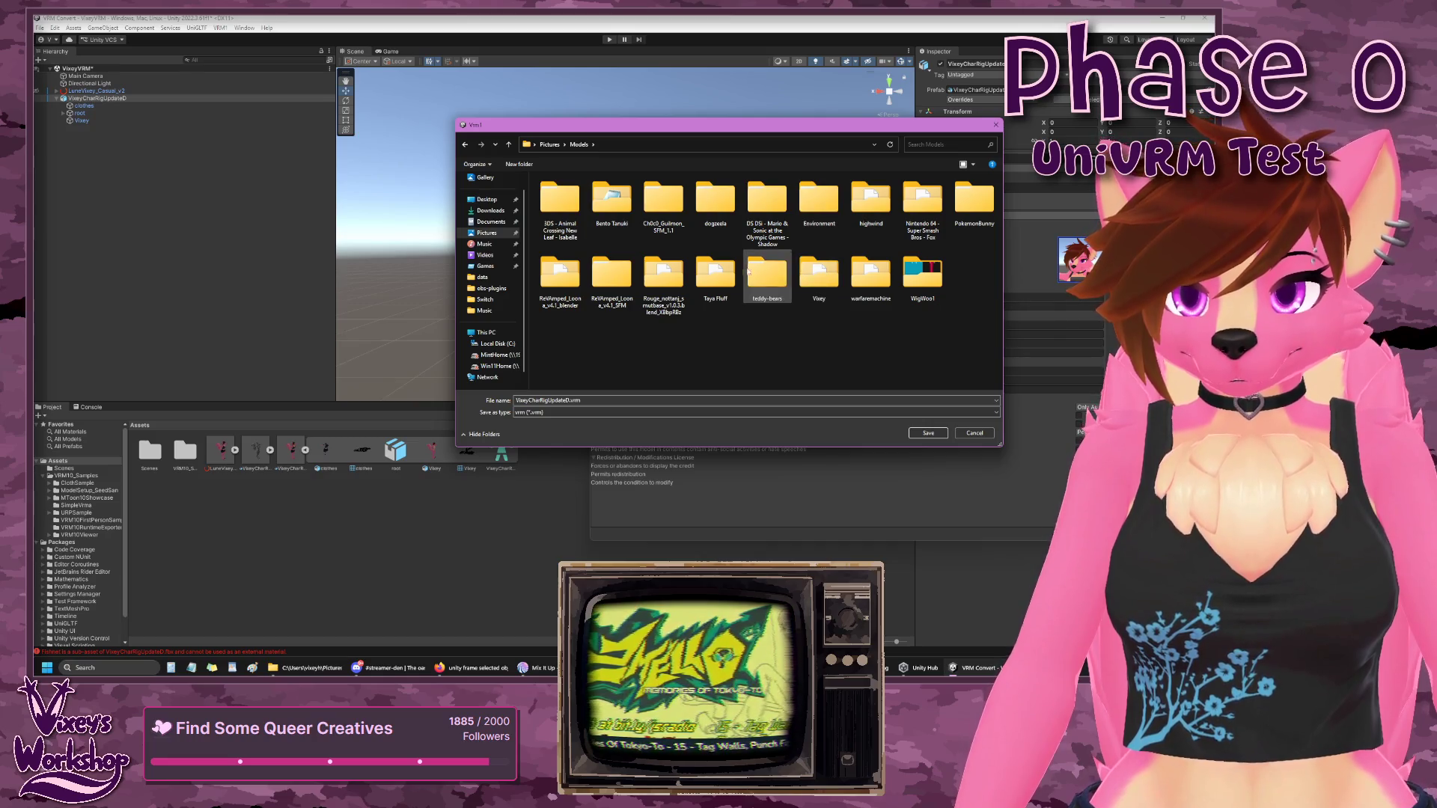
left_click(550, 145)
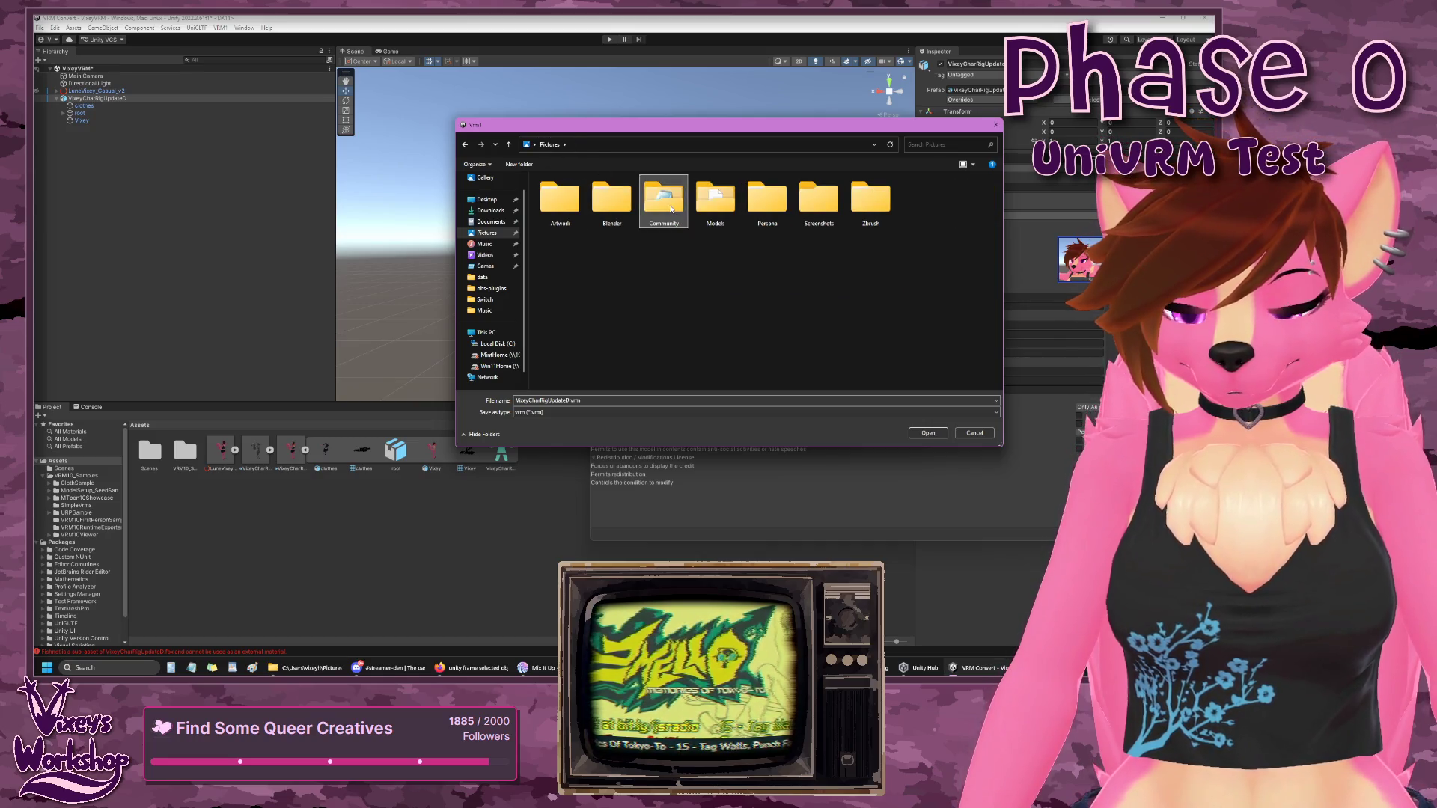
double_click(664, 201)
double_click(819, 200)
double_click(864, 313)
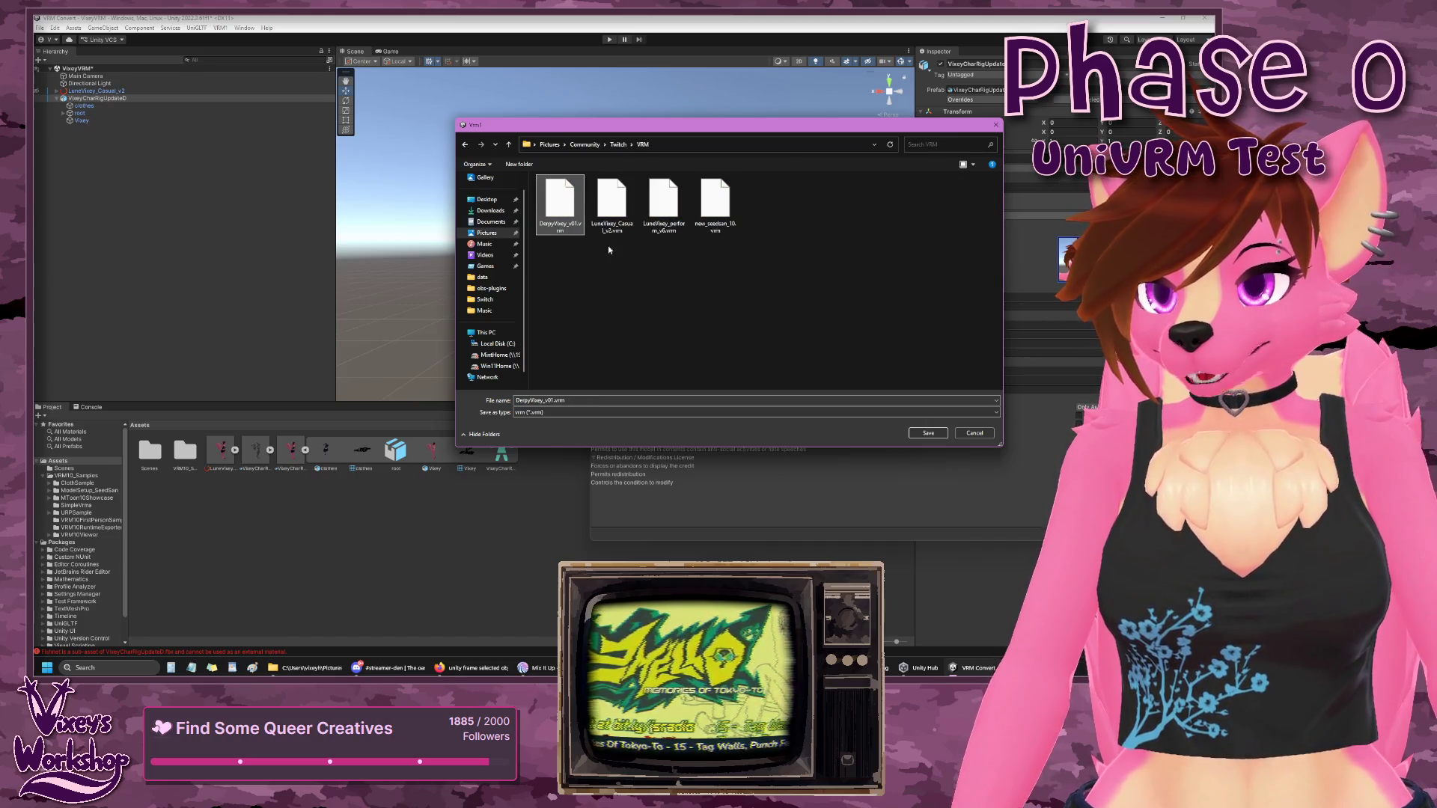
left_click(926, 435)
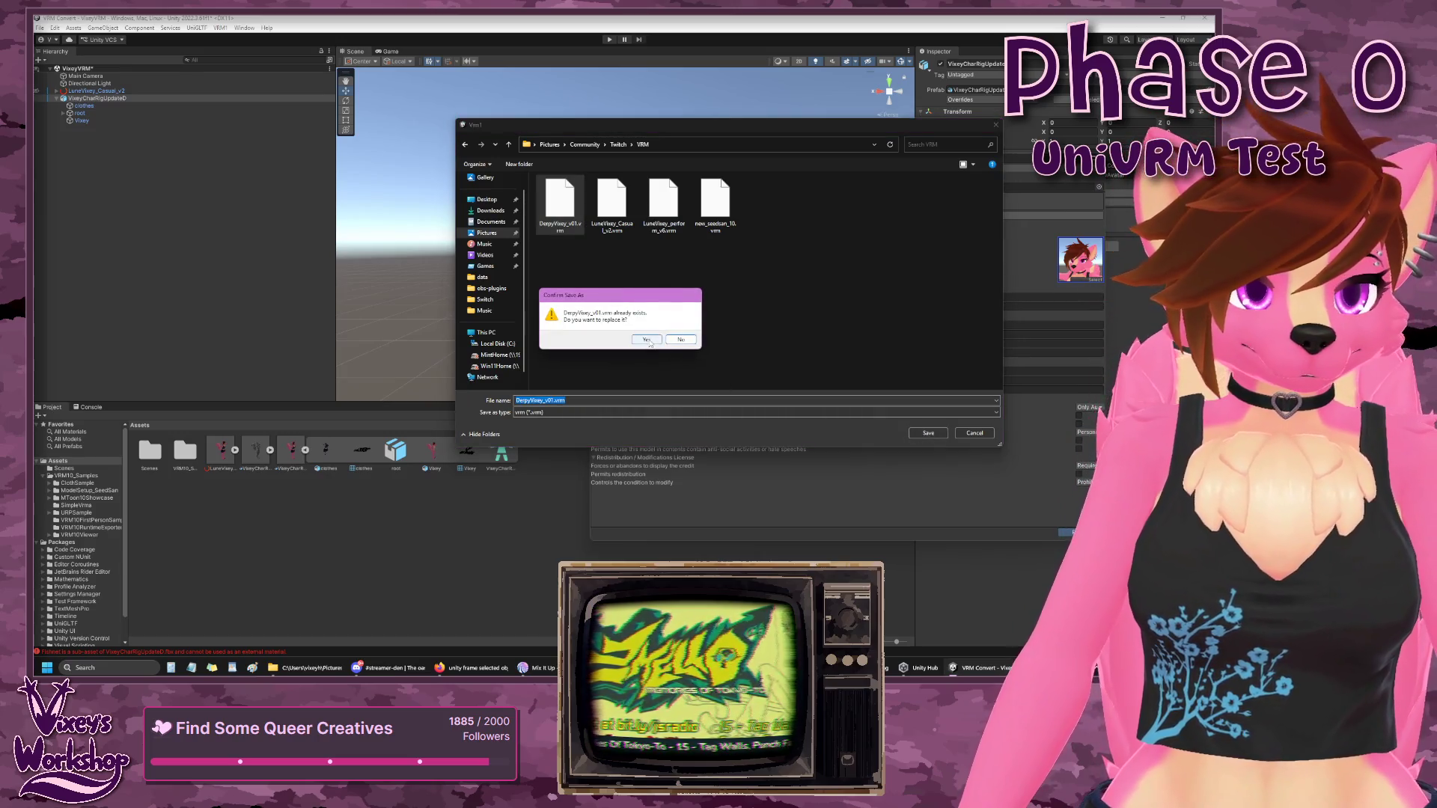
left_click(647, 340)
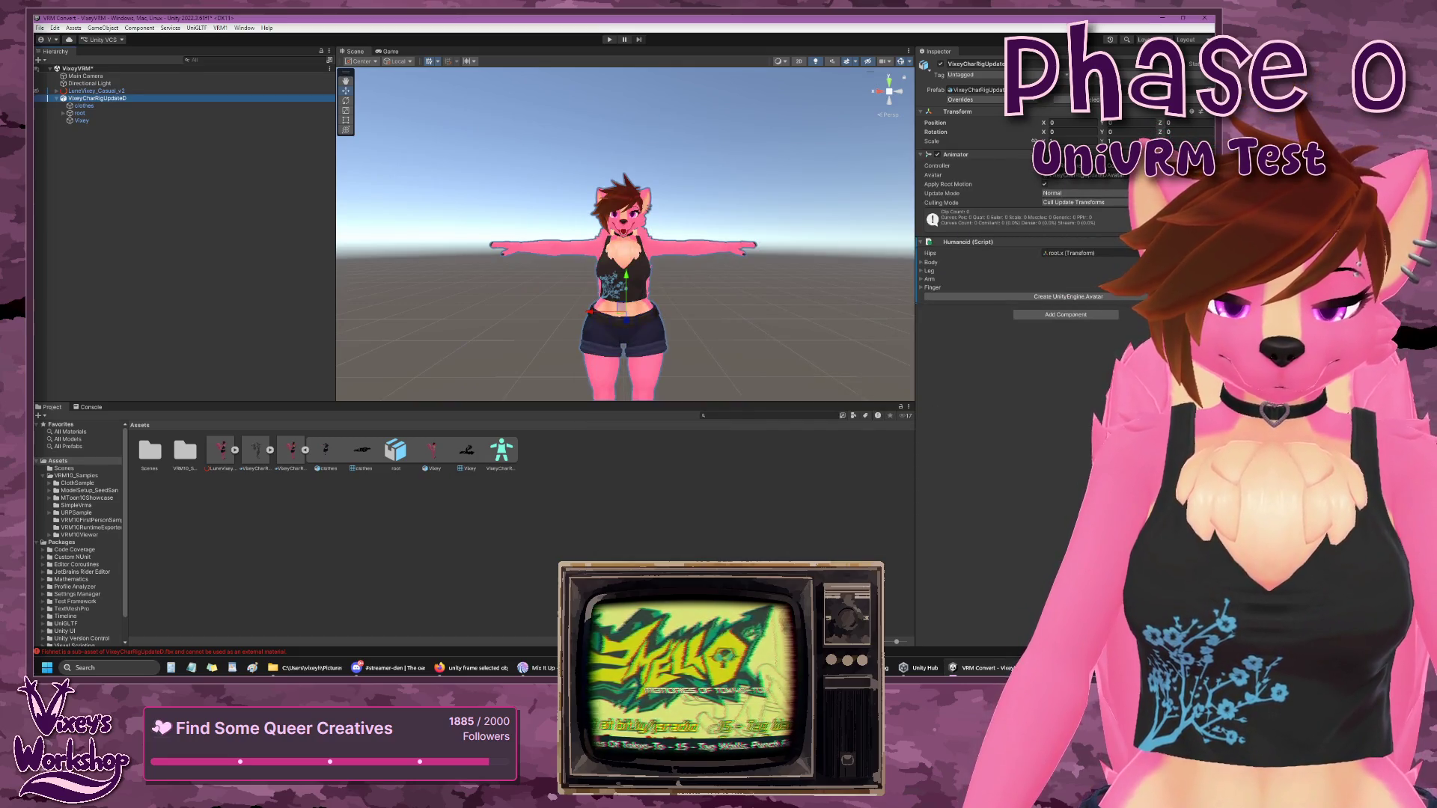
key("alt+Tab")
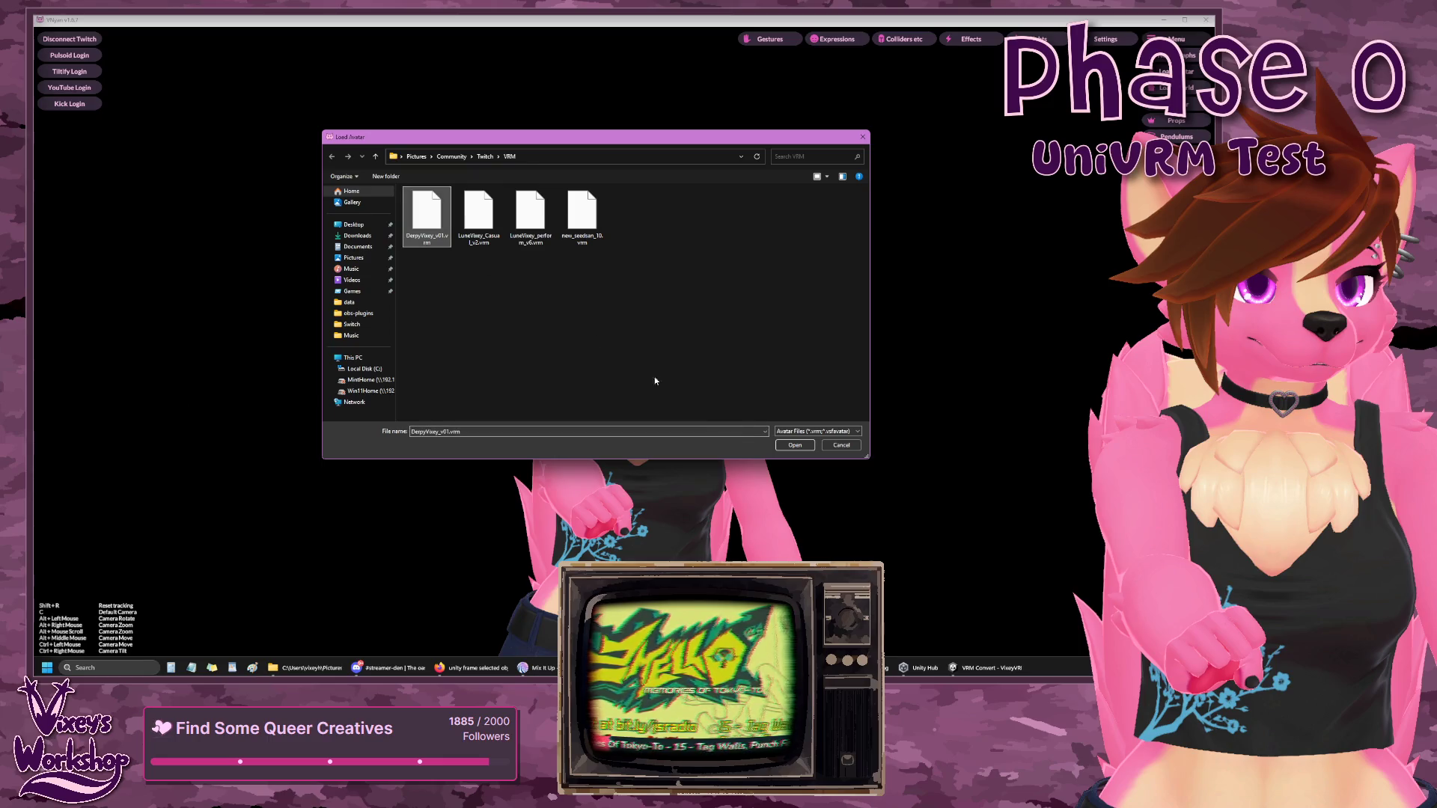
- Open DerpyVixey_v01.vrm as VNyan's avatar, then return to Unity
left_click(796, 446)
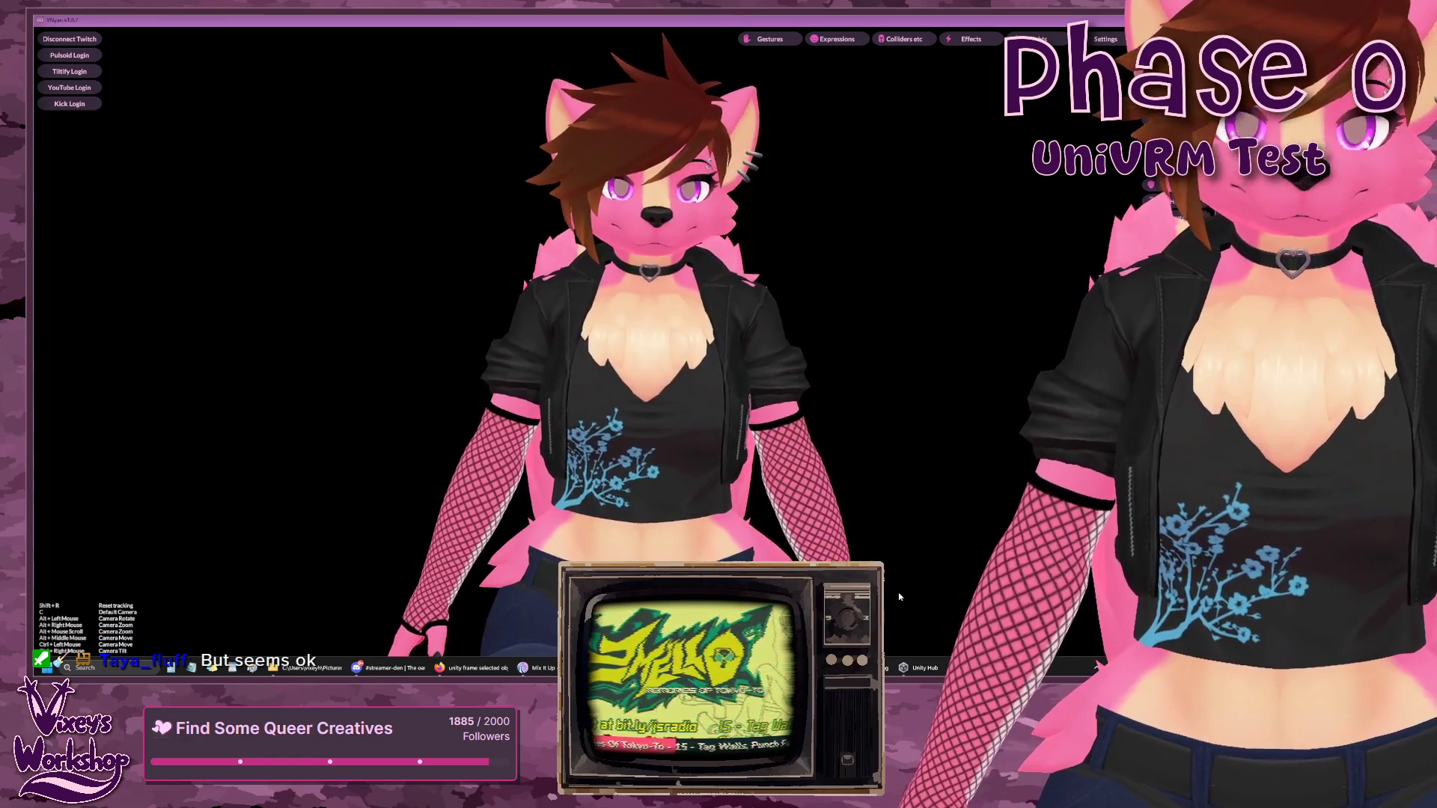
left_click(952, 668)
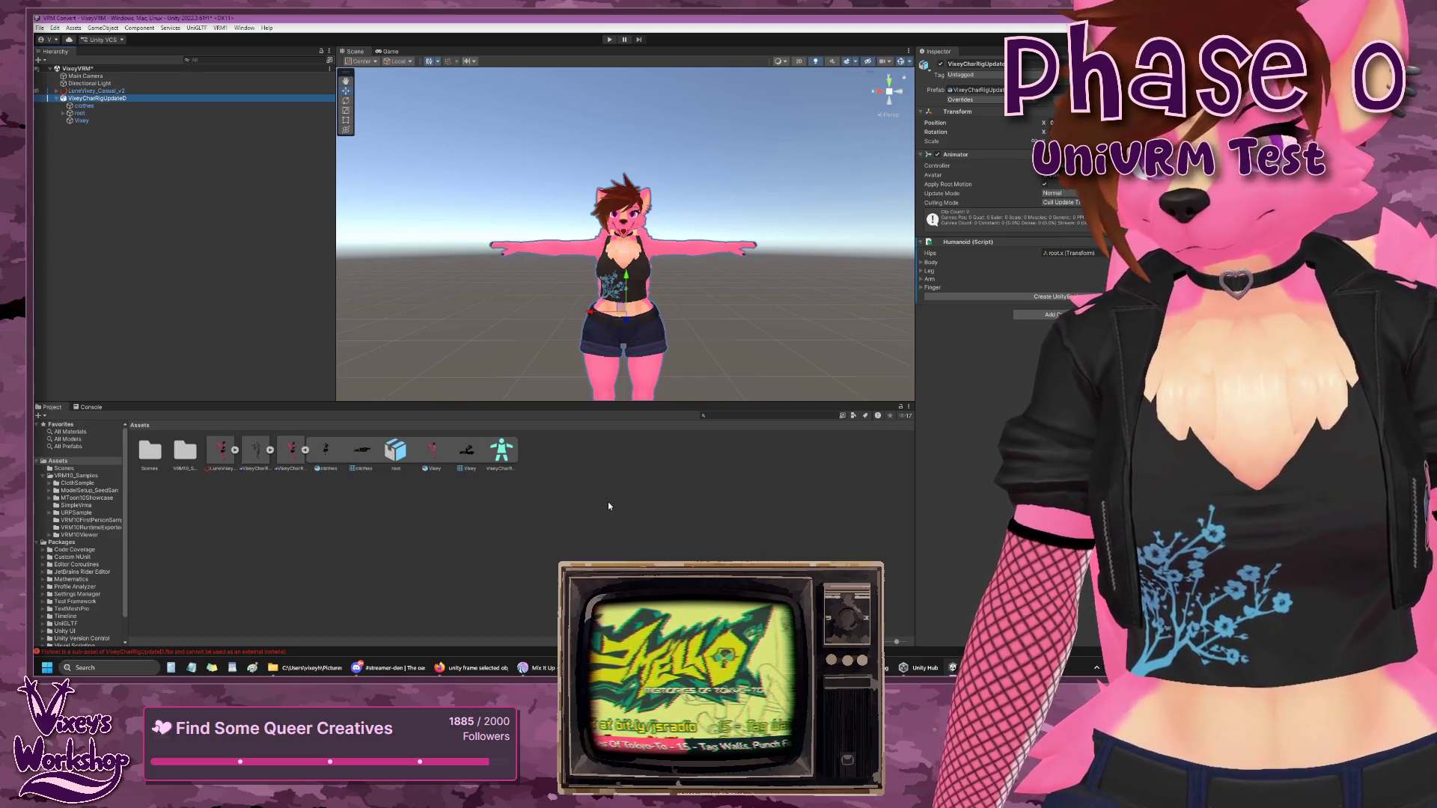
- Delete LuneVixey_Casual_v2 from the Hierarchy
mouse_move(318, 668)
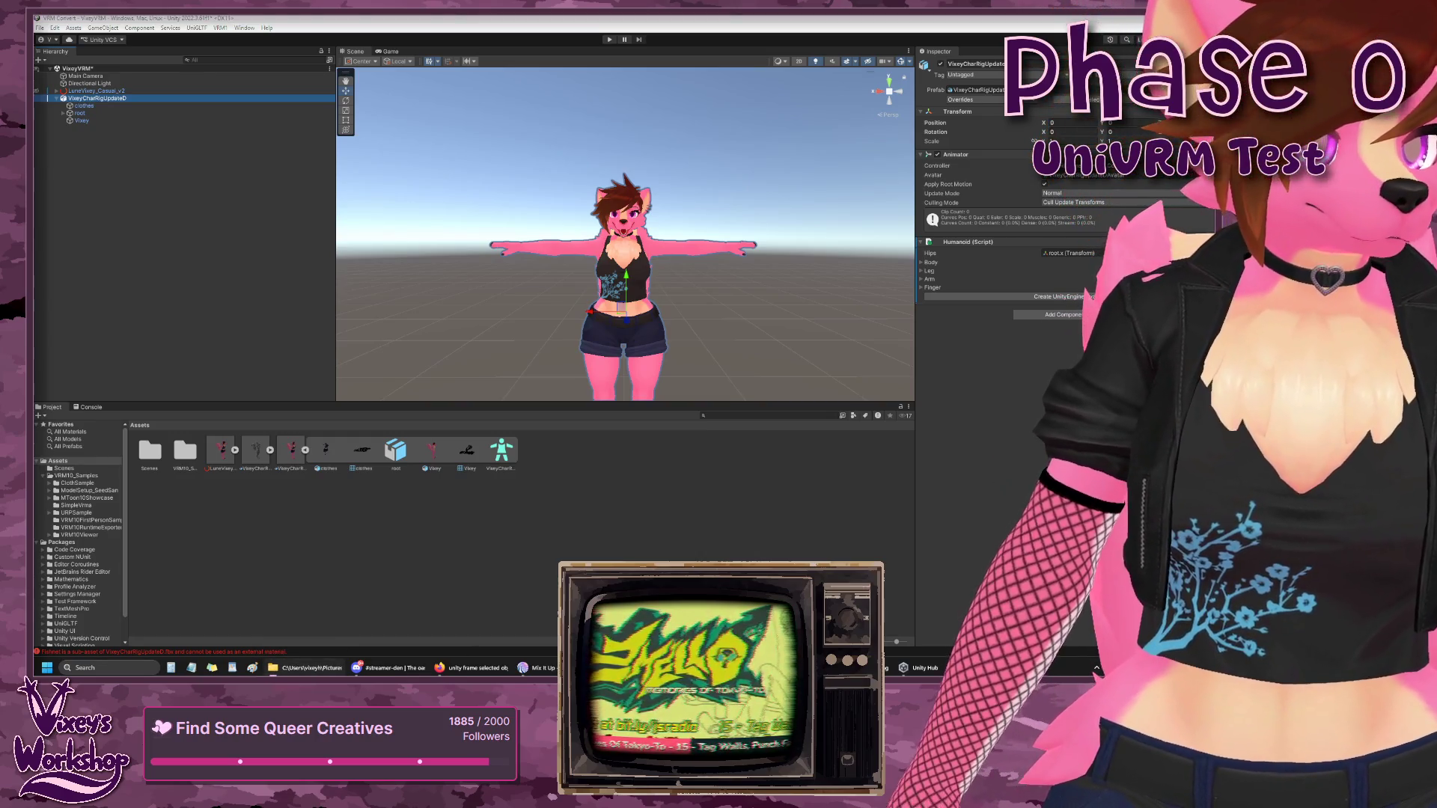
left_click(678, 521)
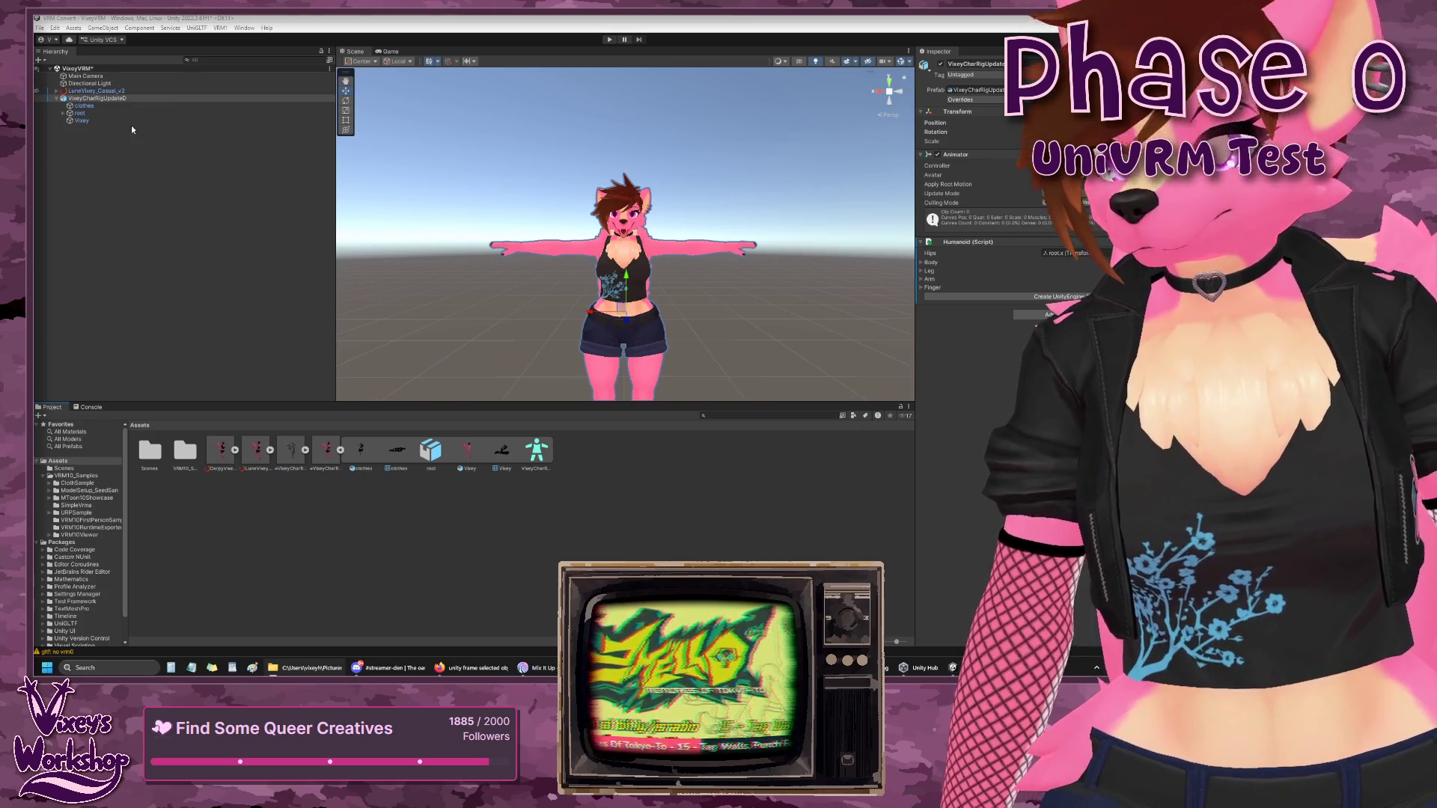
left_click(132, 90)
right_click(133, 90)
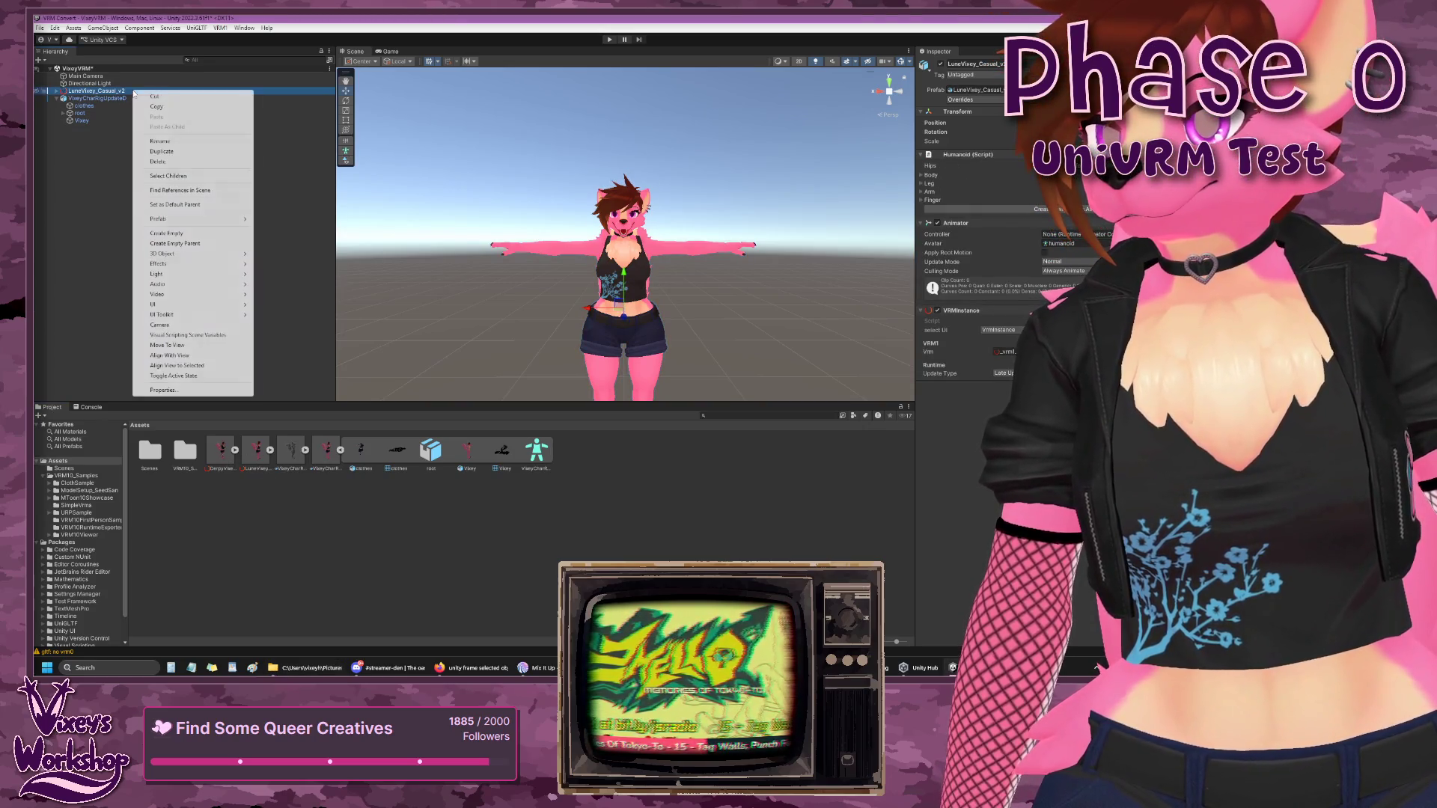
left_click(166, 162)
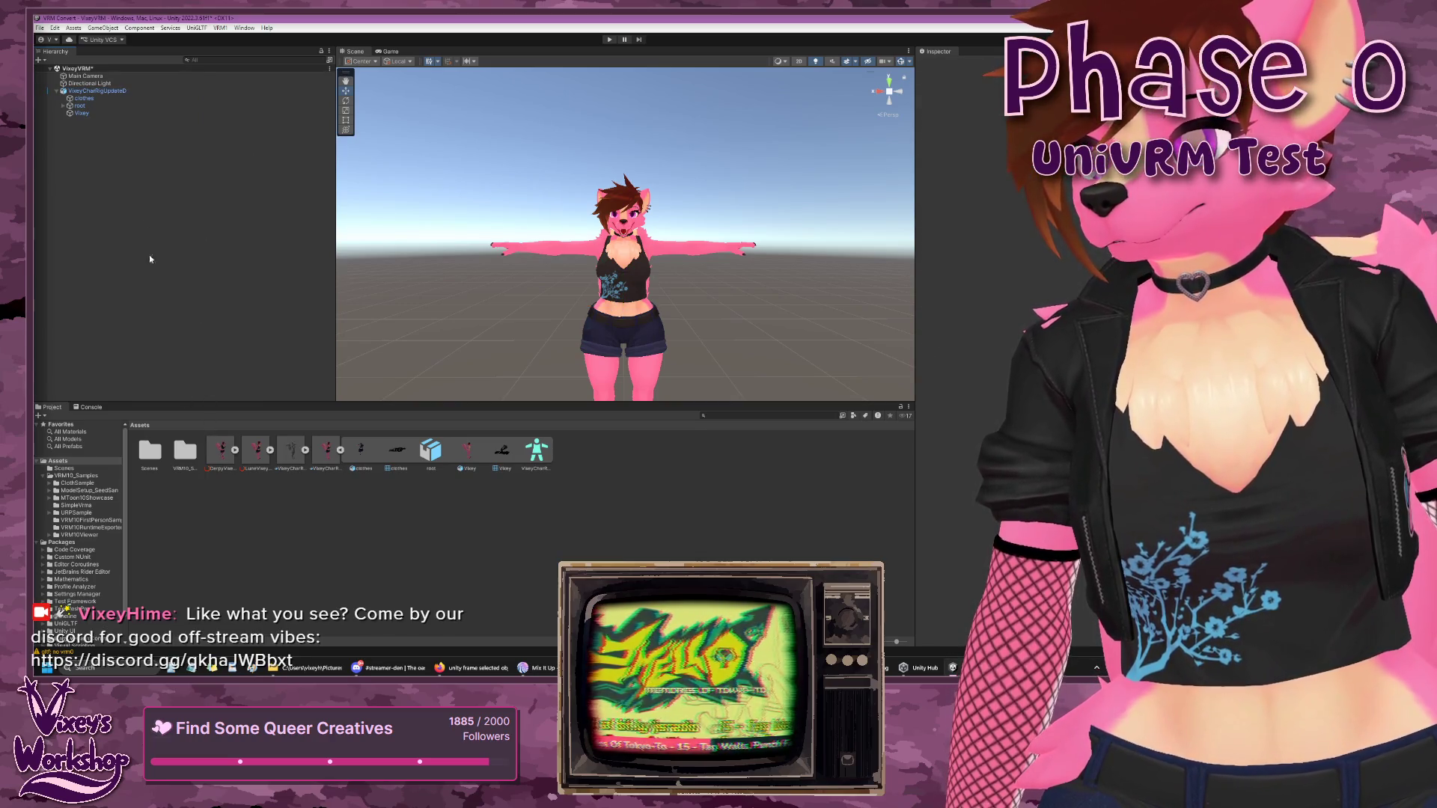
- Drag the DerpyVixey_v01 asset from the Project panel into the scene
left_click(82, 91)
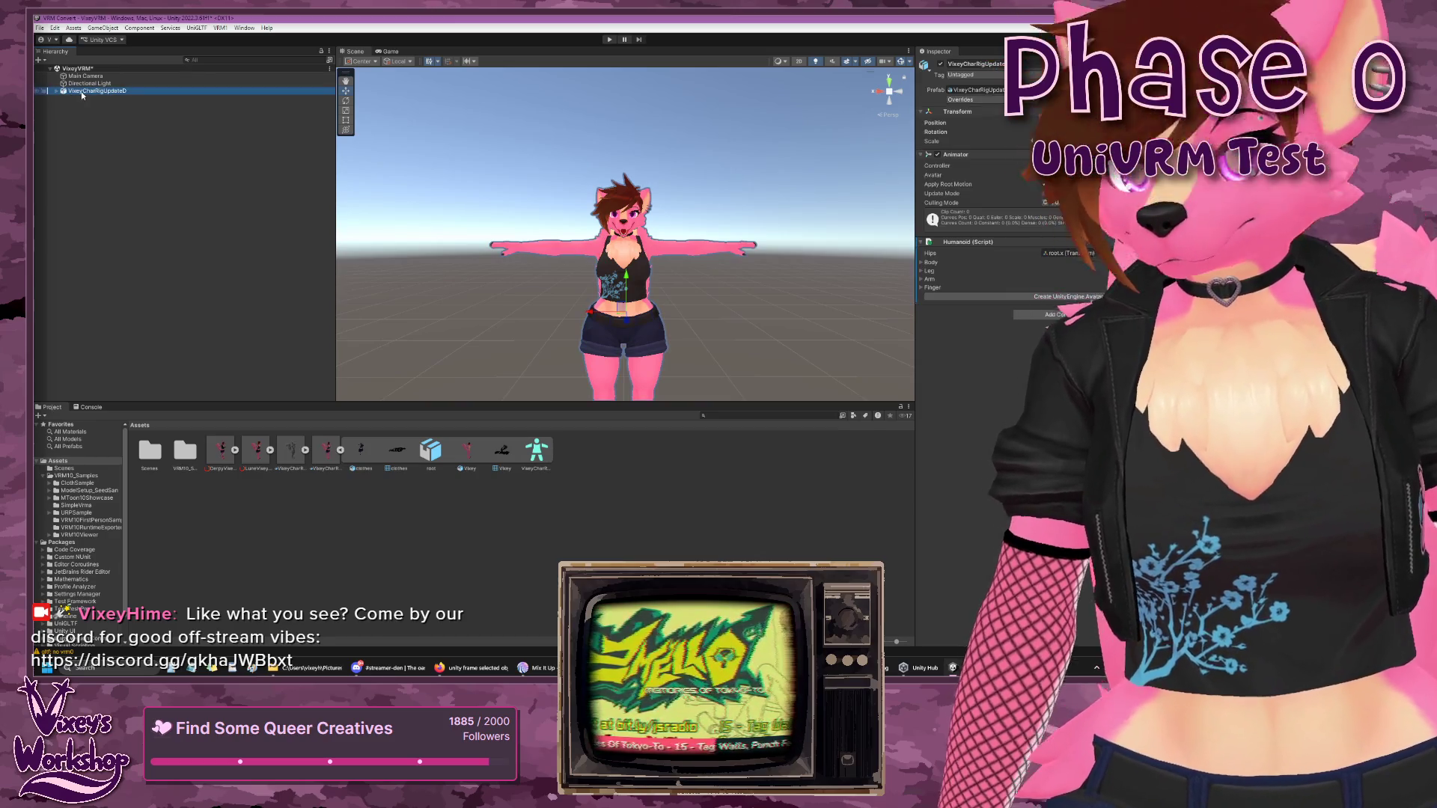
left_click_drag(223, 443, 221, 430)
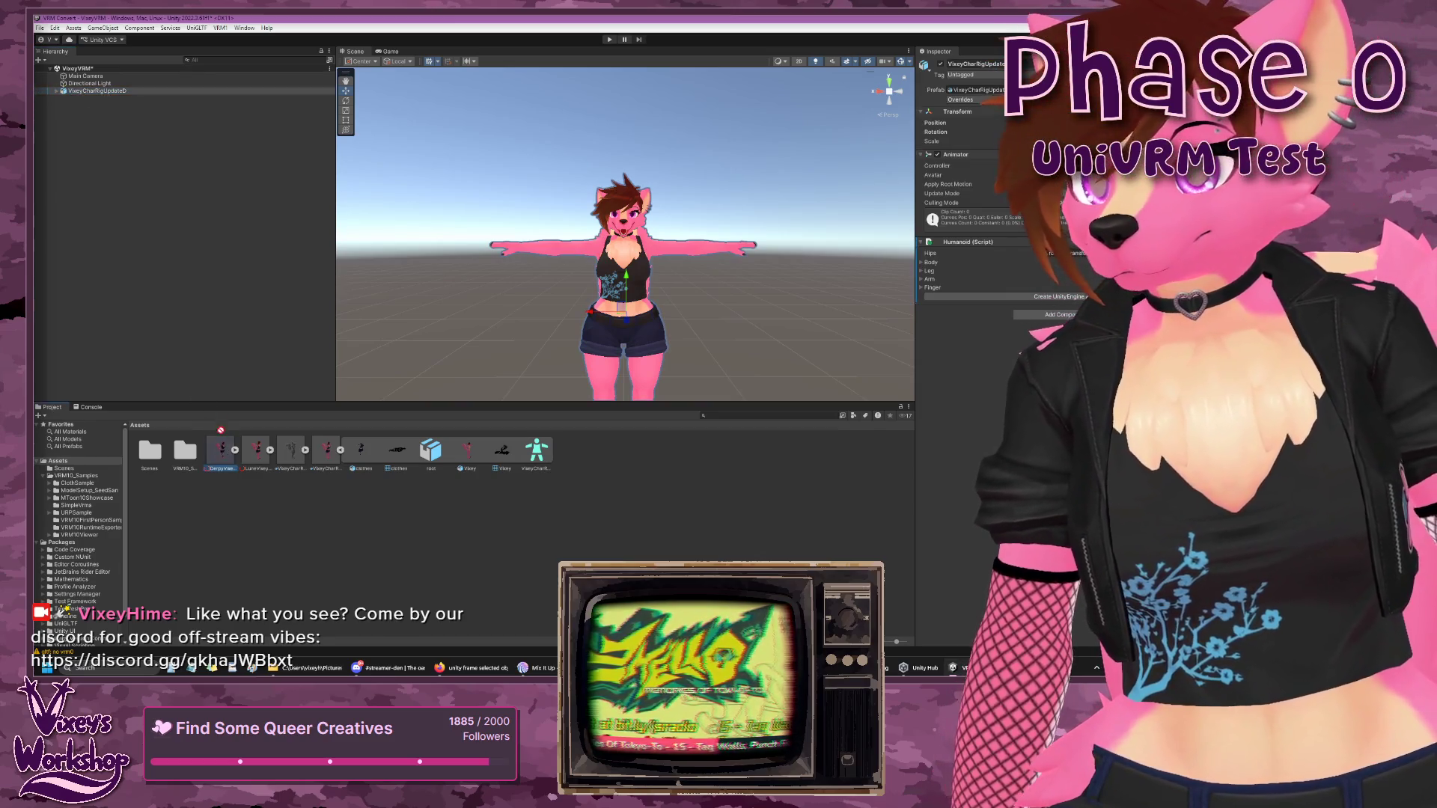
left_click_drag(182, 242, 181, 242)
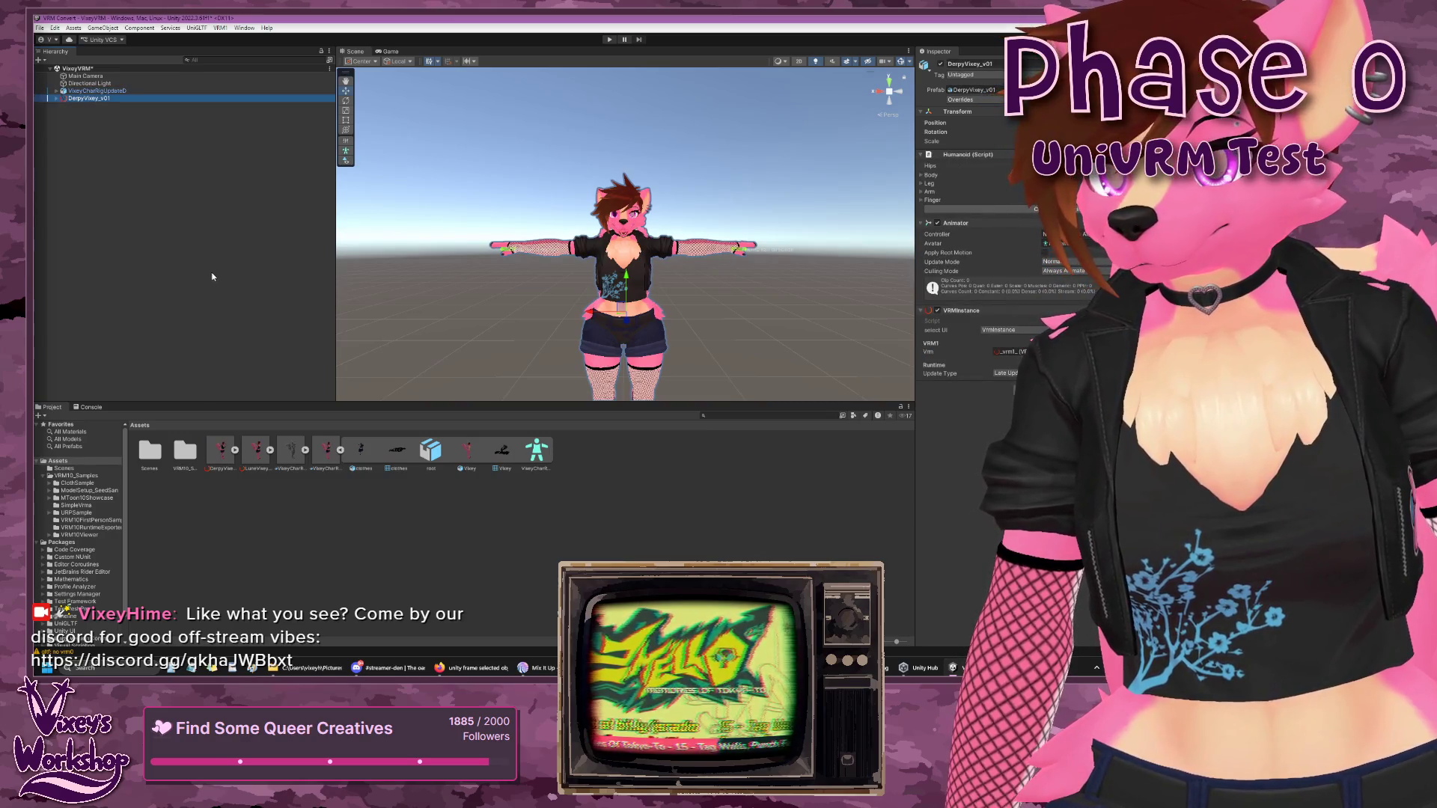
left_click(85, 92)
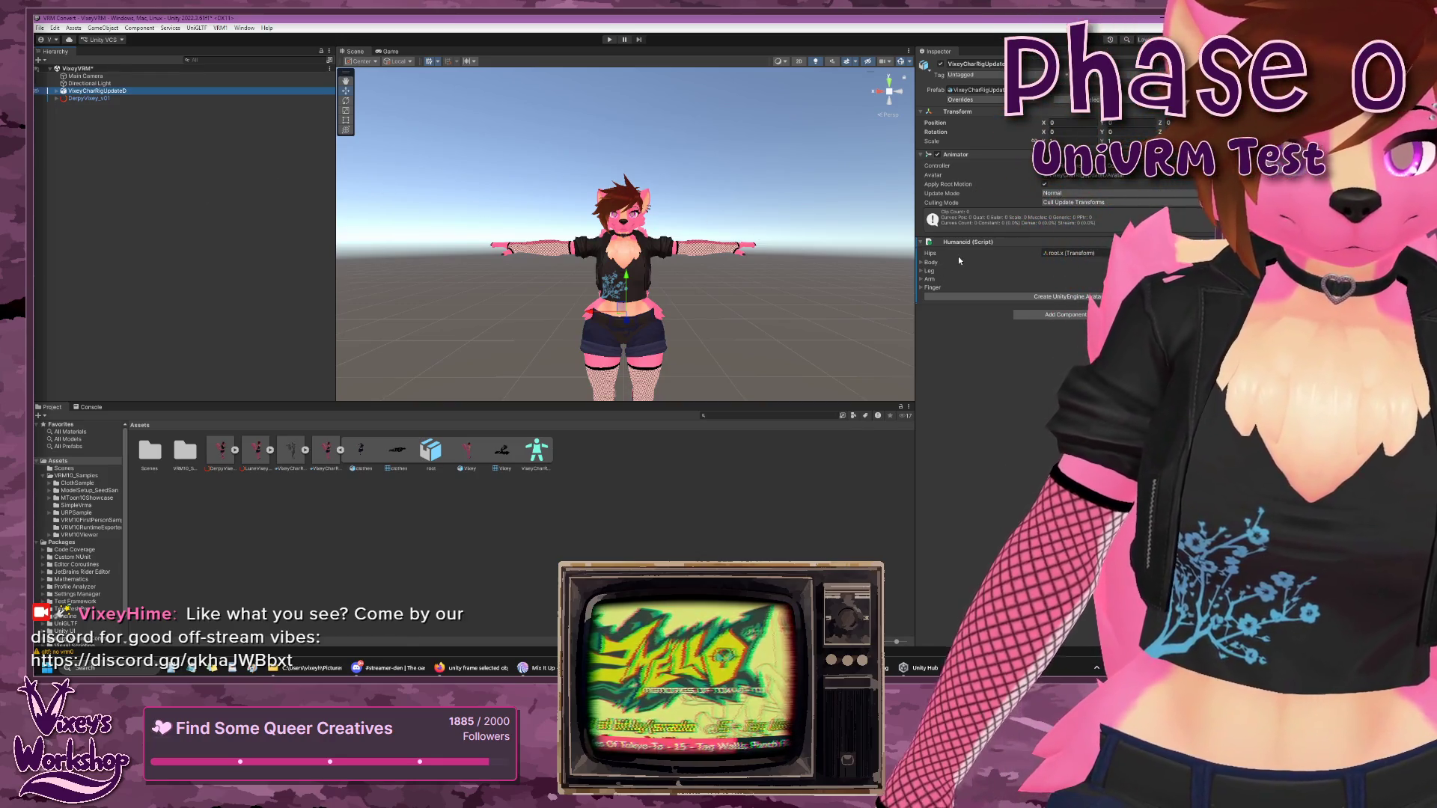
key("alt+Tab")
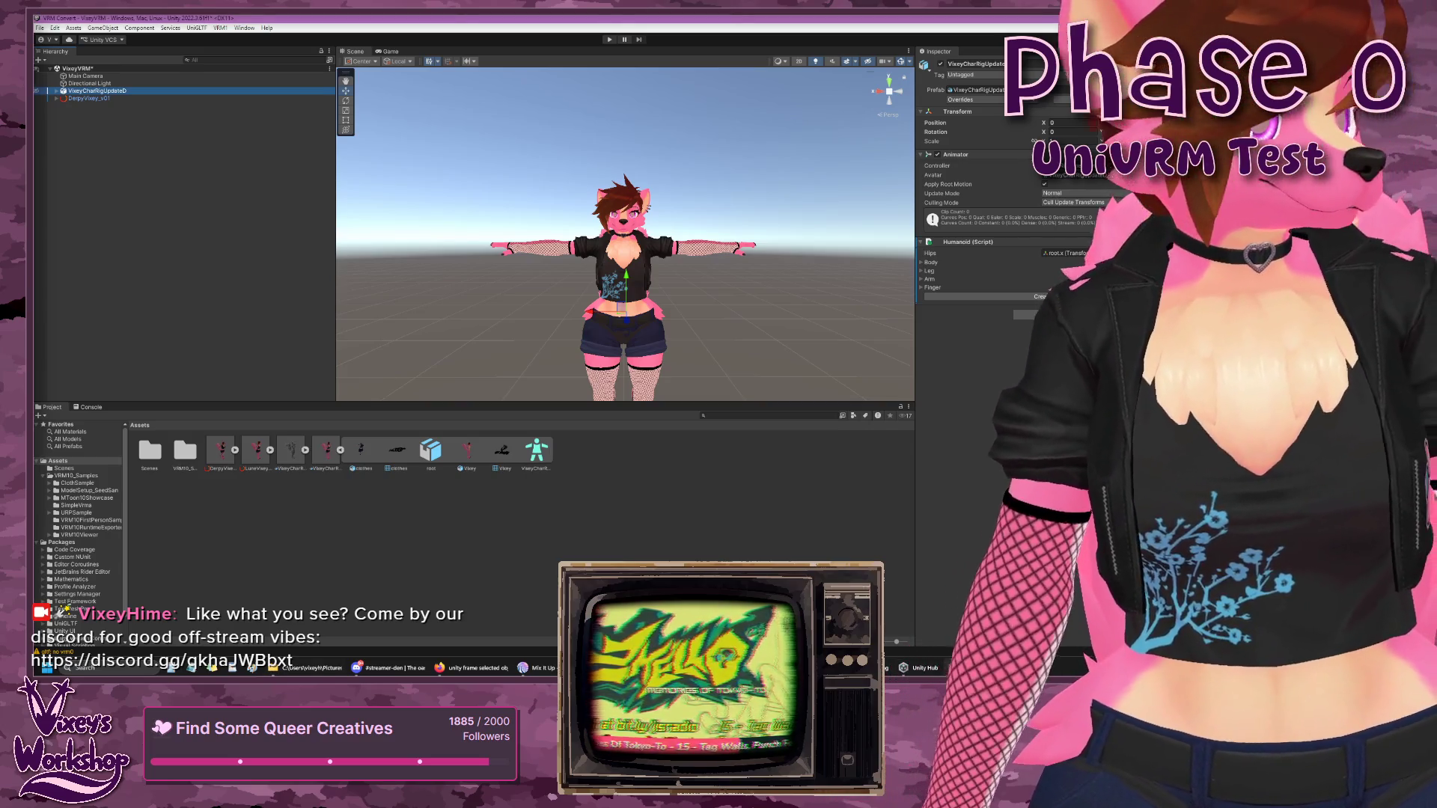
key("alt+Tab")
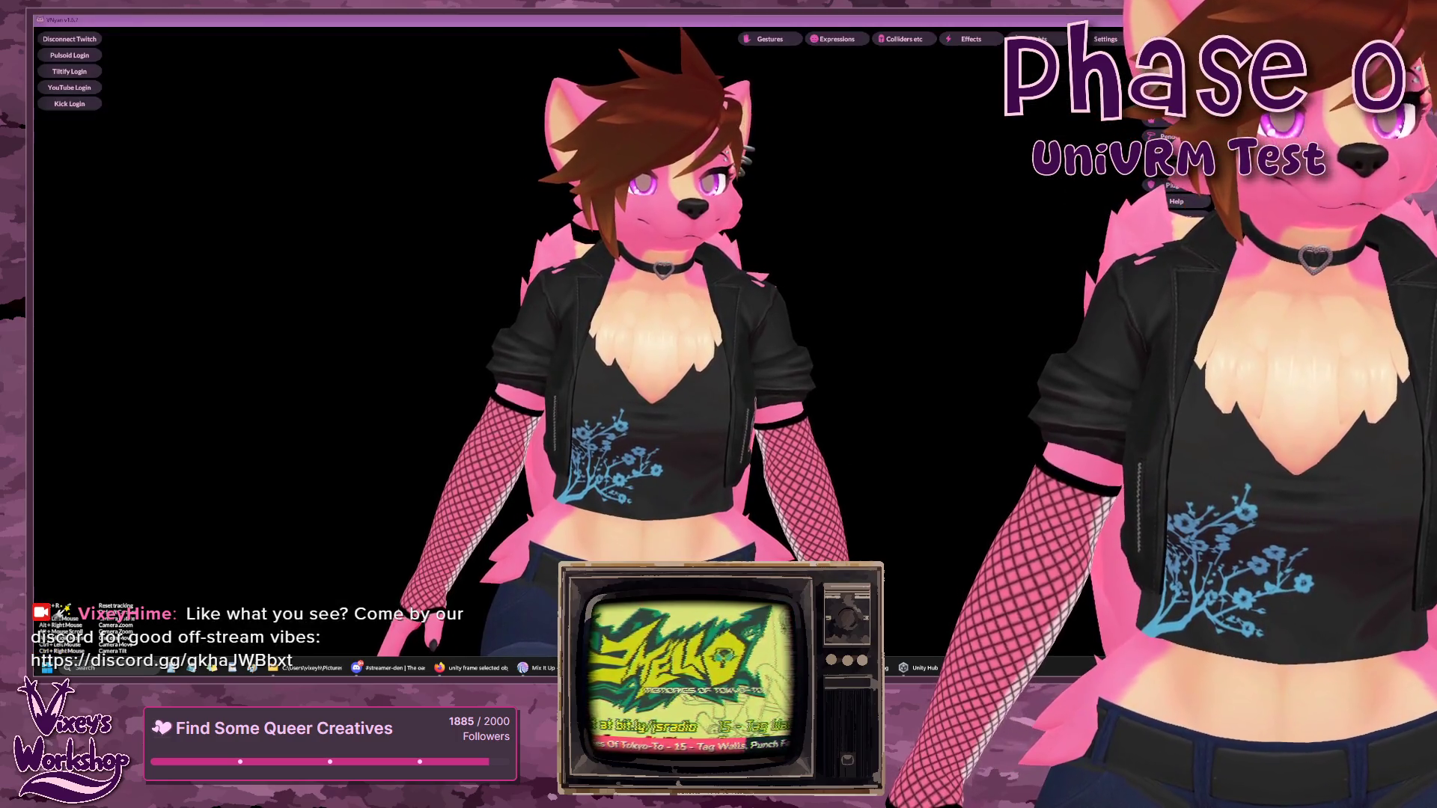
- Load LuneVixey_Casual_v2.vrm as VNyan's avatar, then return to Unity
left_click(1063, 102)
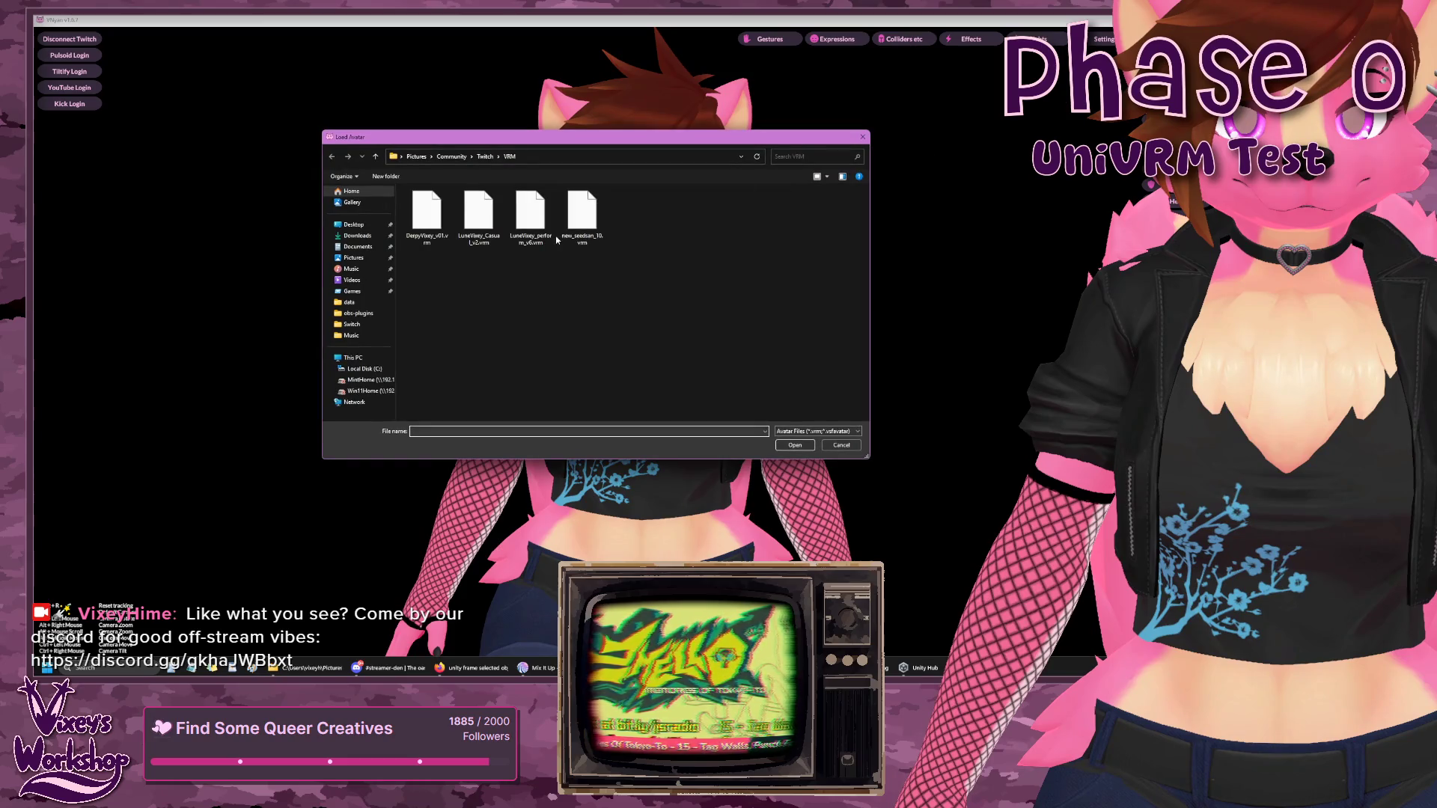
left_click(478, 217)
left_click(795, 444)
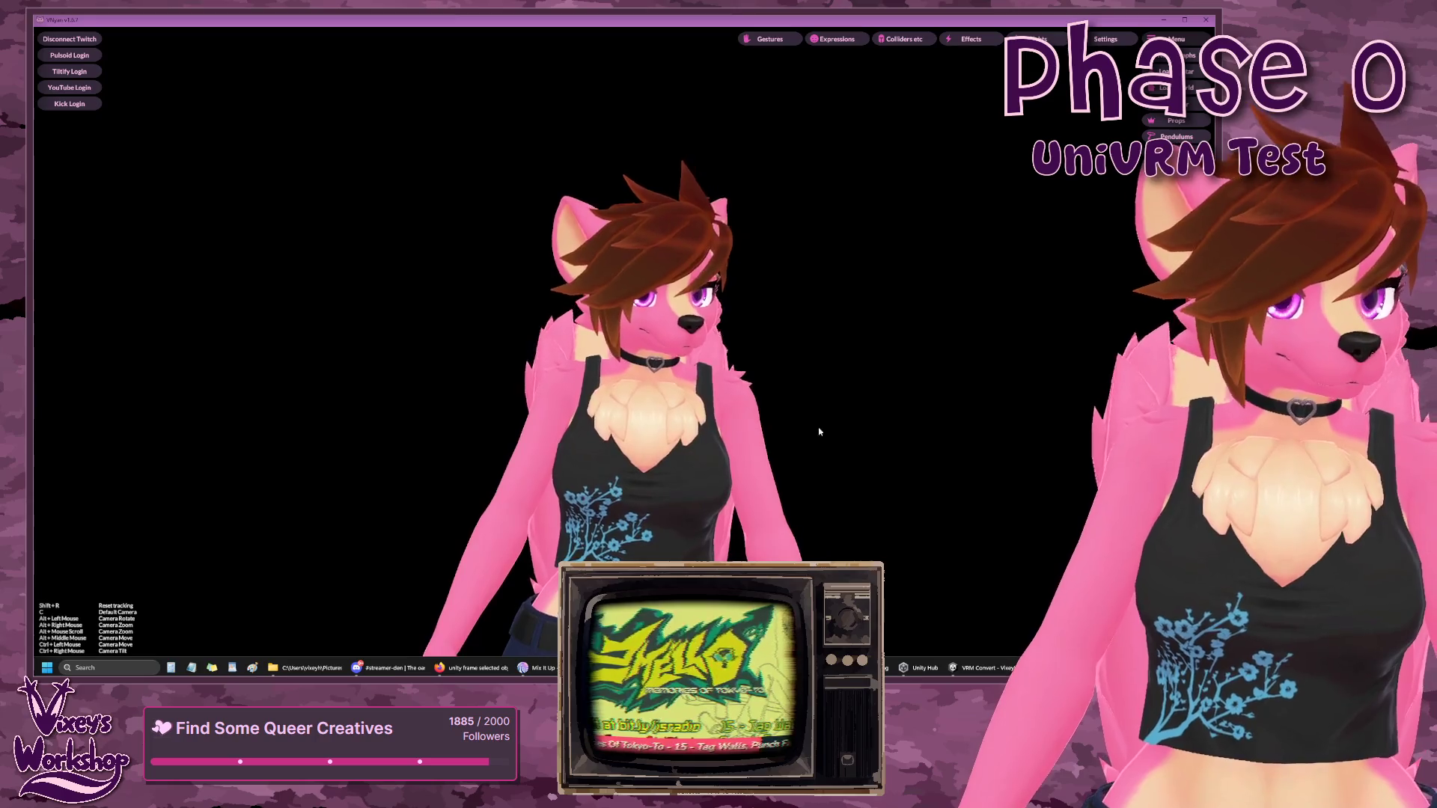
left_click(974, 670)
- Select DerpyVixey_v01 in the Hierarchy to show its Humanoid, Animator and VRM Instance components
scroll(620, 300, "up", 5)
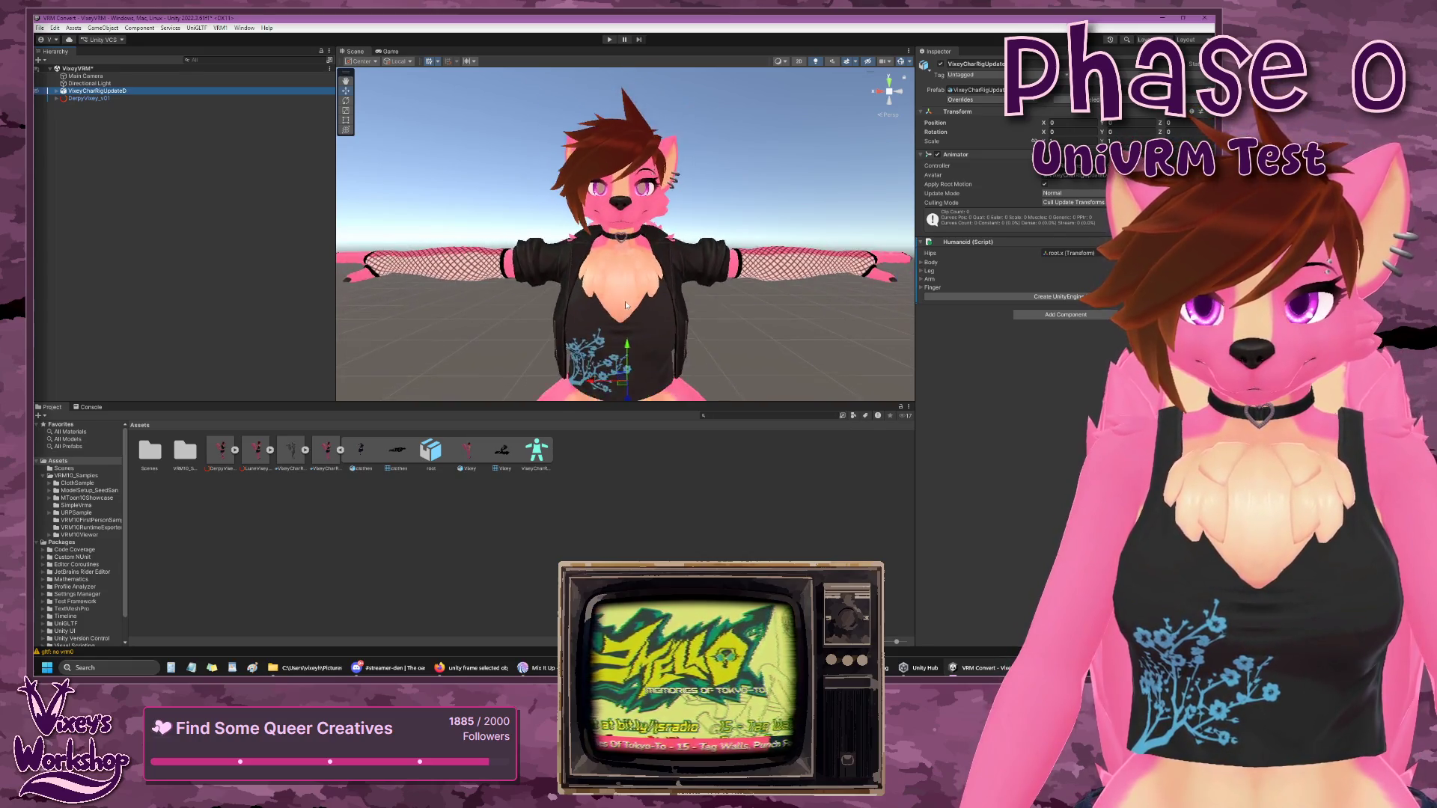
scroll(629, 306, "down", 2)
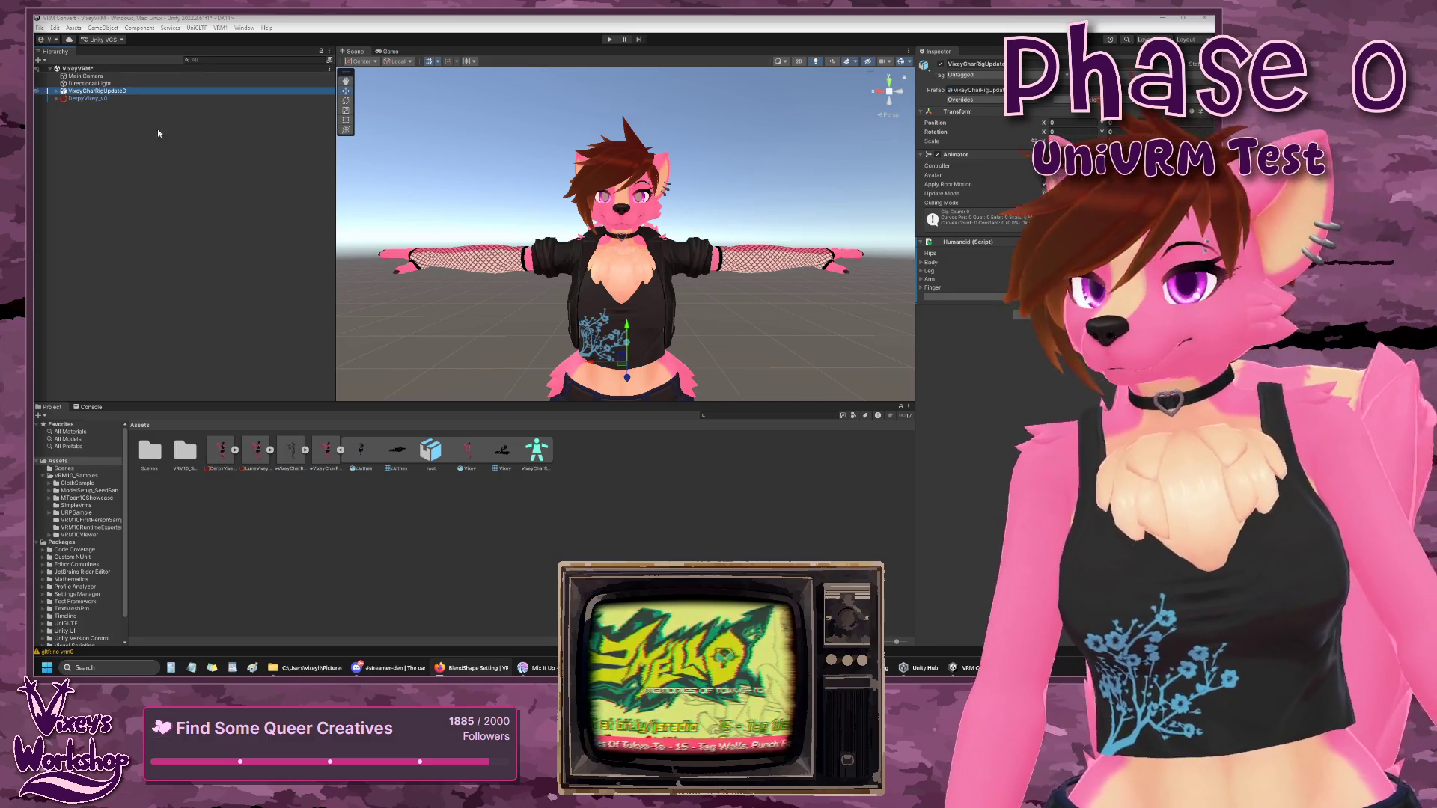
left_click(89, 98)
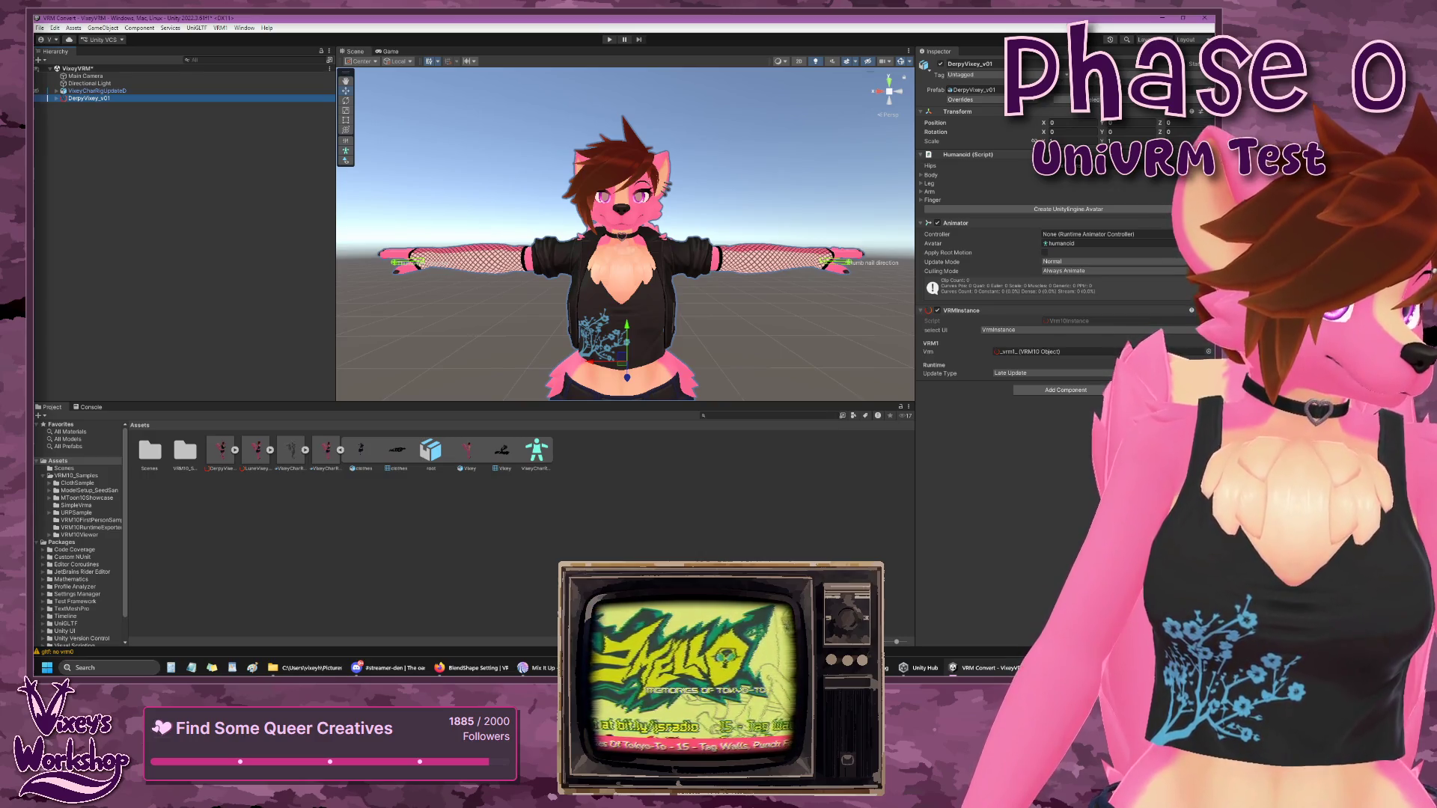
- Search Add Component for 'vr' and close the list without adding anything
left_click(1039, 394)
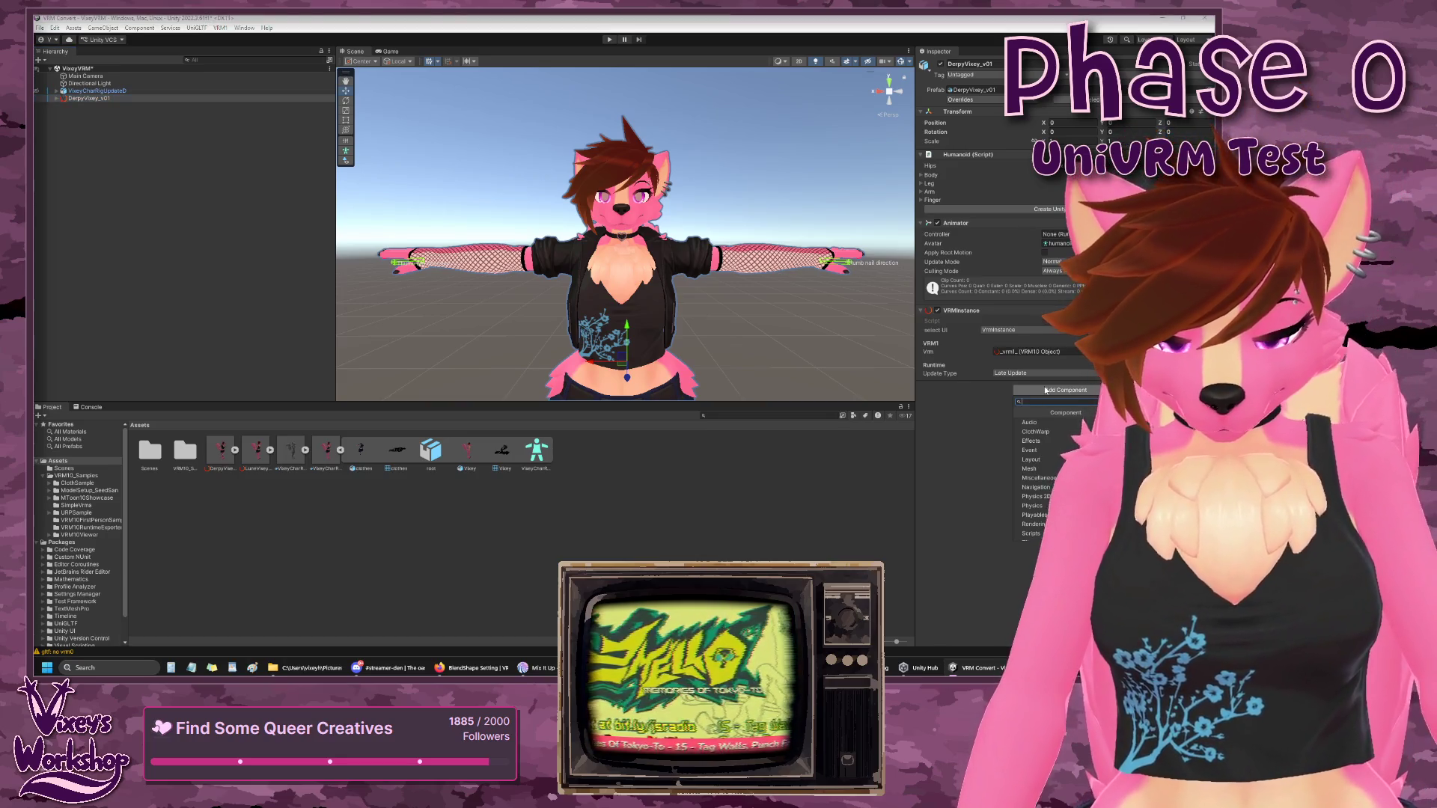
type("vrm")
scroll(1052, 464, "down", 5)
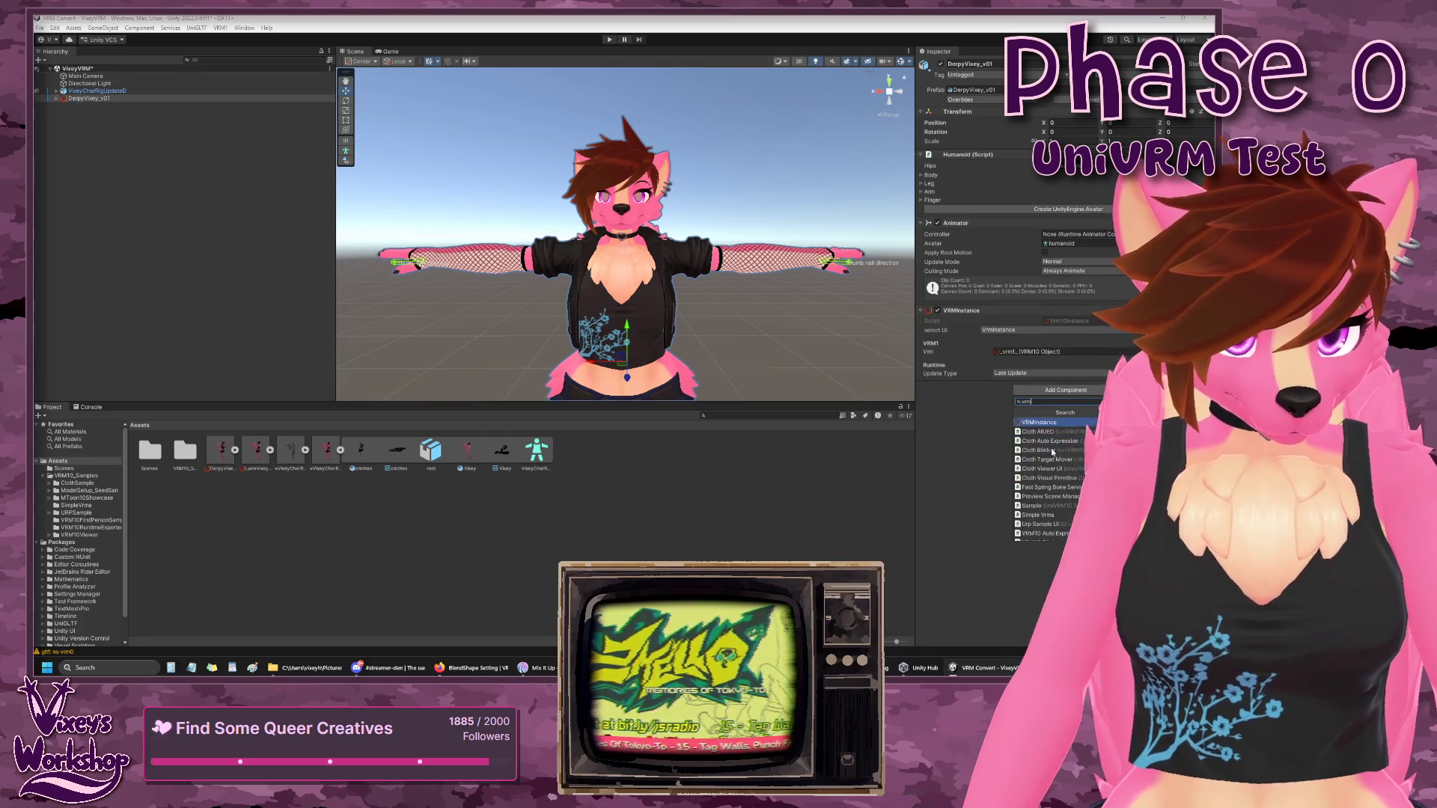
scroll(1054, 441, "up", 5)
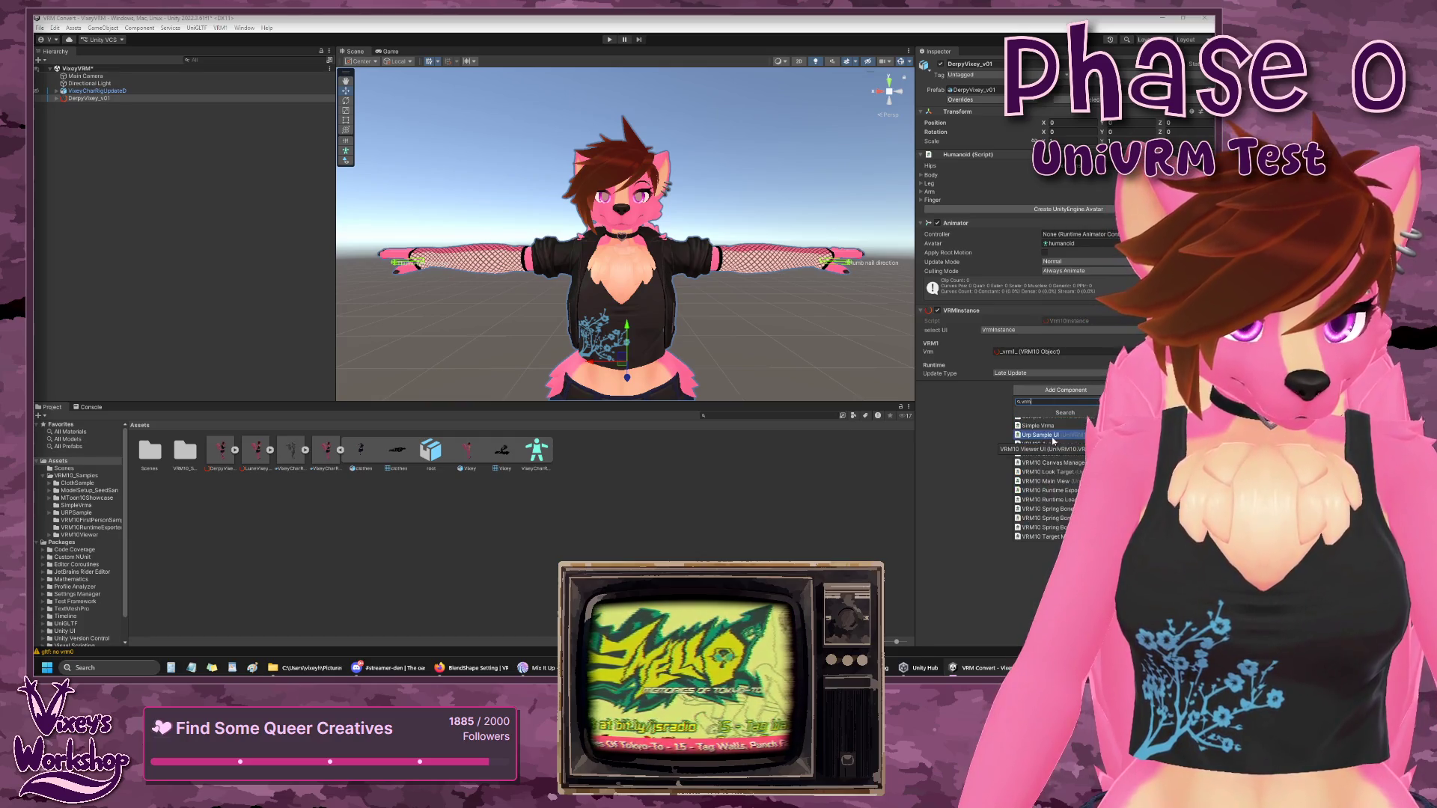
key("BackSpace")
key("BackSpace")
key("BackSpace")
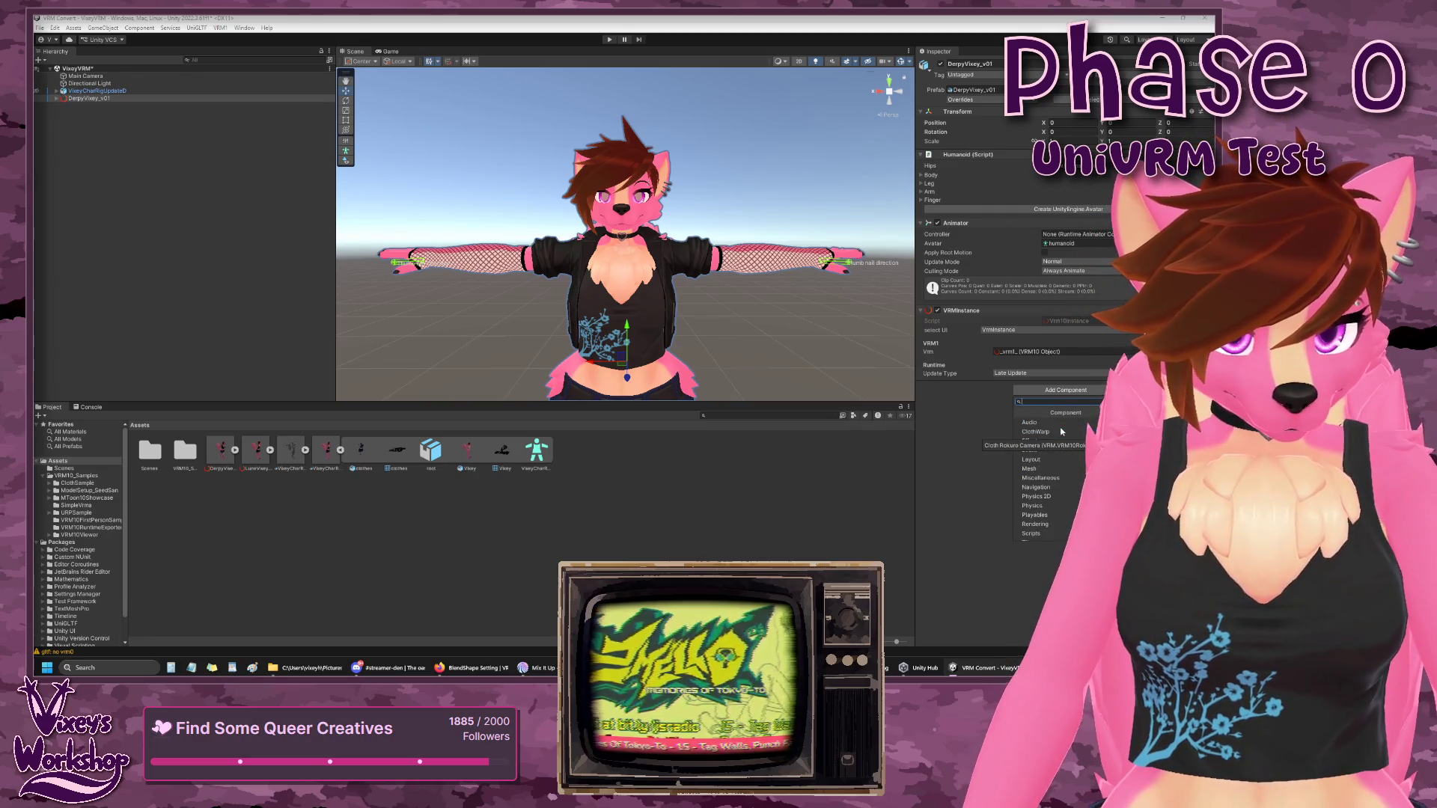
key("alt+Tab")
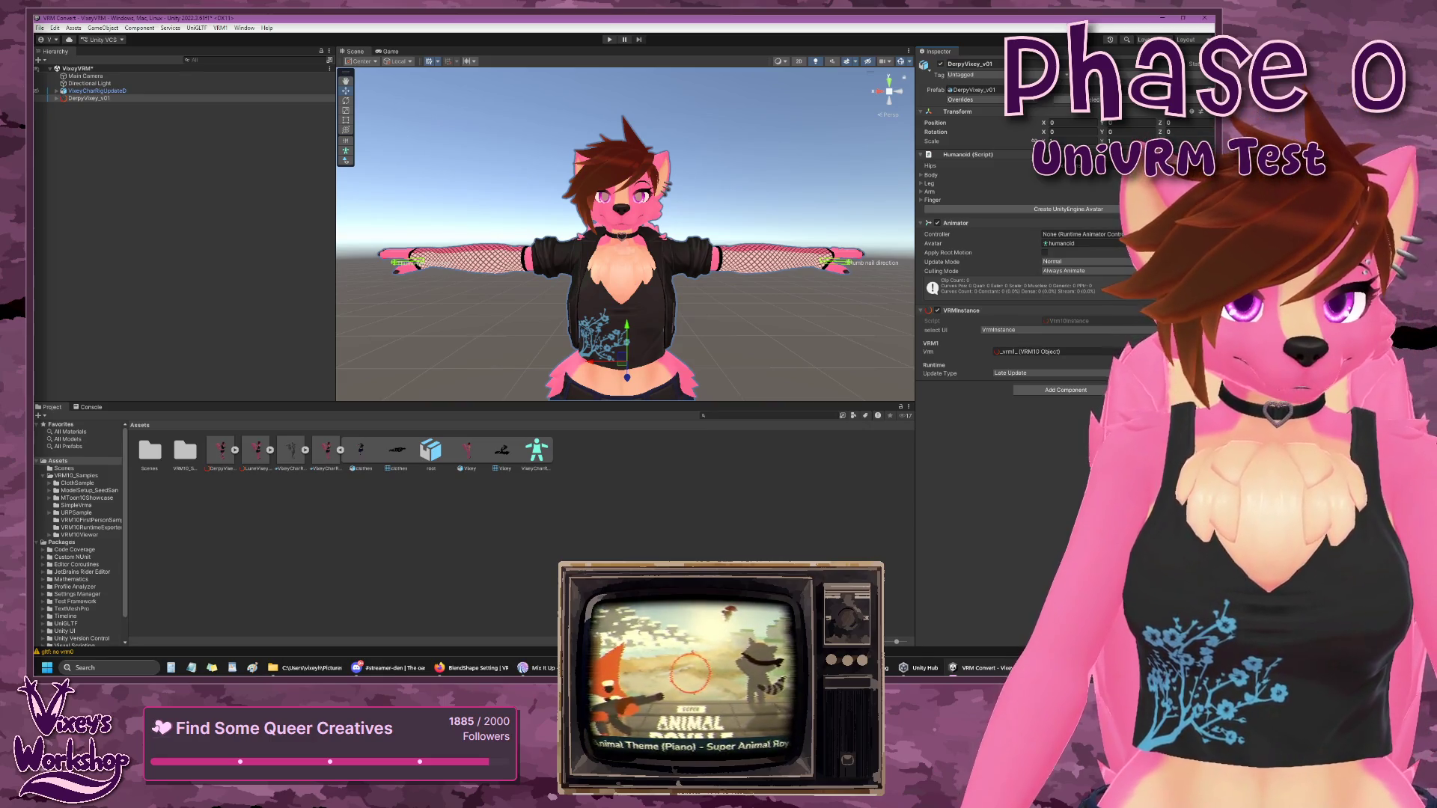
- Check VRMInstance's UI options, search components for 'vrm' and 'bl' unused, then open the VRM 1.0 menu
left_click(1027, 330)
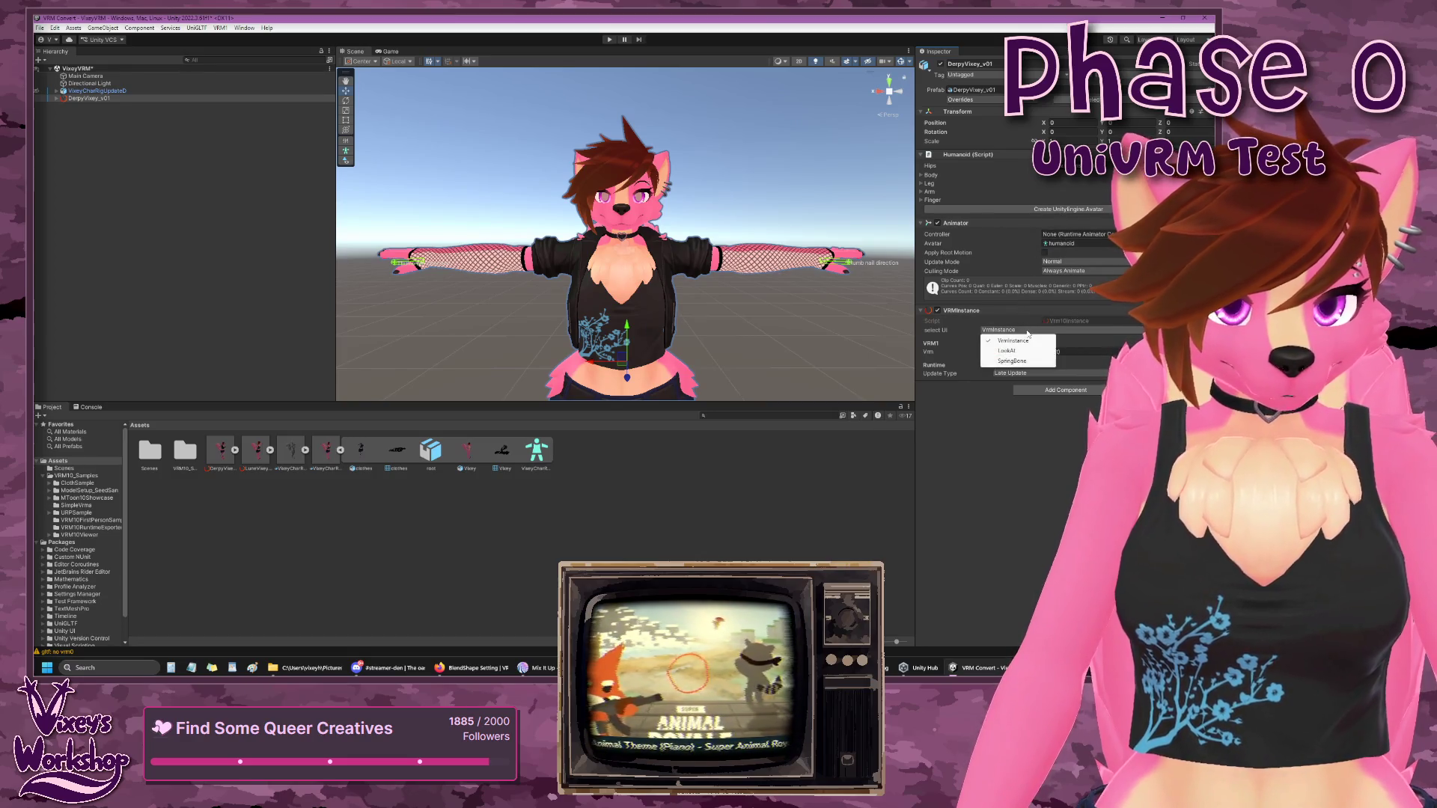
left_click(1013, 340)
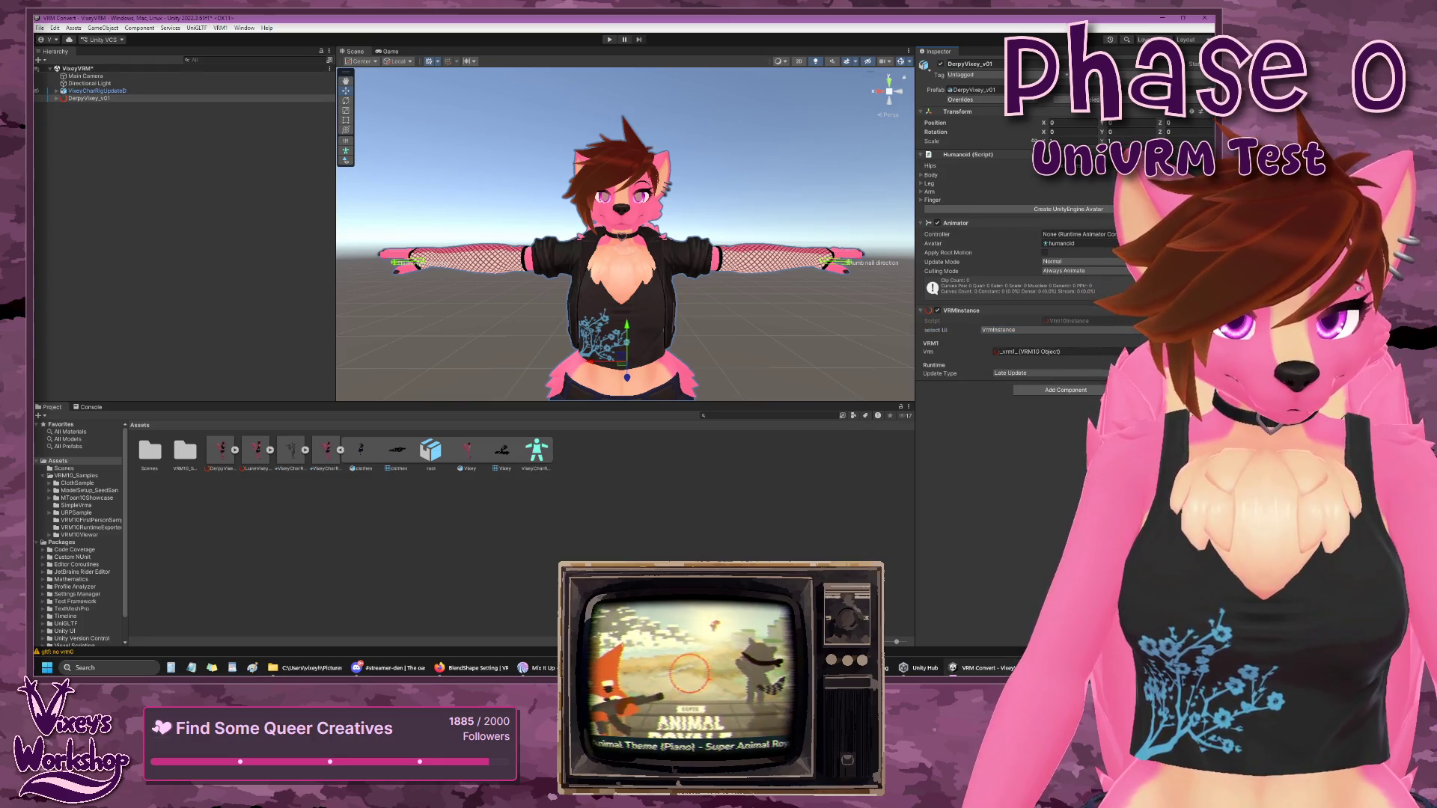
left_click(1066, 390)
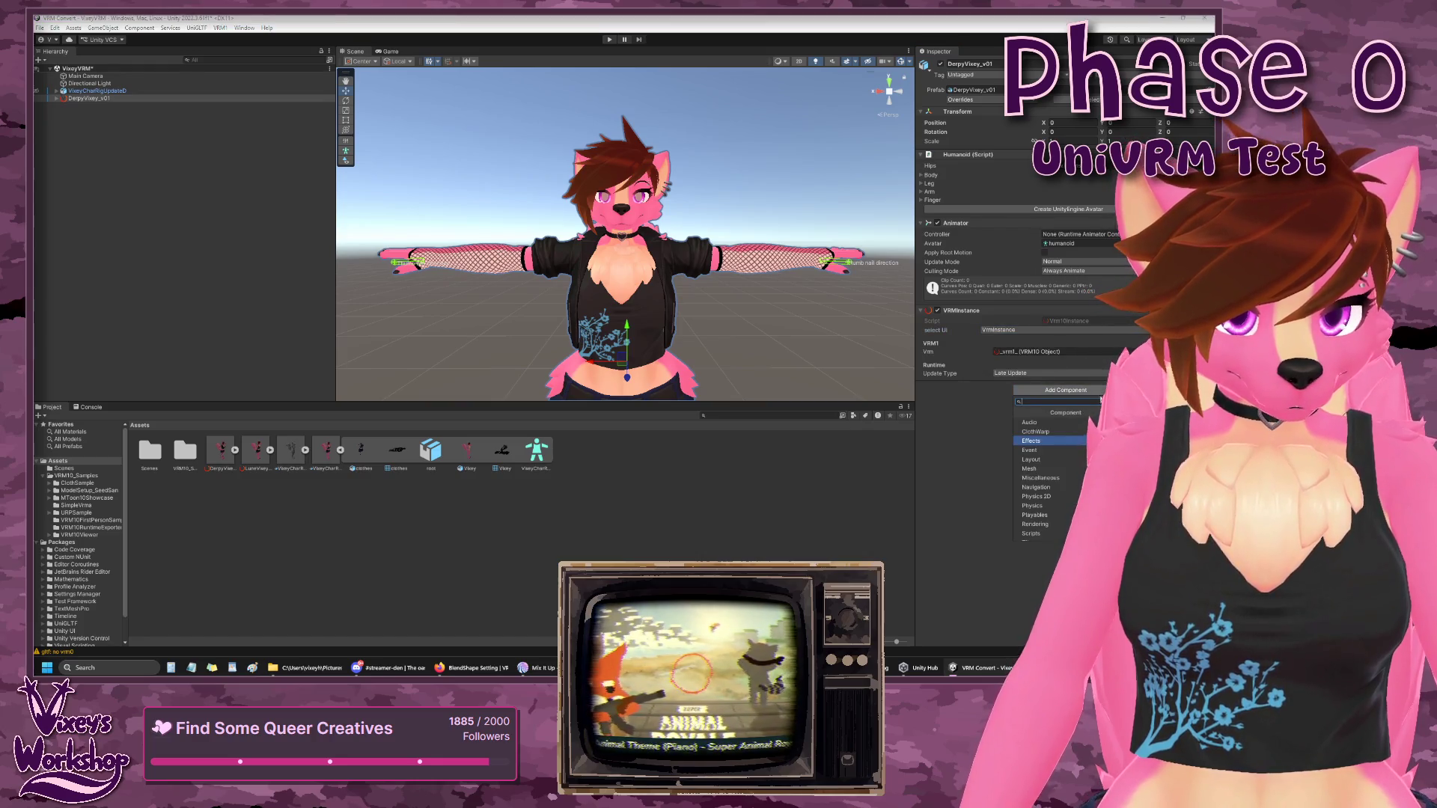
type("vrm")
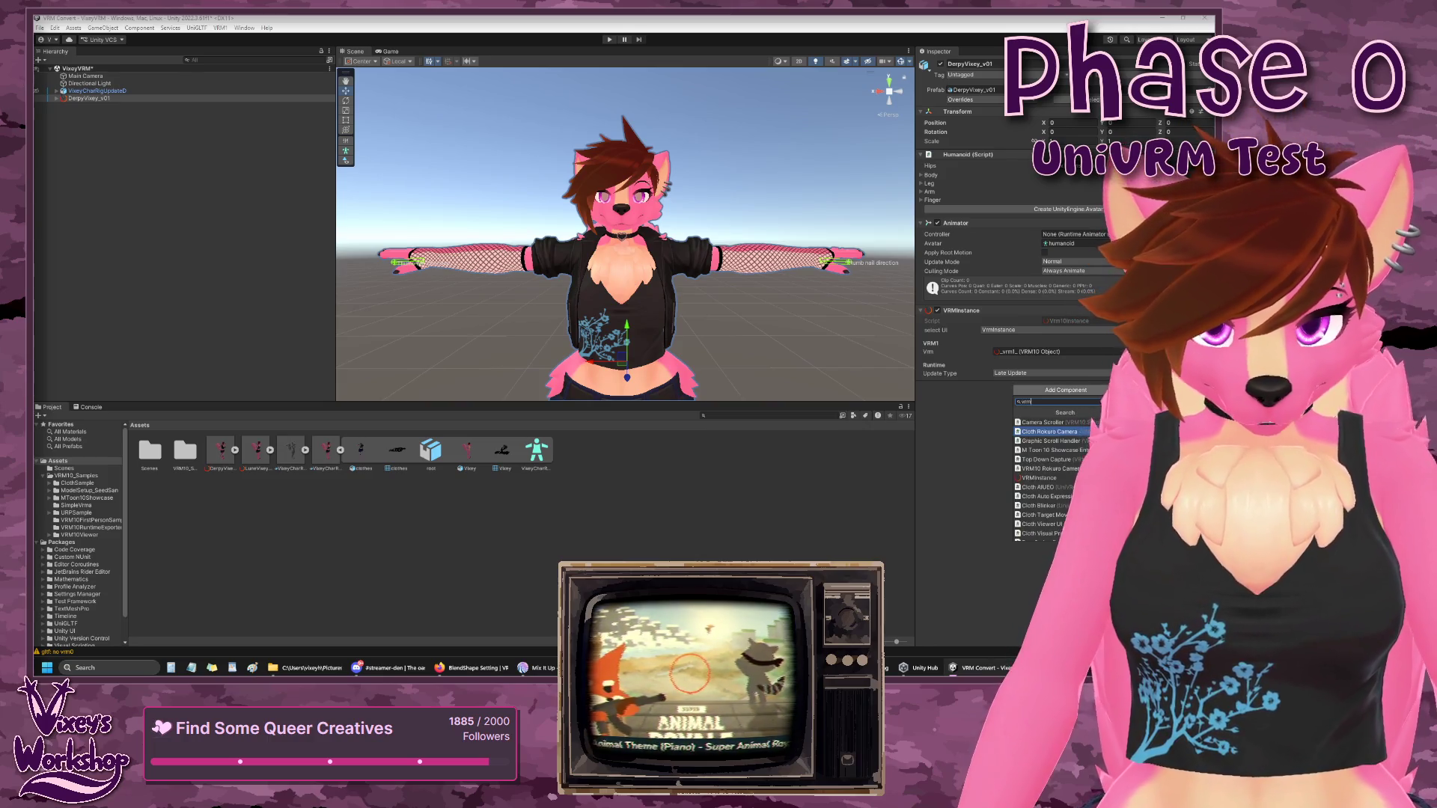
key("BackSpace")
key("BackSpace")
key("BackSpace")
type("bl")
key("BackSpace")
key("BackSpace")
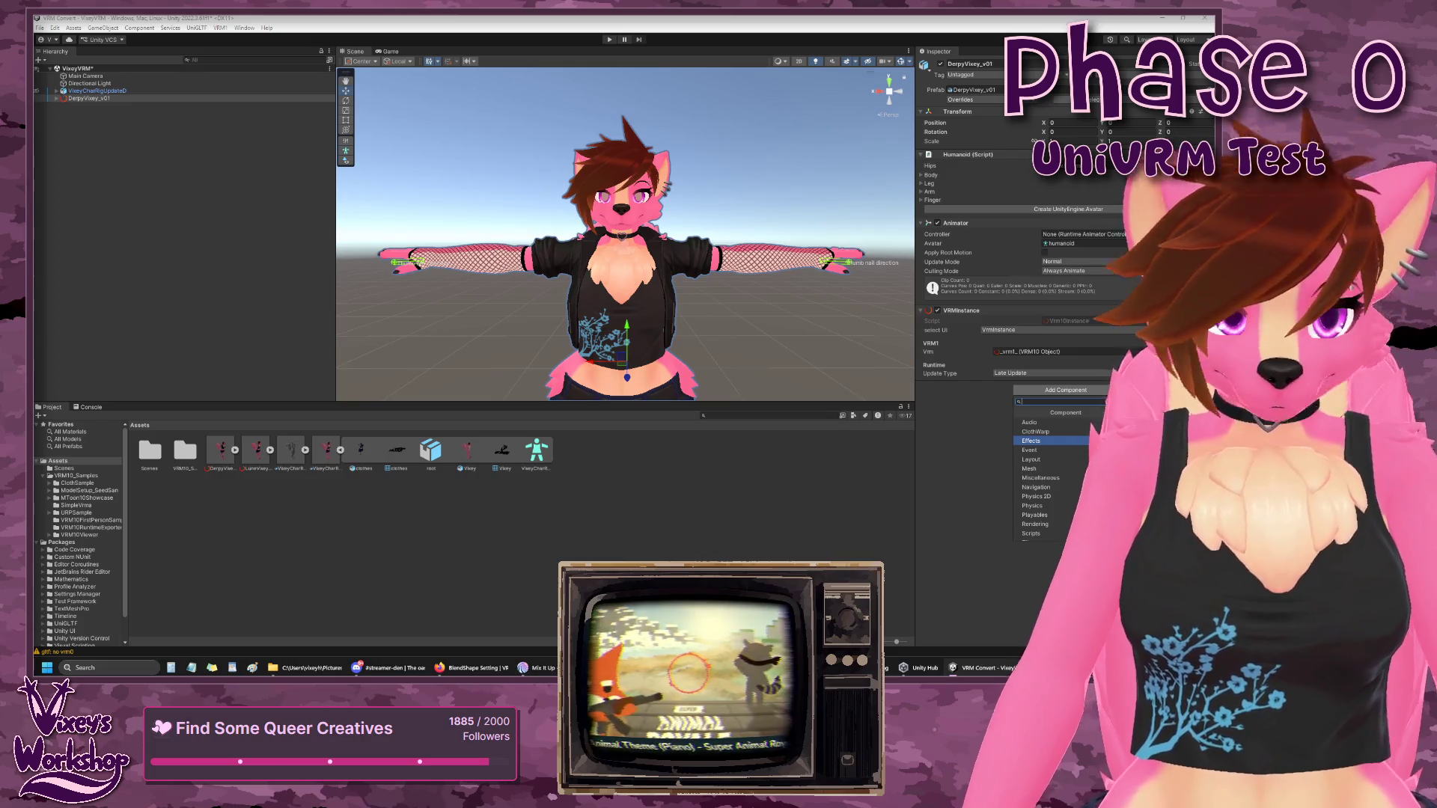
left_click(979, 465)
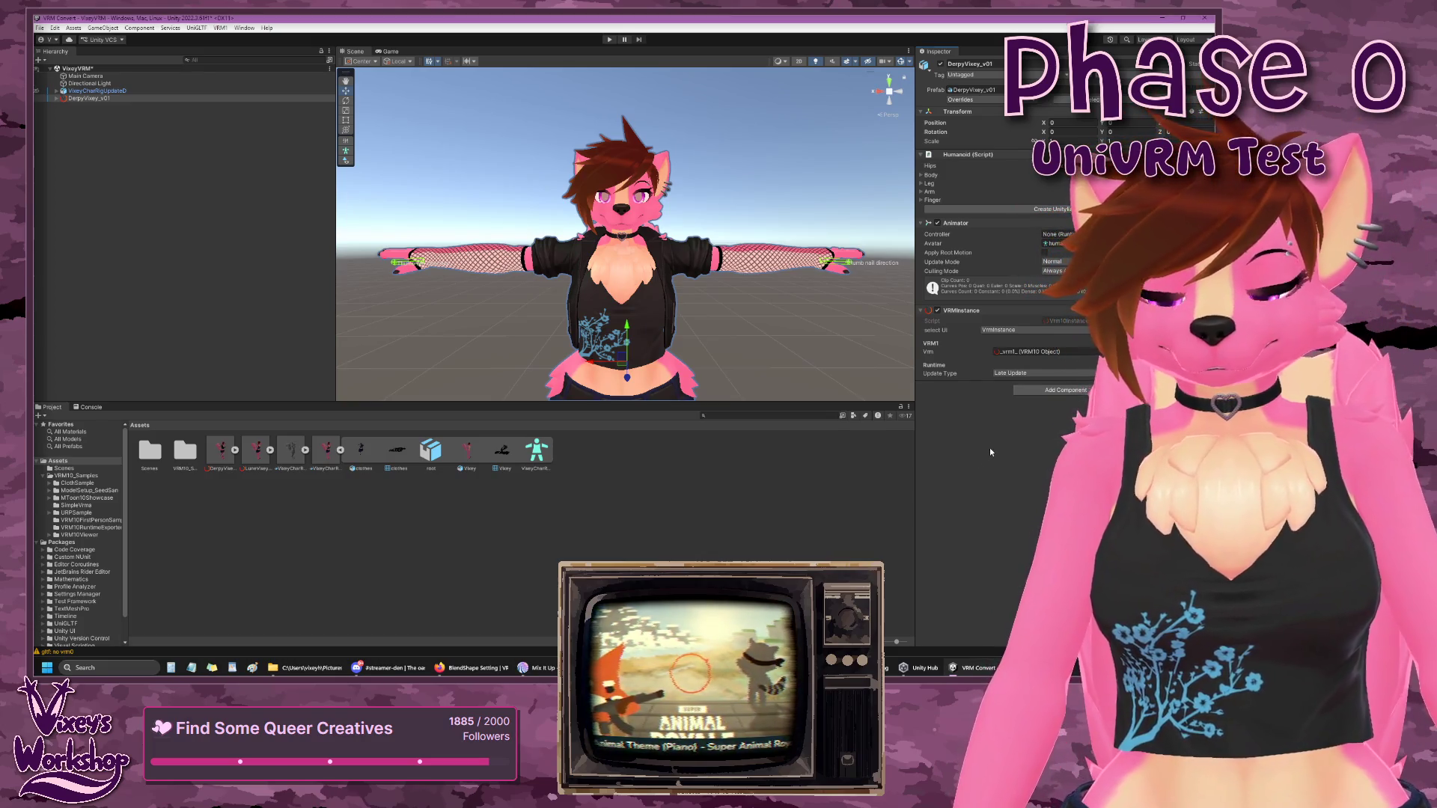
left_click(220, 28)
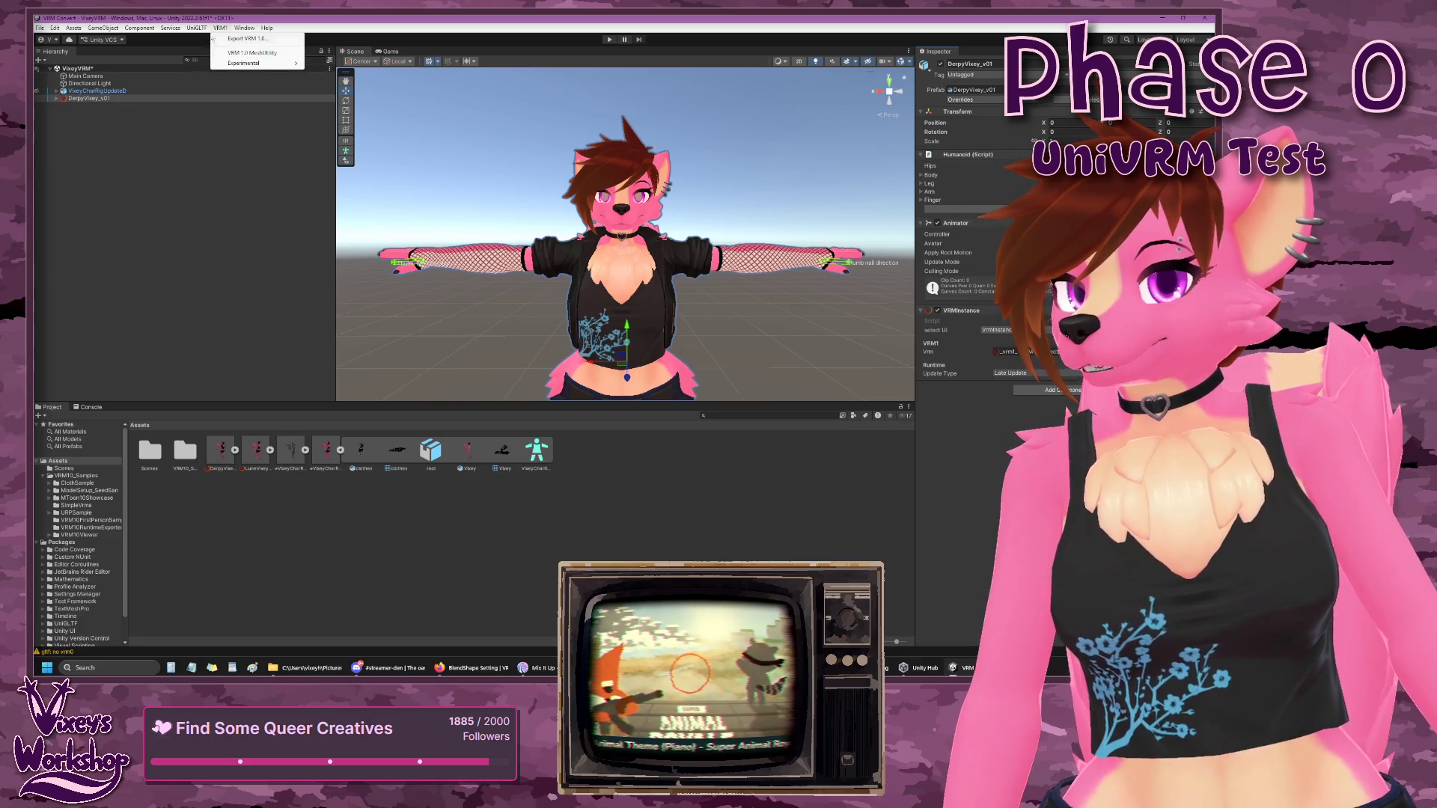
- Dismiss the menus and ping the _vrm1_ asset from VRMInstance's Vrm field
mouse_move(209, 31)
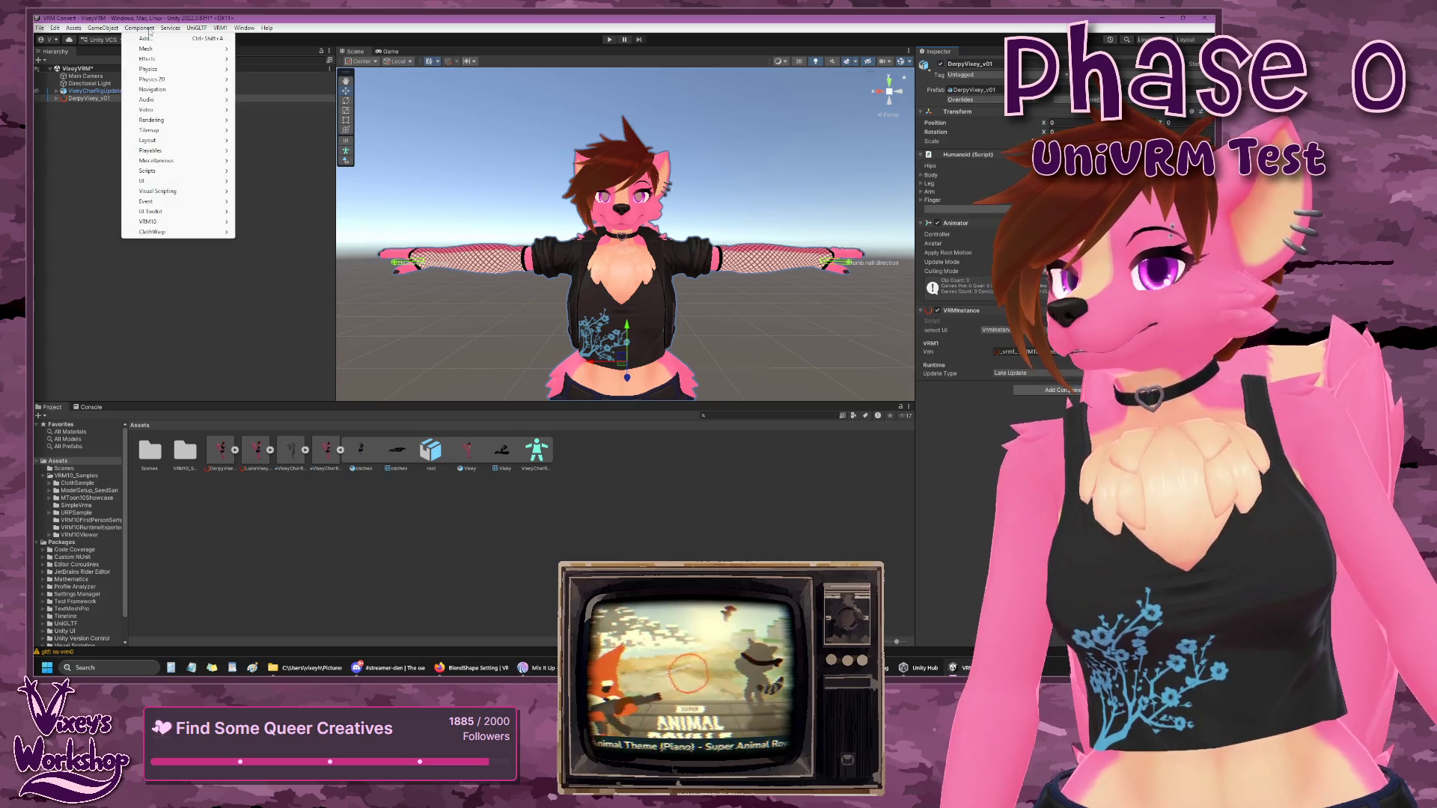
left_click(293, 16)
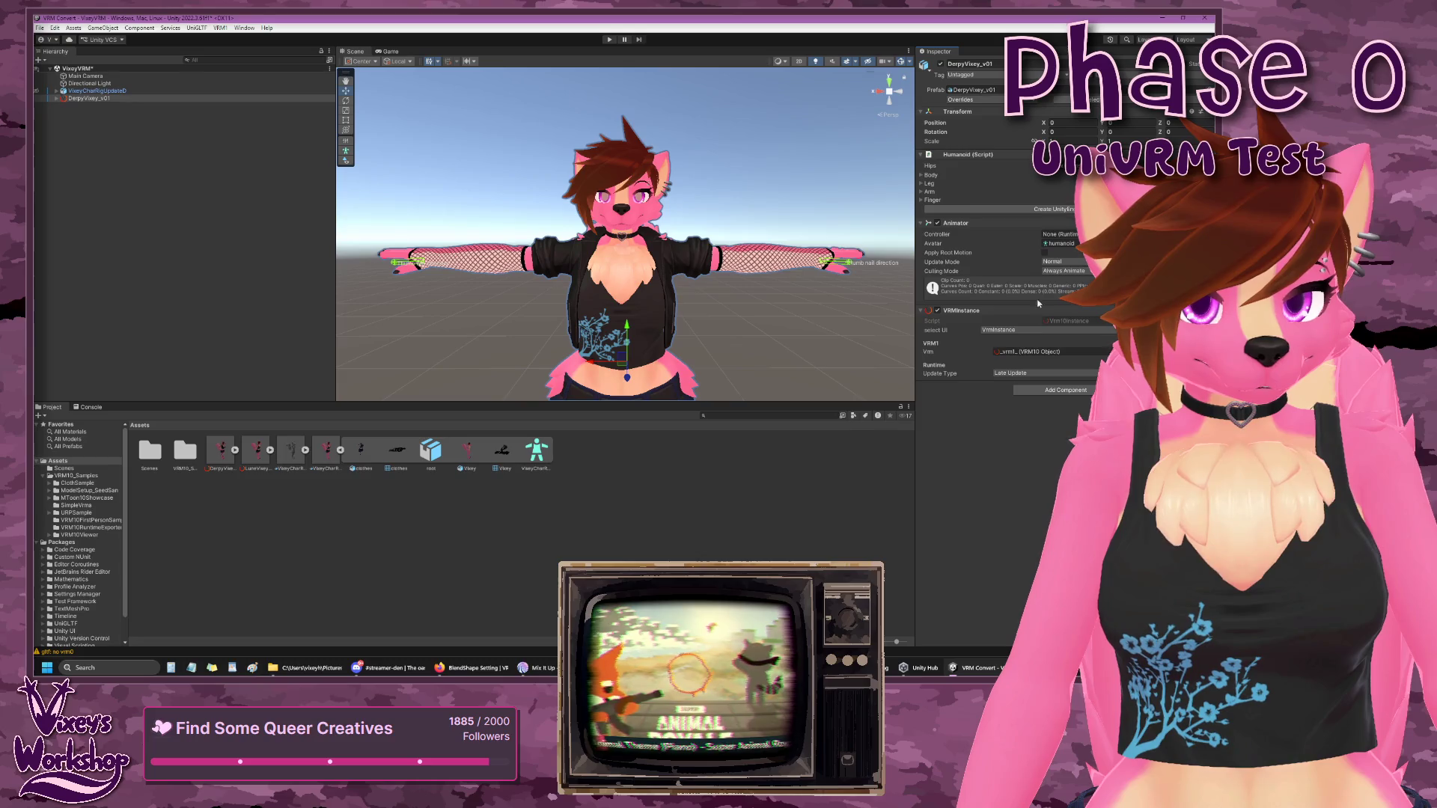
left_click(1049, 352)
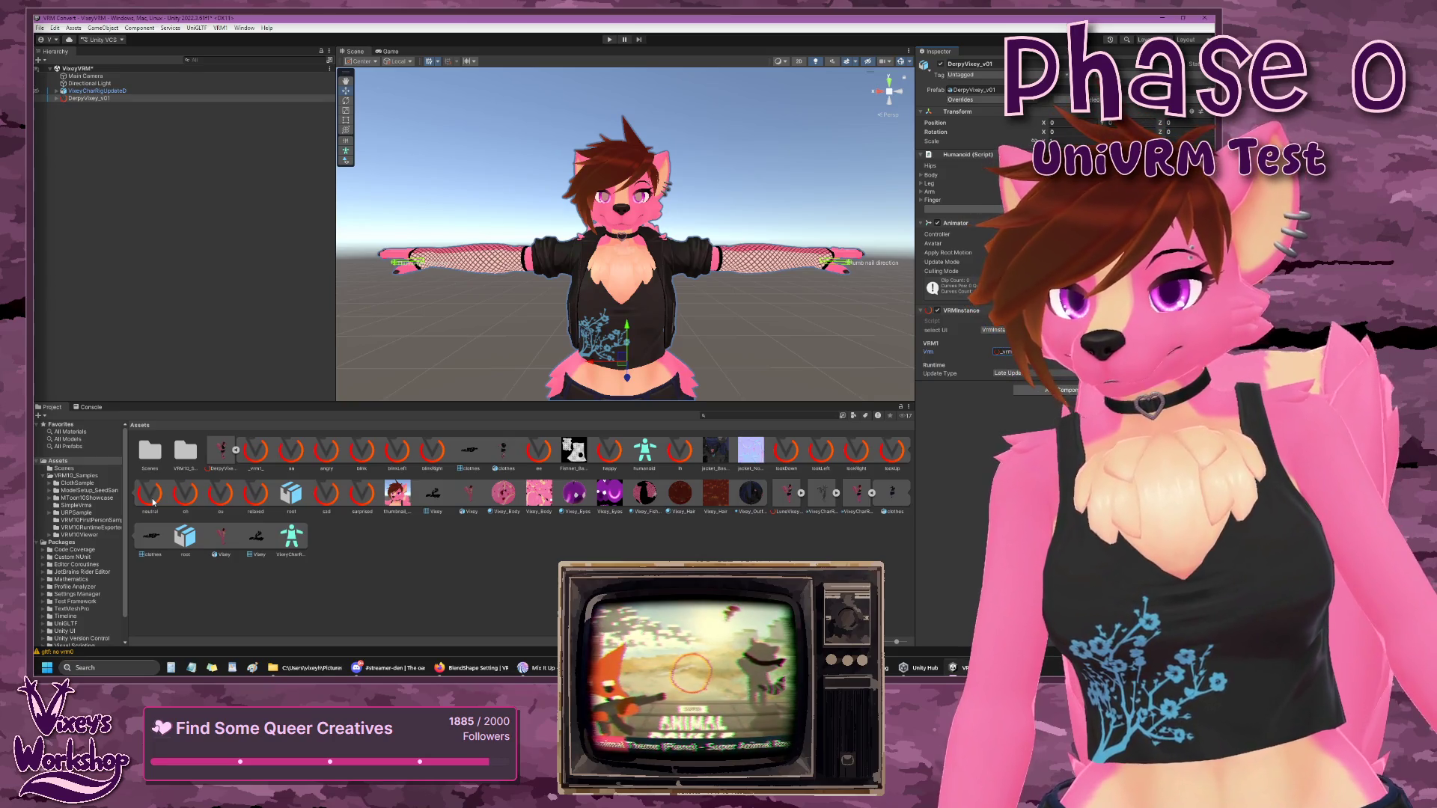
- Inspect the neutral expression asset, reselect DerpyVixey_v01, and search Add Component for 'exp'
left_click(153, 502)
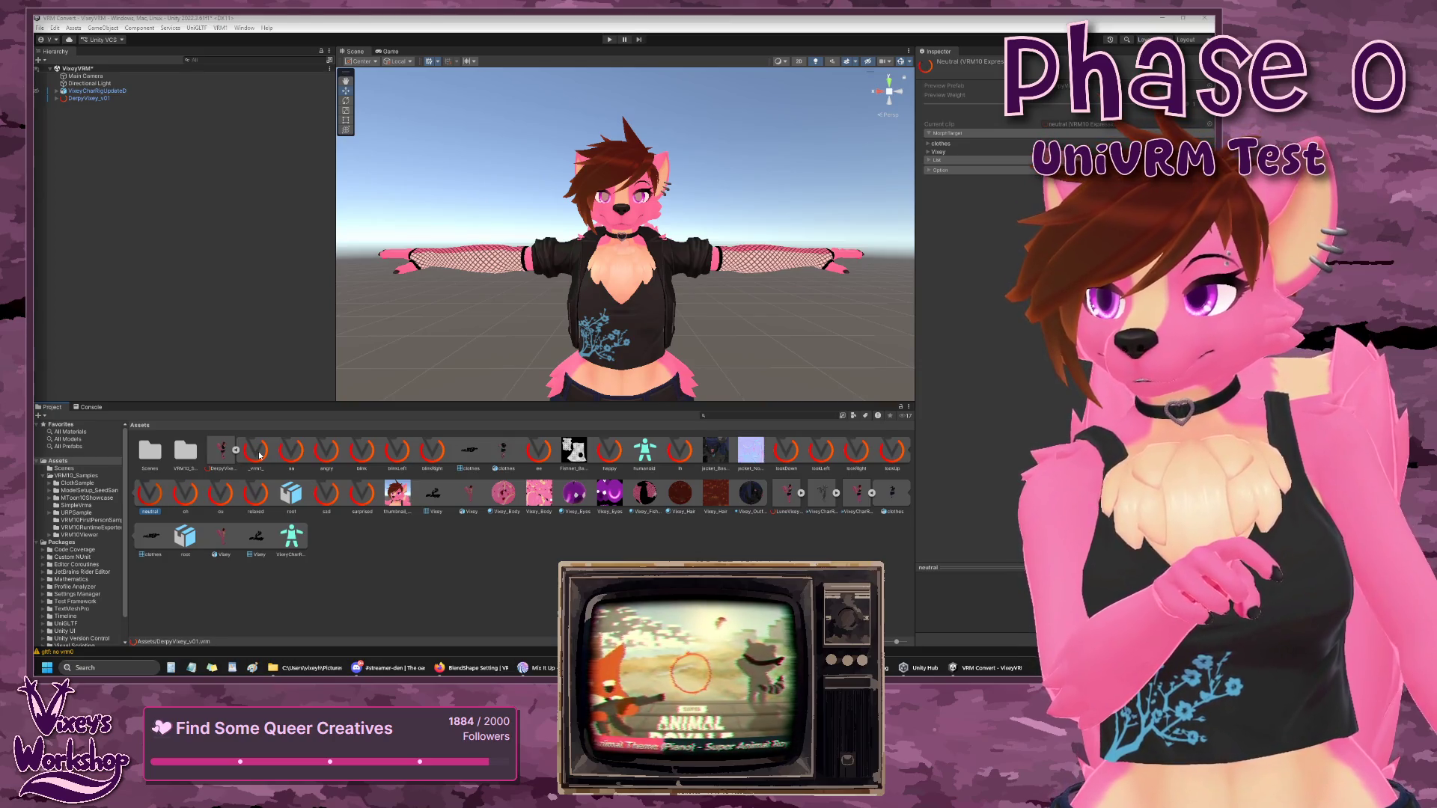
left_click(81, 98)
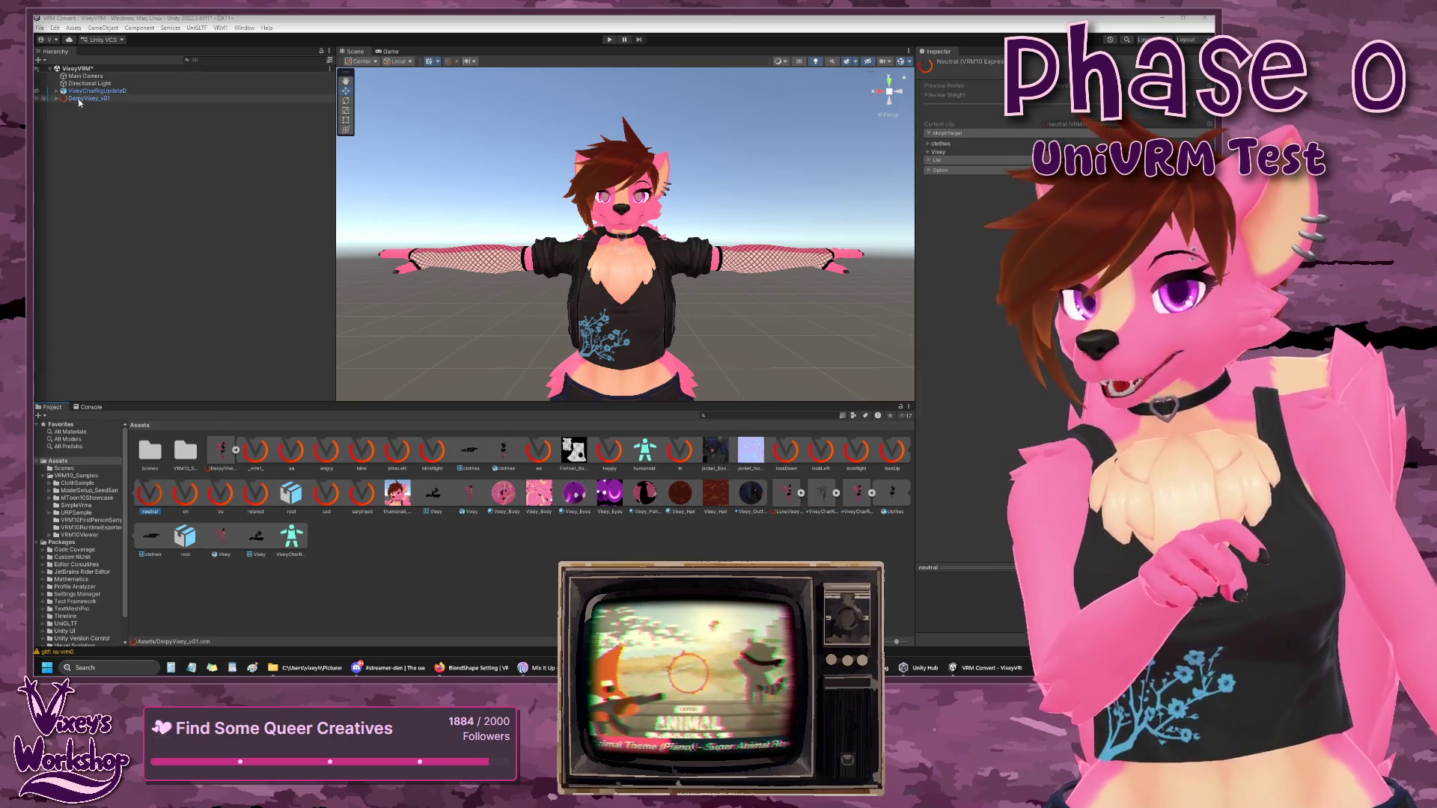
left_click(1031, 390)
type("exp")
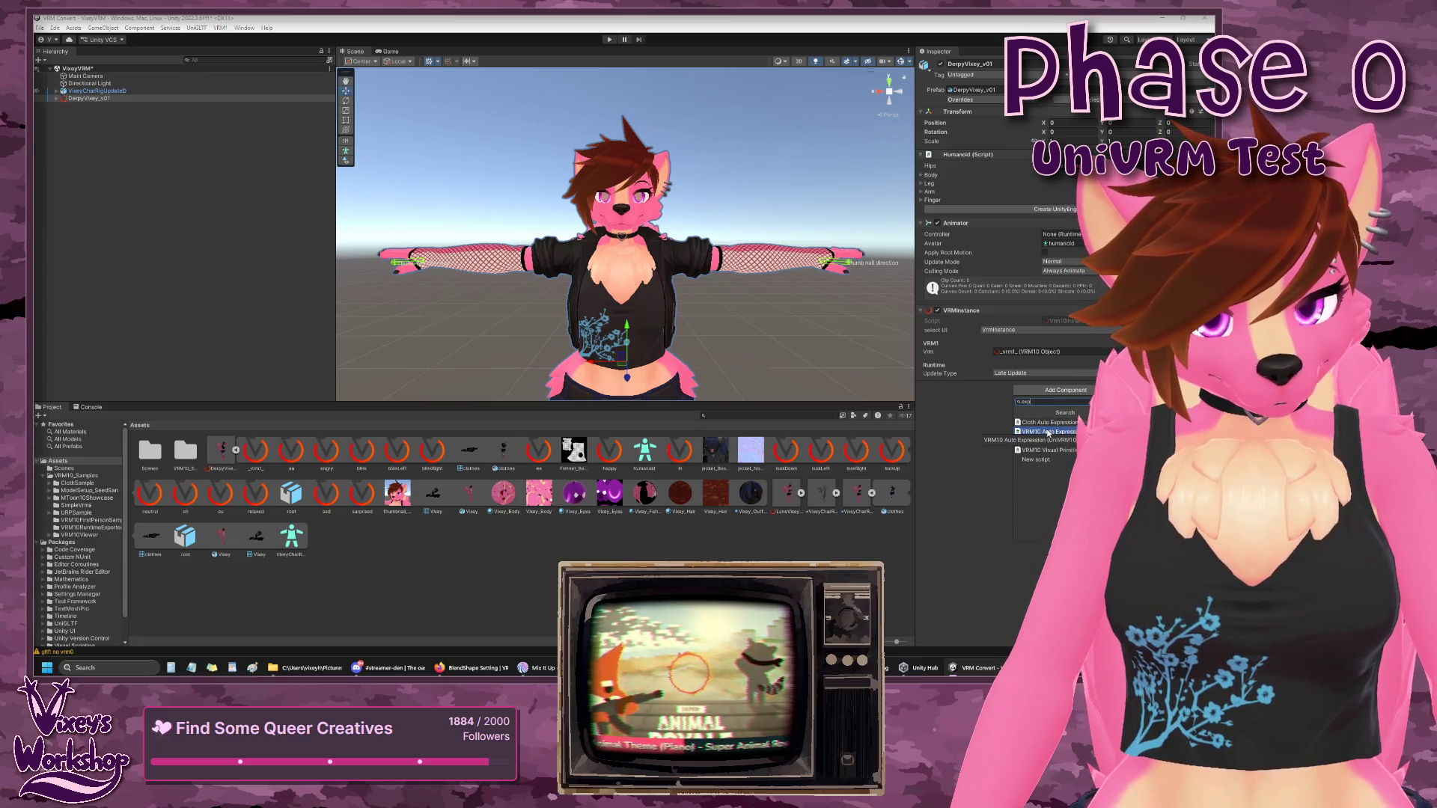
left_click(1049, 432)
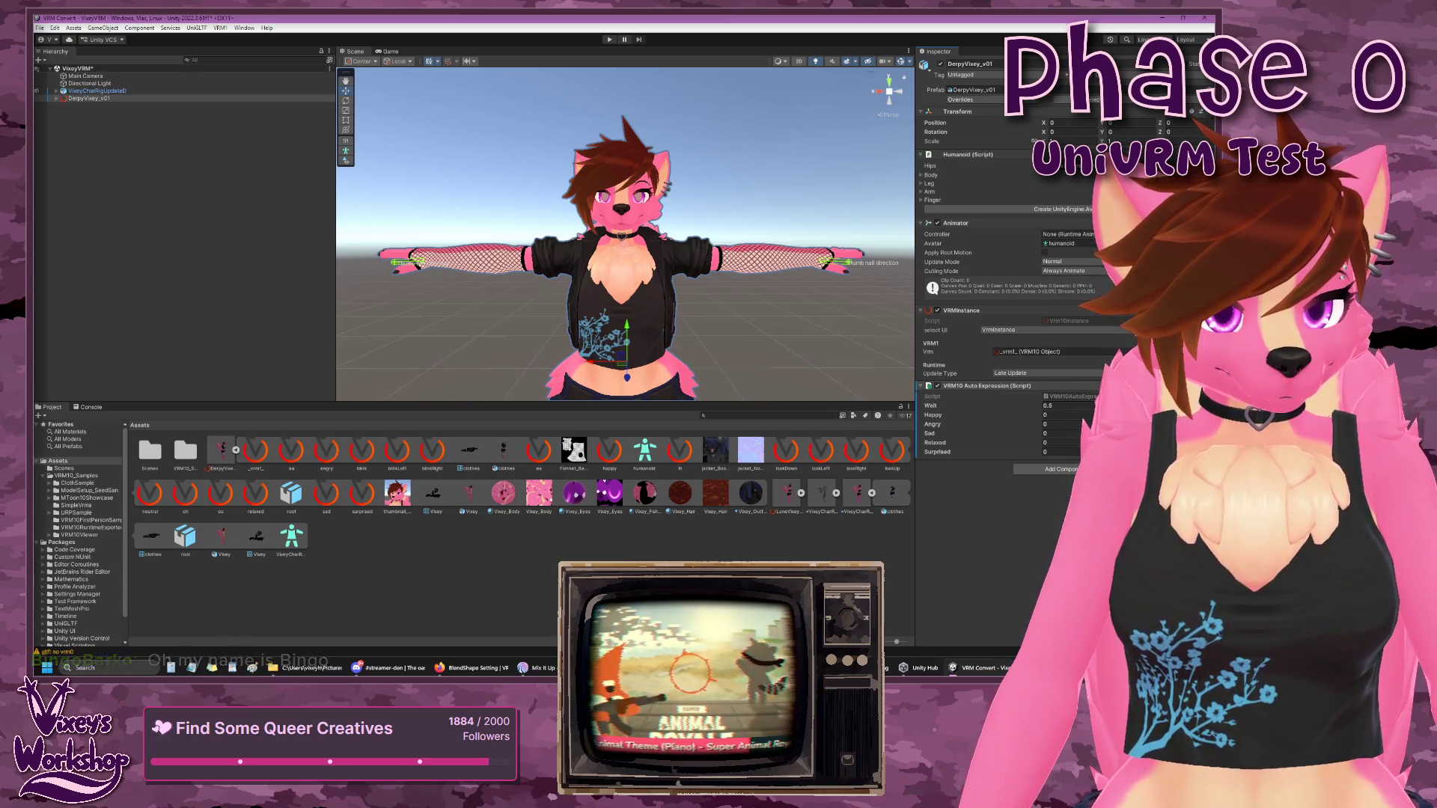
left_click(1066, 390)
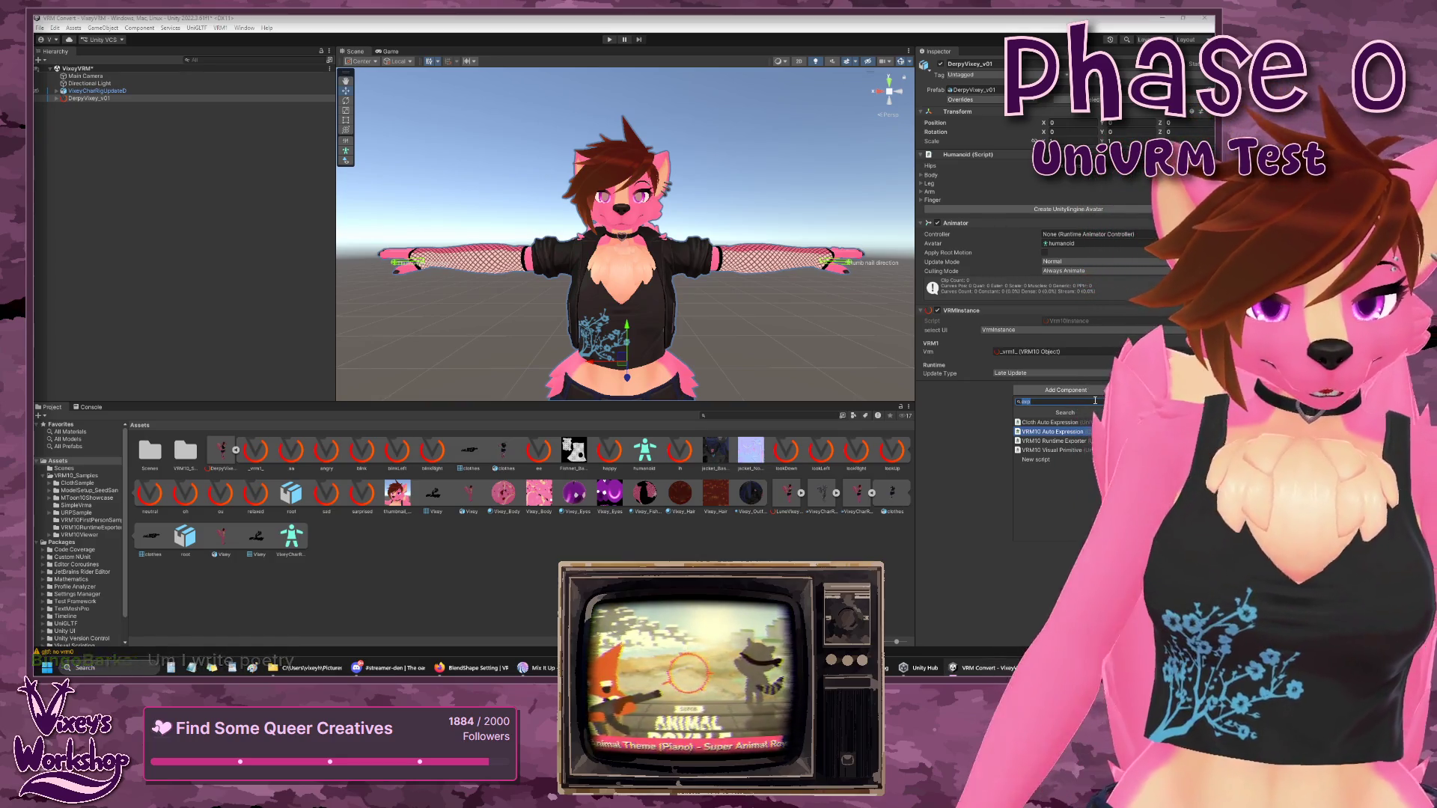
- Search Add Component for 'manager', then clear the search to list all categories
key("BackSpace")
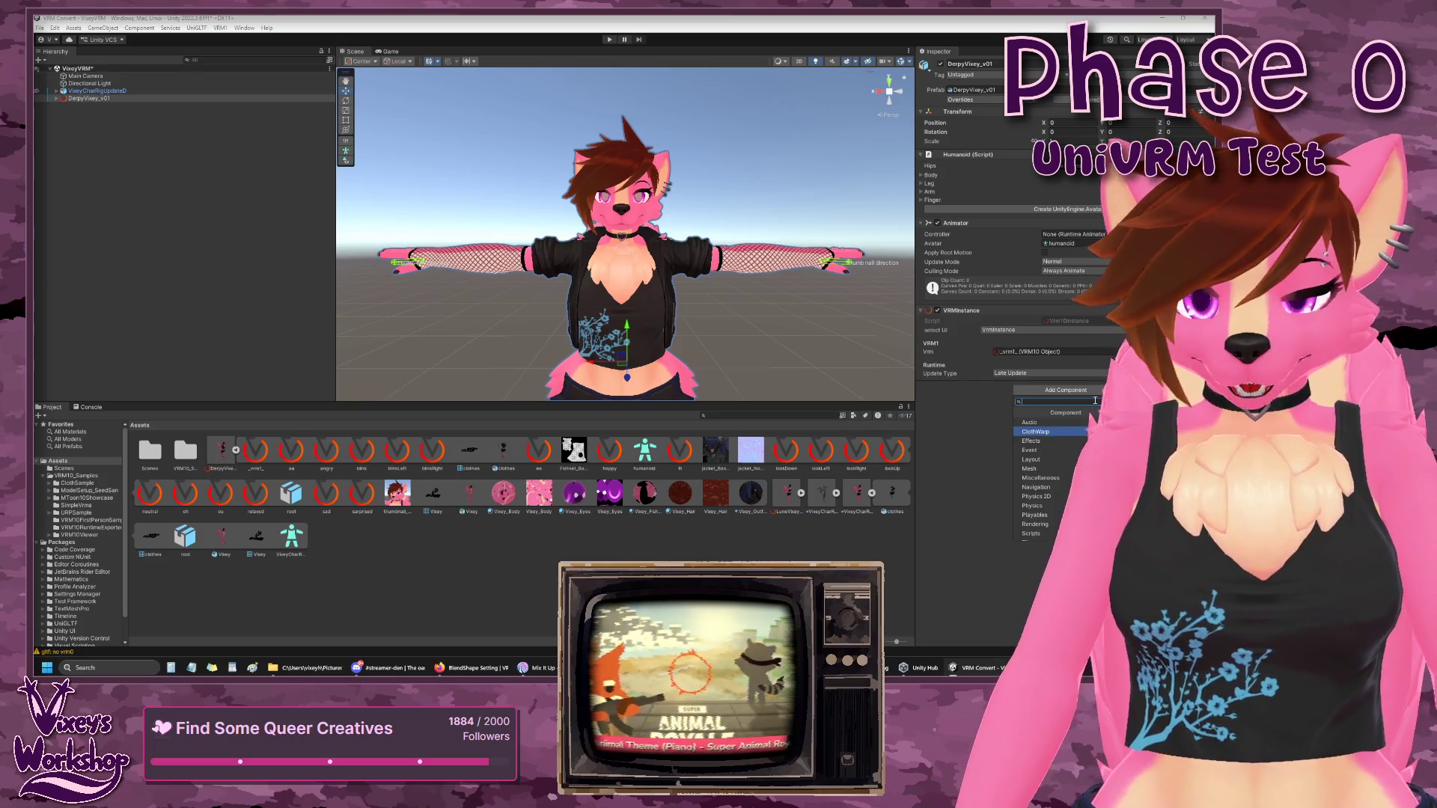
type("manager")
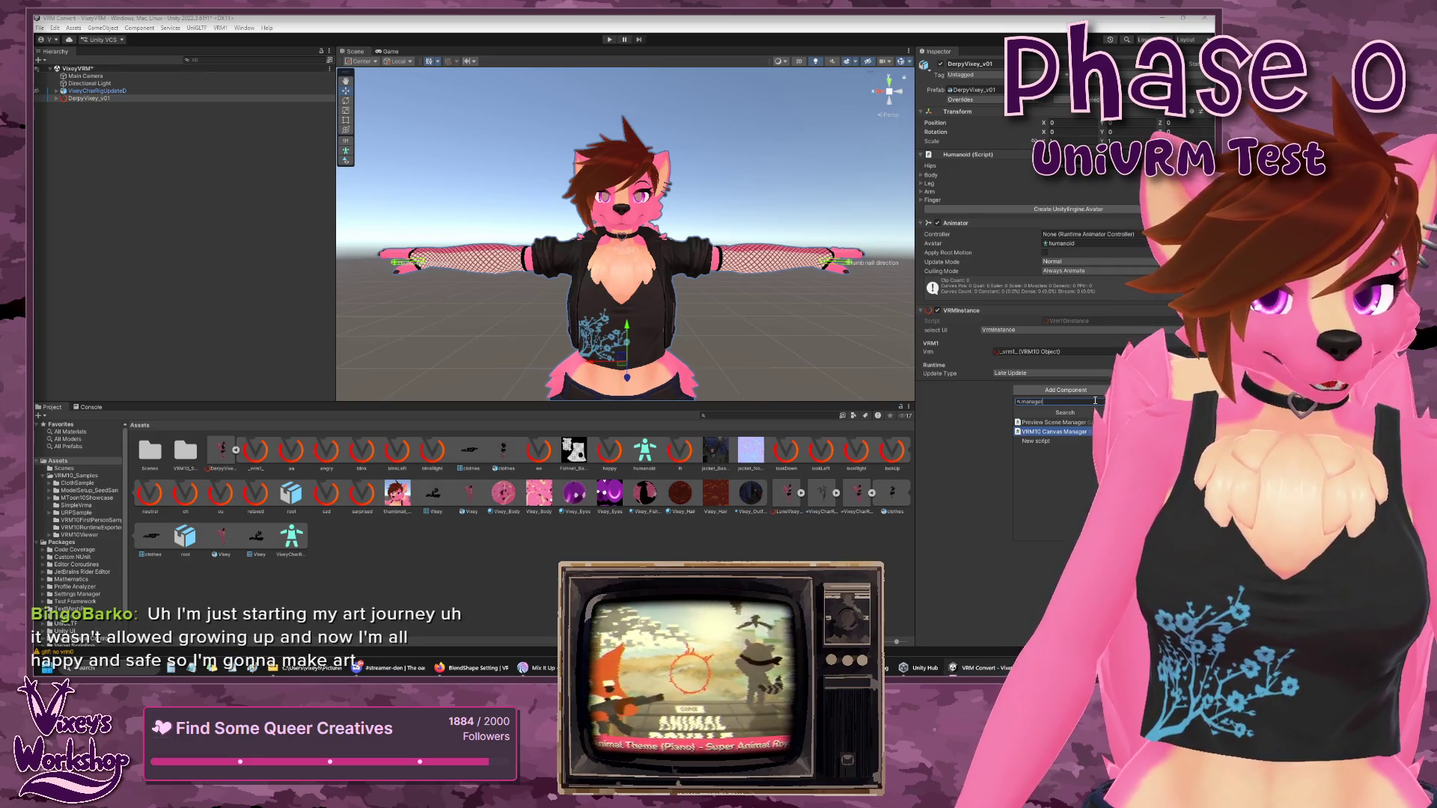
key("BackSpace")
key("BackSpace")
key("BackSpace")
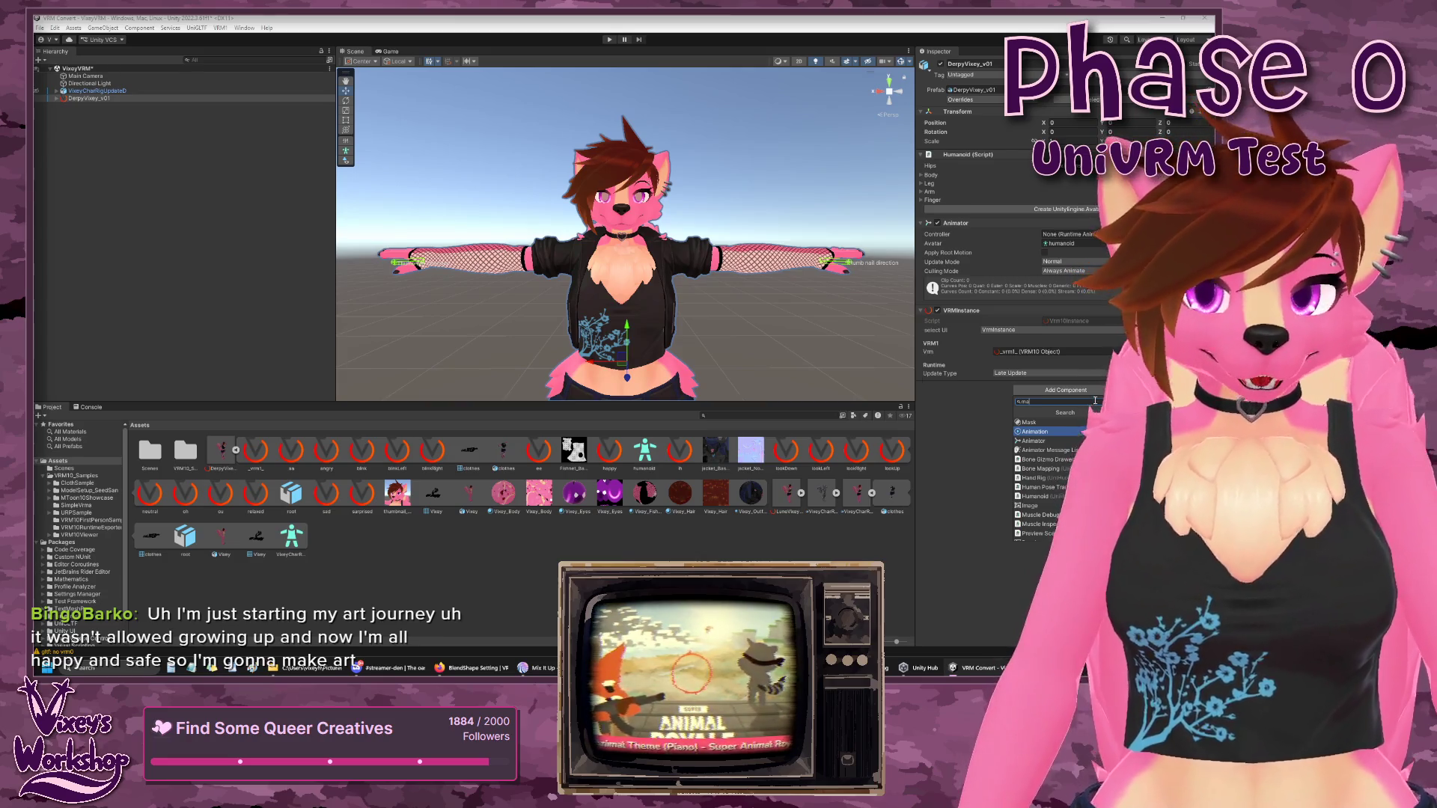
key("BackSpace")
key("BackSpace")
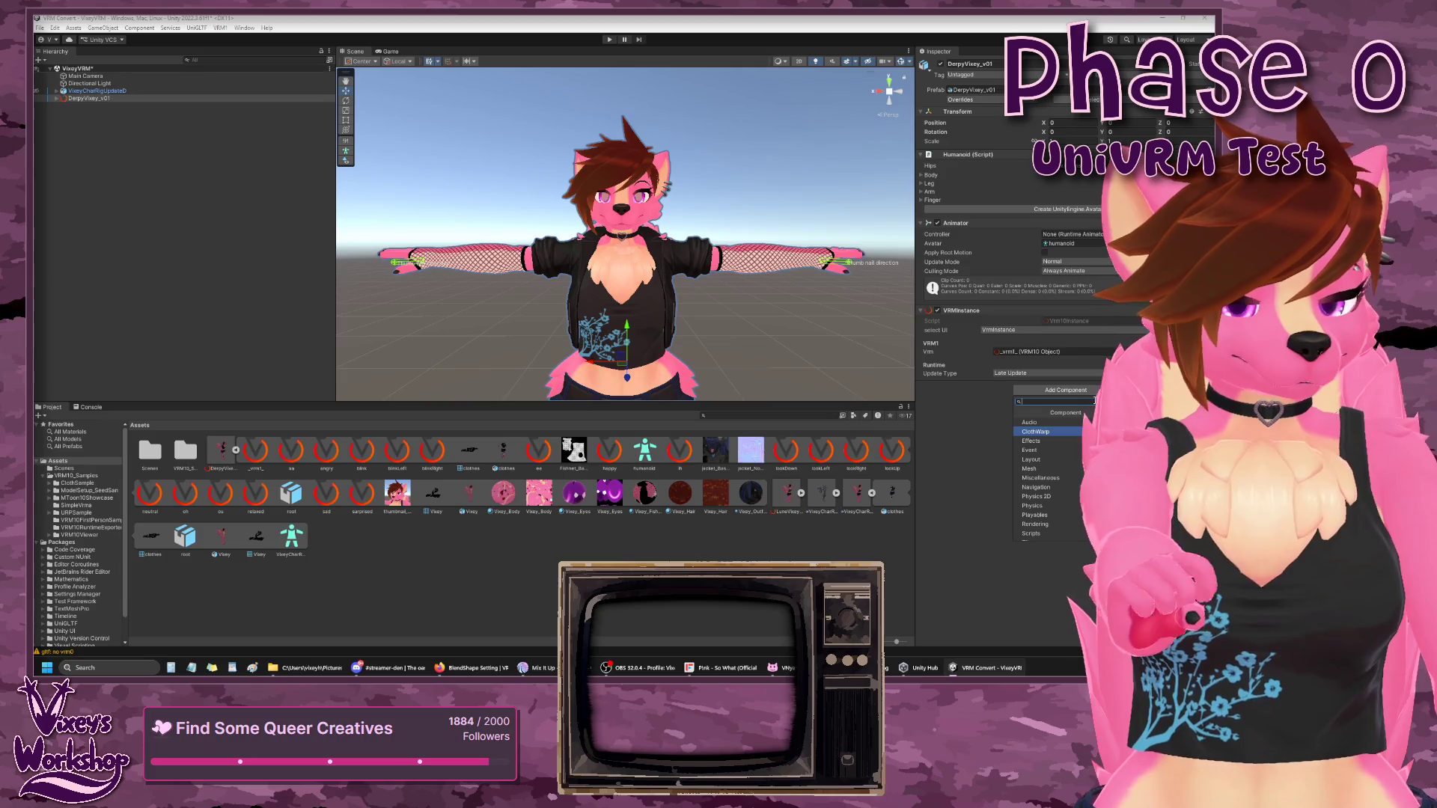
- Move down the component categories into VRM10, whose only entry is VRMInstance
key("Down")
key("Down")
key("Down")
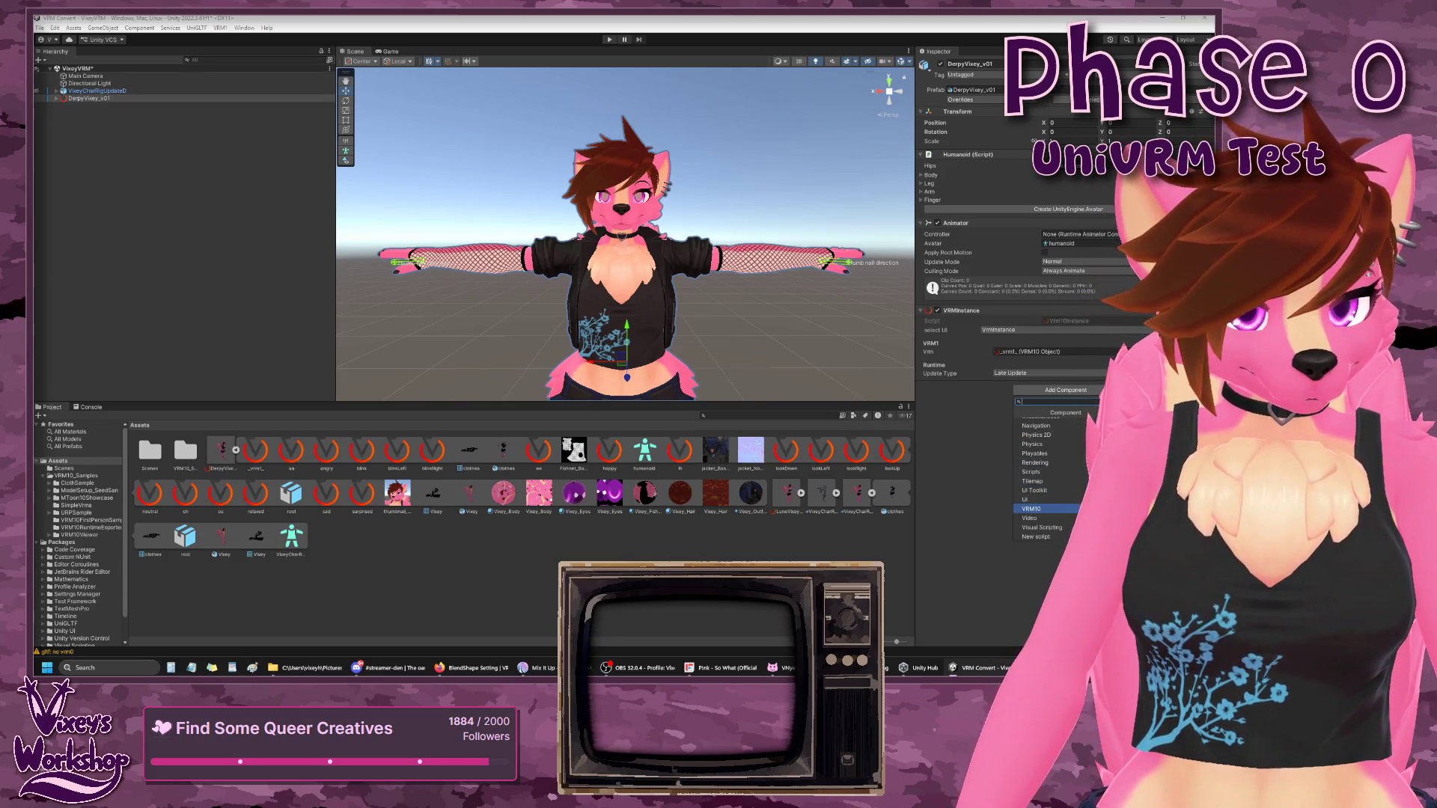
key("Down")
key("Return")
key("Left")
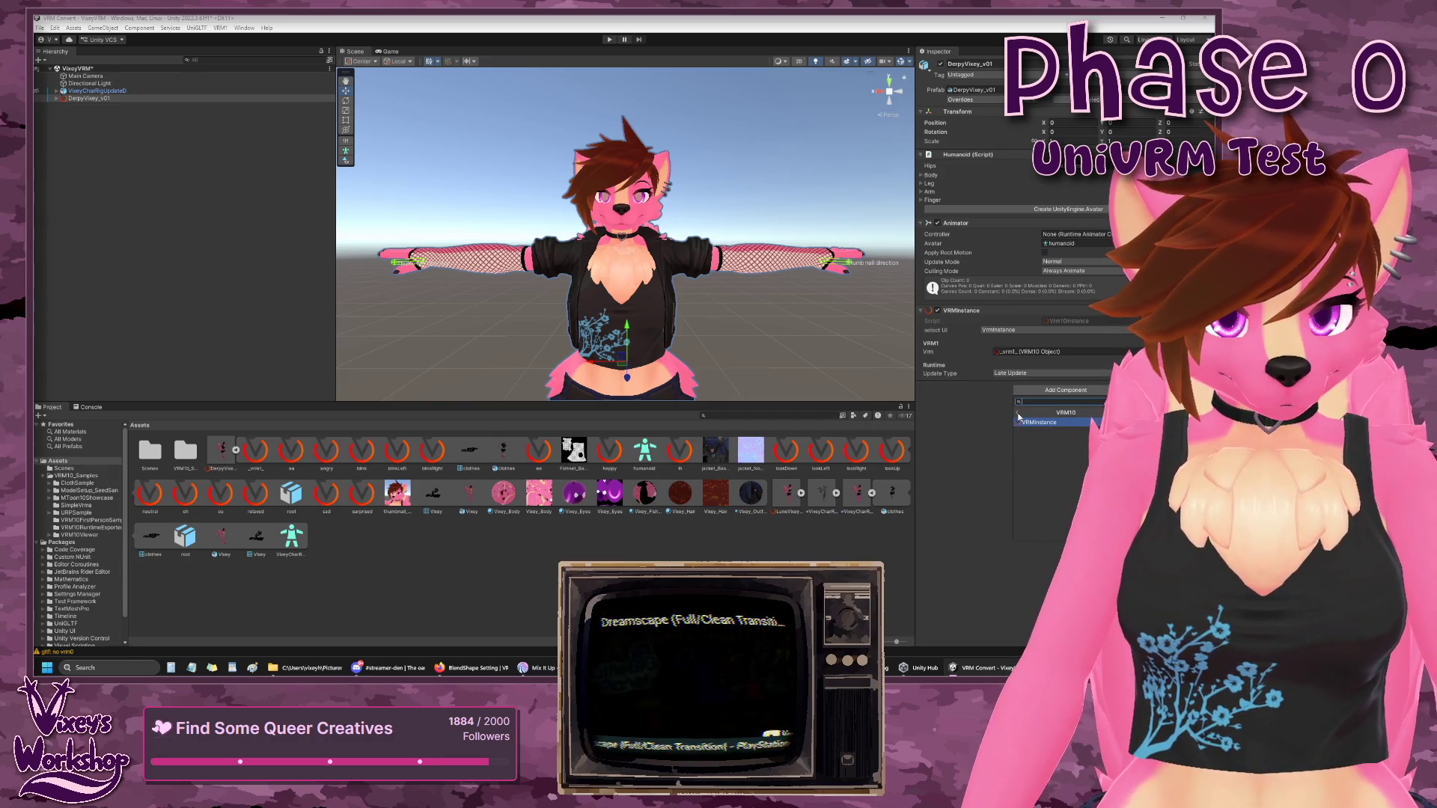